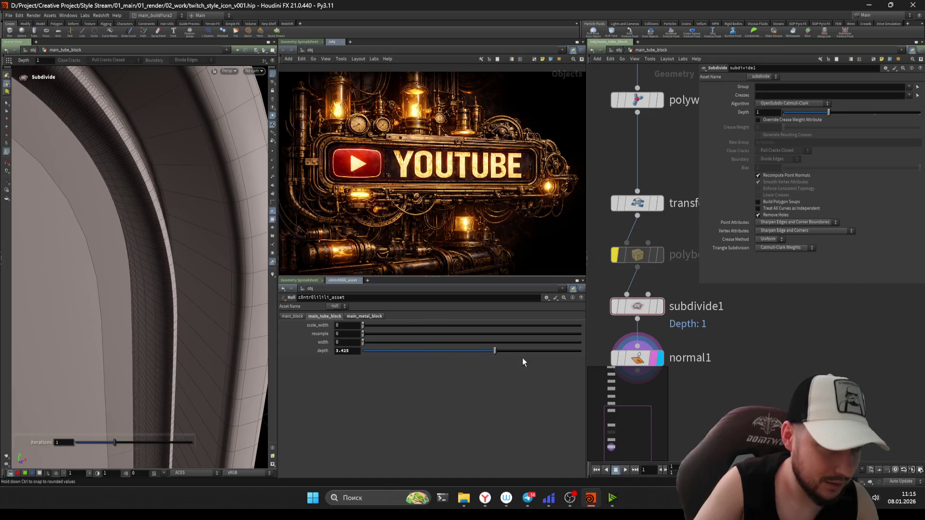
Step: Raise the controller depth from 3.423 to about 3.655 and select the polybevel1 node
mouse_move(585, 365)
left_mouse_down()
mouse_move(604, 360)
mouse_move(497, 356)
left_mouse_up()
mouse_move(144, 223)
left_mouse_down()
mouse_move(232, 208)
mouse_move(203, 218)
mouse_move(199, 192)
mouse_move(207, 196)
left_mouse_up()
key("Return")
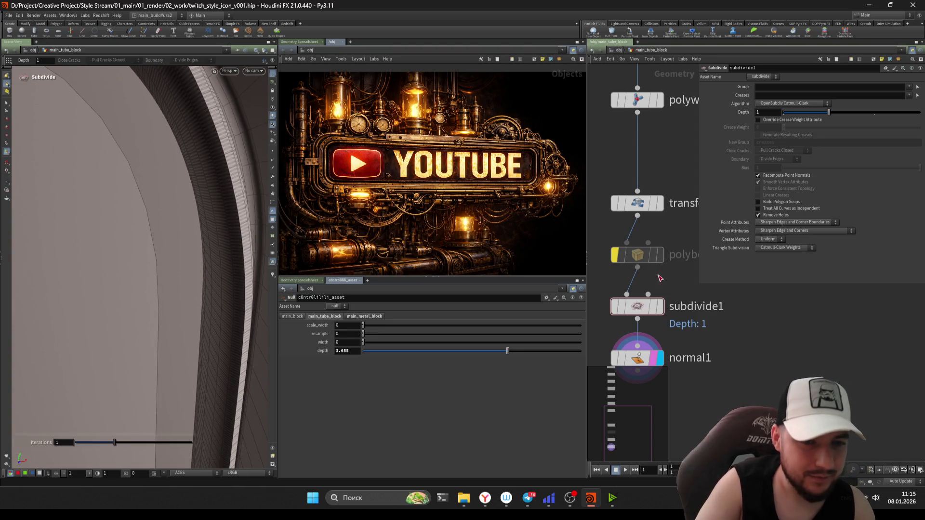
left_click(628, 255)
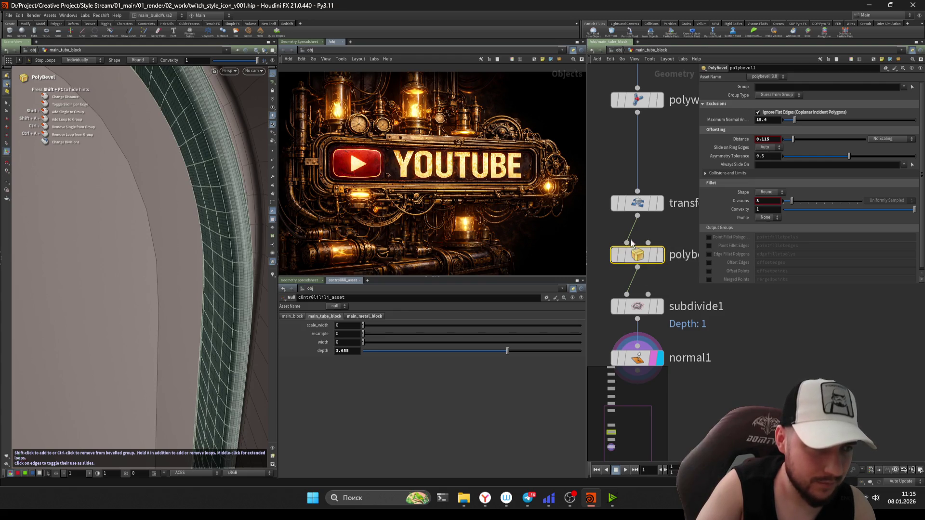
Step: Bypass subdivide1, give polybevel1 3 divisions and lower the depth to 2.257
left_click(615, 306)
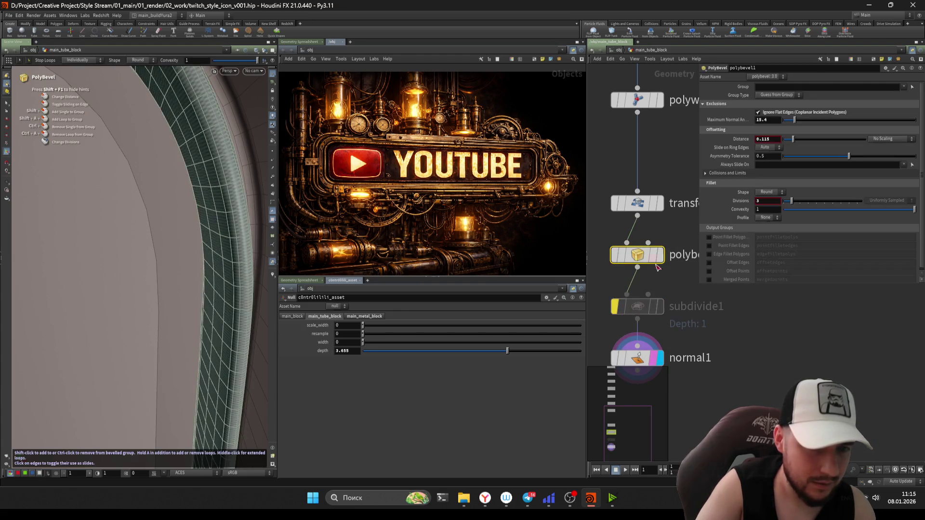
scroll(822, 366, "down", 2)
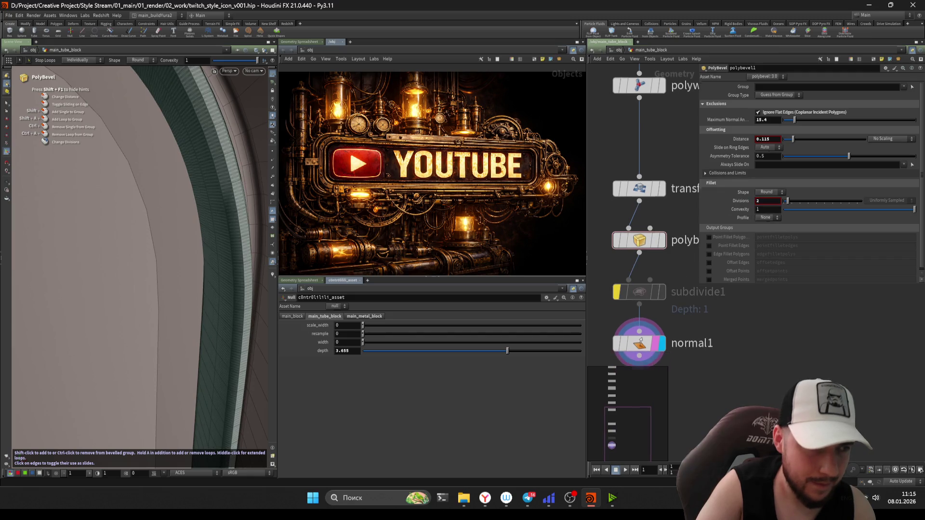
scroll(766, 382, "down", 2)
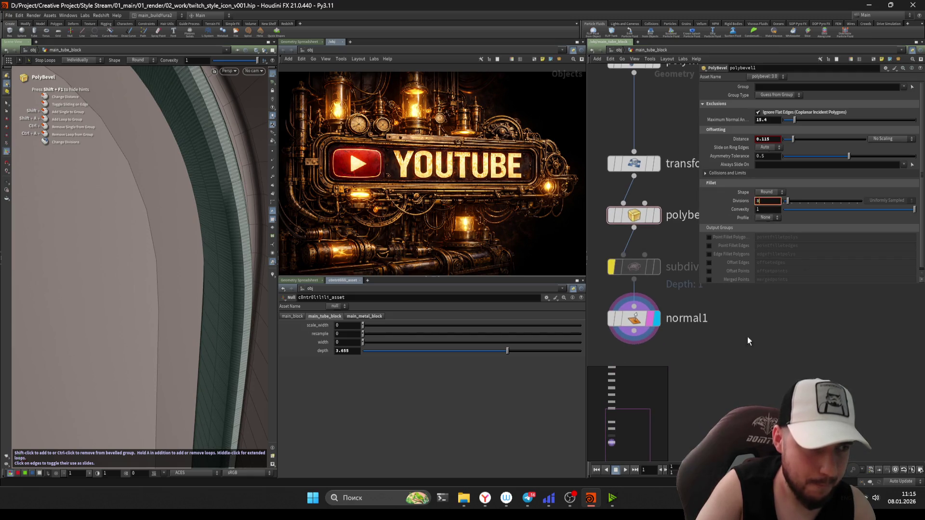
type("3")
key("Return")
mouse_move(408, 352)
left_mouse_down()
mouse_move(378, 352)
mouse_move(528, 352)
mouse_move(431, 350)
left_mouse_up()
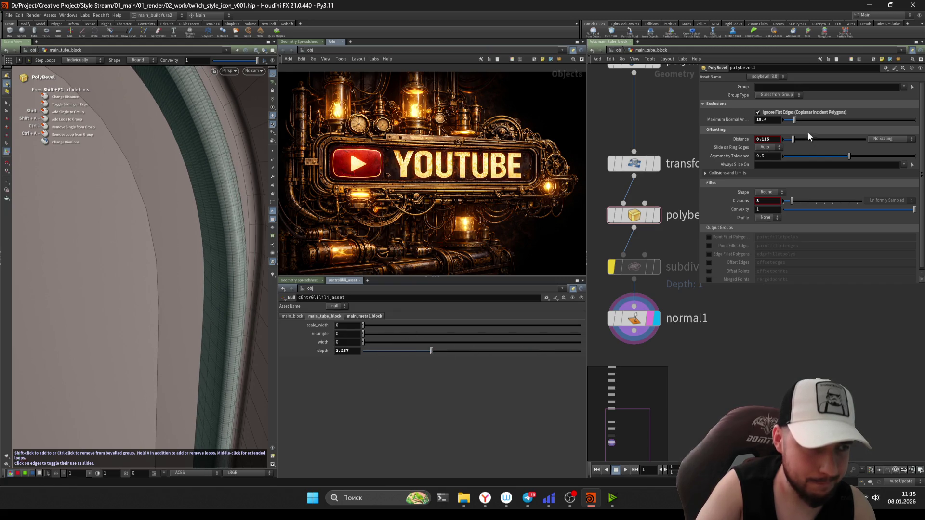
Step: Raise the bevel's maximum normal angle to 30.4
left_click_drag(792, 121, 806, 125)
key("Escape")
mouse_move(226, 165)
left_mouse_down()
mouse_move(191, 161)
mouse_move(223, 155)
left_mouse_up()
key("Return")
Step: Set the bevel distance to 0.012, undoing a stray depth nudge, and inspect the tube corner
mouse_move(793, 138)
left_mouse_down()
mouse_move(807, 138)
mouse_move(784, 139)
left_mouse_up()
key("Escape")
mouse_move(206, 155)
left_mouse_down()
mouse_move(217, 152)
mouse_move(174, 150)
left_mouse_up()
key("Return")
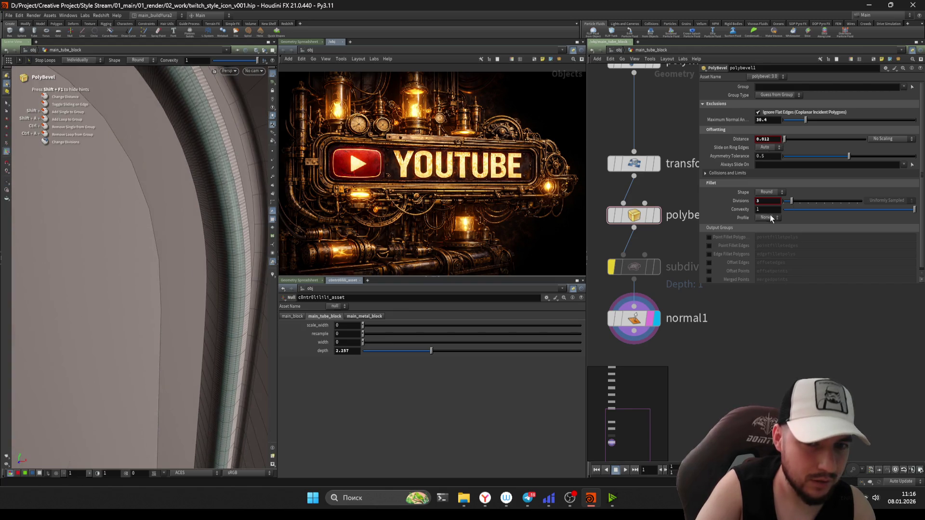
left_click_drag(408, 354, 449, 359)
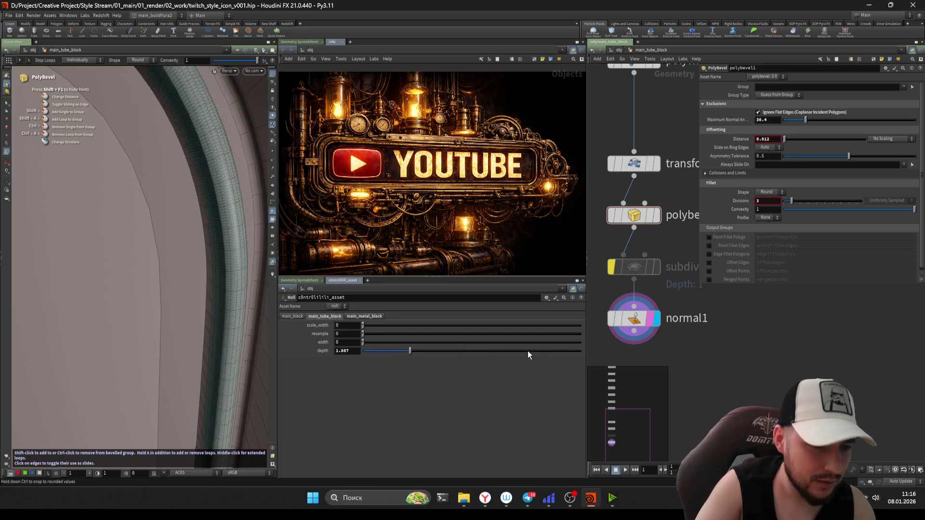
key("ctrl+z")
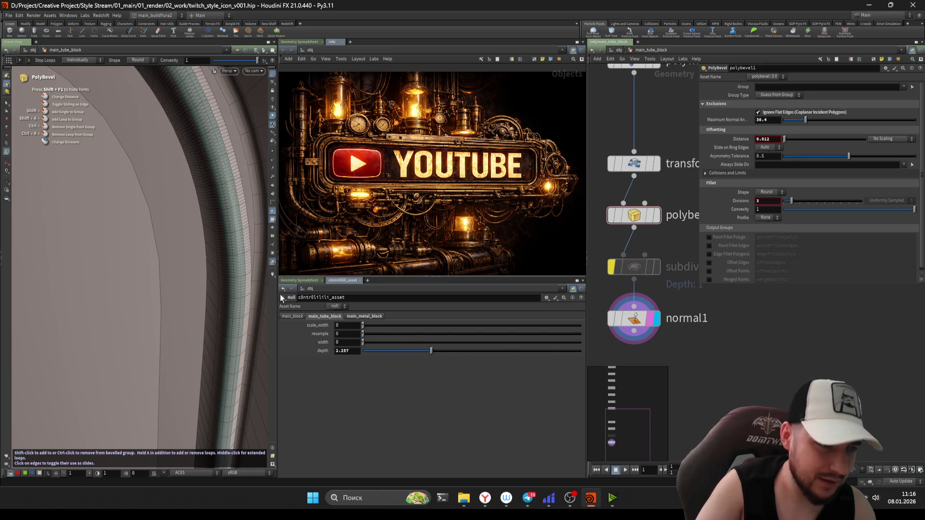
key("Escape")
mouse_move(144, 218)
left_mouse_down()
mouse_move(188, 239)
mouse_move(208, 231)
mouse_move(194, 280)
mouse_move(194, 216)
mouse_move(128, 265)
left_mouse_up()
key("Return")
scroll(694, 323, "down", 2)
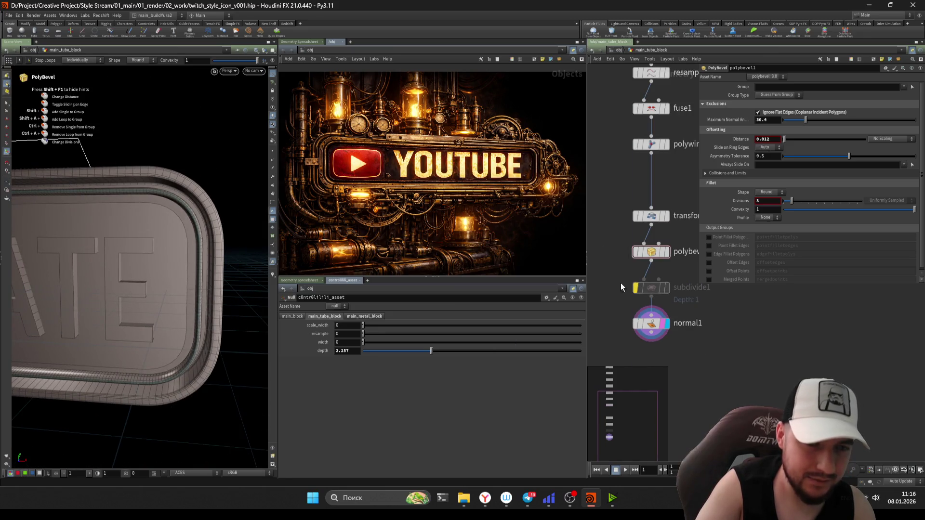
Step: Select transform1 and hide every other object so only the tube is visible
left_click(665, 215)
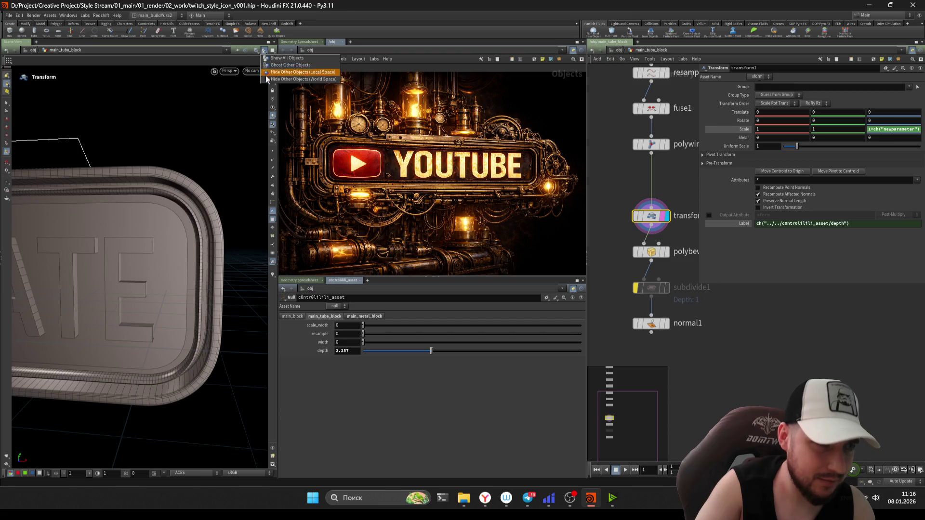
left_click(267, 77)
mouse_move(186, 200)
left_mouse_down()
mouse_move(227, 245)
mouse_move(217, 262)
left_mouse_up()
left_click(648, 216)
left_click_drag(166, 213, 203, 198)
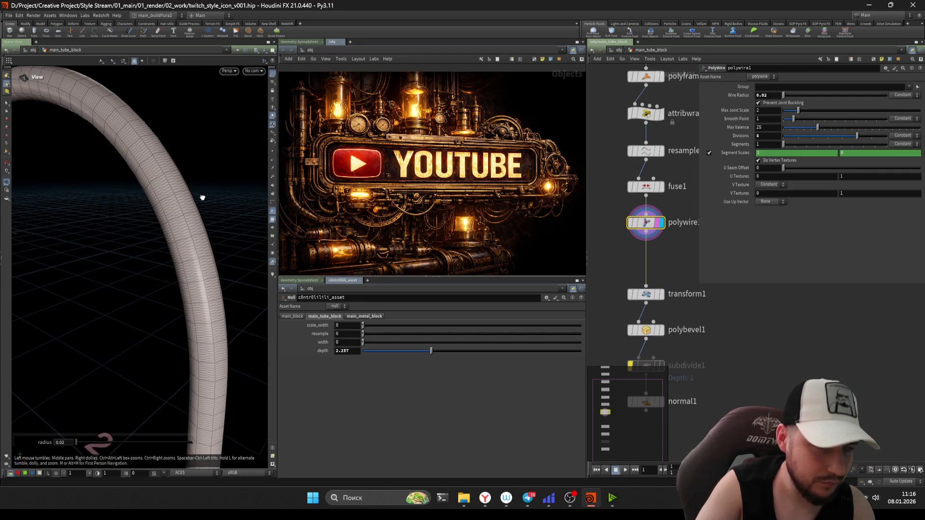
Step: Display transform1's flattened band and make room below it for a new node
left_click(660, 293)
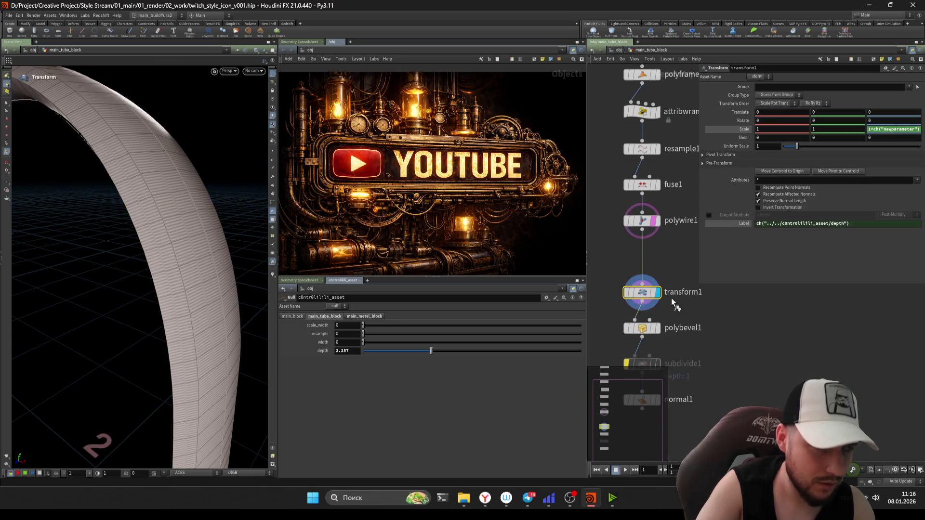
mouse_move(150, 201)
left_mouse_down()
mouse_move(179, 200)
mouse_move(151, 248)
mouse_move(91, 217)
mouse_move(221, 193)
mouse_move(168, 235)
mouse_move(204, 265)
left_mouse_up()
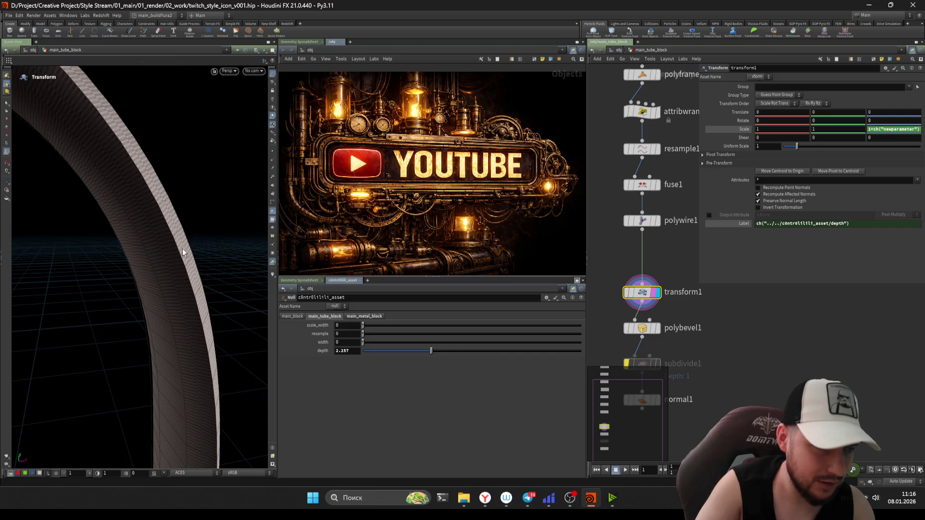
left_click_drag(642, 292, 651, 249)
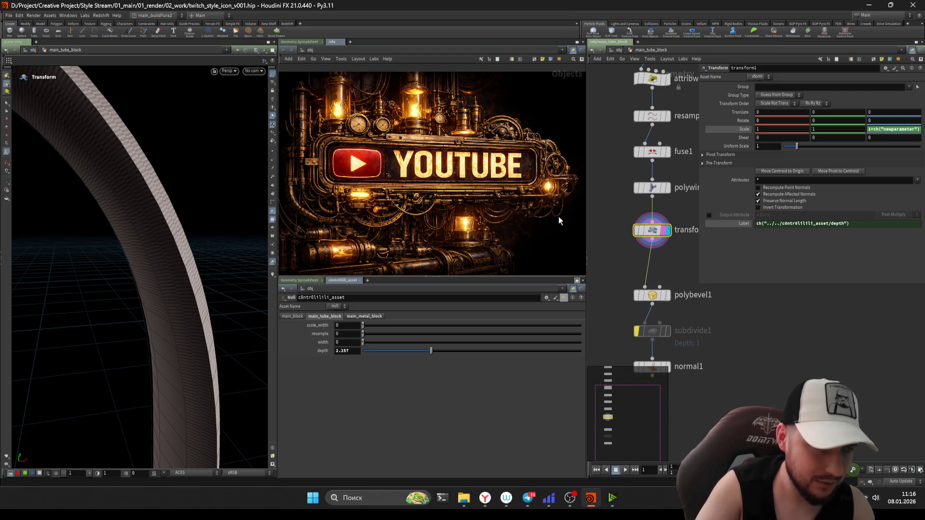
key("Tab")
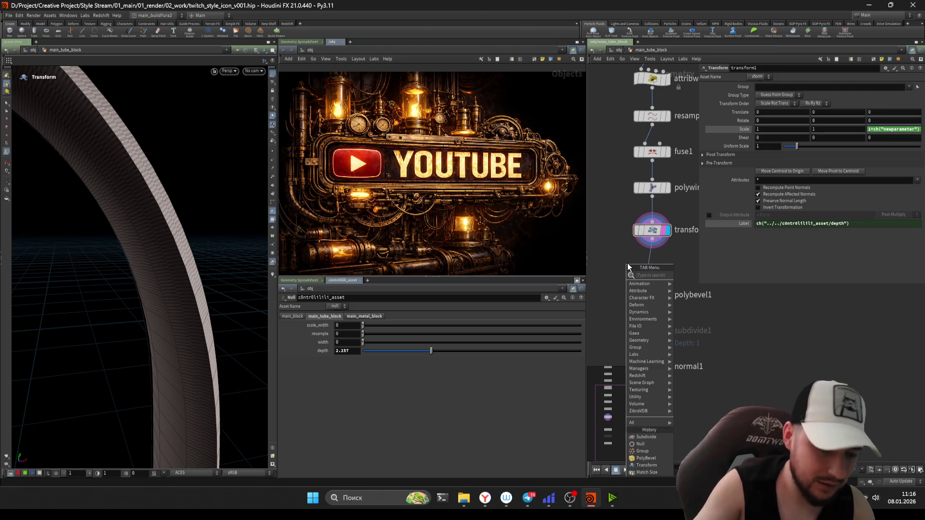
type("smooth")
key("Return")
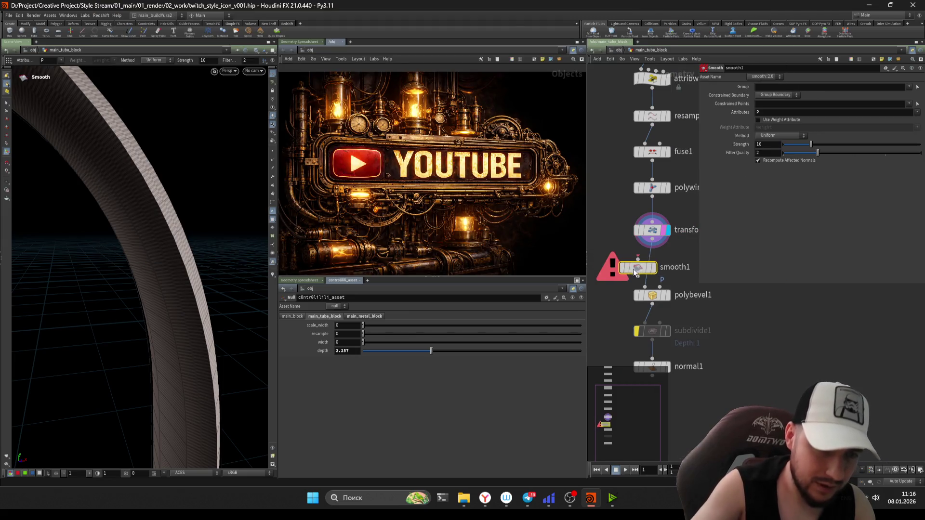
left_click(633, 269)
left_click(668, 261)
left_click_drag(810, 144, 844, 144)
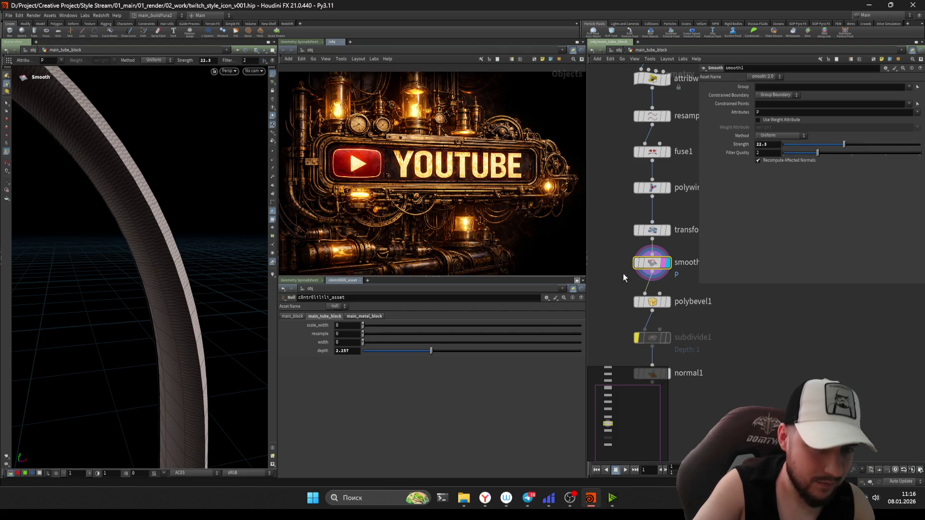
key("Delete")
key("Tab")
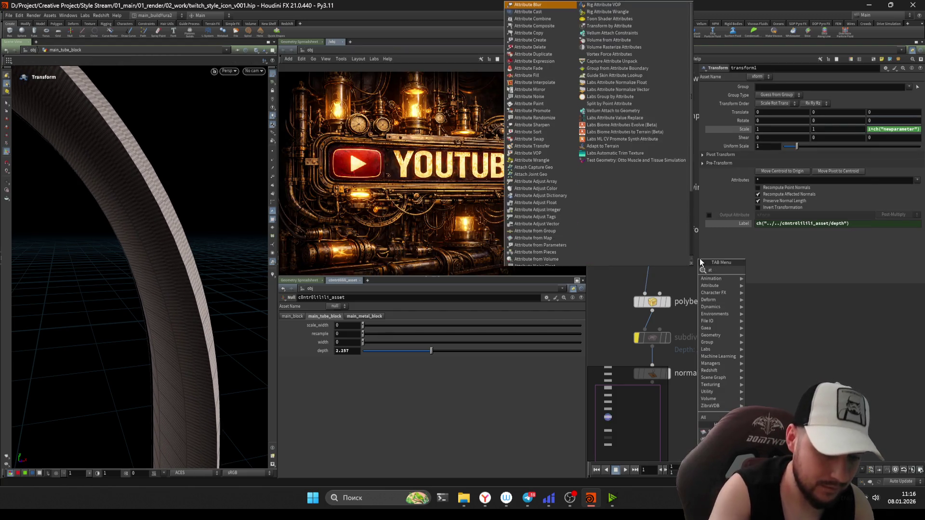
type("attri")
type("bute bl")
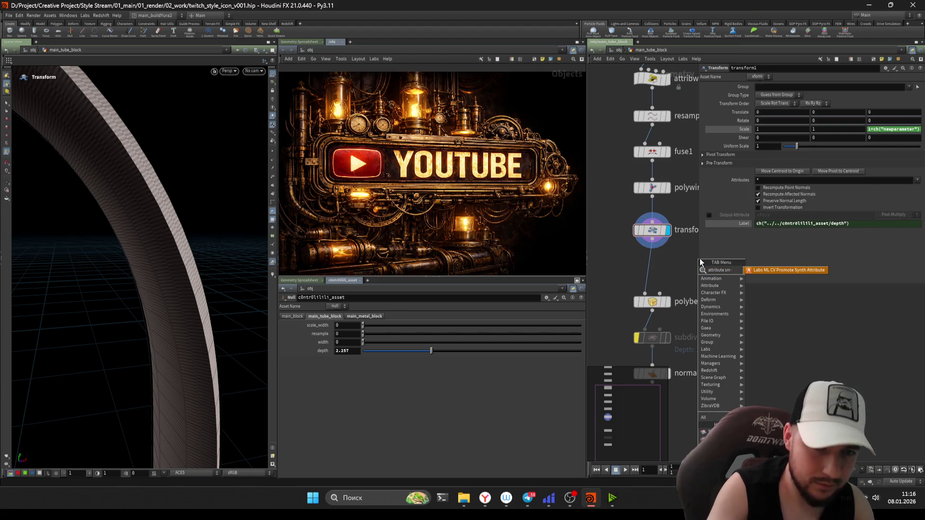
key("Escape")
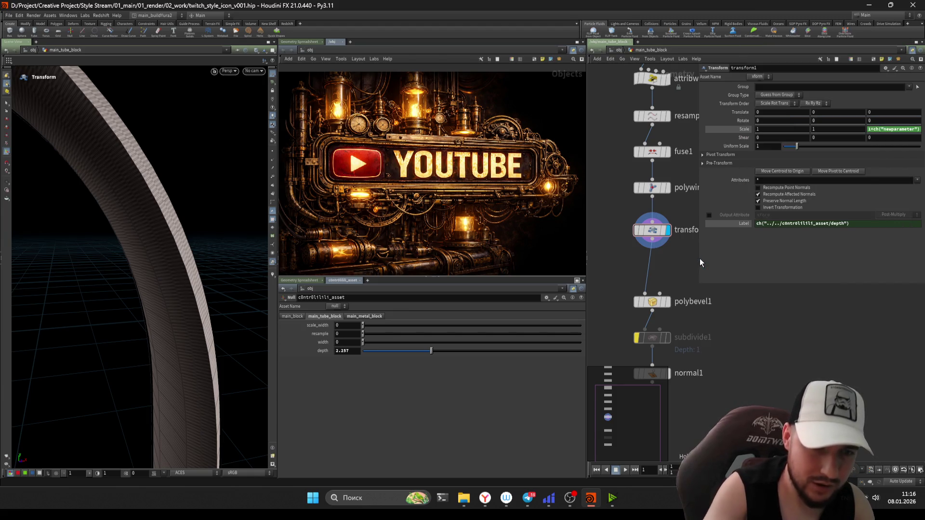
left_click(652, 269)
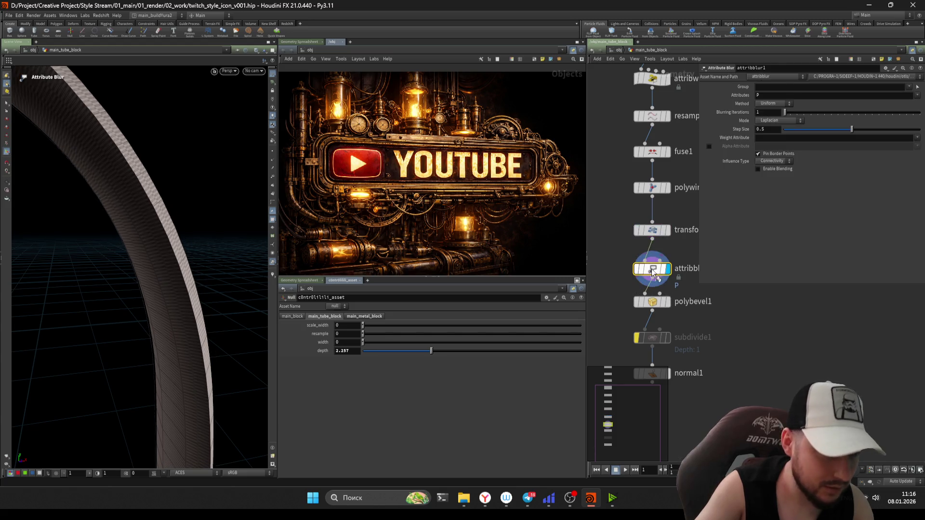
left_click_drag(817, 112, 795, 113)
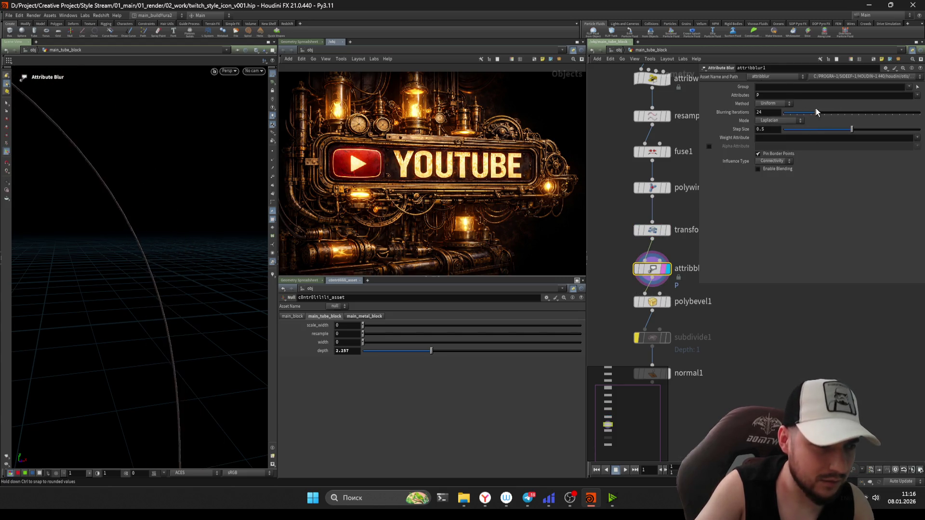
key("Delete")
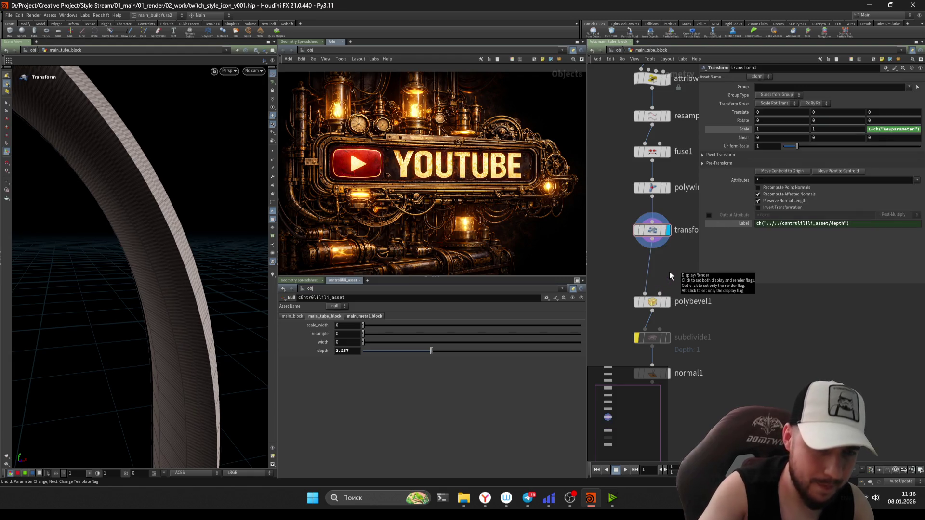
Step: Insert a Group Create node group1 below transform1, above the bevel
left_click(656, 294)
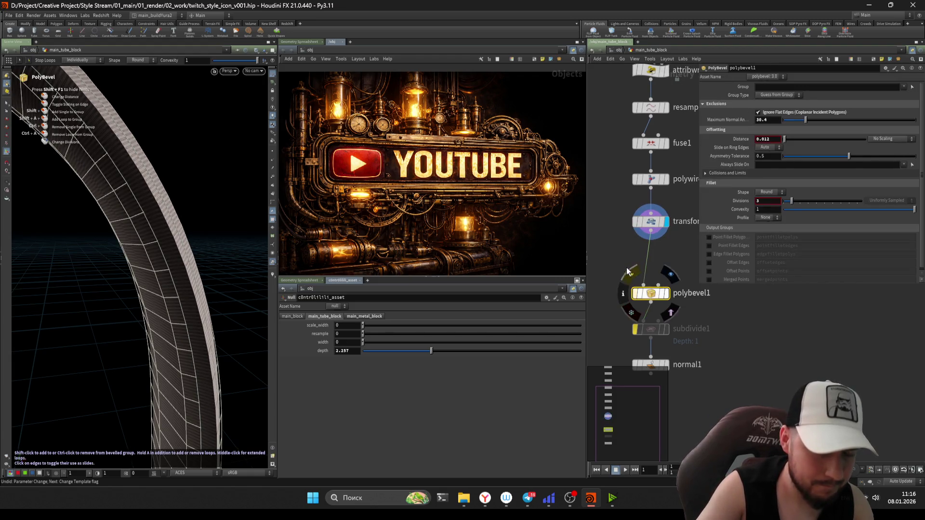
left_click(669, 297)
mouse_move(622, 276)
middle_mouse_down()
mouse_move(628, 258)
mouse_move(623, 278)
middle_mouse_up()
right_click(623, 278)
key("Escape")
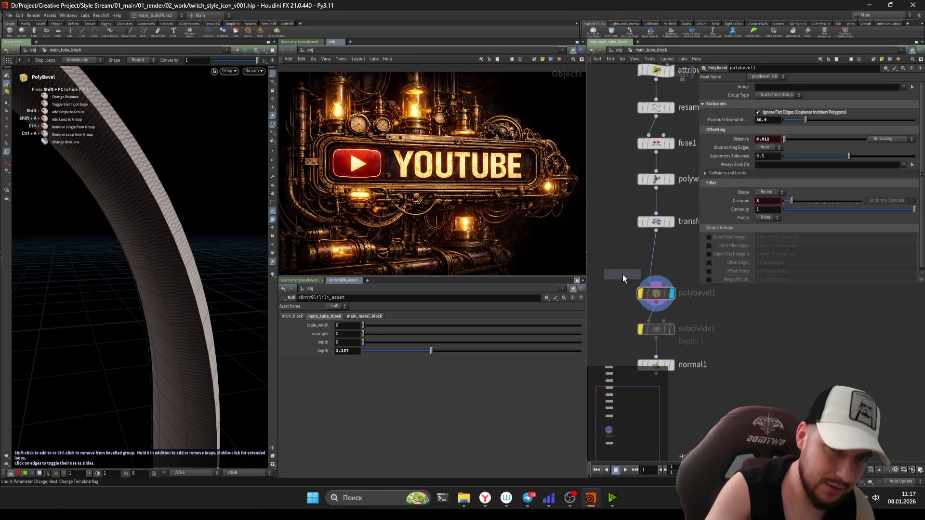
key("Return")
left_click(650, 266)
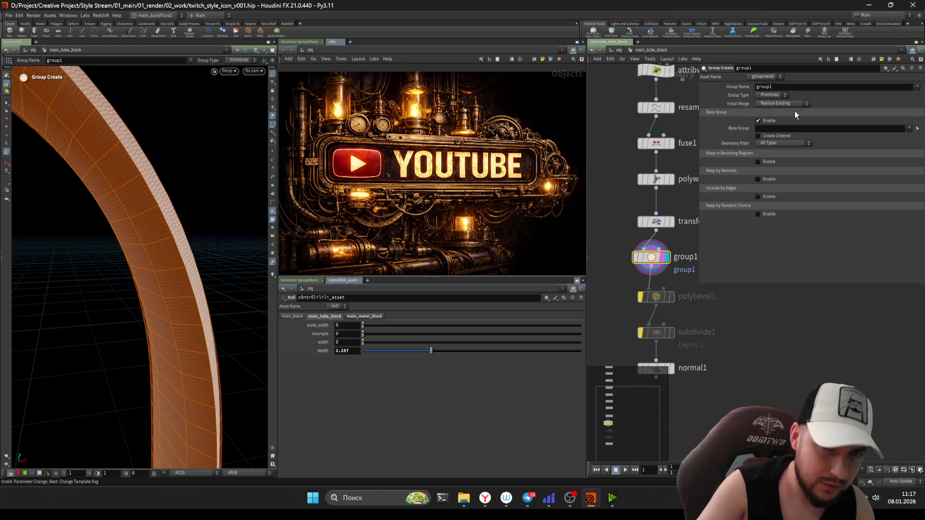
Step: Make group1 an edge group kept by normals with spread angle 0, and reset depth to 1
left_click(766, 121)
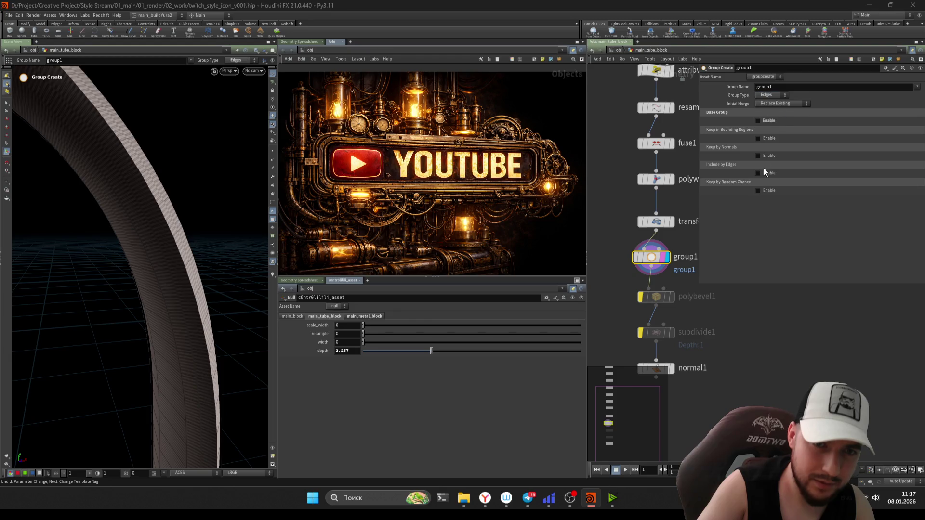
left_click(759, 155)
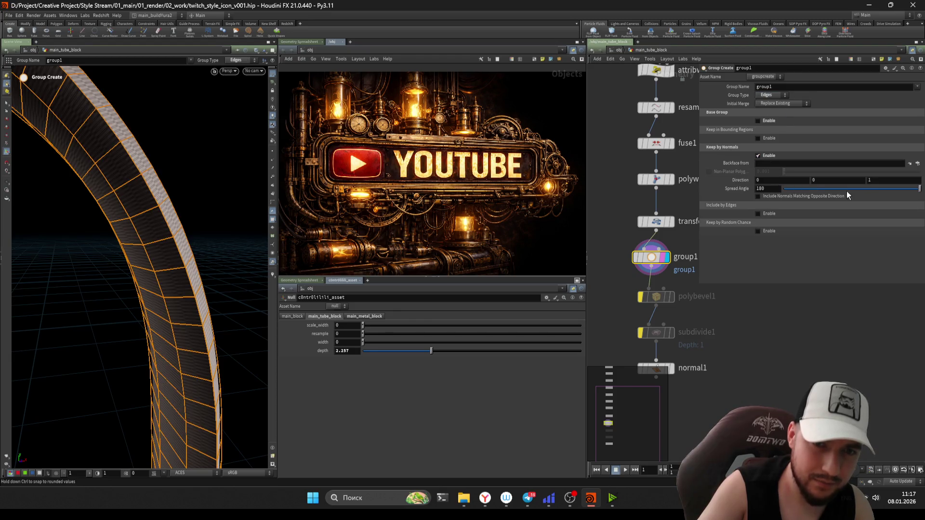
left_click_drag(846, 191, 790, 186)
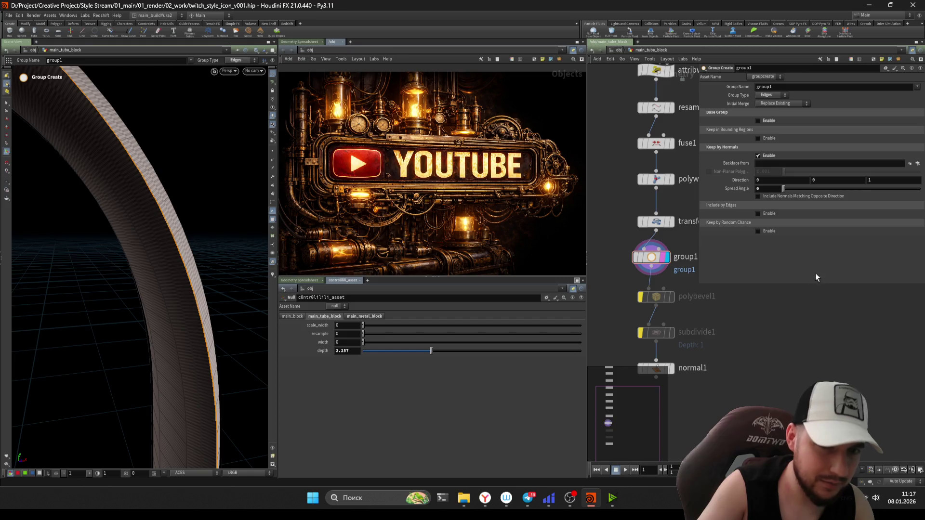
key("Escape")
mouse_move(134, 200)
left_mouse_down()
mouse_move(188, 218)
mouse_move(257, 159)
mouse_move(370, 211)
left_mouse_up()
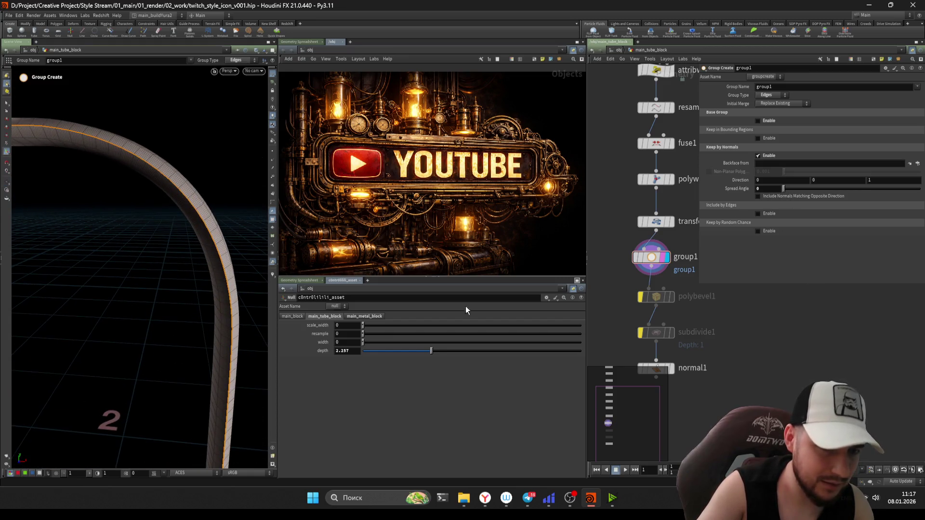
mouse_move(391, 351)
left_mouse_down()
mouse_move(294, 346)
mouse_move(429, 351)
left_mouse_up()
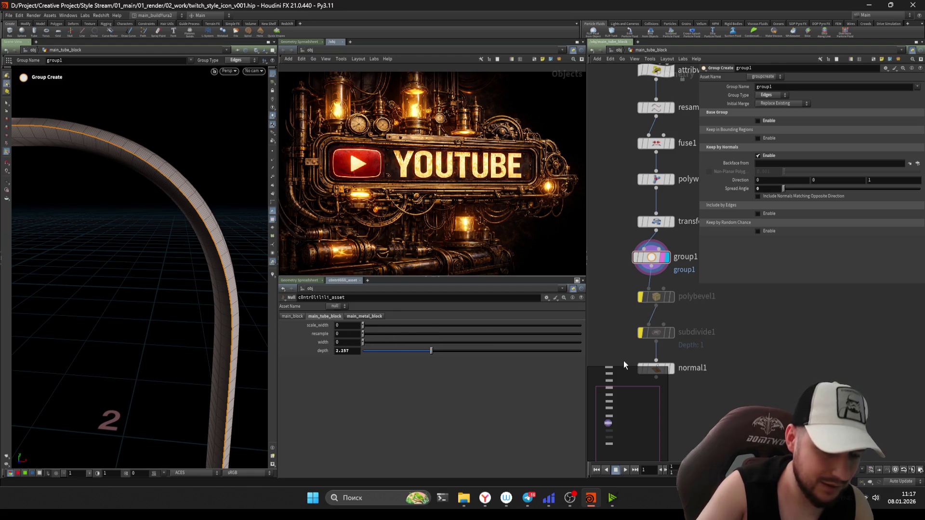
Step: Stop polybevel1 ignoring flat edges and rename group1's group to bevel
left_click(656, 296)
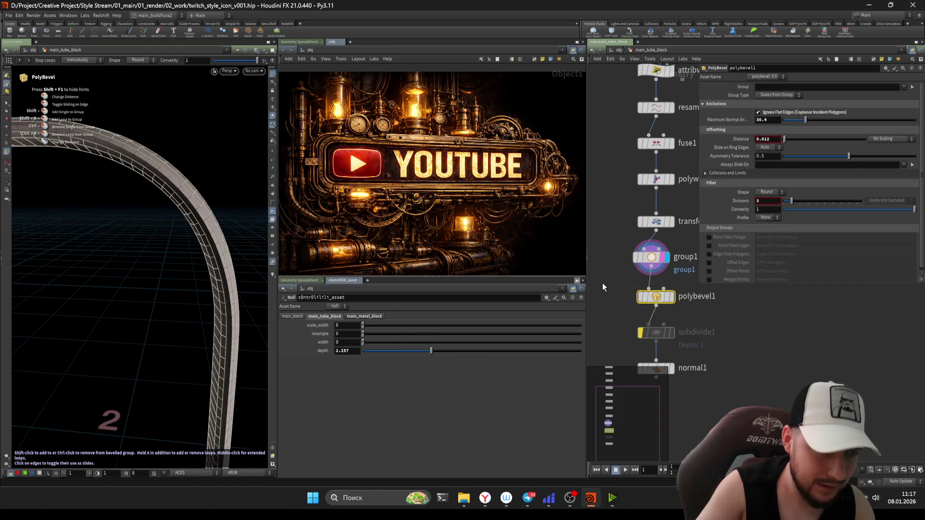
left_click(666, 257)
left_click(795, 112)
left_click(904, 87)
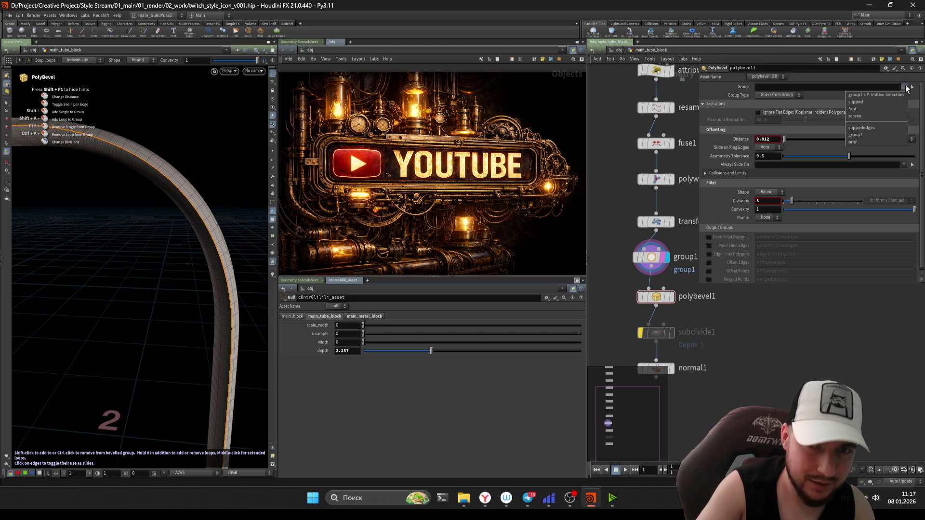
left_click(651, 257)
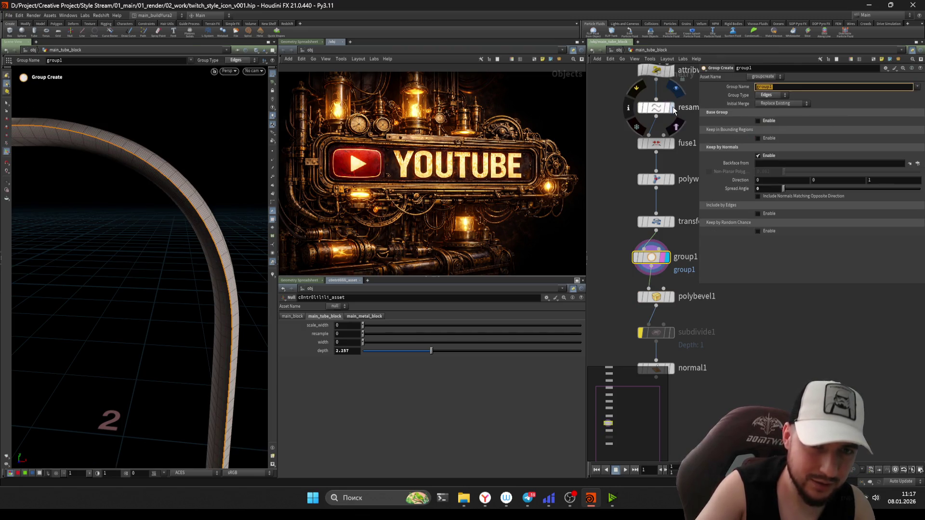
type("bevel")
key("Return")
Step: Limit polybevel1 to the bevel group, display it and raise depth to about 4.6
left_click(654, 296)
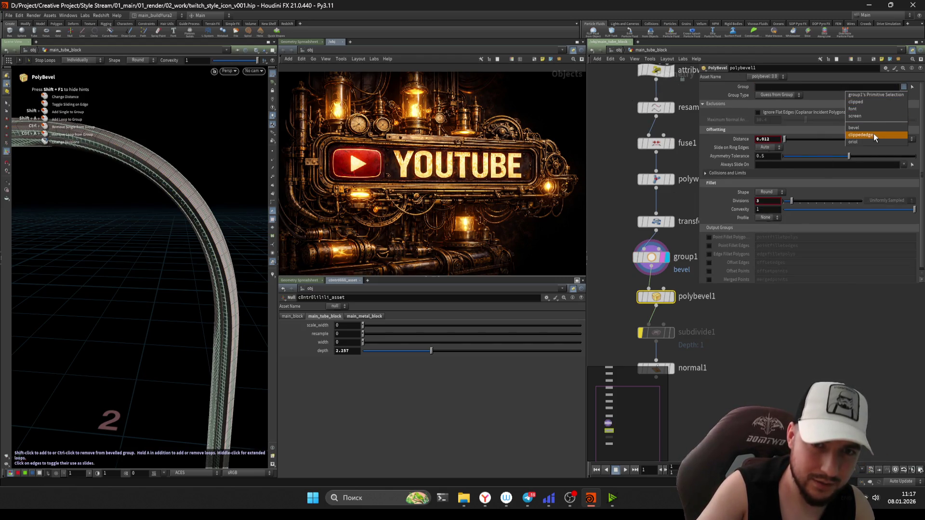
left_click(875, 127)
left_click(672, 297)
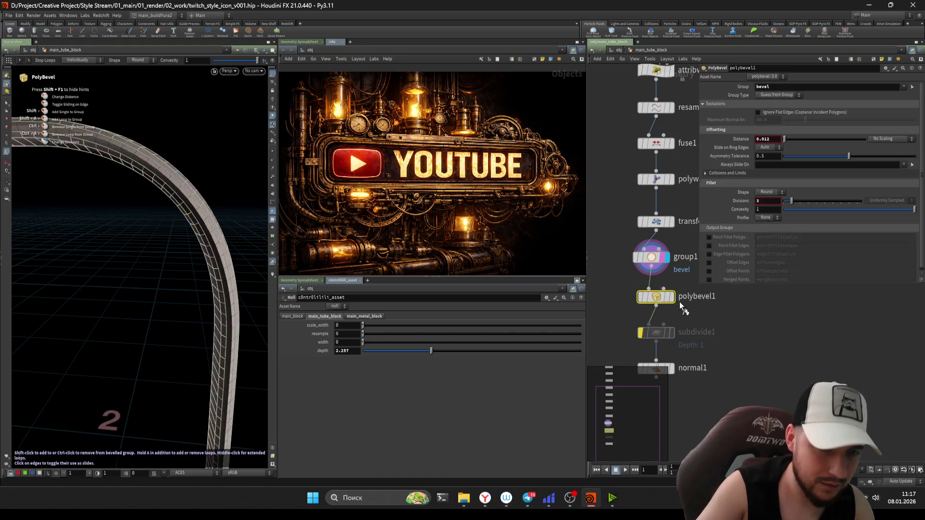
mouse_move(414, 350)
left_mouse_down()
mouse_move(553, 357)
mouse_move(309, 351)
mouse_move(557, 350)
left_mouse_up()
key("Escape")
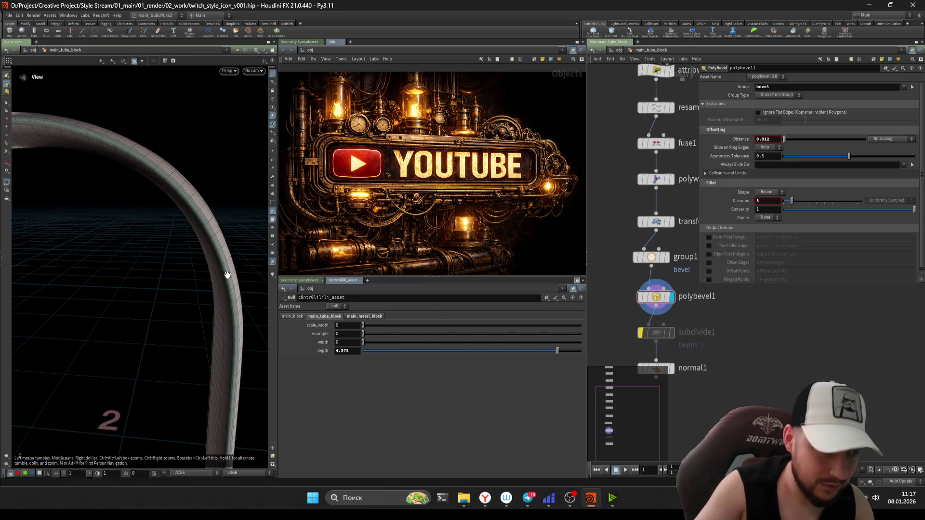
left_click_drag(227, 275, 312, 314)
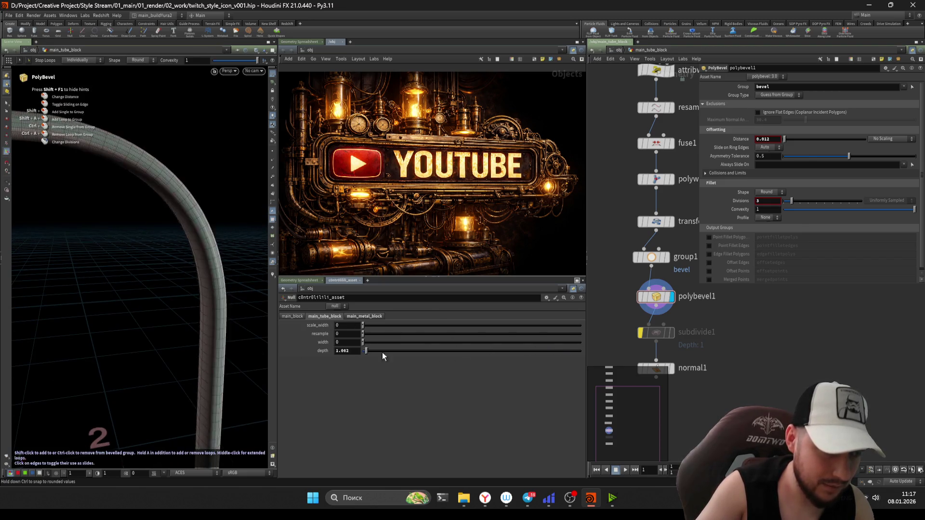
left_click_drag(400, 351, 454, 342)
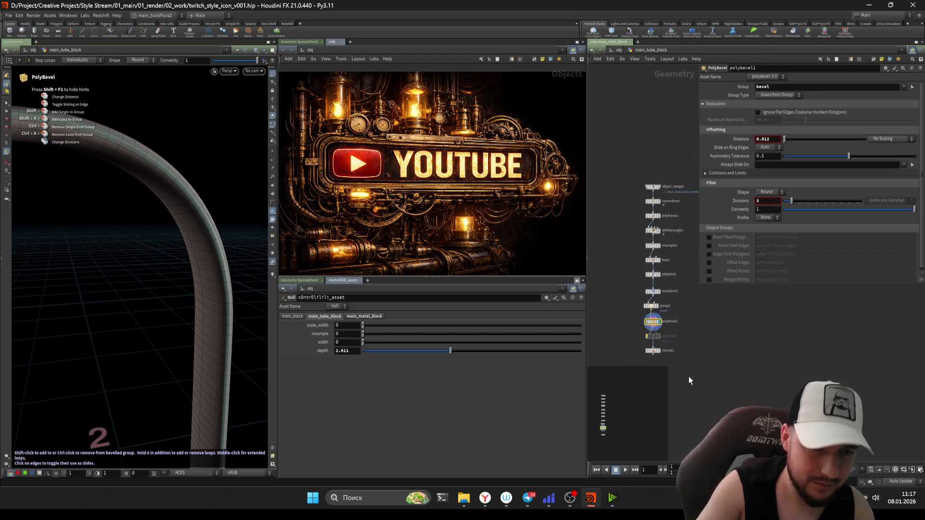
Step: Widen polybevel1's distance to 0.018 using its viewport handles
key("ctrl+a")
left_click(665, 290)
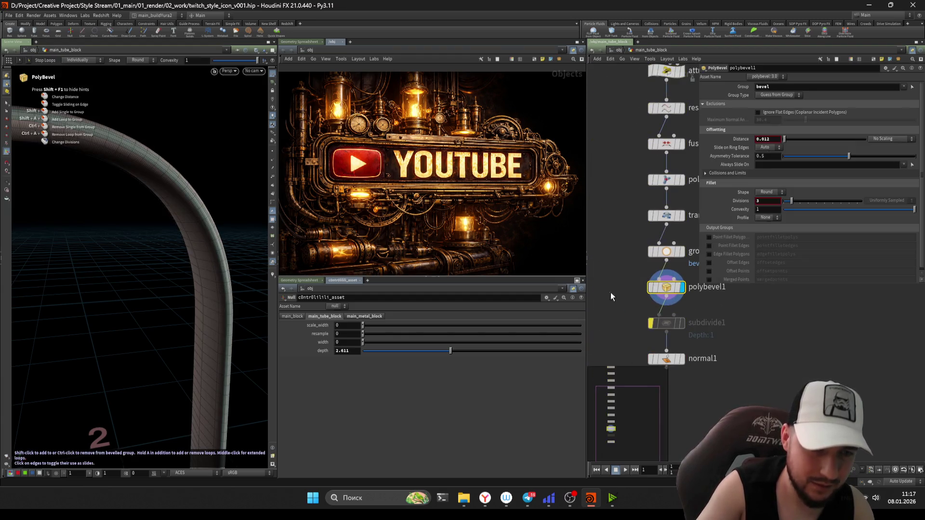
left_click_drag(243, 200, 149, 220)
key("Return")
scroll(669, 293, "up", 1)
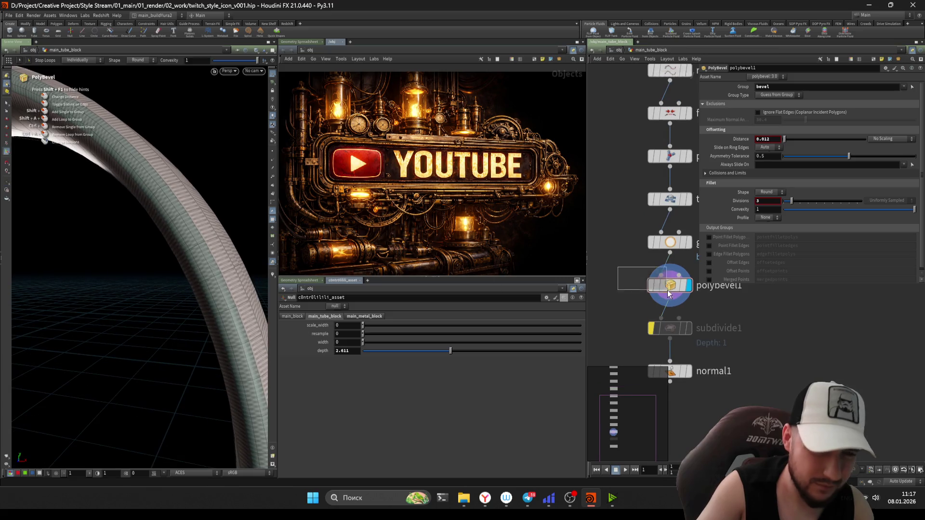
left_click_drag(788, 140, 785, 141)
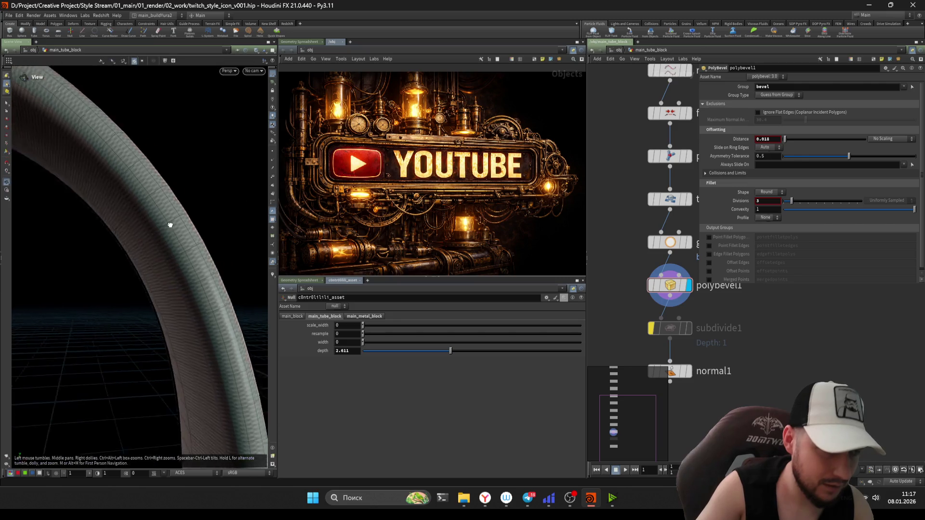
left_click_drag(169, 221, 144, 253, "alt")
scroll(756, 358, "down", 3)
Step: Display the normal1 result and undo a depth tweak
left_click(668, 336)
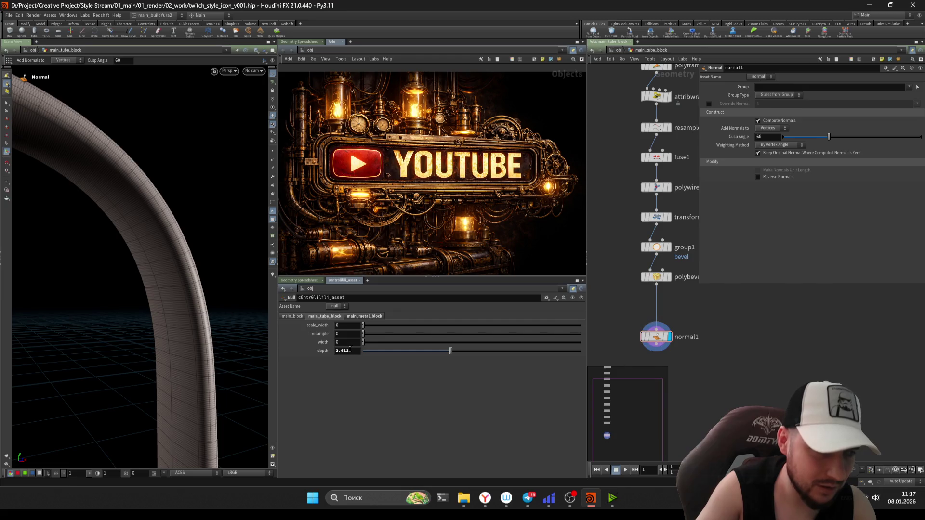
left_click_drag(350, 349, 526, 357)
key("ctrl+z")
Step: Inspect the tube up close, then add a Clip node from the Tab menu
key("Escape")
mouse_move(186, 264)
left_mouse_down()
mouse_move(198, 239)
mouse_move(166, 217)
mouse_move(124, 262)
mouse_move(134, 273)
left_mouse_up()
key("Escape")
mouse_move(190, 223)
left_mouse_down()
mouse_move(145, 231)
mouse_move(165, 252)
mouse_move(138, 243)
mouse_move(229, 253)
mouse_move(190, 250)
mouse_move(116, 277)
mouse_move(205, 262)
mouse_move(151, 296)
mouse_move(229, 245)
mouse_move(182, 268)
mouse_move(186, 201)
left_mouse_up()
scroll(719, 298, "down", 3)
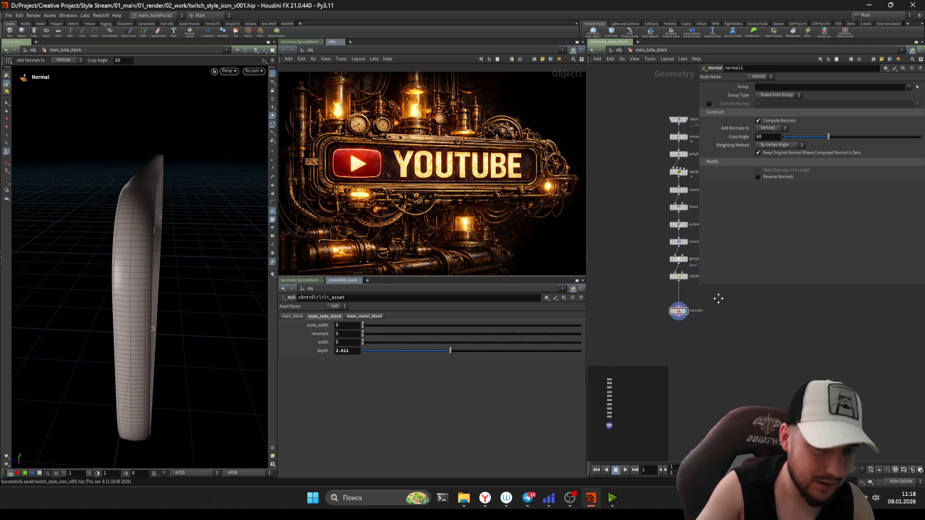
scroll(719, 299, "up", 3)
key("Tab")
type("clip")
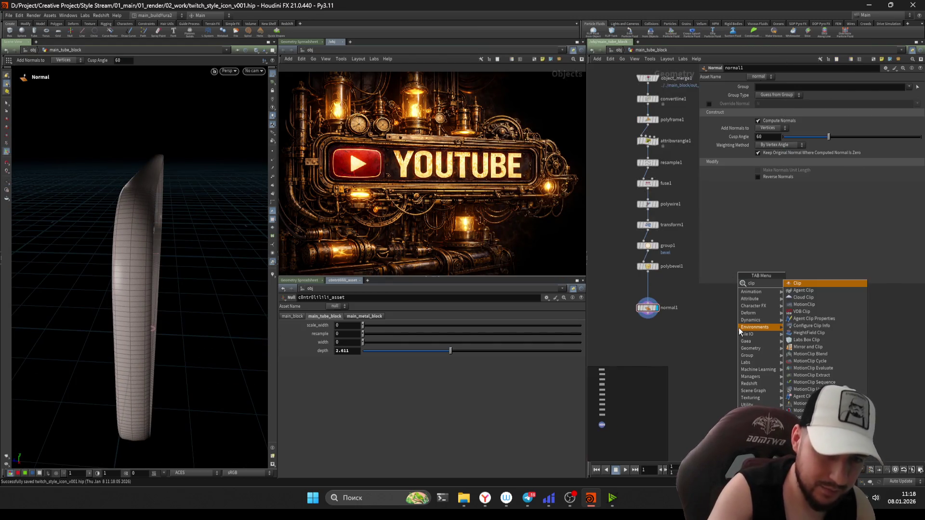
key("Return")
scroll(624, 285, "up", 2)
scroll(637, 281, "up", 3)
scroll(647, 281, "down", 3)
scroll(636, 289, "up", 2)
Step: Insert clip1 between polywire1 and transform1 with direction 0,0,1
left_click(629, 301)
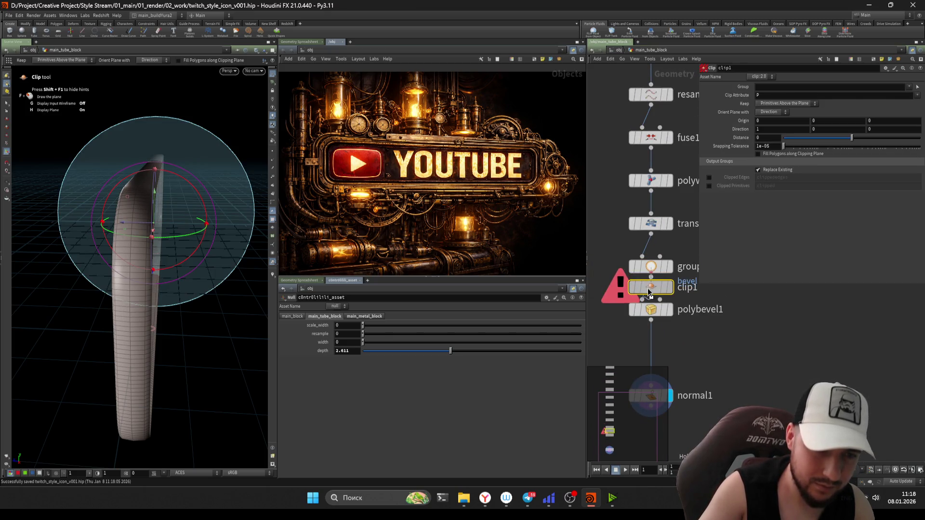
scroll(609, 231, "down", 2)
left_click_drag(631, 318, 658, 305)
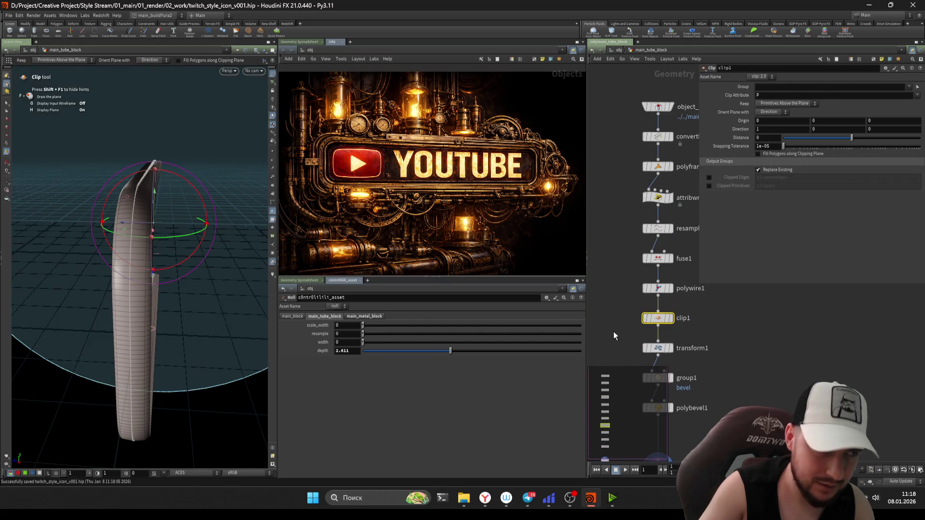
scroll(621, 322, "up", 1)
middle_click_drag(625, 296, 626, 262)
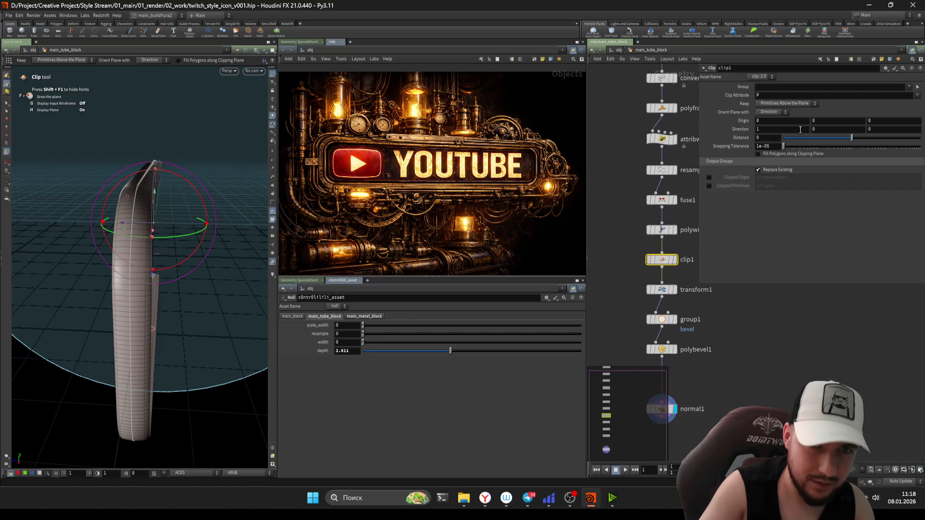
key("Return")
left_click(780, 128)
type("0")
key("Return")
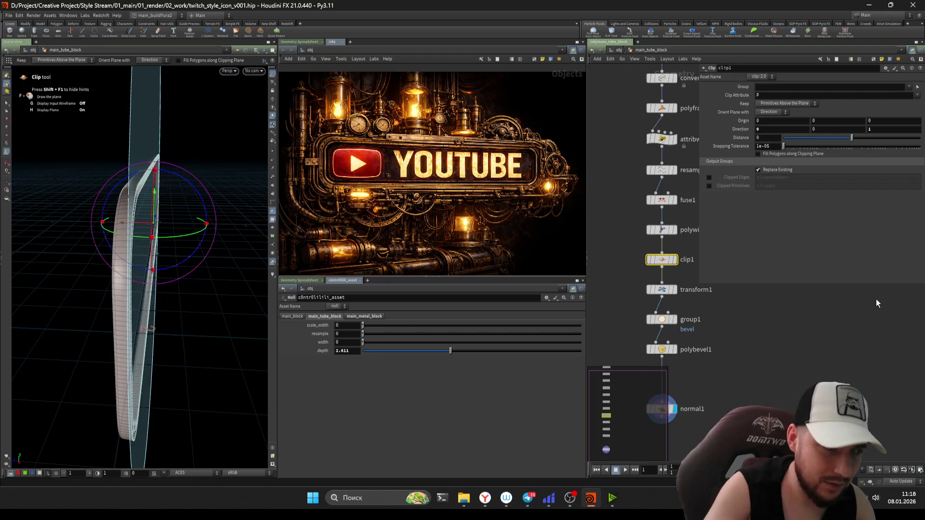
Step: Display the normal1 result of the clipped frame, undoing a depth reduction
left_click_drag(144, 252, 188, 239, "alt")
mouse_move(778, 419)
middle_mouse_down()
mouse_move(788, 317)
mouse_move(780, 294)
middle_mouse_up()
left_click(663, 283)
mouse_move(144, 217)
left_mouse_down()
mouse_move(182, 213)
mouse_move(100, 259)
mouse_move(207, 244)
mouse_move(116, 268)
left_mouse_up()
mouse_move(449, 351)
left_mouse_down()
mouse_move(330, 351)
mouse_move(496, 357)
mouse_move(289, 392)
left_mouse_up()
key("ctrl+z")
key("Escape")
mouse_move(109, 285)
left_mouse_down()
mouse_move(134, 267)
mouse_move(143, 275)
mouse_move(114, 289)
left_mouse_up()
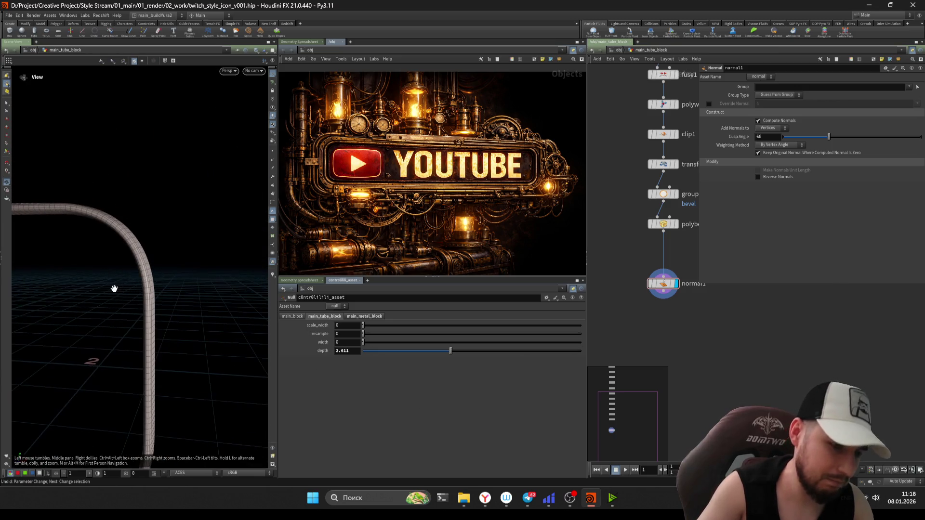
Step: Save the scene and select the polywire1 node
key("Return")
scroll(647, 262, "down", 5)
left_click_drag(627, 139, 665, 311)
key("ctrl+s")
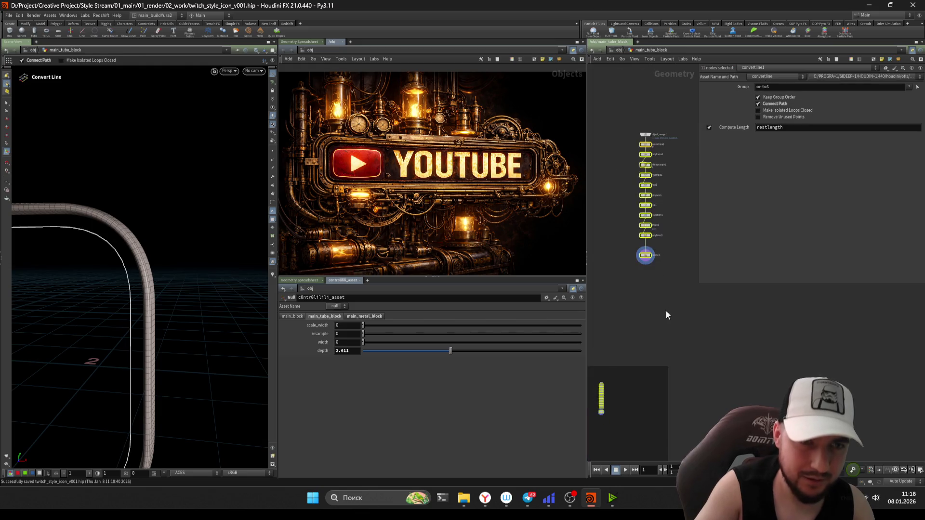
scroll(637, 217, "up", 3)
left_click(615, 253)
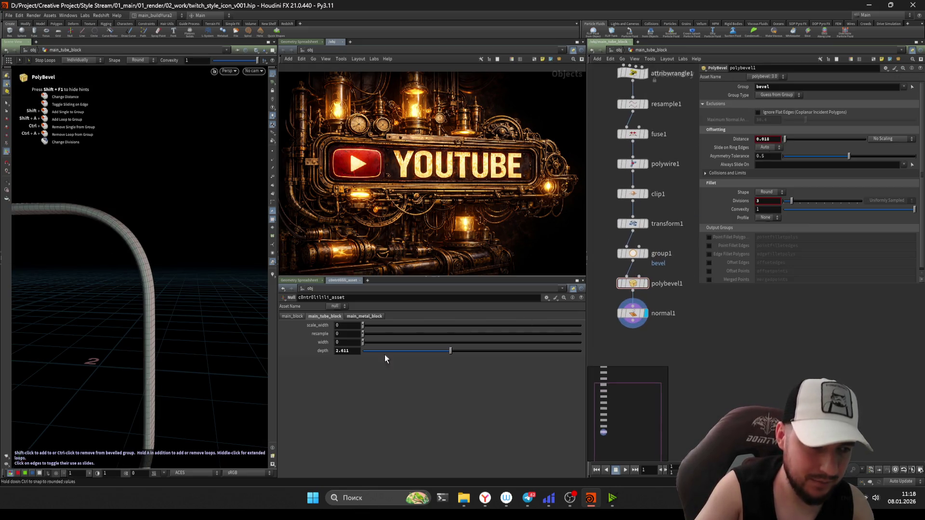
middle_click_drag(600, 260, 609, 283)
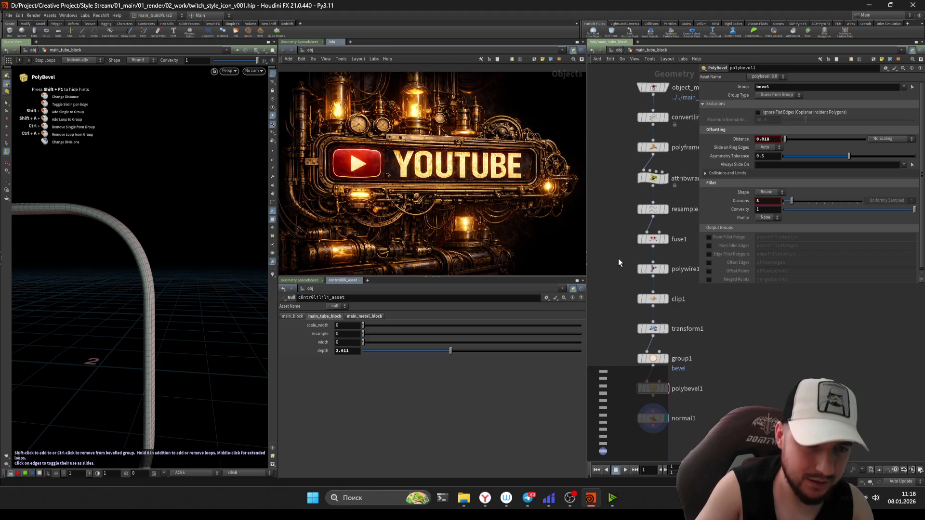
left_click(652, 269)
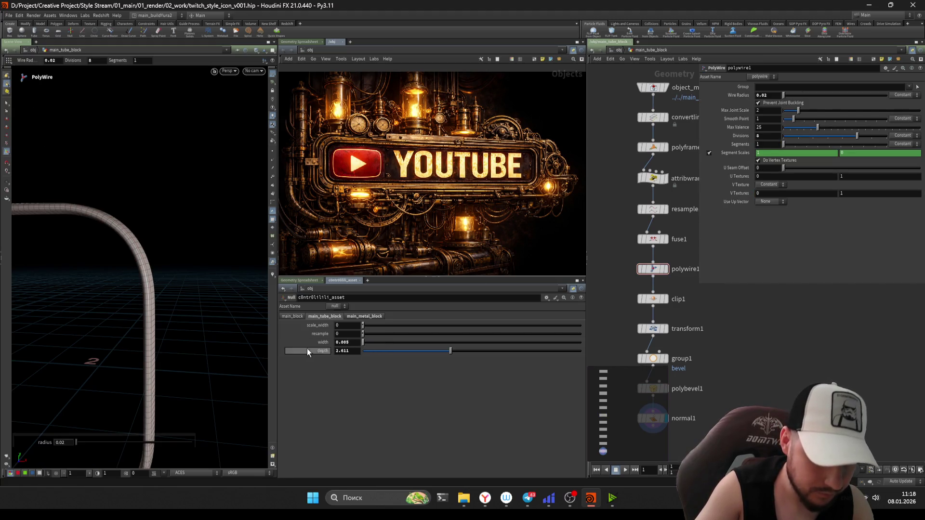
Step: Reference the controller width into Wire Radius, set width 0.03945 and divisions 6
left_click_drag(758, 94, 759, 96)
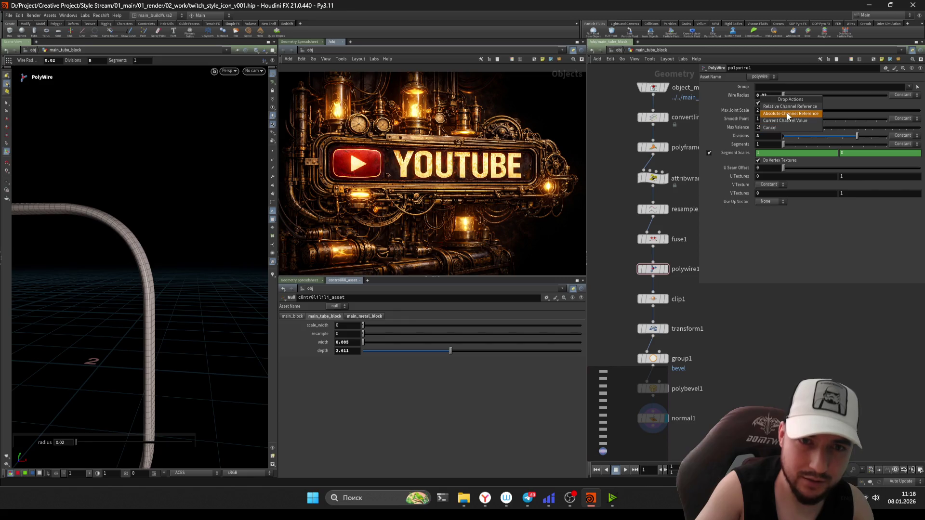
left_click(787, 106)
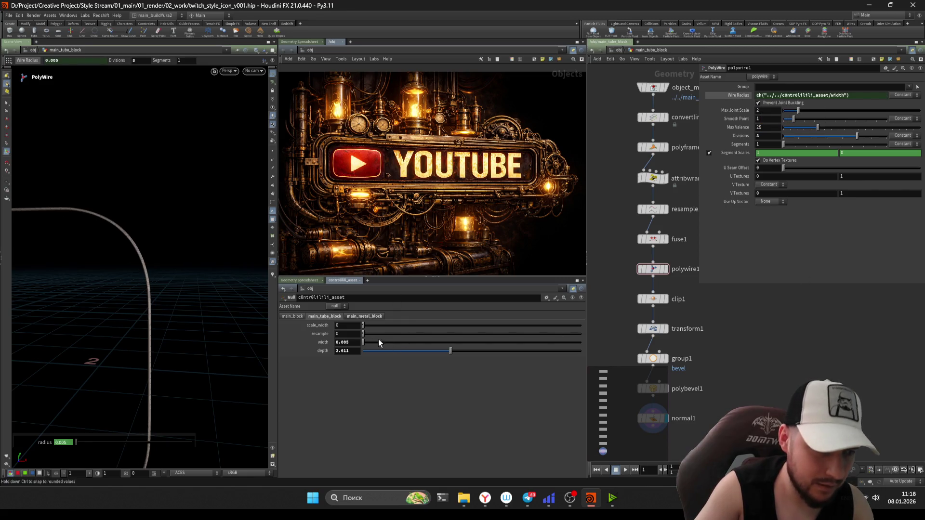
mouse_move(368, 342)
left_mouse_down()
mouse_move(576, 346)
mouse_move(529, 348)
left_mouse_up()
left_click_drag(168, 348, 149, 299)
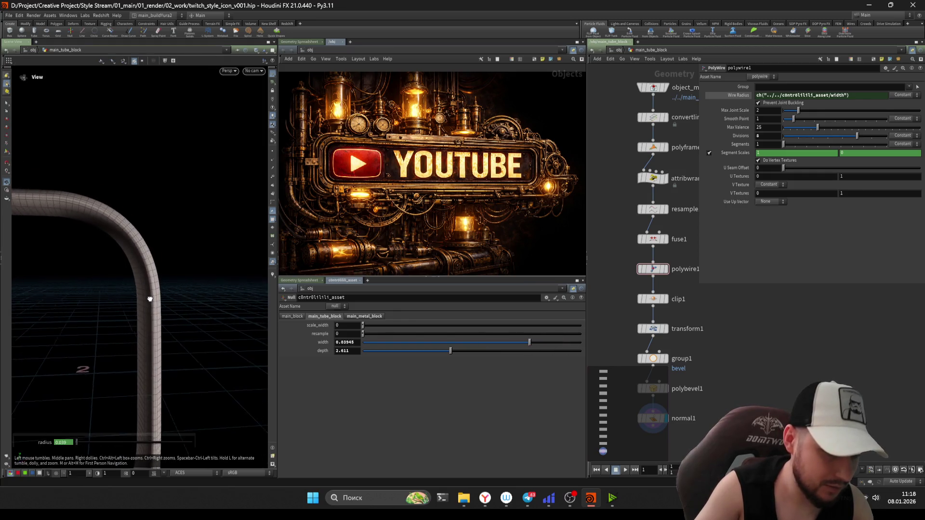
mouse_move(850, 139)
left_mouse_down()
mouse_move(829, 140)
mouse_move(860, 139)
mouse_move(847, 140)
left_mouse_up()
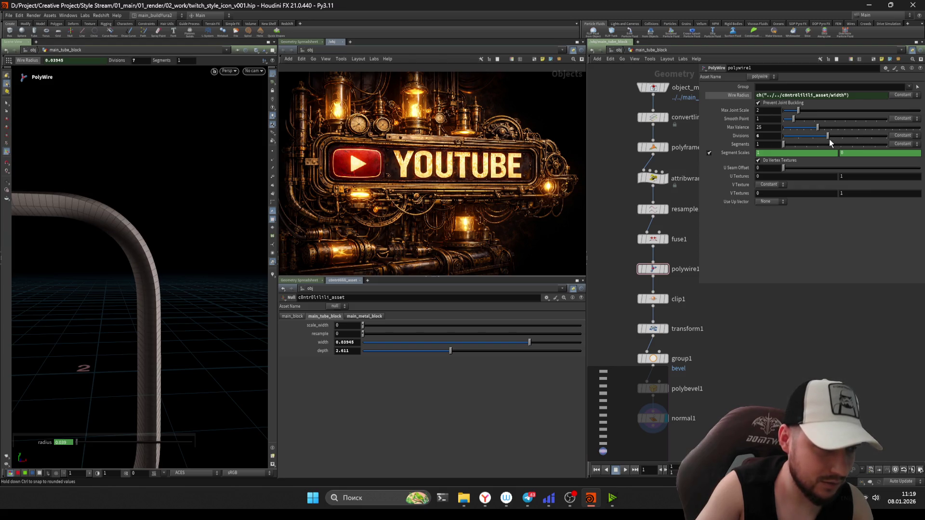
left_click_drag(829, 140, 825, 140)
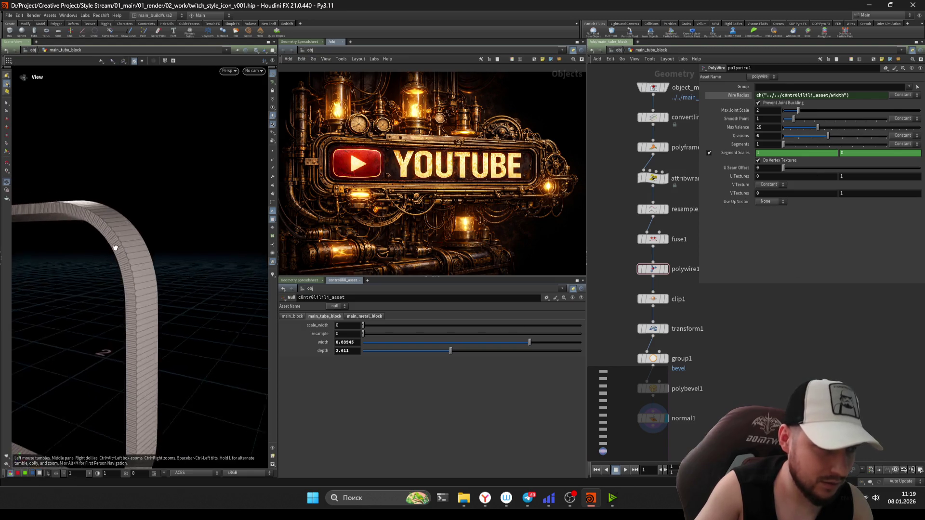
left_click_drag(82, 248, 233, 239, "alt")
scroll(664, 316, "up", 2)
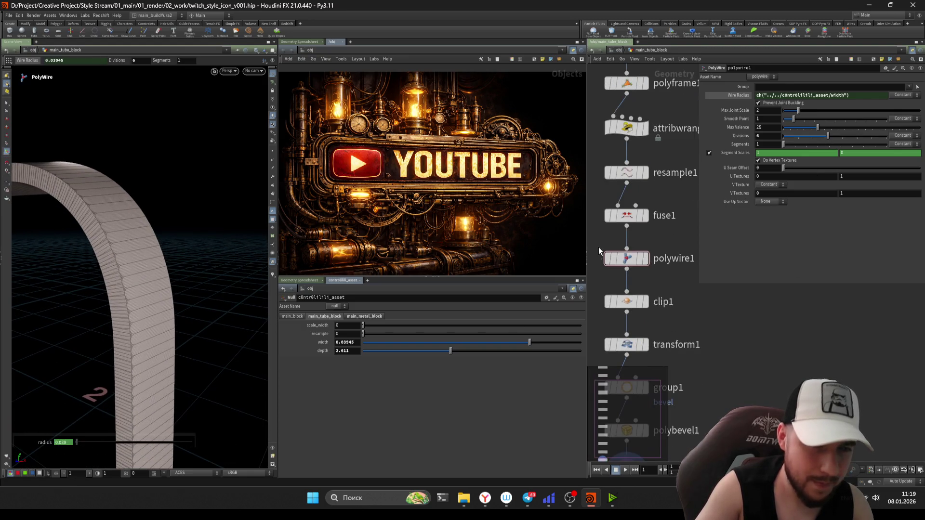
Step: Check the clip1 and transform1 outputs, then give polywire1 7 divisions
left_click(644, 259)
left_click_drag(186, 208, 118, 203, "alt")
scroll(621, 254, "up", 2)
left_click(661, 268)
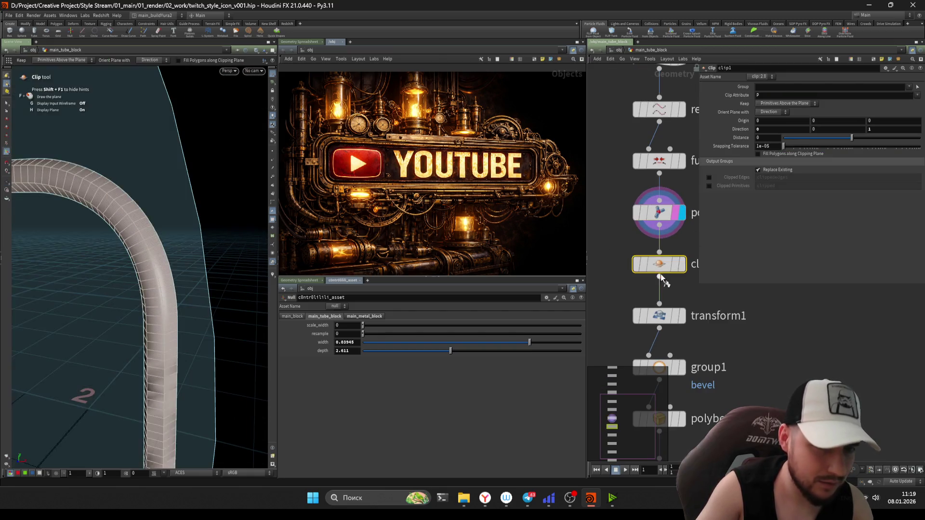
middle_click_drag(621, 296, 617, 268)
left_click(682, 288)
mouse_move(174, 262)
left_mouse_down()
mouse_move(208, 258)
mouse_move(180, 285)
mouse_move(169, 275)
left_mouse_up()
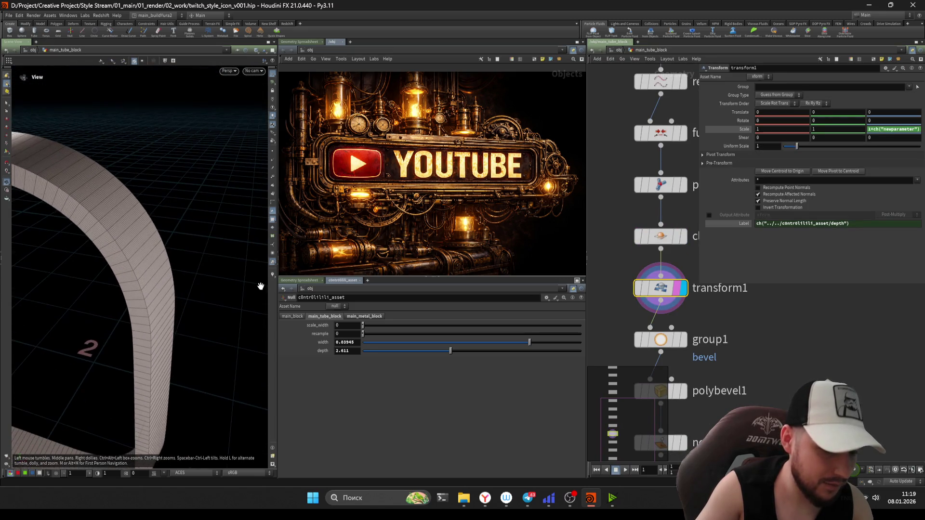
left_click(654, 194)
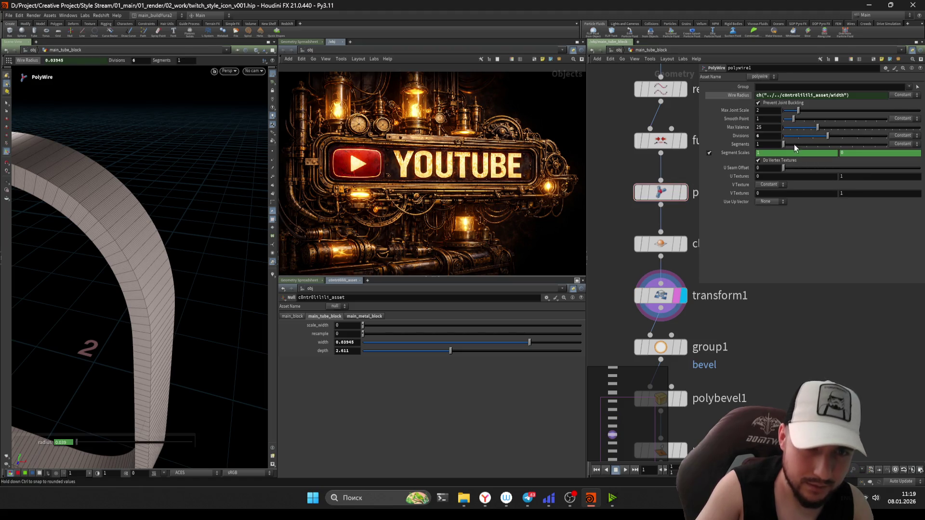
left_click_drag(832, 135, 841, 136)
mouse_move(149, 248)
left_mouse_down()
mouse_move(186, 232)
mouse_move(260, 253)
left_mouse_up()
Step: Widen group1's normal spread angle to 18.4 and display the fuse1 output
left_click(672, 304)
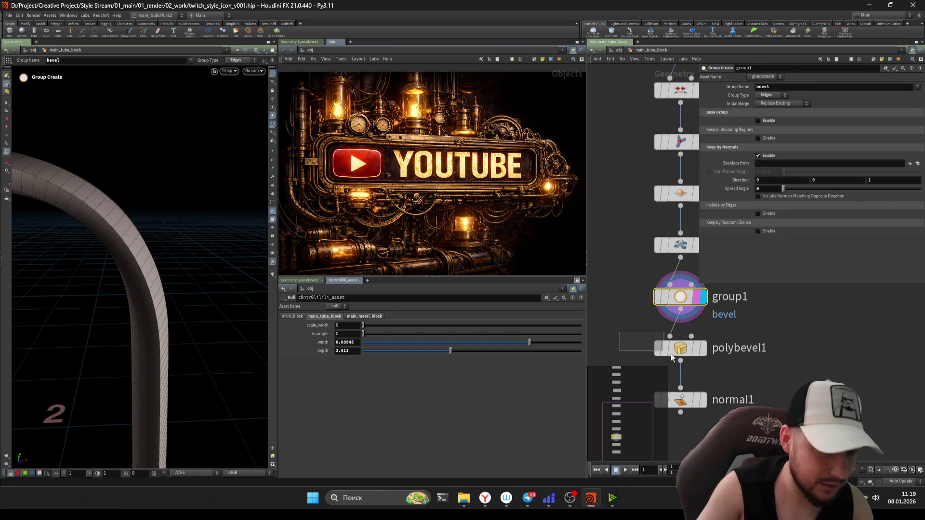
left_click(670, 353)
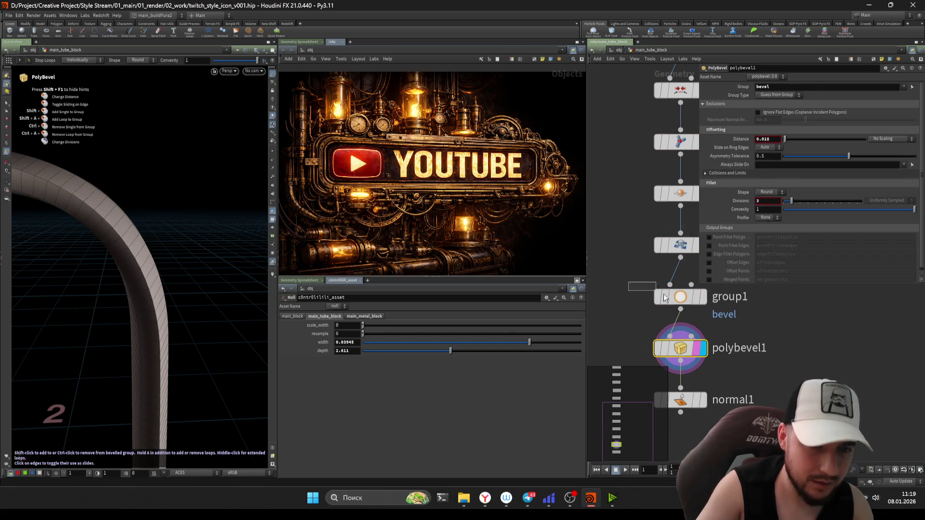
left_click(664, 295)
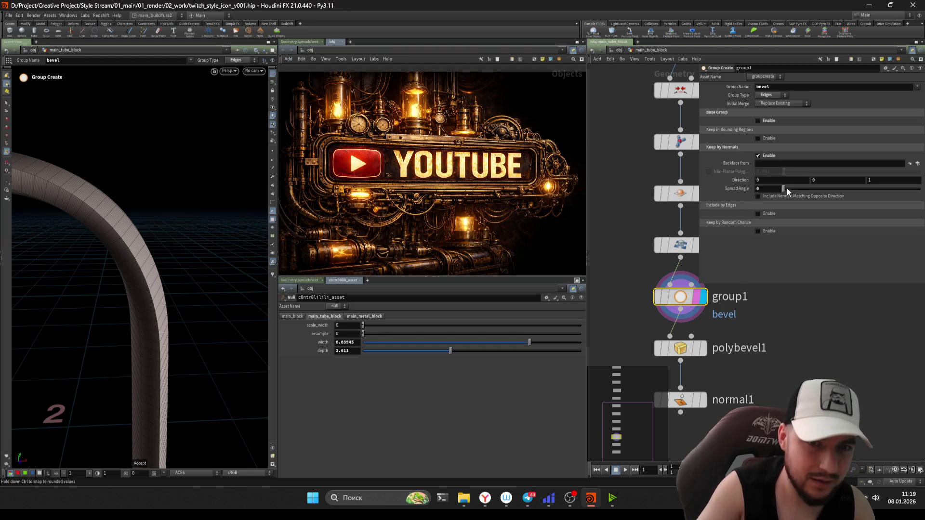
left_click_drag(791, 189, 804, 191)
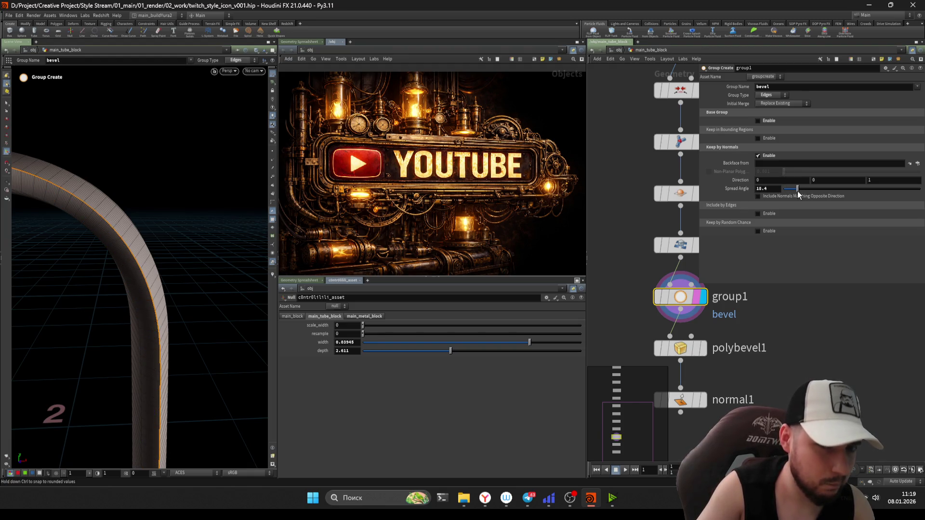
mouse_move(109, 253)
left_mouse_down()
mouse_move(196, 251)
mouse_move(211, 225)
mouse_move(182, 227)
left_mouse_up()
scroll(619, 197, "down", 2)
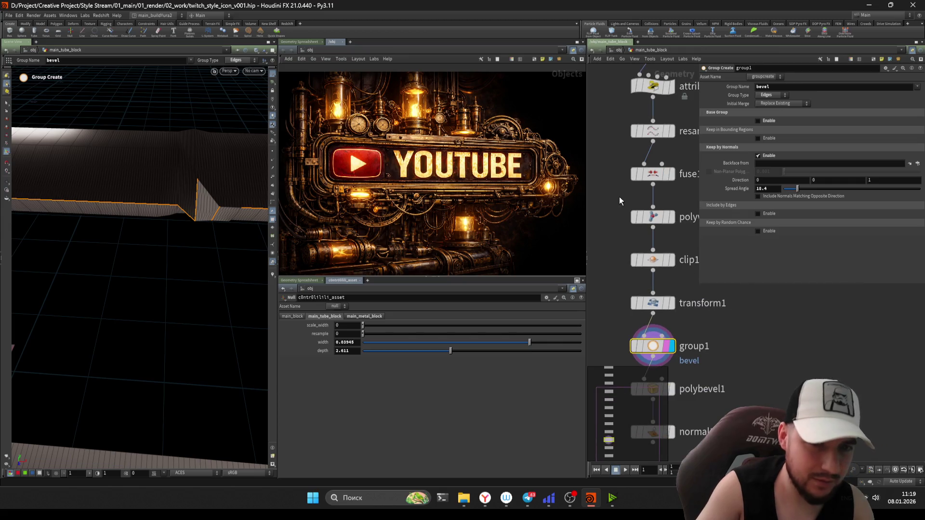
left_click(655, 219)
middle_click_drag(617, 227, 613, 263)
left_click(651, 216)
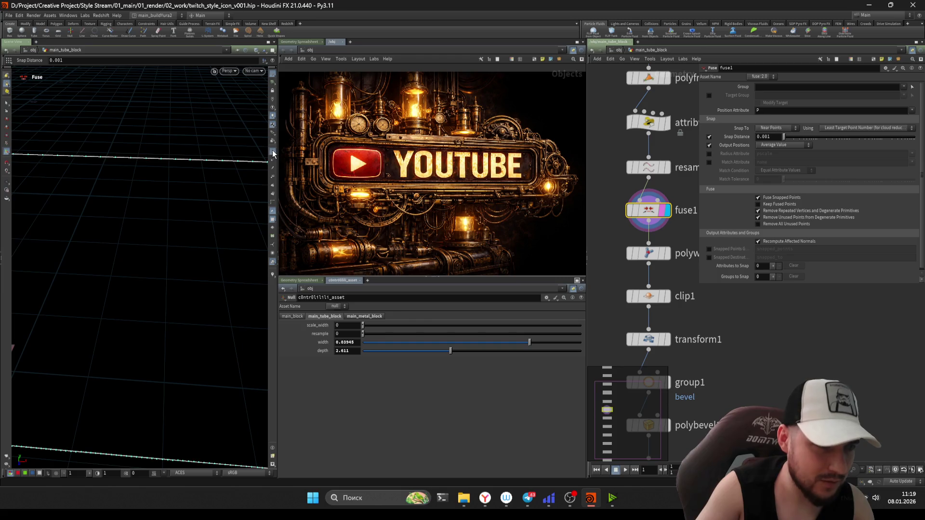
Step: Display polywire1 and adjust its Max Valence while viewing the tube lengthwise
left_click(664, 253)
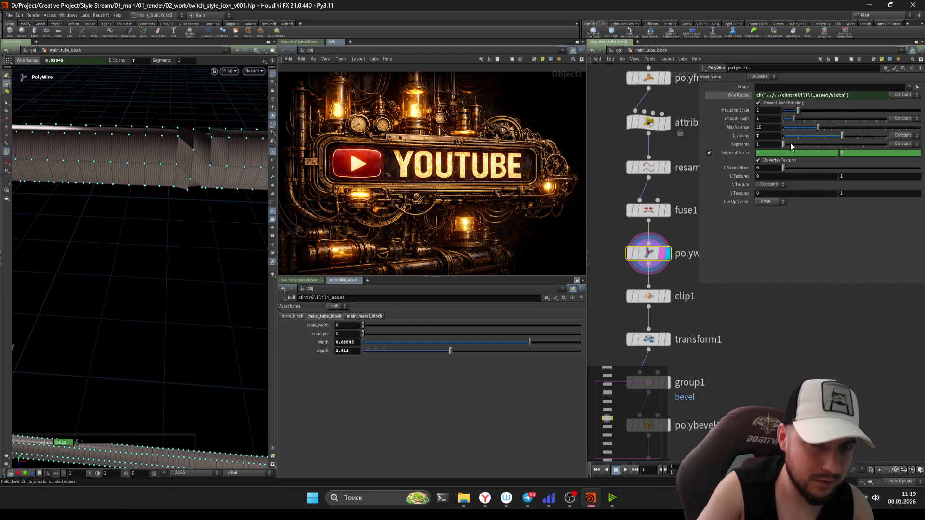
left_click_drag(783, 127, 853, 128)
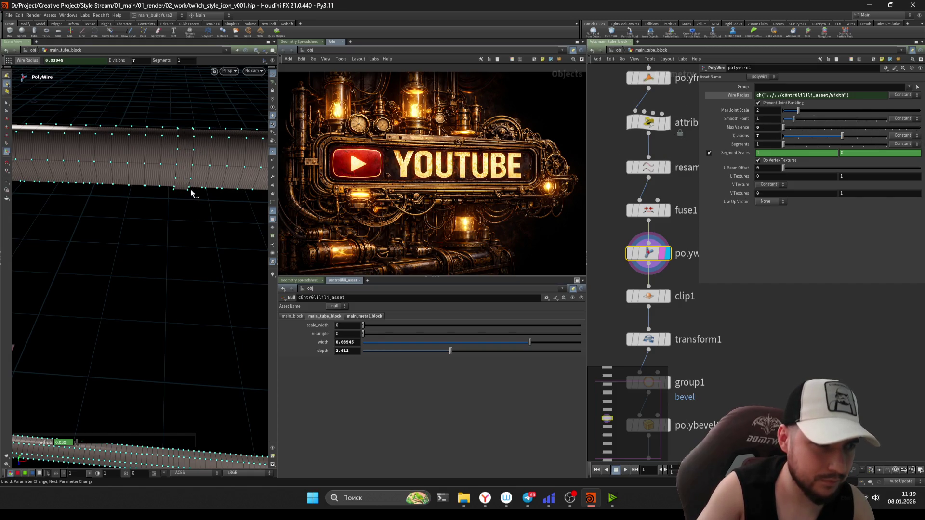
mouse_move(204, 172)
left_mouse_down()
mouse_move(247, 155)
mouse_move(123, 212)
left_mouse_up()
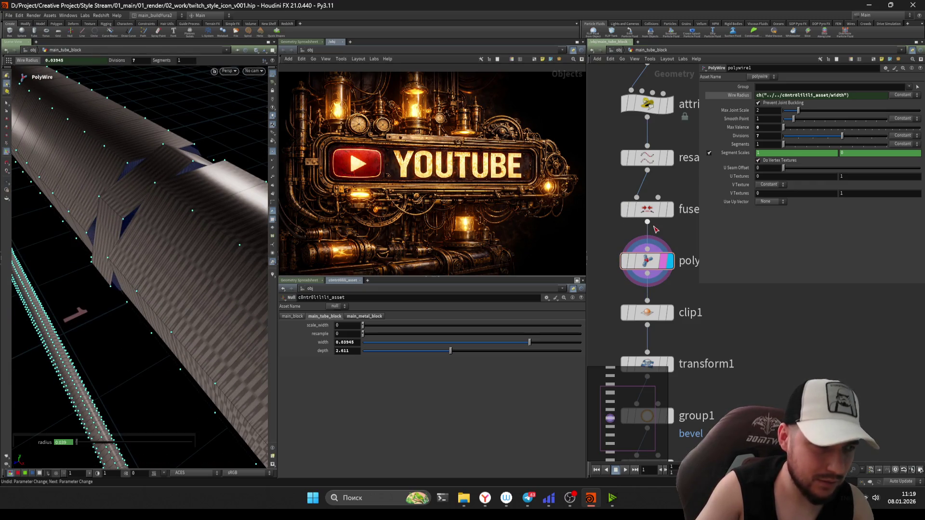
Step: Bypass the fuse1 node from its flag menu
left_click(647, 211)
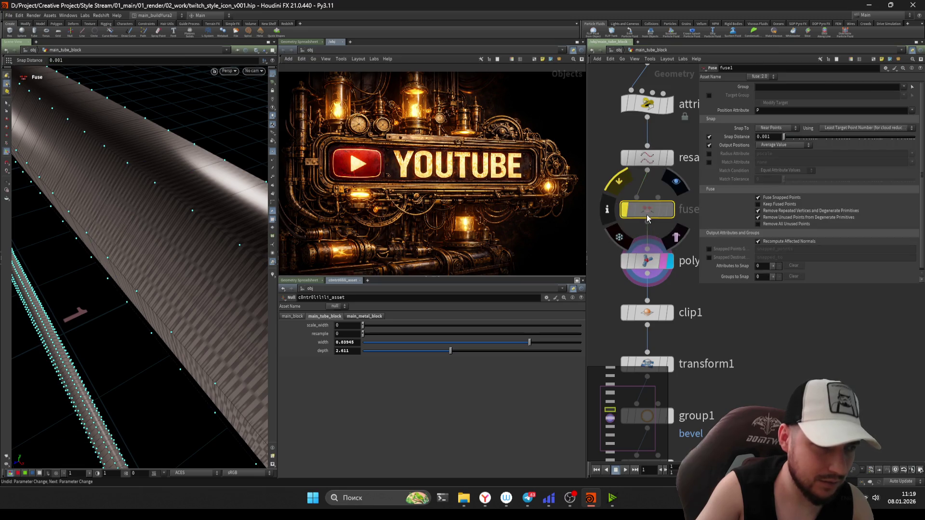
left_click_drag(151, 234, 171, 207)
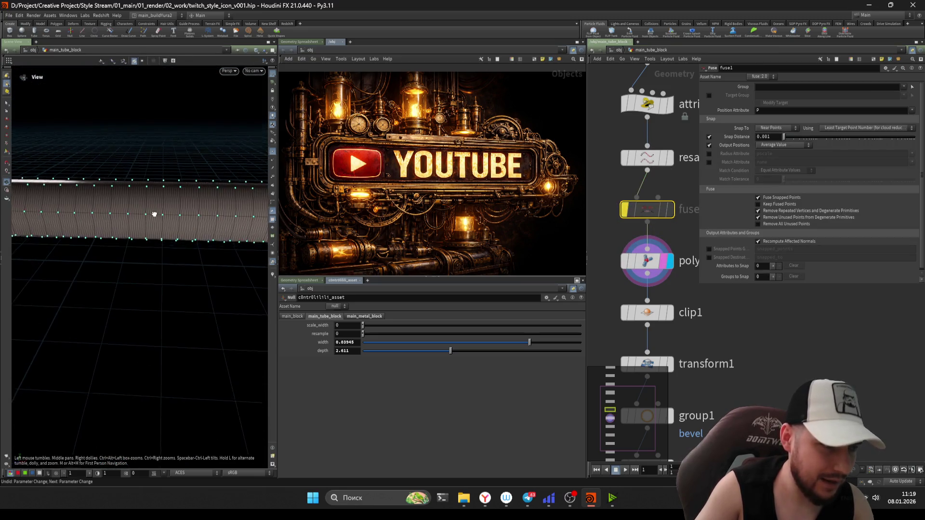
left_click_drag(276, 160, 299, 146)
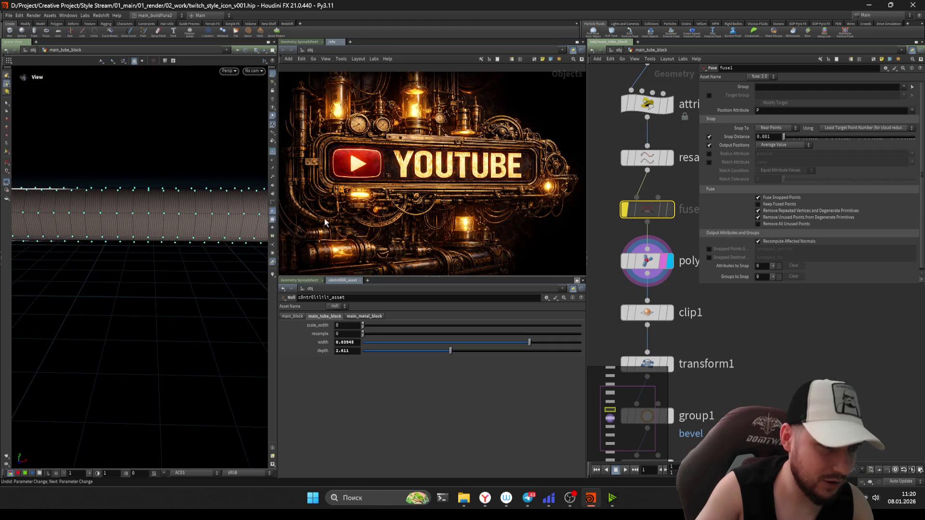
key("Return")
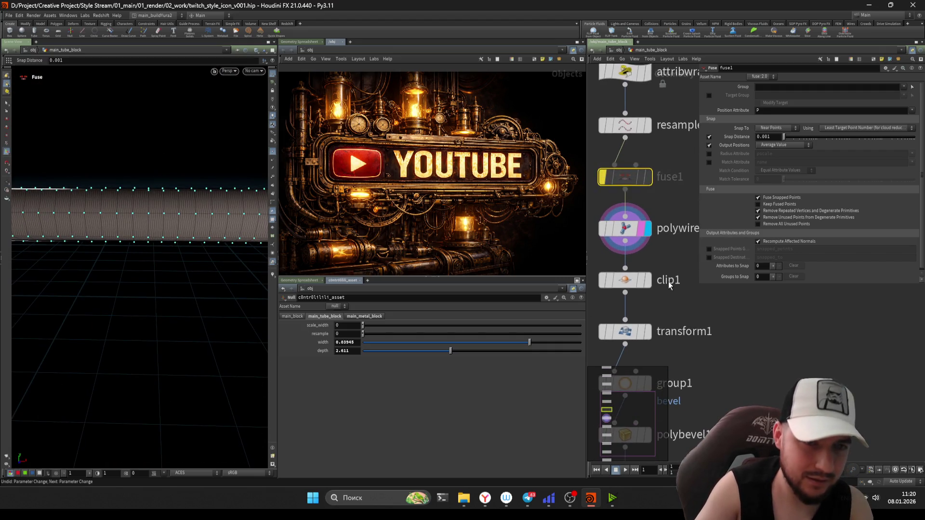
scroll(666, 188, "down", 2)
Step: Set the display flag back on transform1 to show the flattened band
left_click_drag(661, 180, 606, 222)
left_click(622, 239)
middle_click_drag(614, 249, 620, 222)
left_click(645, 211)
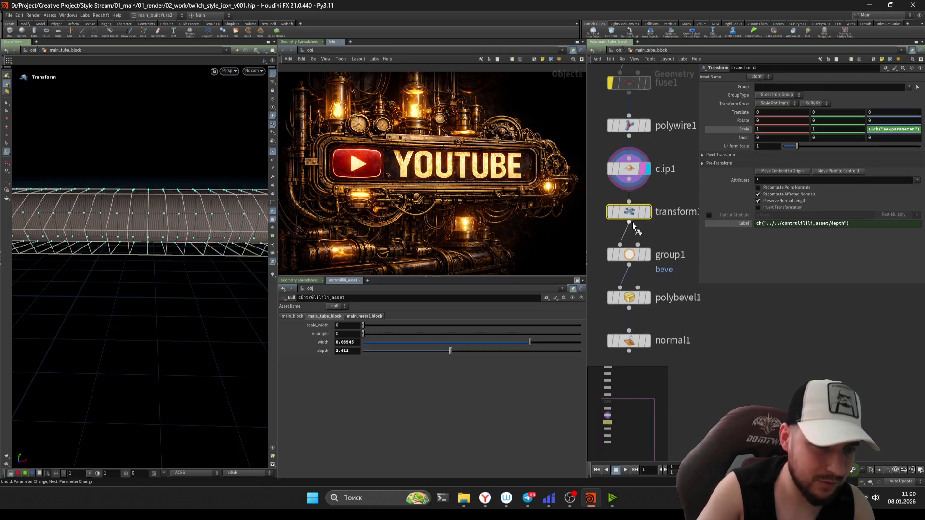
Step: Lower the bevel edge group's spread angle to 1 and inspect the tube loop from several angles
left_click(621, 258)
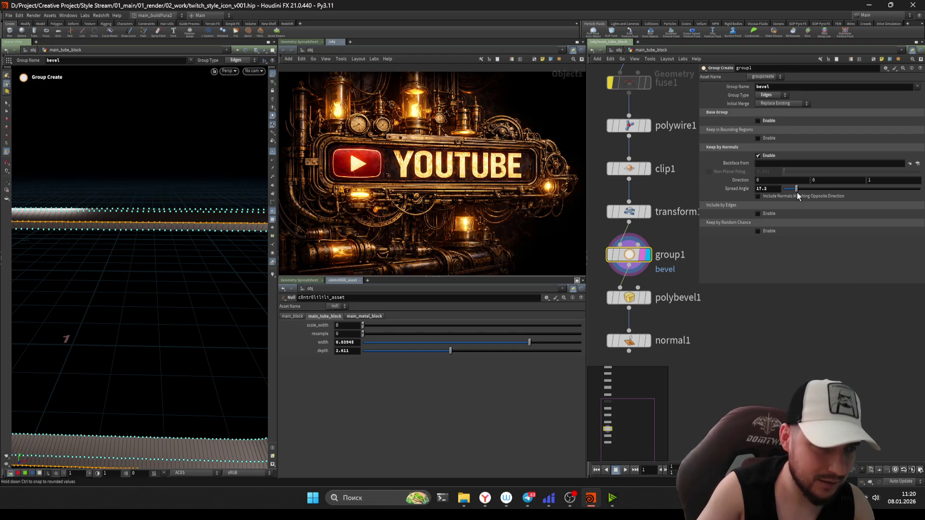
left_click_drag(796, 193, 784, 191)
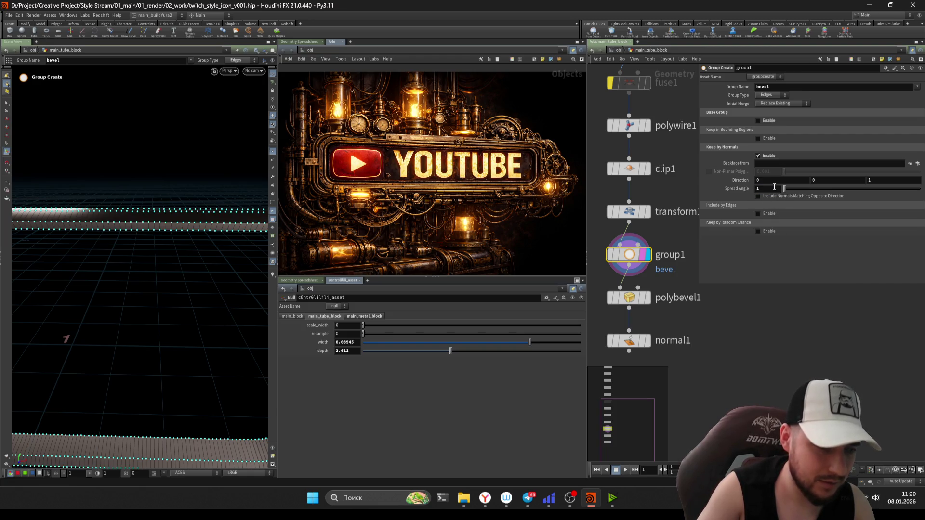
key("Escape")
left_click_drag(114, 248, 97, 306)
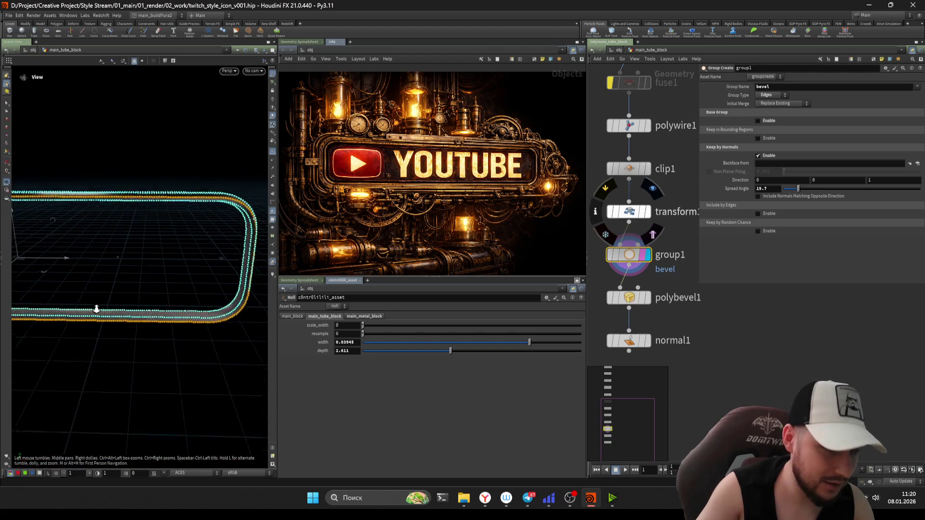
scroll(213, 279, "up", 5)
left_click_drag(276, 244, 221, 252)
scroll(221, 252, "down", 3)
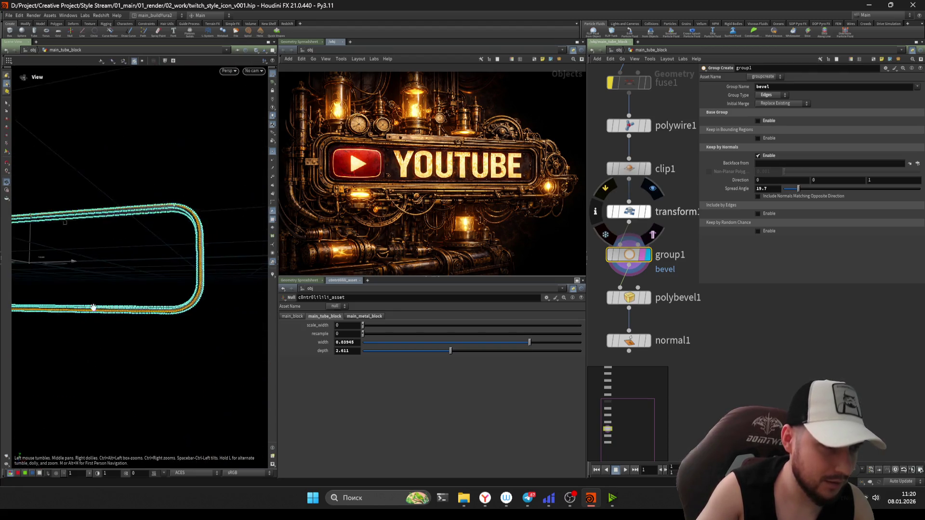
scroll(131, 262, "up", 3)
left_click_drag(131, 262, 167, 250)
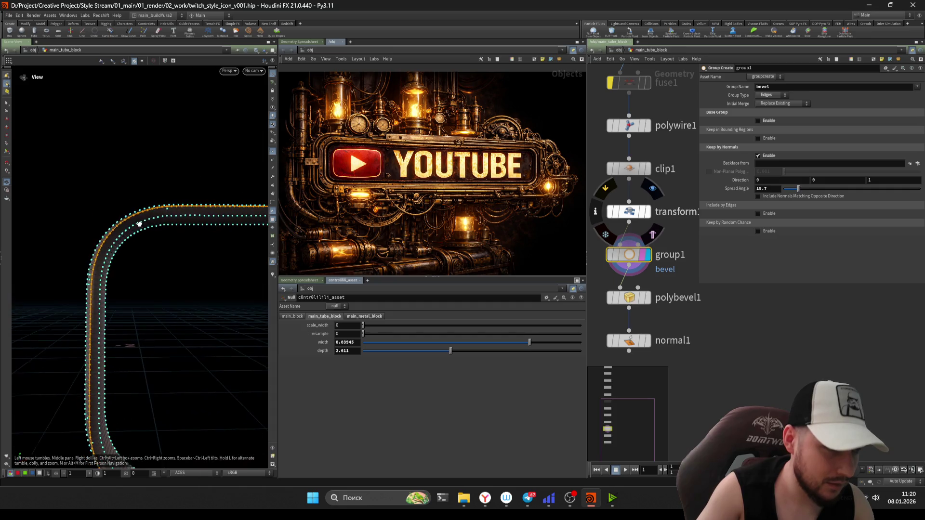
key("Return")
Step: Try different bevel distances on polybevel1, then review the group and transform1 settings
left_click(621, 287)
left_click_drag(190, 195, 144, 181)
scroll(132, 158, "up", 3)
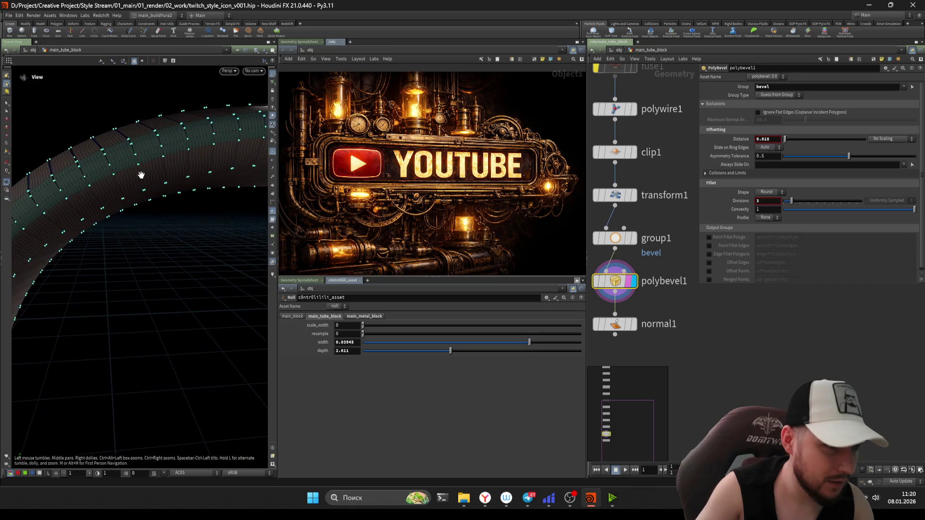
key("Return")
left_click_drag(789, 138, 786, 143)
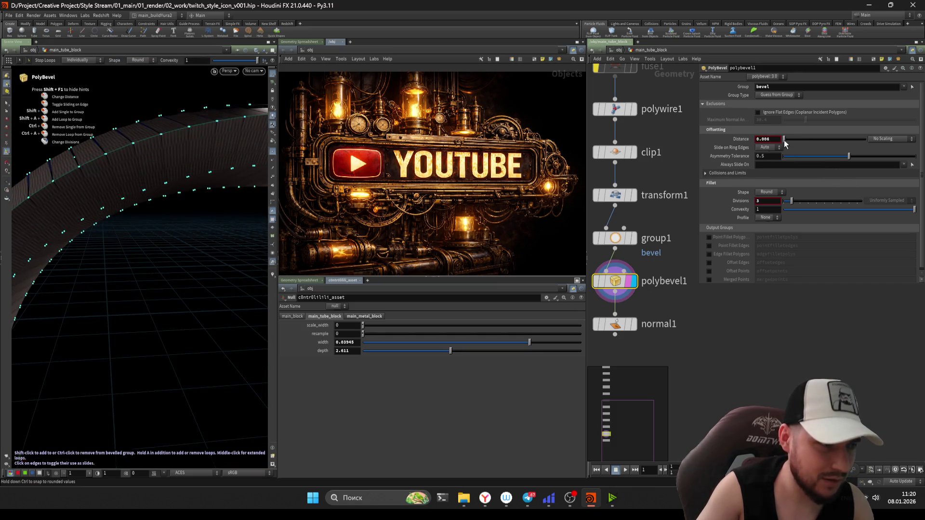
scroll(164, 163, "up", 3)
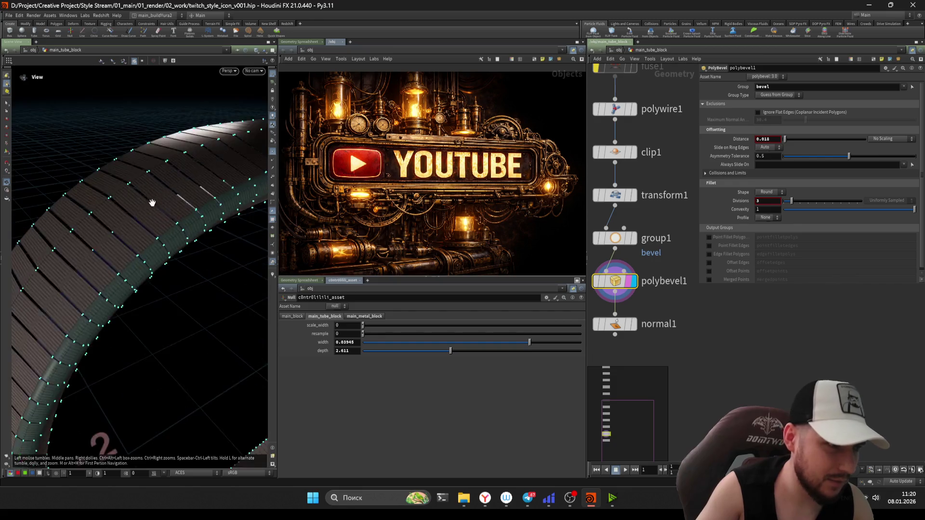
scroll(149, 196, "up", 3)
left_click(620, 244)
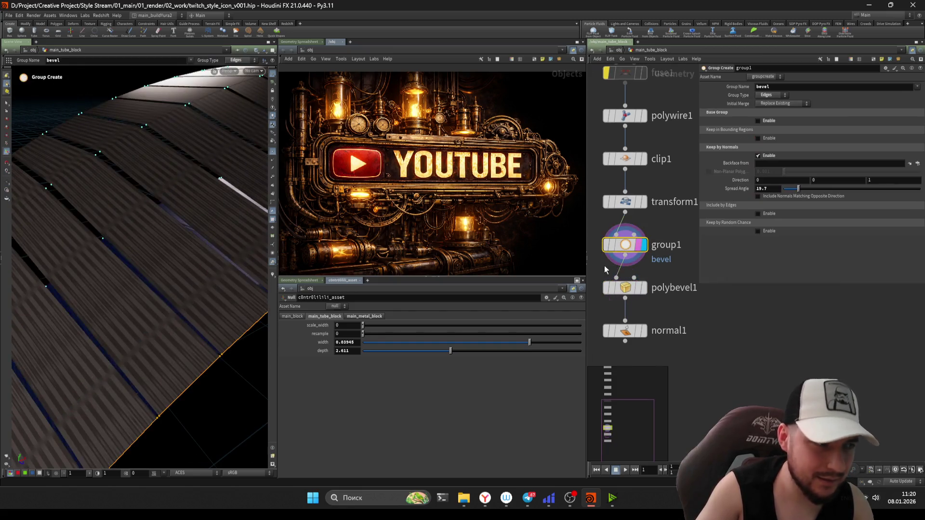
left_click(626, 202)
mouse_move(199, 248)
left_mouse_down()
mouse_move(168, 259)
mouse_move(609, 221)
left_mouse_up()
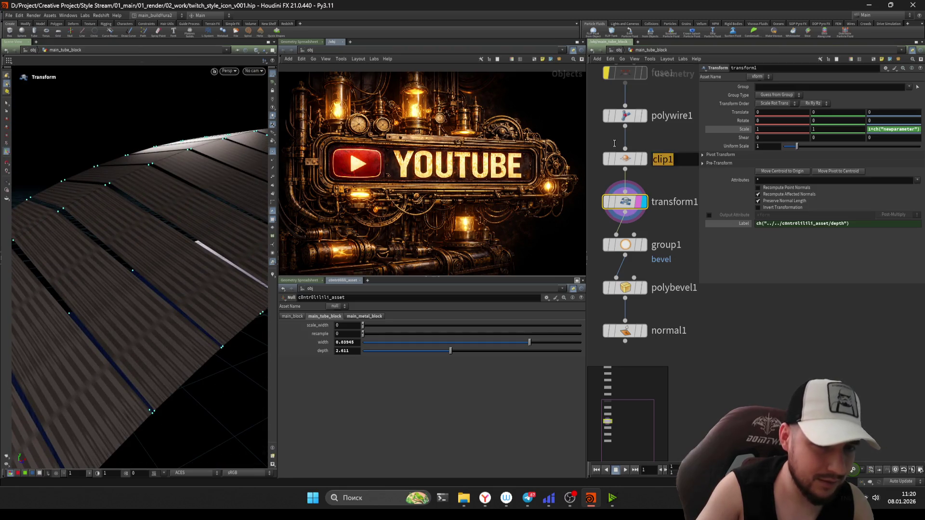
Step: Check clip1, resample1 and polywire1, raise polywire Max Valence to 5 and show the tube's points
left_click(643, 159)
mouse_move(612, 116)
middle_mouse_down()
mouse_move(612, 165)
mouse_move(654, 226)
middle_mouse_up()
left_click(613, 164)
left_click(643, 166)
left_click(654, 140)
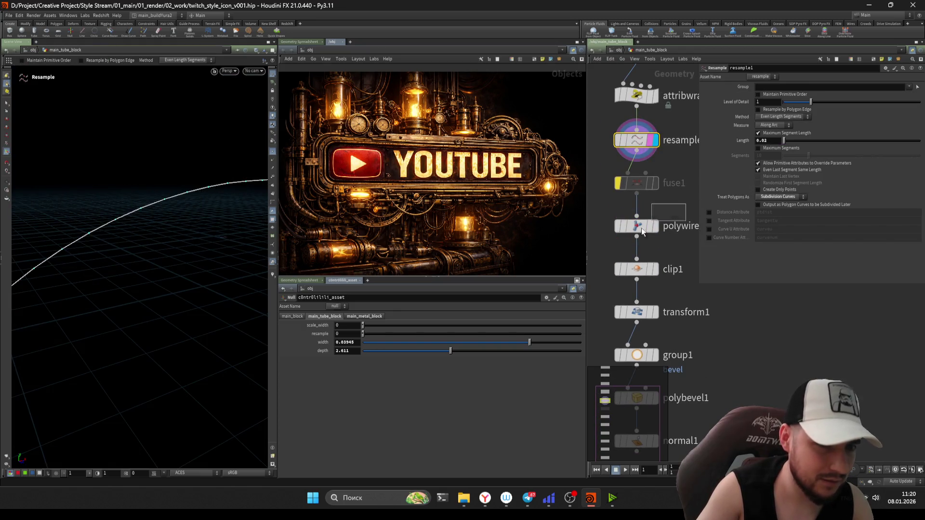
left_click(654, 226)
left_click_drag(795, 131, 801, 131)
key("Escape")
key("Return")
mouse_move(149, 195)
left_mouse_down("alt")
mouse_move(151, 208)
mouse_move(51, 215)
mouse_move(167, 210)
mouse_move(31, 208)
left_mouse_up("alt")
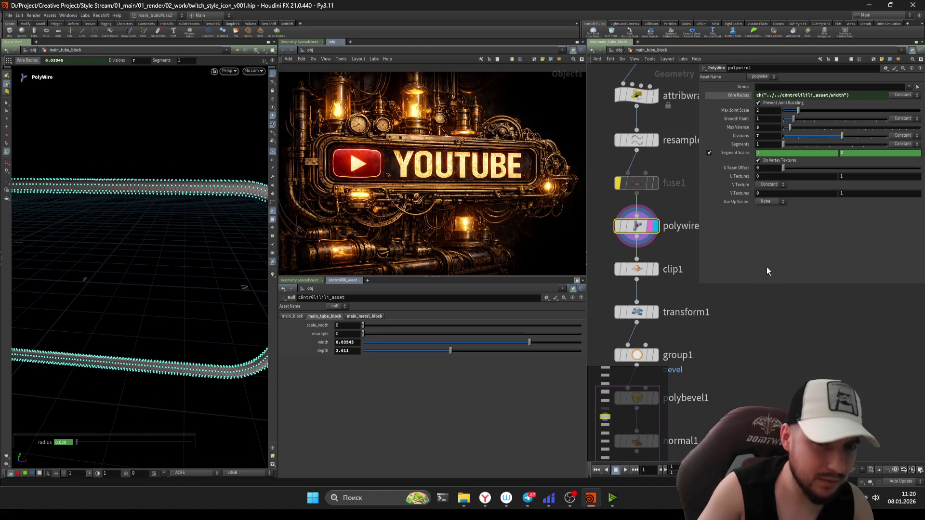
Step: Compare normal1 and polybevel1 outputs, then widen the edge group's spread angle to 21.9
left_click(685, 280)
mouse_move(204, 205)
left_mouse_down()
mouse_move(233, 159)
mouse_move(152, 186)
mouse_move(188, 217)
left_mouse_up()
scroll(607, 175, "up", 2)
left_click(637, 282)
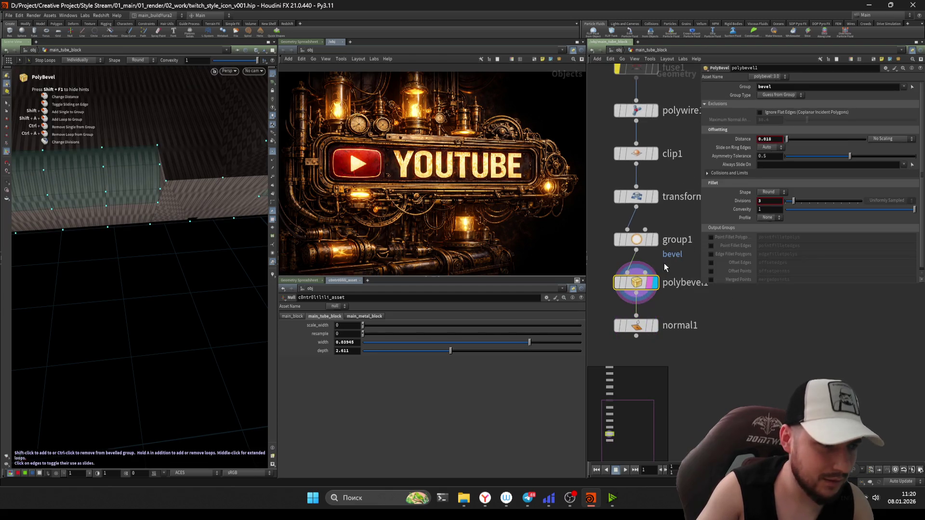
left_click(654, 239)
left_click(636, 196)
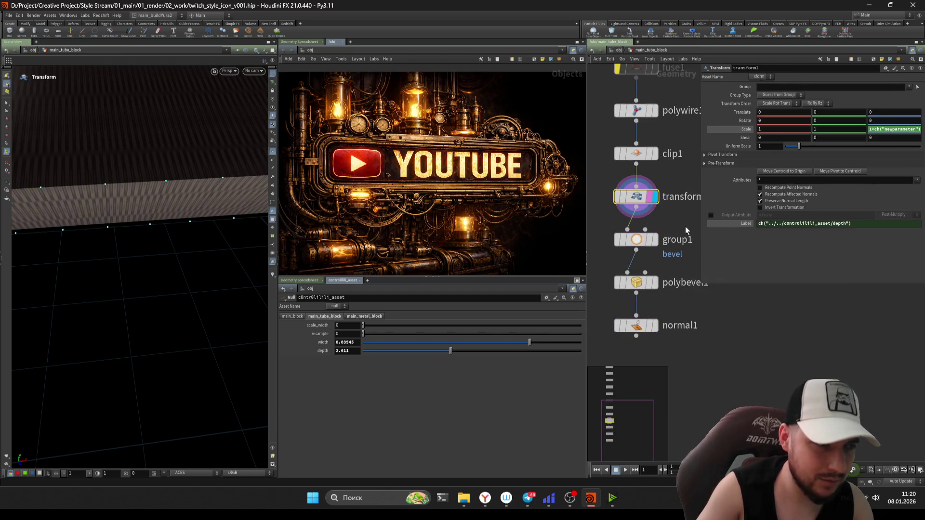
left_click(665, 240)
left_click_drag(791, 190, 802, 193)
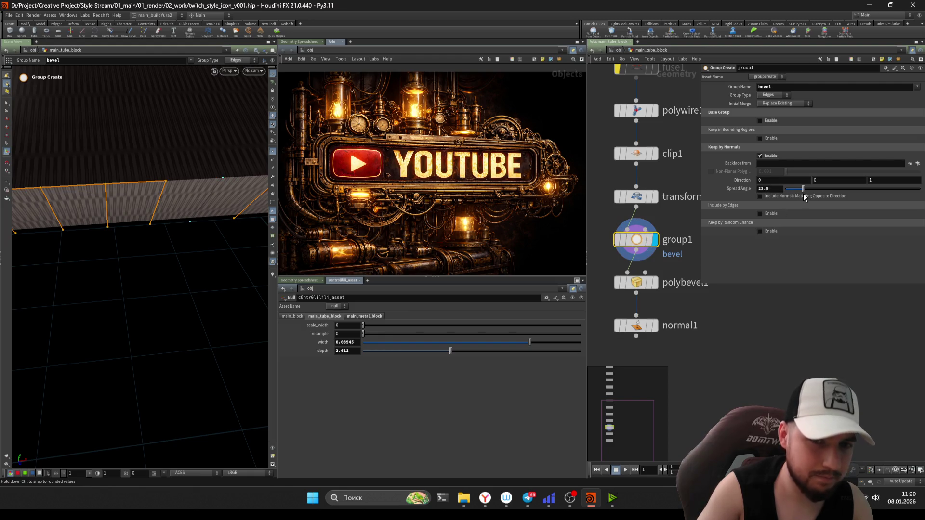
Step: Re-enable fuse1, move it below polywire1 and bypass it again, then review the bevel group node
middle_click_drag(601, 204, 618, 239)
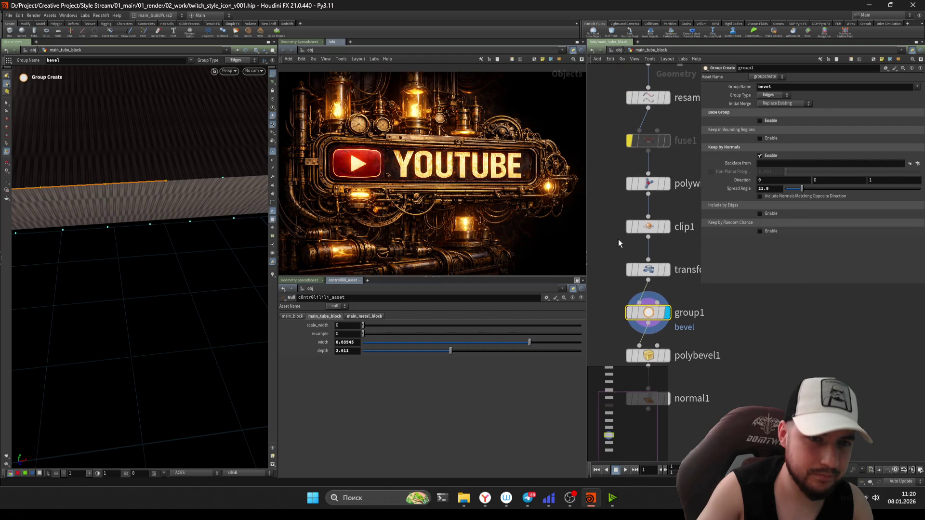
left_click(653, 142)
key("b")
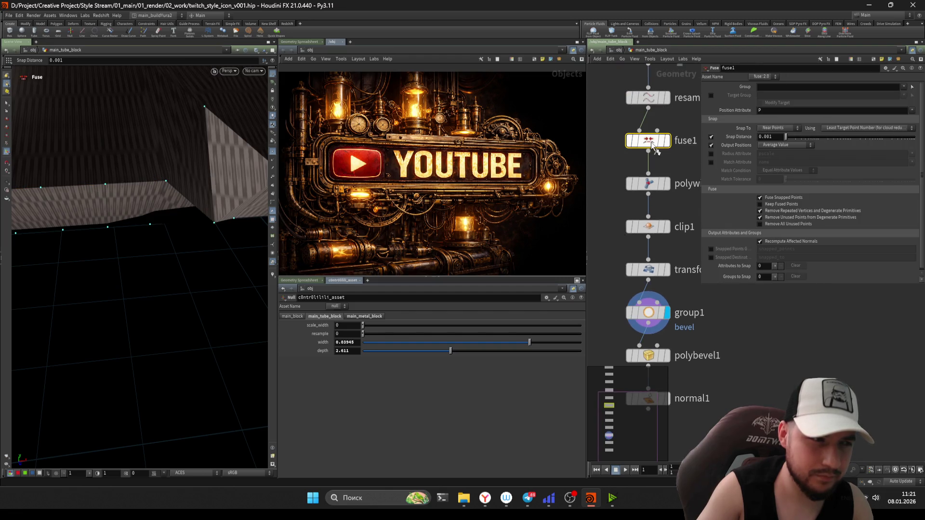
key("b")
left_click_drag(656, 148, 663, 224)
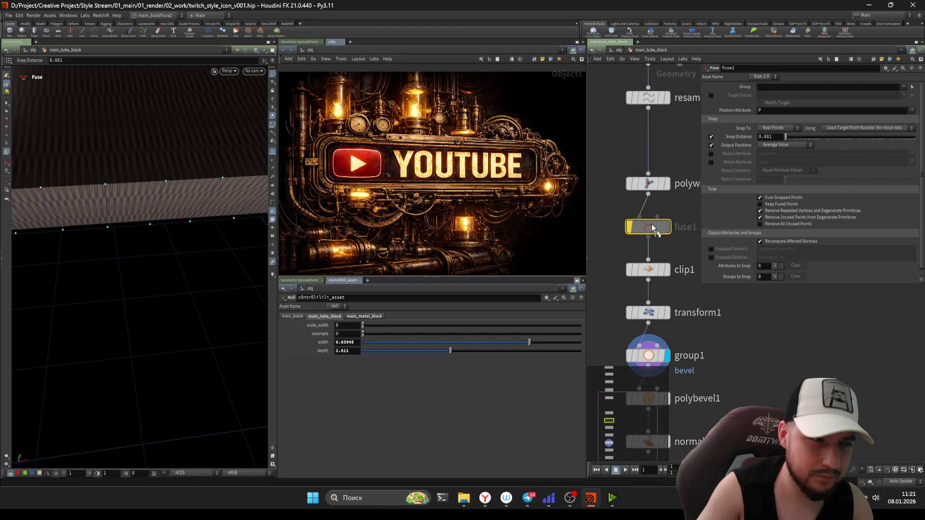
middle_click_drag(605, 289, 765, 192)
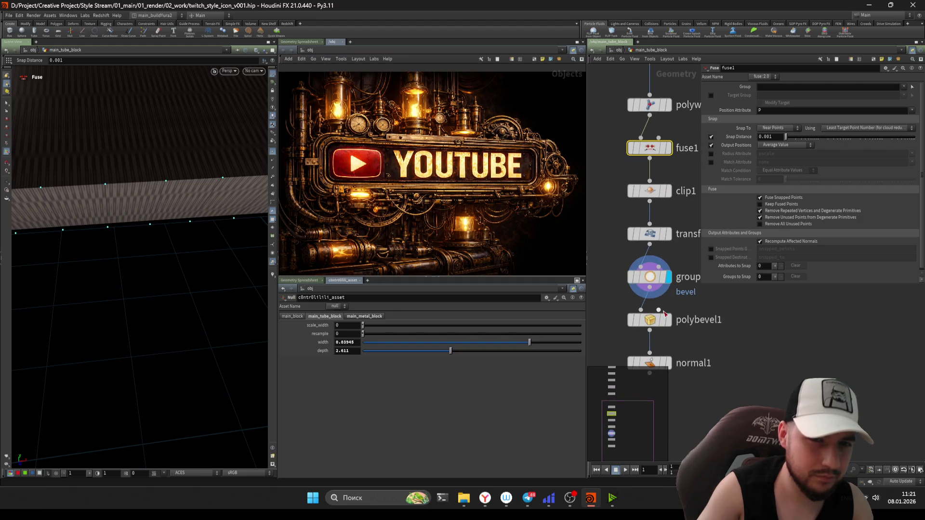
left_click(631, 278)
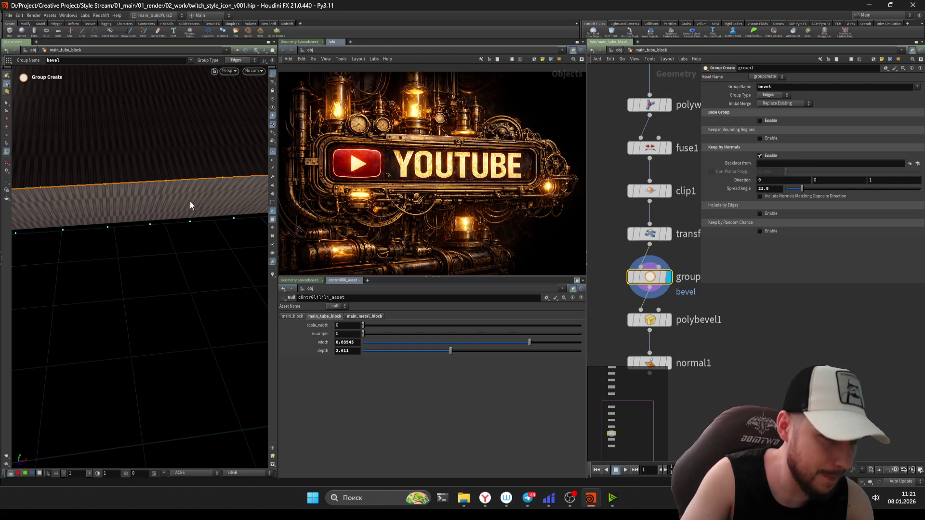
Step: Step up through transform and clip to the fuse node and move the camera inside the tube
key("Escape")
mouse_move(228, 188)
left_mouse_down()
mouse_move(141, 183)
mouse_move(231, 182)
mouse_move(216, 191)
mouse_move(282, 165)
mouse_move(227, 166)
left_mouse_up()
key("Up")
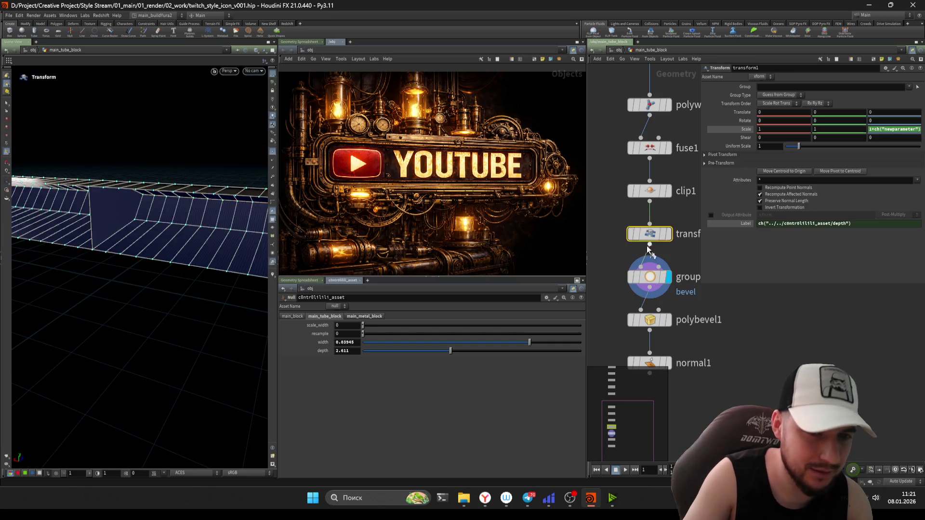
key("Up")
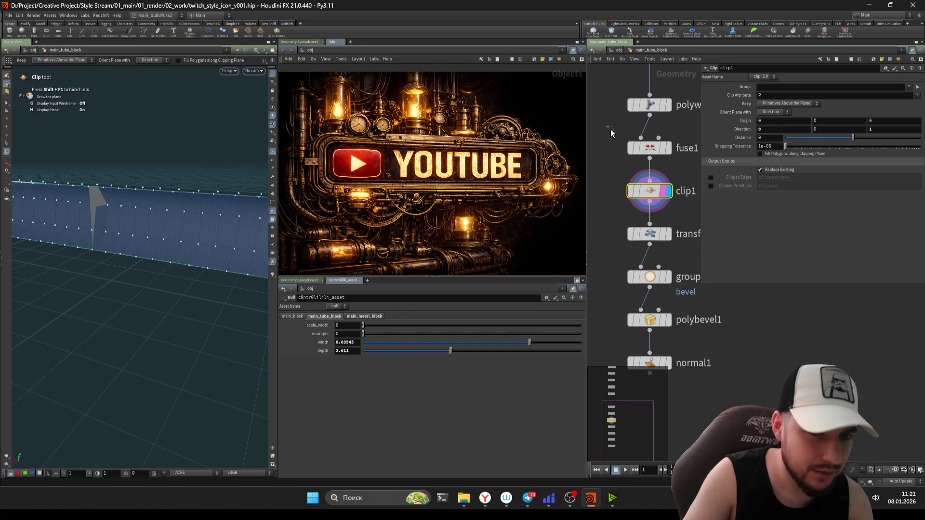
left_click(648, 159)
key("Escape")
left_click_drag(107, 219, 119, 200)
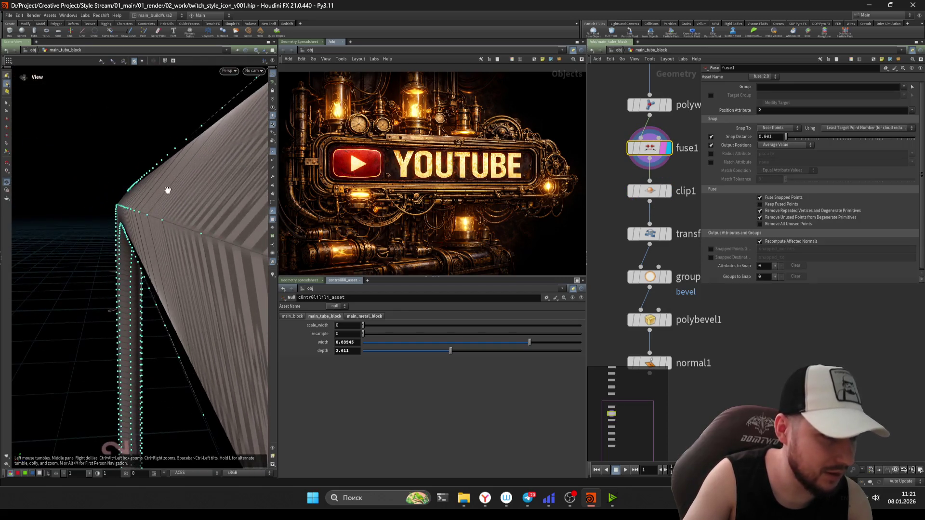
key("Return")
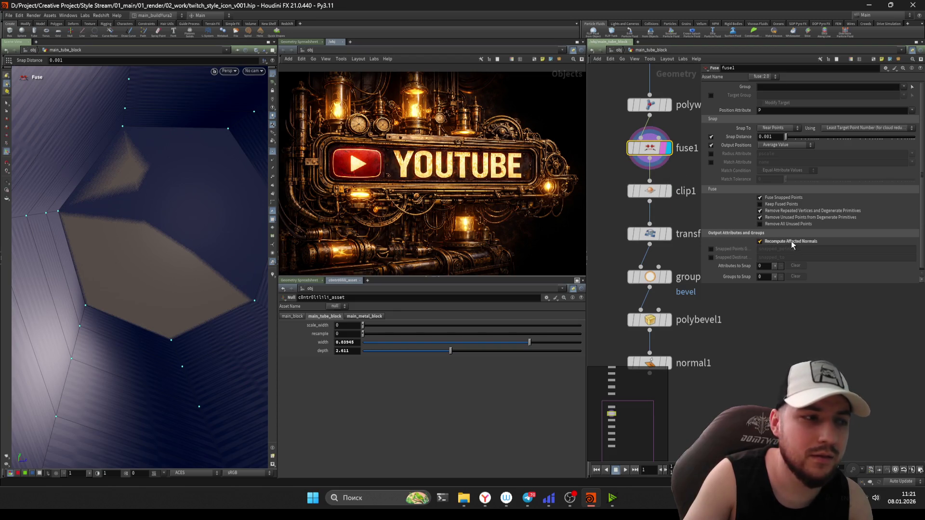
Step: Check the PolyWire settings and display the resampled curve on its own
middle_click_drag(619, 126, 621, 172)
left_click(653, 150)
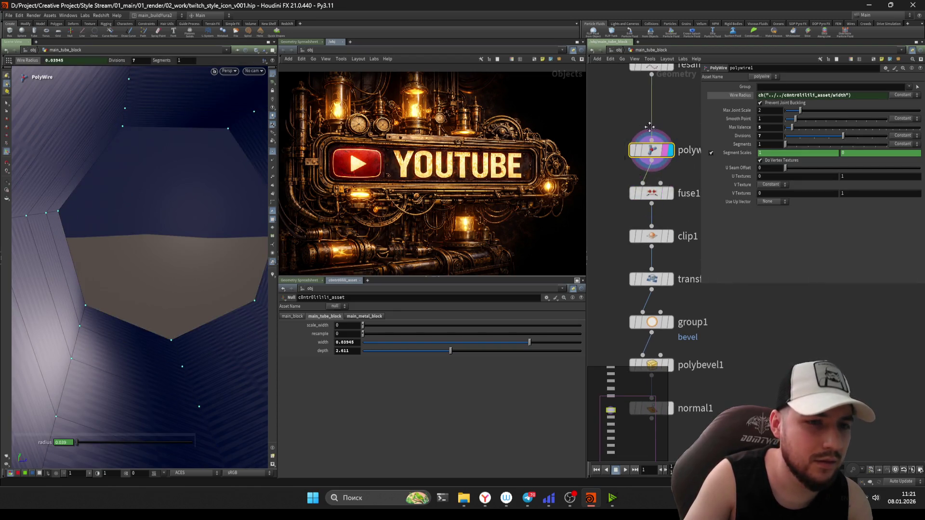
middle_click_drag(657, 55, 653, 124)
left_click(649, 141)
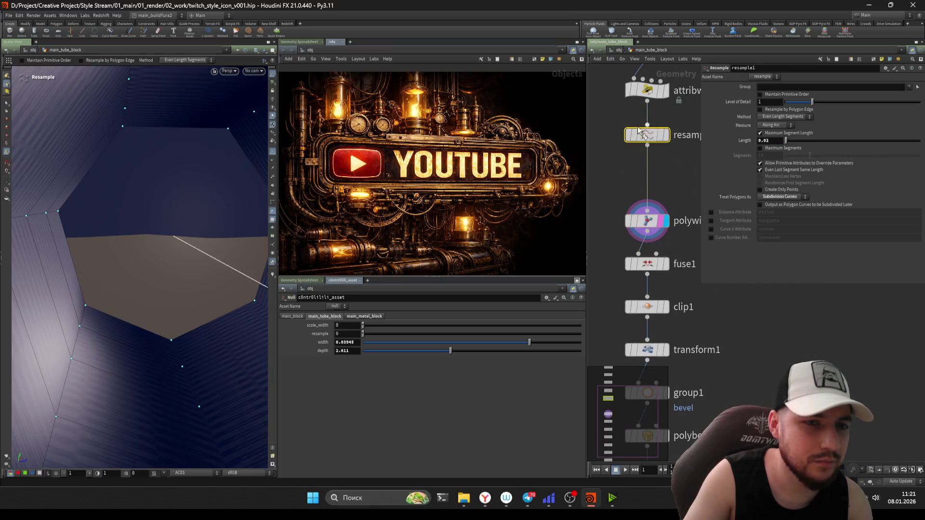
mouse_move(648, 264)
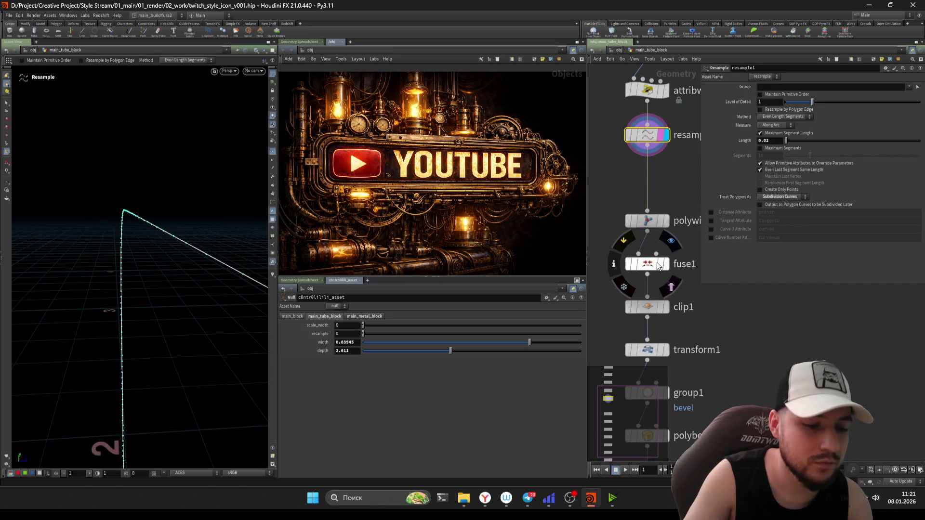
Step: Insert a Convert Line node between resample1 and polywire1 with Connect Path turned off
key("Tab")
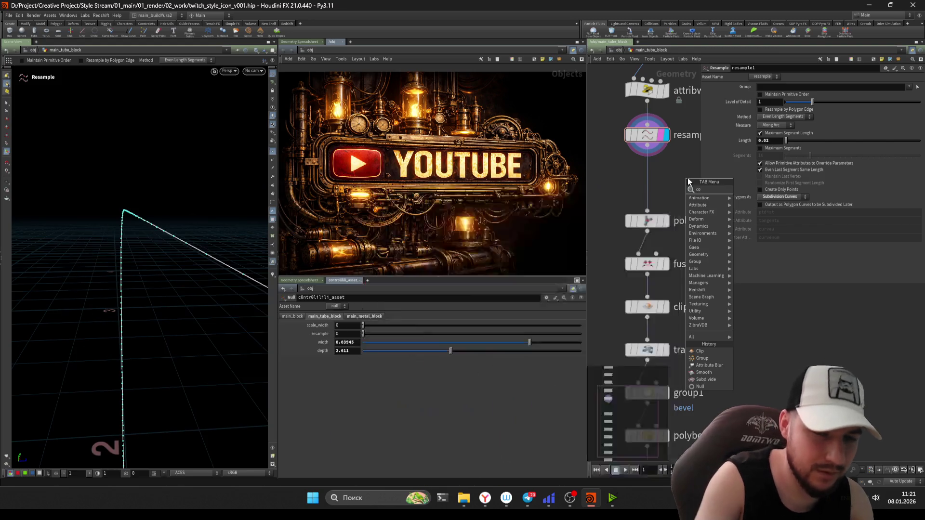
type("conver")
key("Down")
key("Return")
left_click(686, 181)
left_click(666, 220)
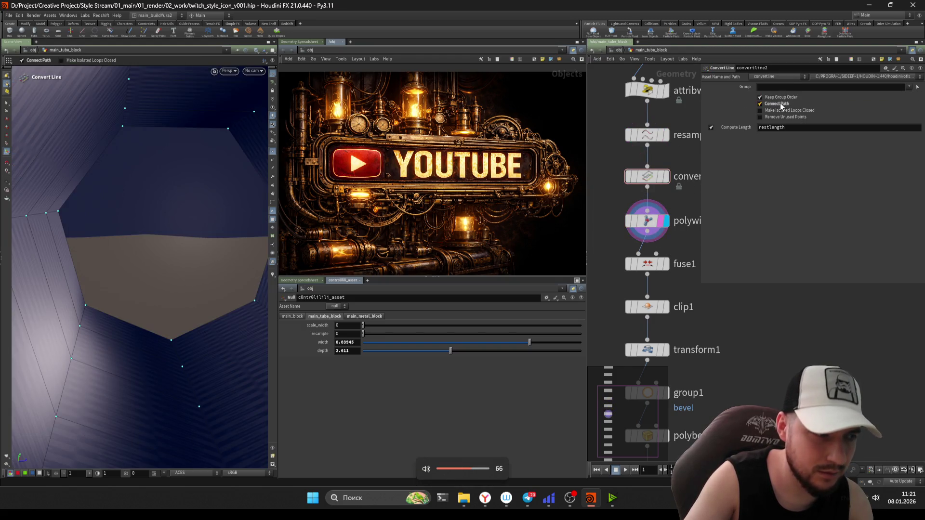
left_click(779, 105)
Step: Try an Ends node above PolyWire with Close U and V set to unroll with new points, then delete it
left_click(661, 207)
key("Tab")
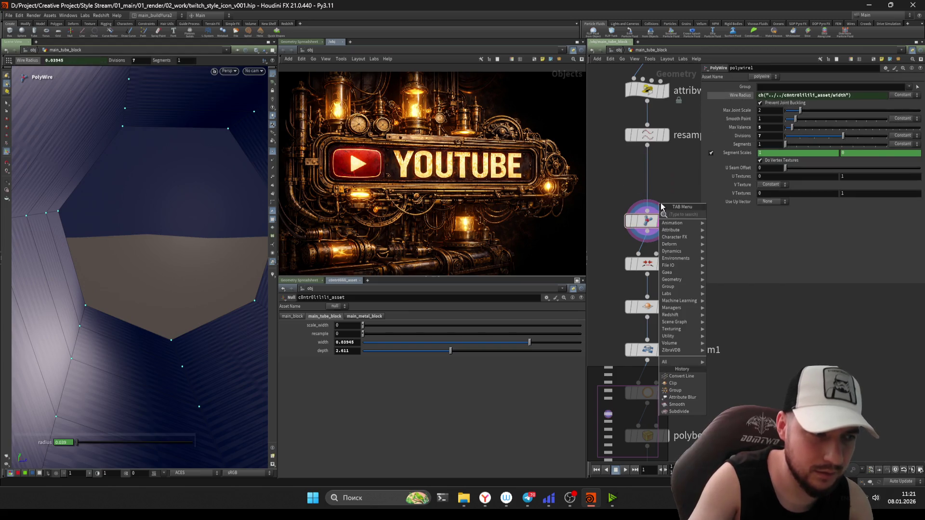
type("ends")
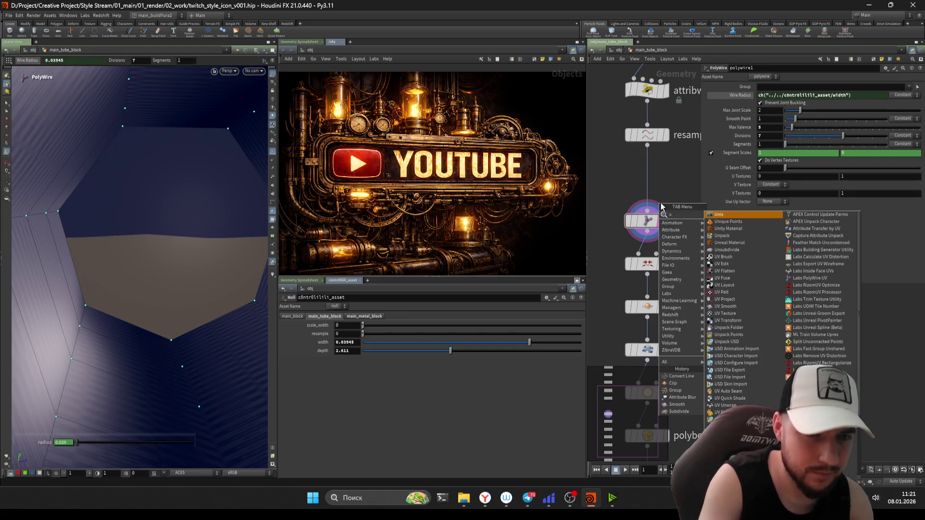
key("Return")
left_click(659, 195)
left_click(659, 193)
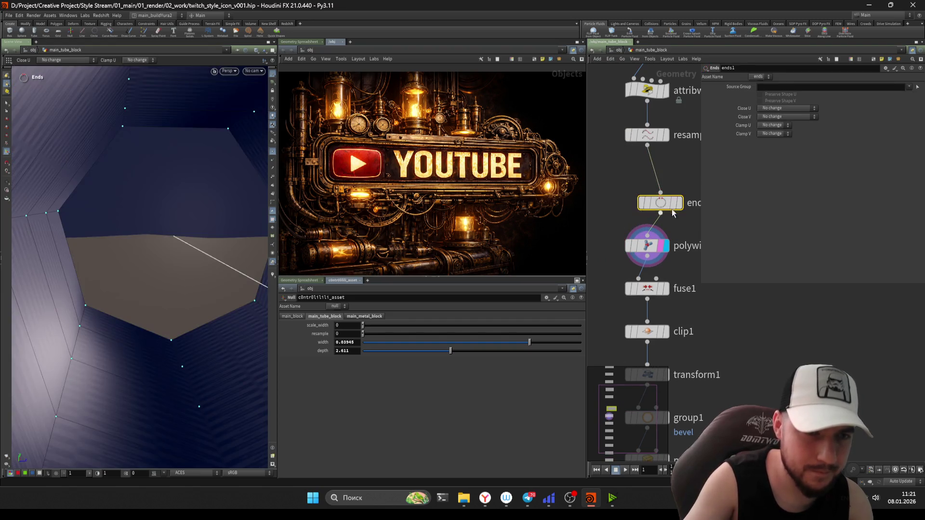
left_click(783, 143)
left_click(784, 117)
left_click(782, 151)
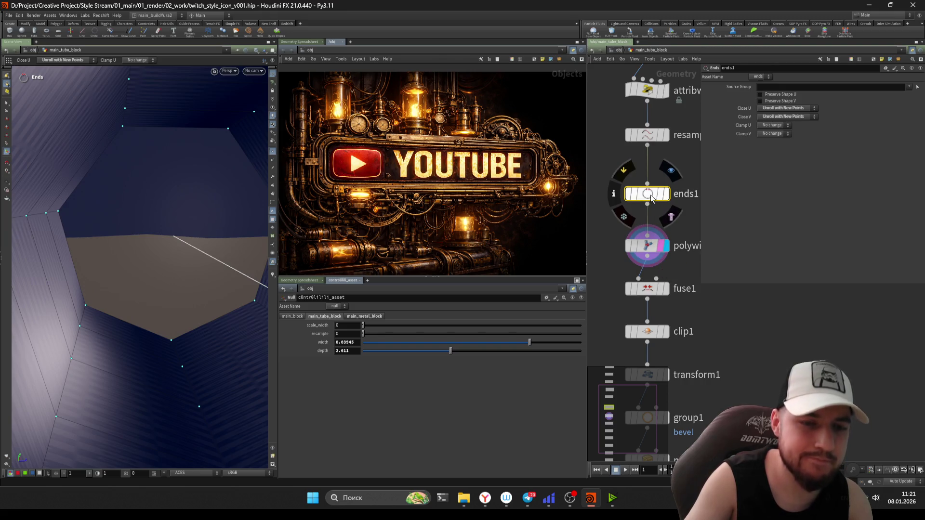
key("Delete")
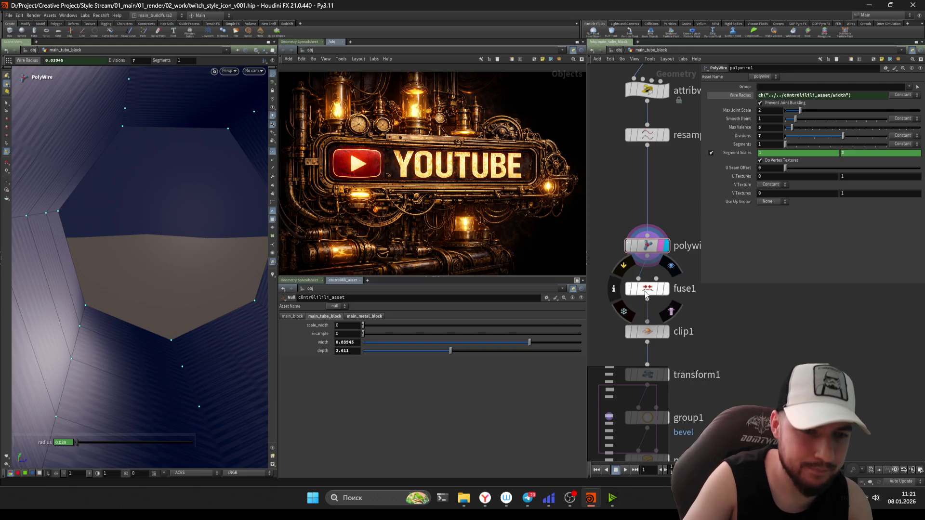
Step: Insert a second Fuse node above polywire1 and undo a Max Valence tweak on PolyWire
left_click_drag(644, 289, 650, 199, "alt")
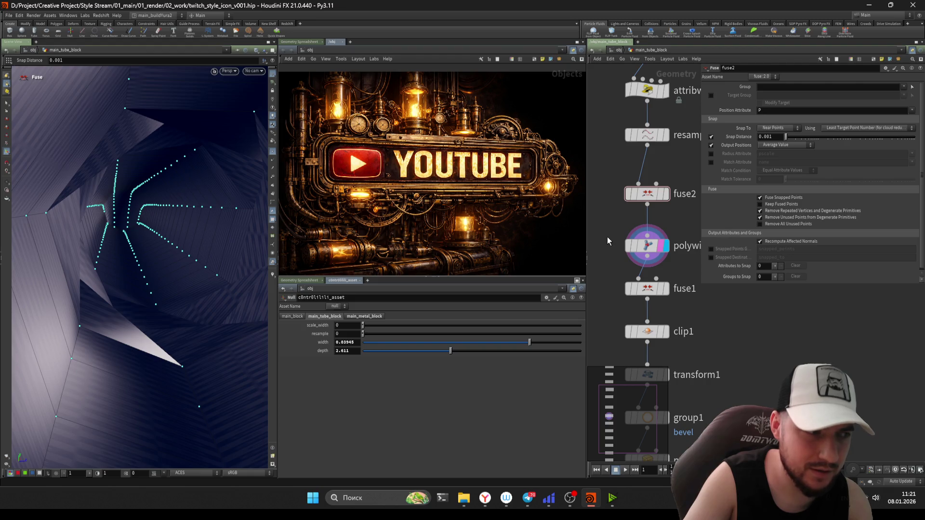
left_click(654, 247)
left_click_drag(792, 129, 805, 138)
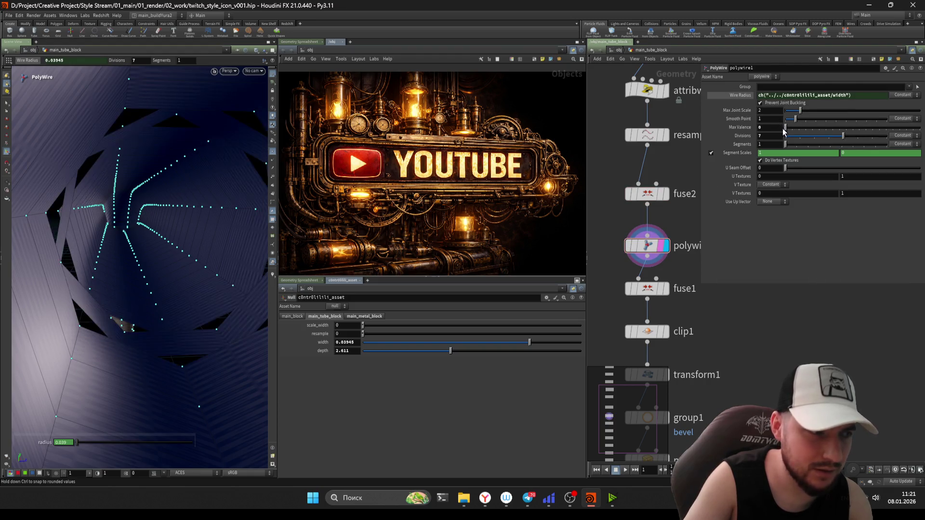
key("ctrl+z")
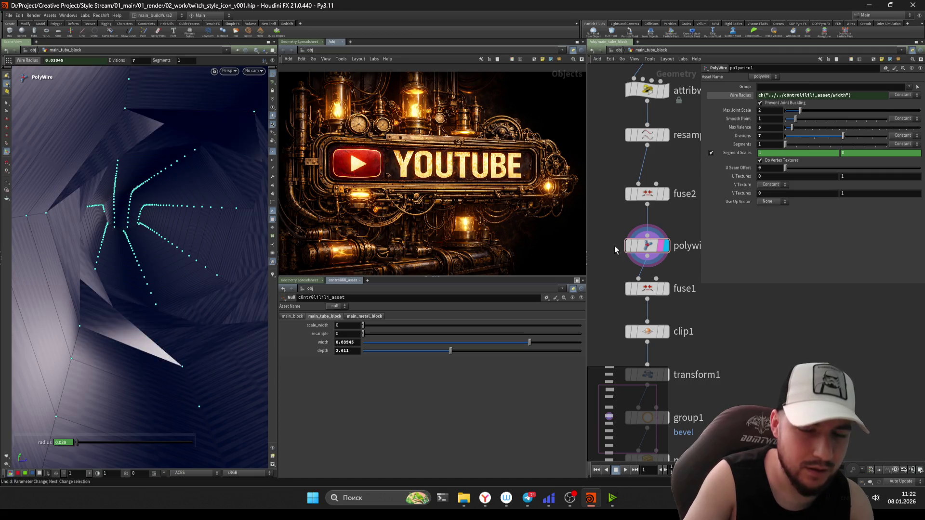
key("Tab")
type("sweep")
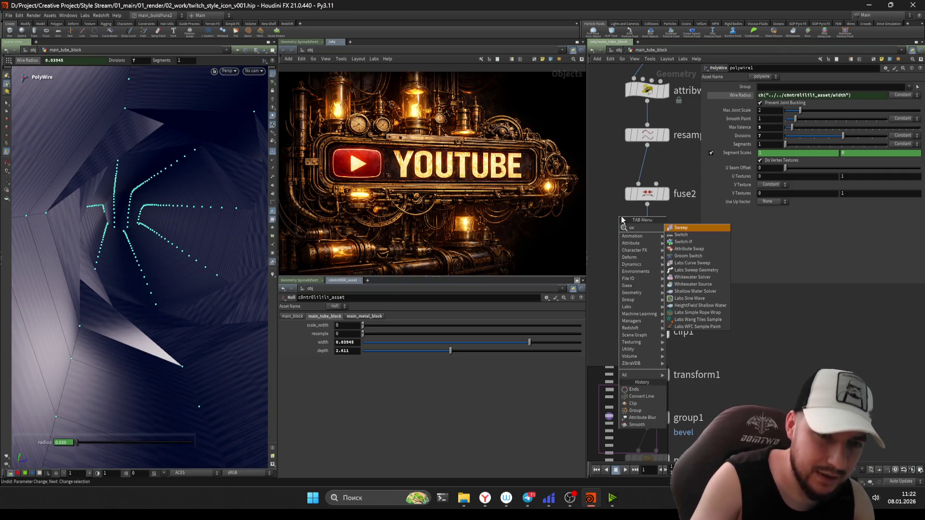
Step: Add a Sweep node beside the chain and display its tube loop
key("Return")
left_click(615, 220)
left_click(676, 212)
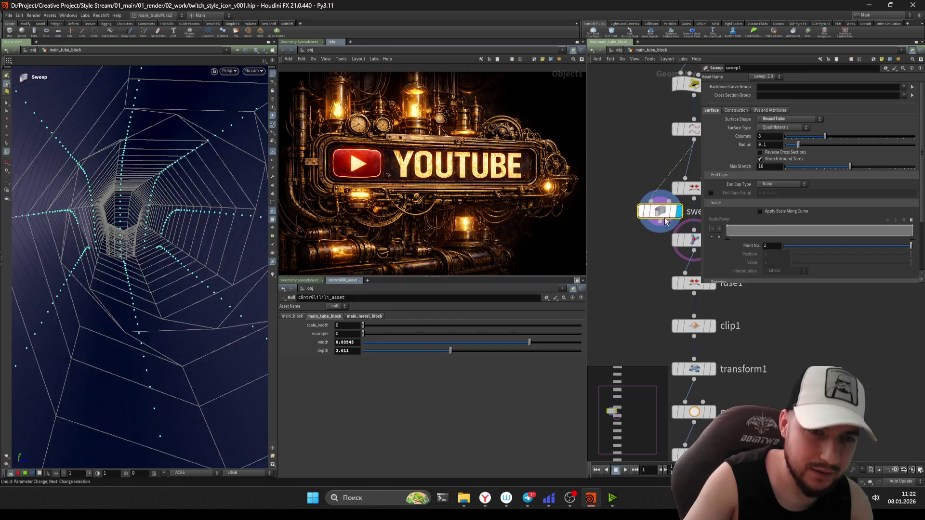
left_click_drag(660, 211, 618, 211)
key("Escape")
mouse_move(259, 207)
left_mouse_down()
mouse_move(60, 215)
mouse_move(181, 207)
mouse_move(87, 215)
mouse_move(45, 265)
mouse_move(138, 205)
mouse_move(102, 210)
left_mouse_up()
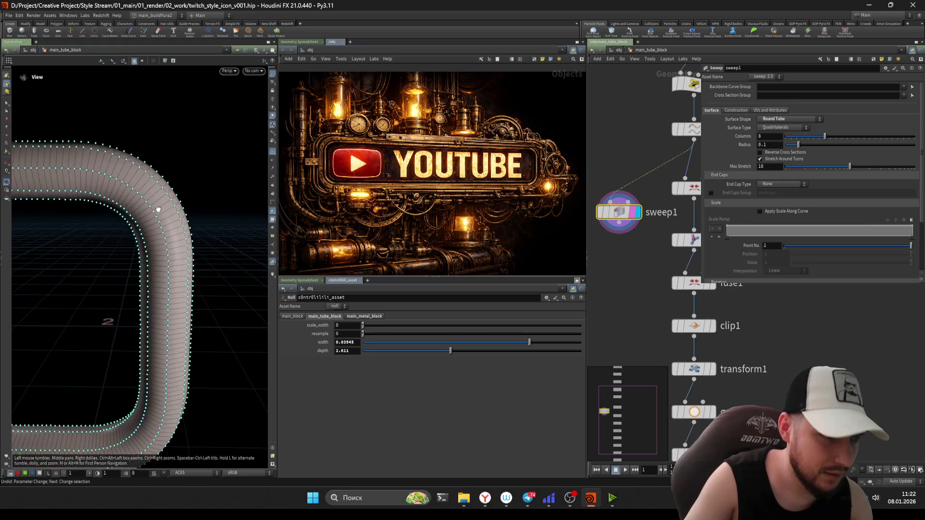
scroll(623, 248, "down", 2)
scroll(615, 237, "down", 2)
scroll(652, 256, "up", 2)
scroll(653, 255, "down", 2)
Step: Delete fuse2, polywire1 and fuse1, then check the clip and transform results
left_click_drag(677, 175, 633, 257)
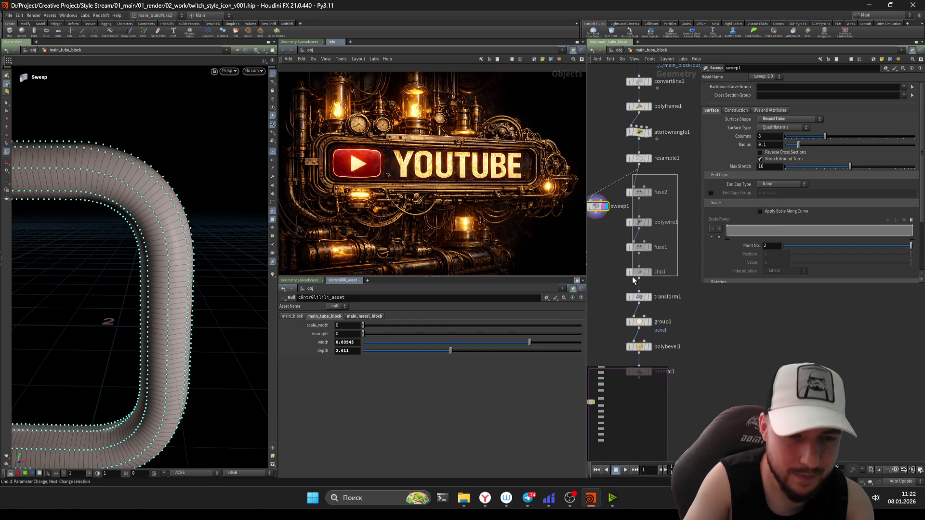
key("Delete")
middle_click_drag(640, 263, 664, 257)
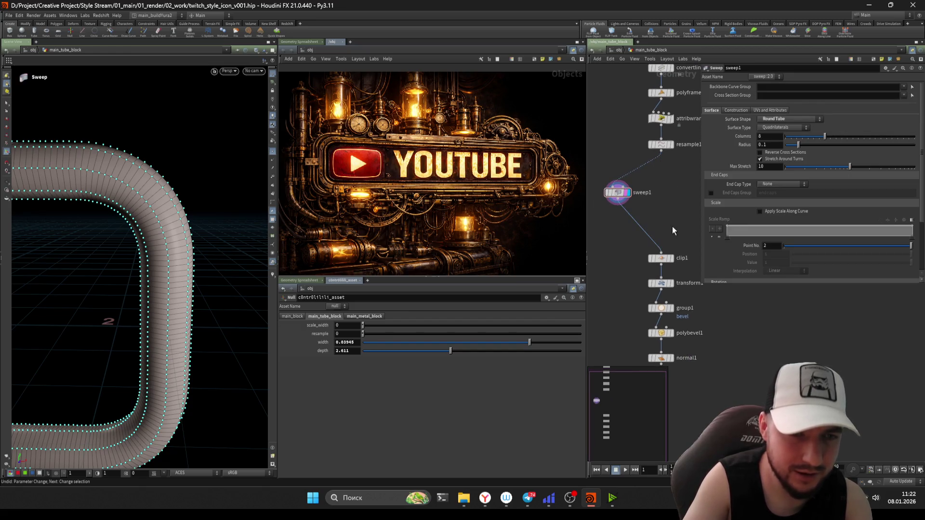
left_click(671, 258)
scroll(622, 282, "up", 2)
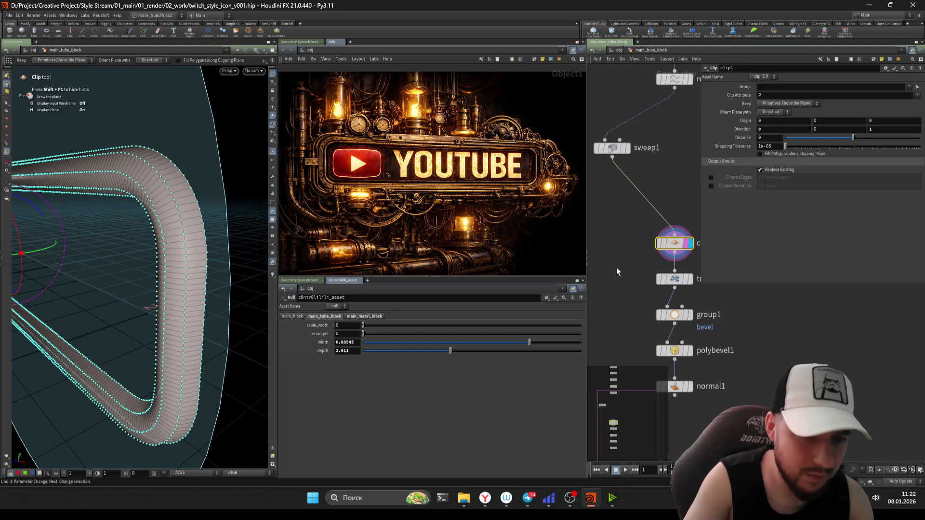
key("Down")
scroll(618, 284, "down", 3)
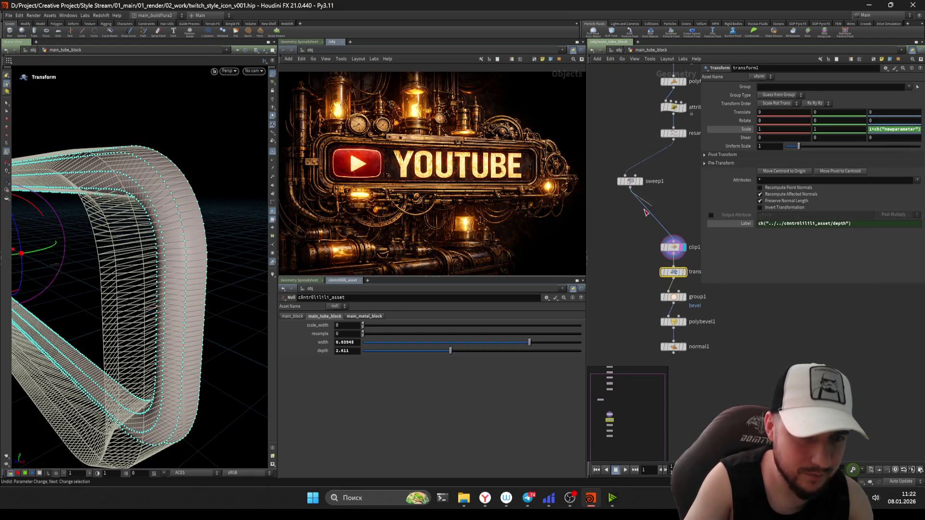
left_click(685, 272)
Step: Add a PolyBevel node below the bevel group and activate its viewport tool
middle_click_drag(636, 289, 630, 232)
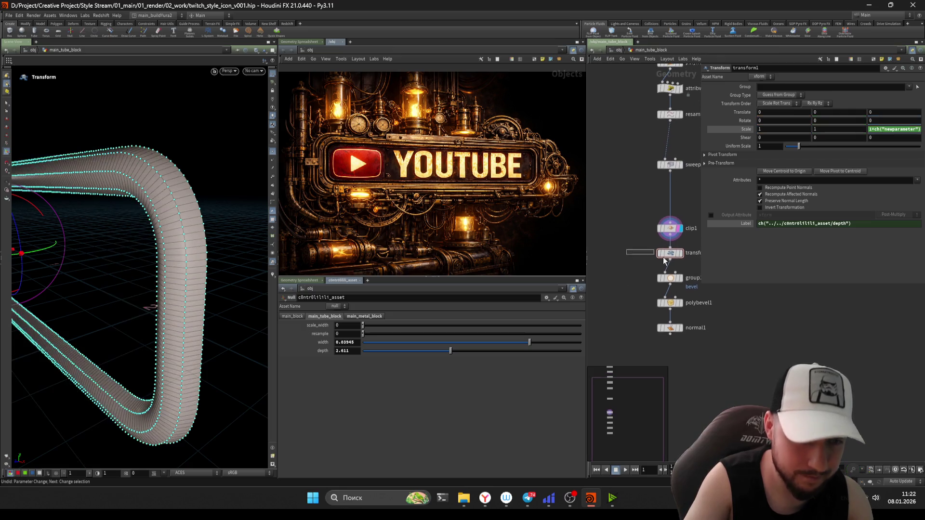
scroll(639, 236, "up", 2)
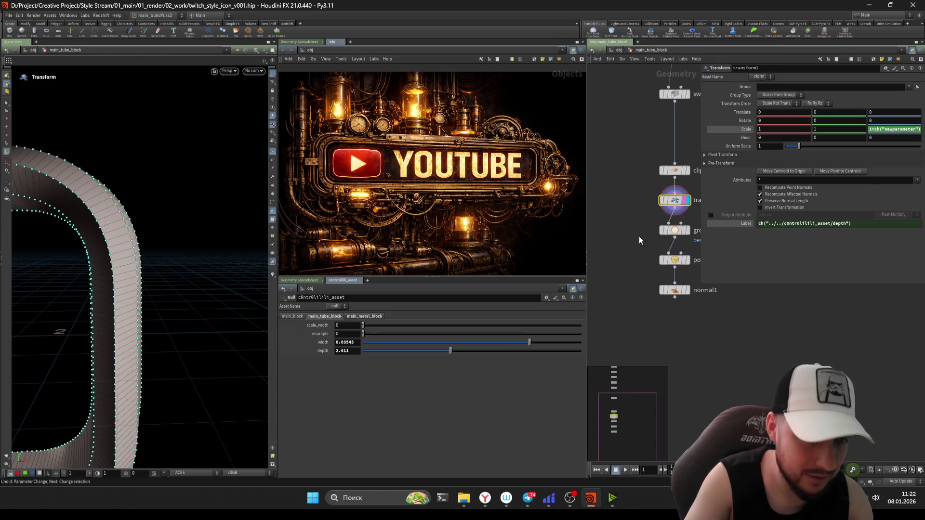
left_click(674, 230)
mouse_move(145, 289)
left_mouse_down()
mouse_move(253, 236)
mouse_move(252, 209)
mouse_move(238, 238)
left_mouse_up()
key("Tab")
type("polybevel")
key("Return")
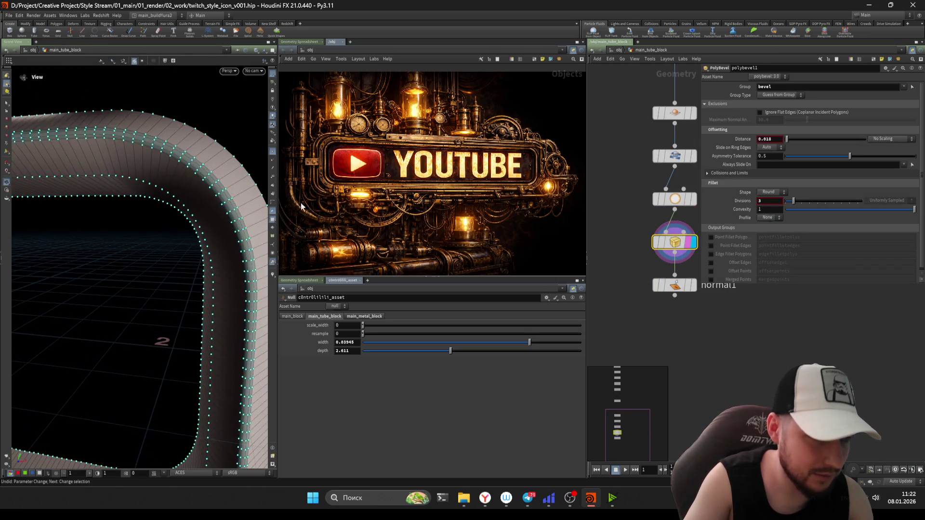
key("Return")
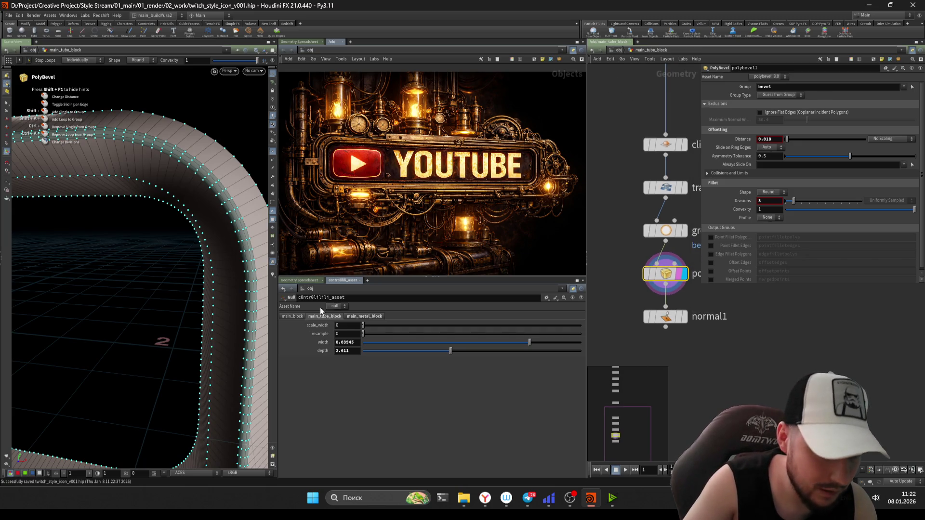
left_click(546, 298)
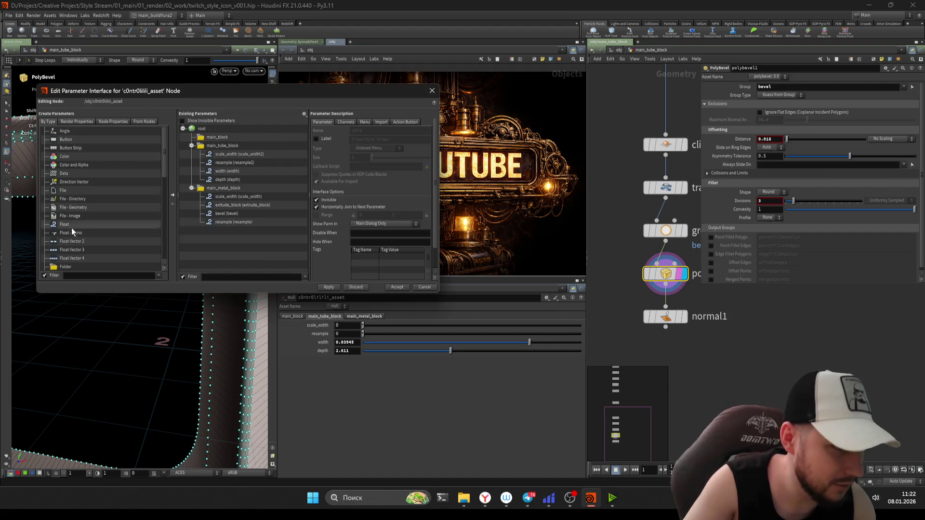
Step: Add a 'bevel' float (max 0.1) to main_tube_block and reference it in PolyBevel Distance
left_click_drag(214, 173, 215, 181)
type("bevel2")
key("Tab")
type("vel")
key("Return")
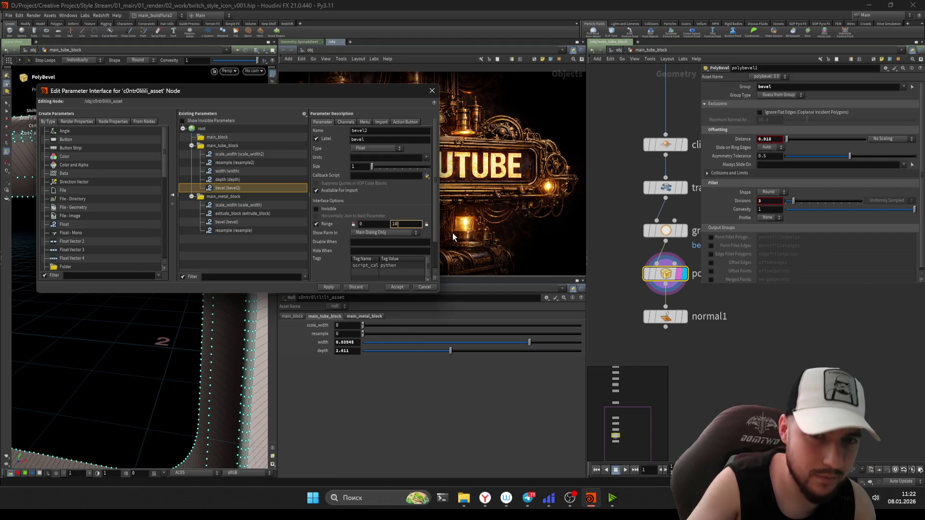
key("BackSpace")
key("BackSpace")
type("0.1")
left_click(397, 287)
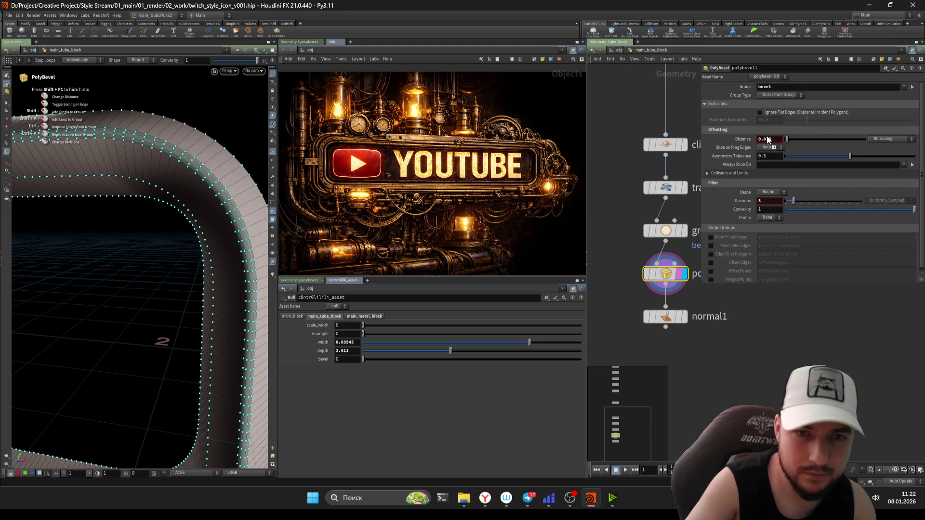
left_click_drag(768, 139, 768, 140)
scroll(602, 247, "down", 2)
left_click(640, 211)
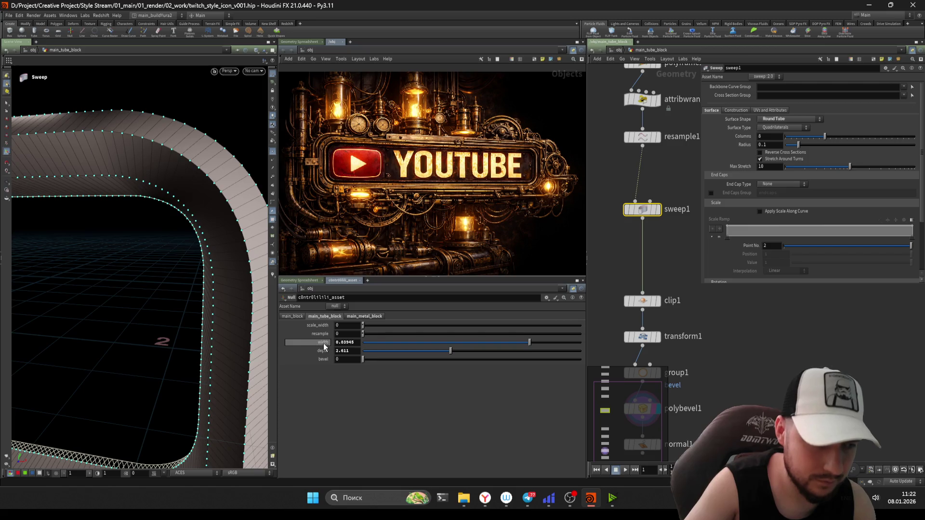
Step: Reference width in Sweep Radius and resample in Resample Length, then raise the resample value
left_click_drag(769, 145, 770, 145)
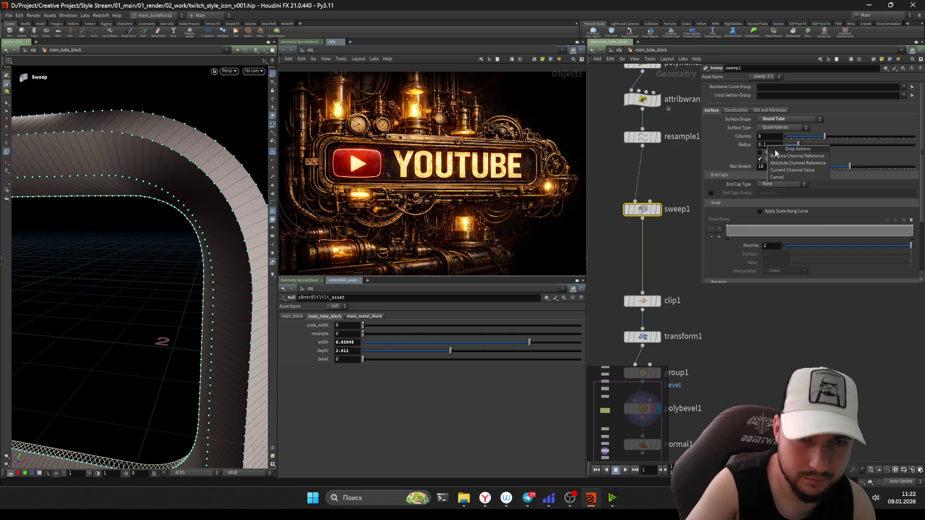
left_click(783, 156)
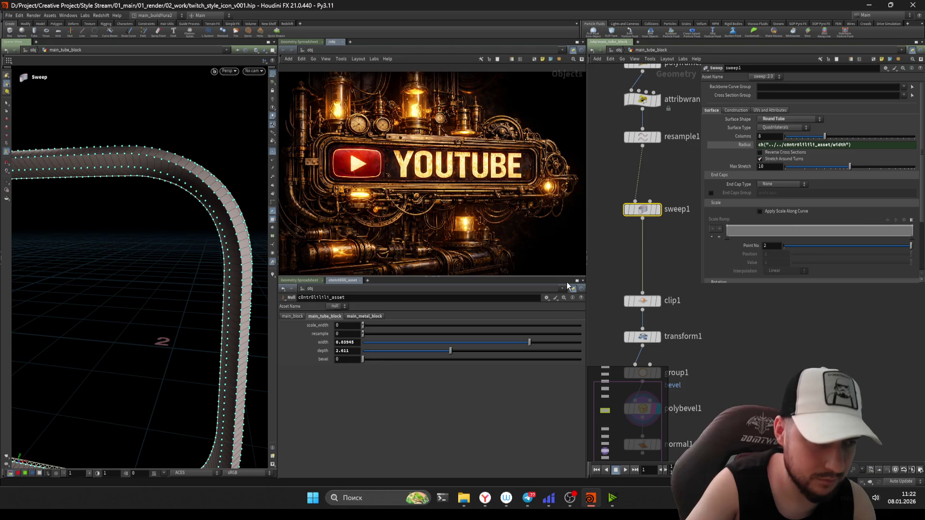
key("Up")
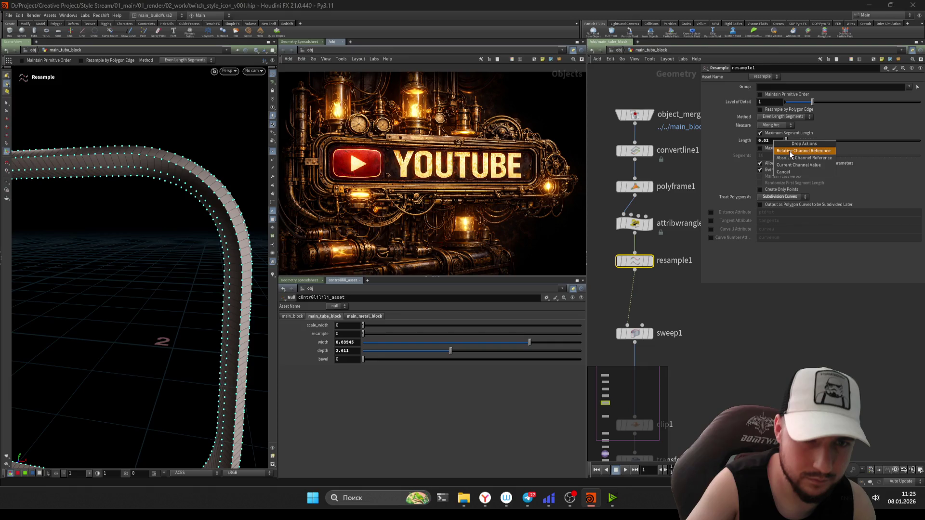
left_click(789, 151)
left_click_drag(369, 335, 378, 333)
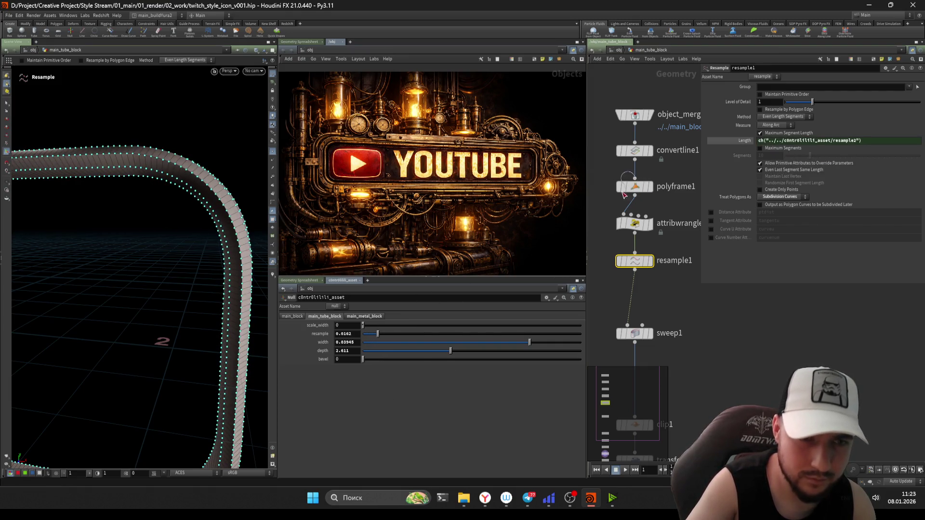
Step: Reference scale_width in the Attribute Wrangle's scale as a relative channel reference
left_click(634, 223)
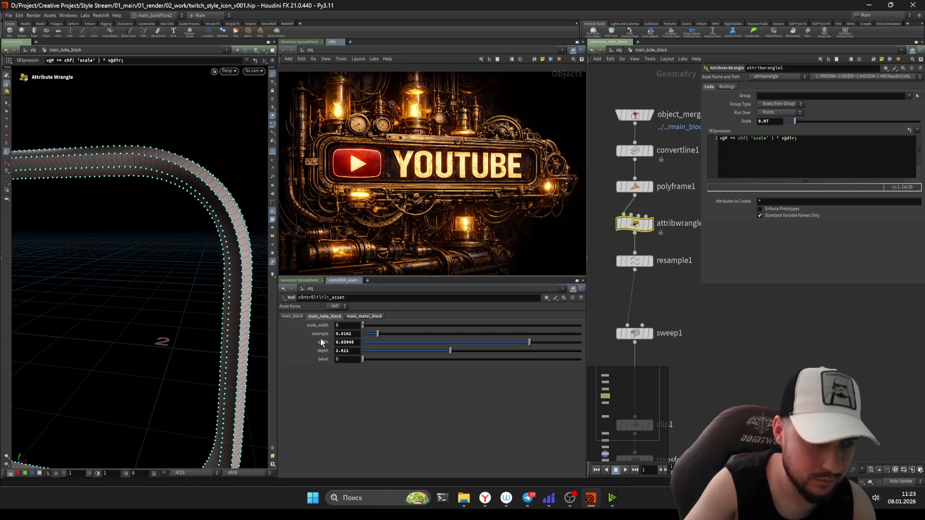
left_click_drag(777, 114, 776, 116)
left_click(784, 139)
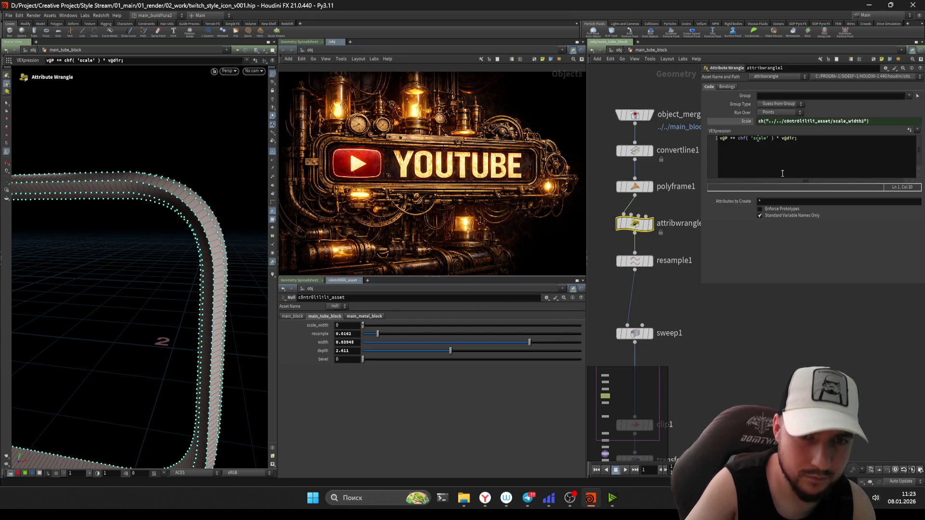
scroll(704, 301, "down", 5)
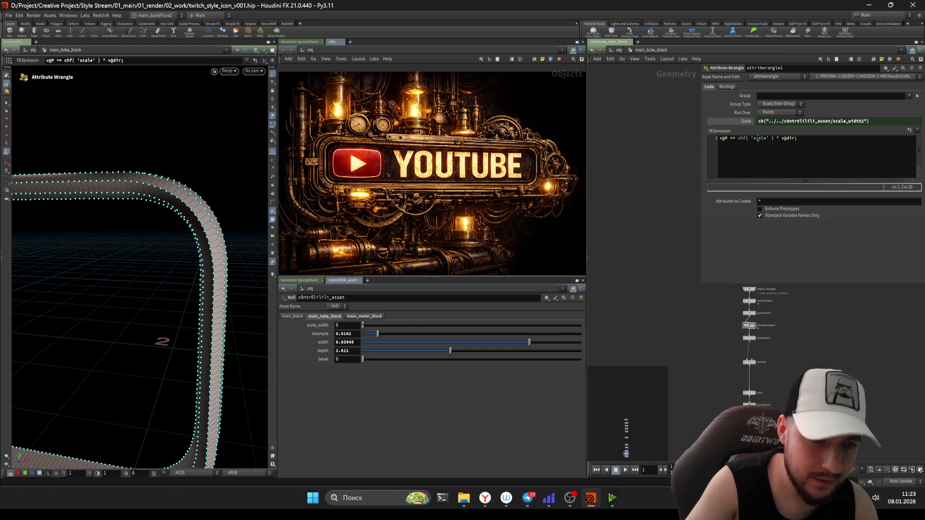
left_click(656, 208)
scroll(664, 334, "up", 3)
key("Tab")
type("null")
Step: Place a Null named out_main_tube_block under normal1 and go up to the object level
key("Return")
left_click(665, 310)
scroll(663, 304, "down", 3)
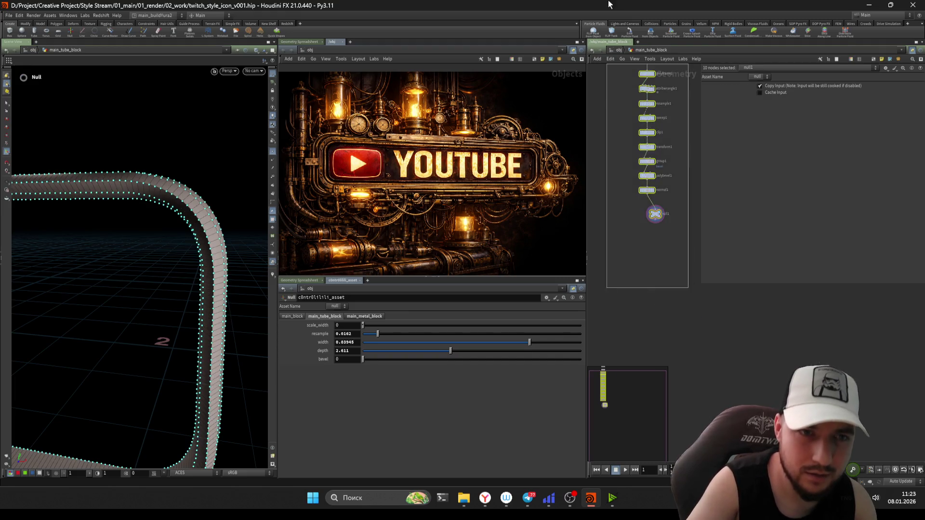
scroll(646, 246, "up", 5)
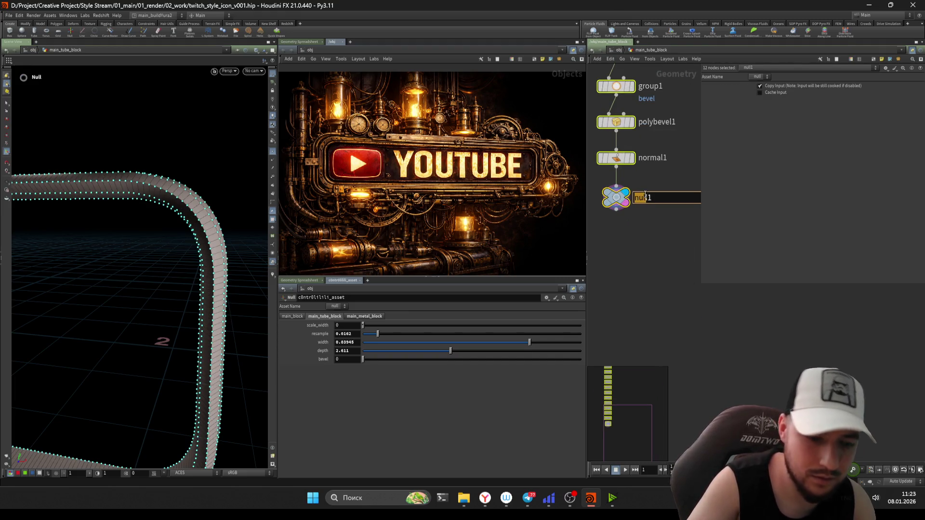
type("out_main_tube_block")
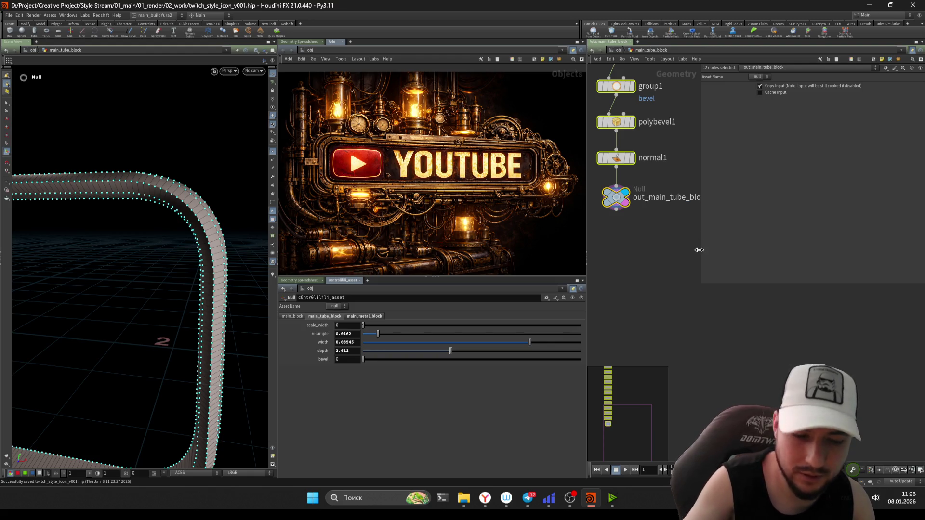
scroll(673, 246, "down", 3)
scroll(670, 272, "down", 3)
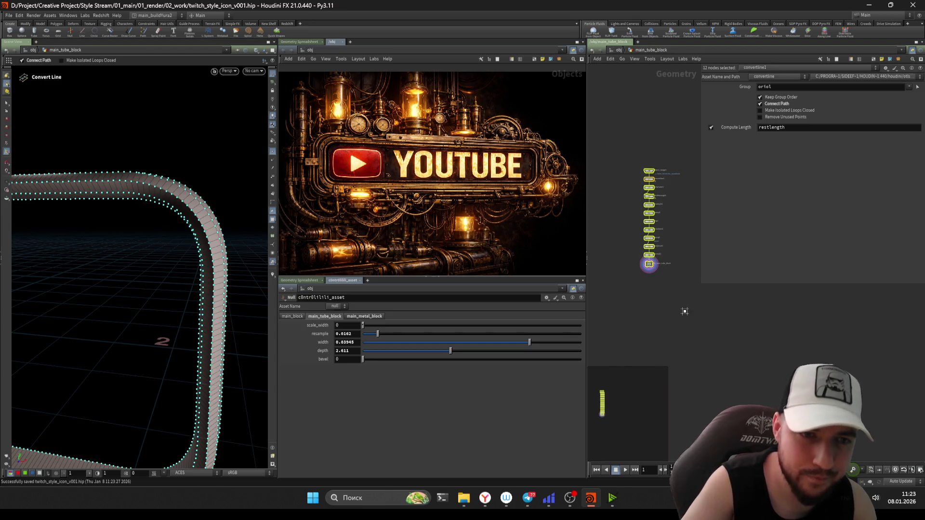
left_click(619, 50)
Step: Enlarge the 3D view and increase the tube's scale_width to thicken the rim
mouse_move(97, 289)
left_mouse_down()
mouse_move(181, 264)
mouse_move(109, 258)
left_mouse_up()
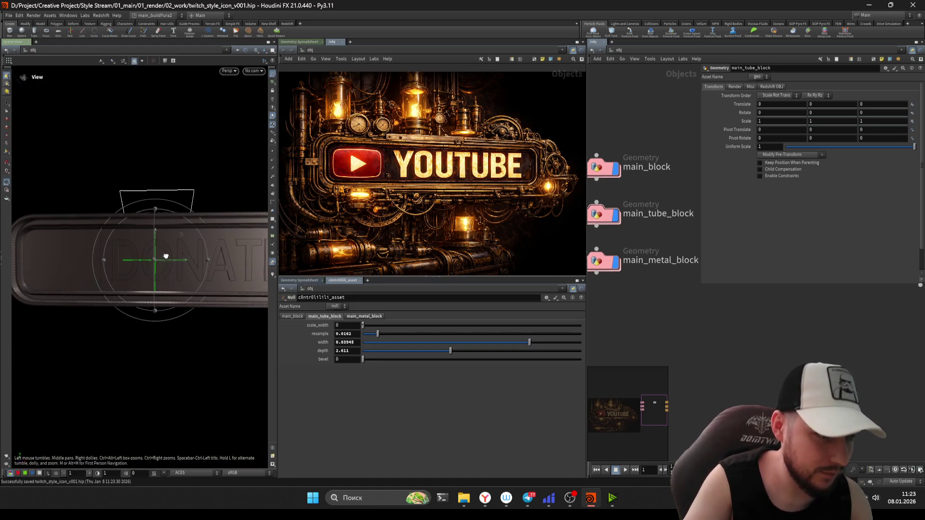
left_click_drag(281, 225, 378, 225)
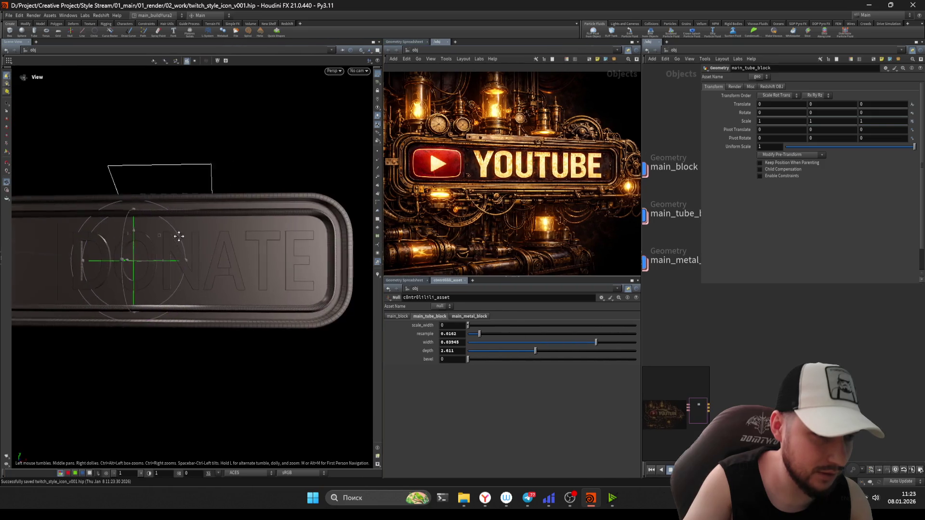
left_click_drag(180, 233, 270, 249)
scroll(251, 264, "up", 3)
scroll(221, 262, "up", 3)
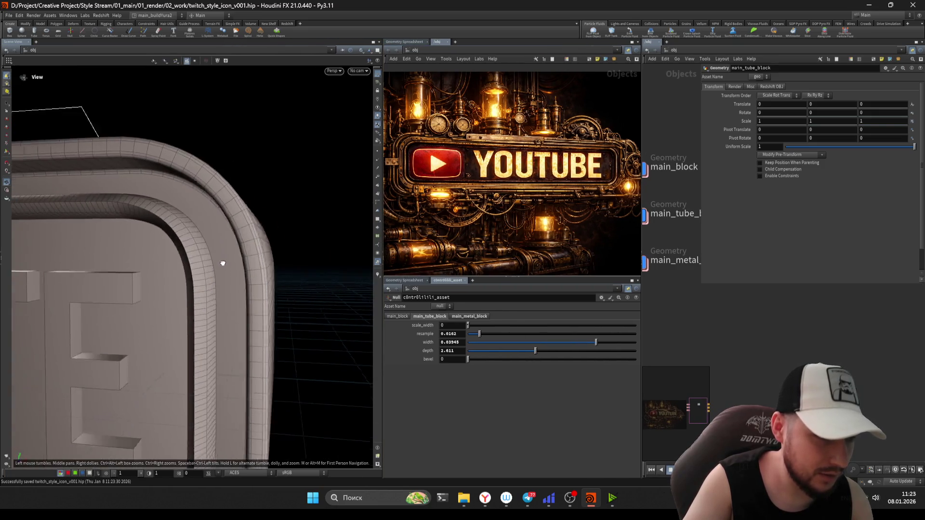
scroll(242, 244, "up", 2)
scroll(217, 261, "up", 2)
scroll(218, 260, "down", 5)
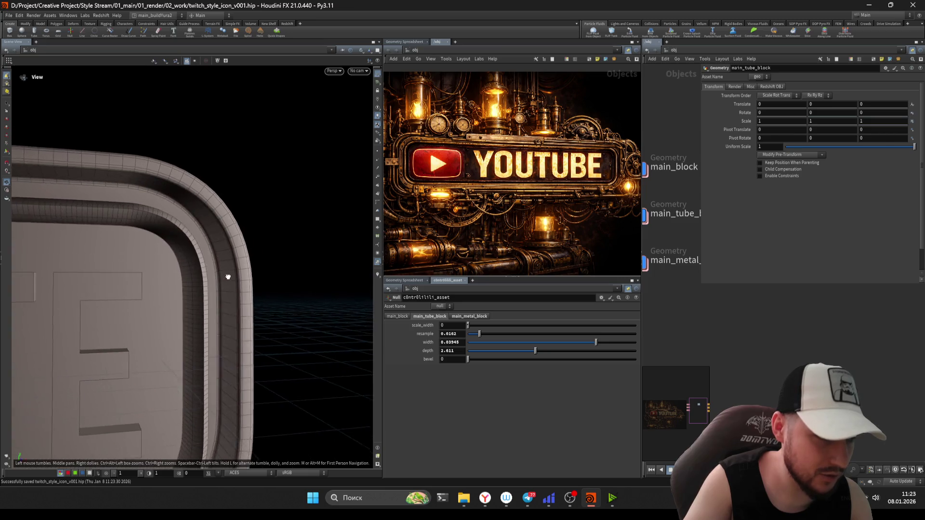
left_click_drag(467, 325, 565, 325)
left_click_drag(229, 262, 238, 239, "alt")
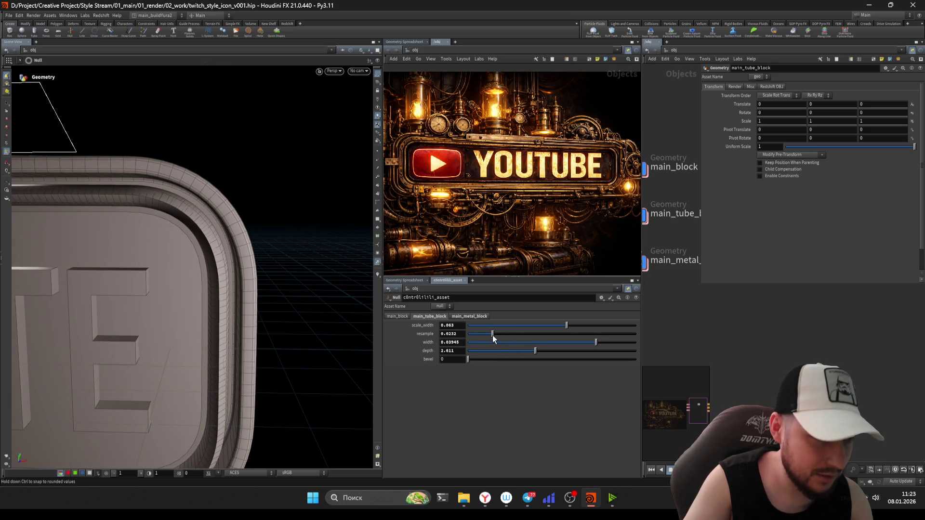
Step: Set tube width to 0.05, reduce depth to about 1.16 and lower bevel to about 0.027
left_click_drag(587, 341, 635, 343)
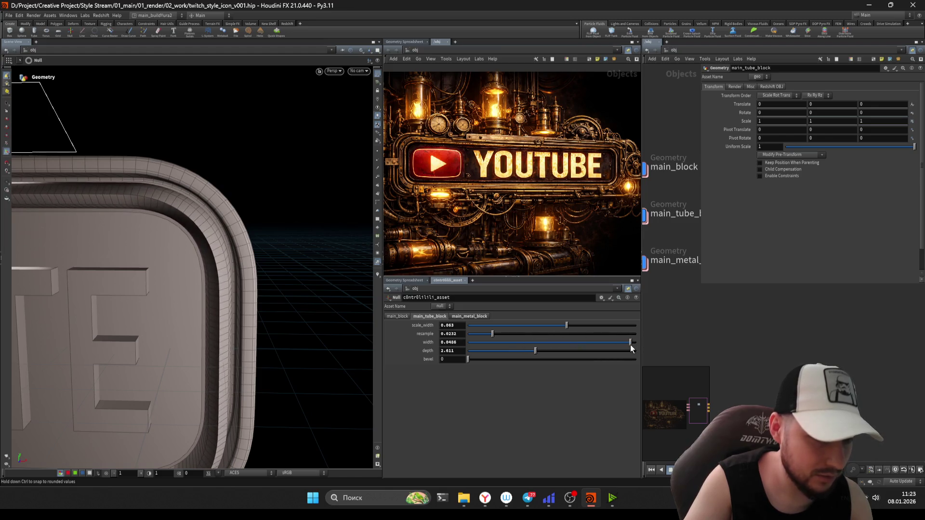
mouse_move(547, 350)
left_mouse_down()
mouse_move(501, 349)
mouse_move(566, 362)
mouse_move(540, 363)
left_mouse_up()
left_click_drag(243, 306, 289, 311, "alt")
left_click_drag(524, 351, 491, 351)
mouse_move(238, 289)
left_mouse_down("alt")
mouse_move(199, 287)
mouse_move(186, 248)
mouse_move(248, 263)
left_mouse_up("alt")
left_click_drag(491, 351, 460, 349)
mouse_move(303, 289)
left_mouse_down("alt")
mouse_move(244, 217)
mouse_move(208, 241)
mouse_move(276, 217)
left_mouse_up("alt")
left_click_drag(502, 357, 514, 349)
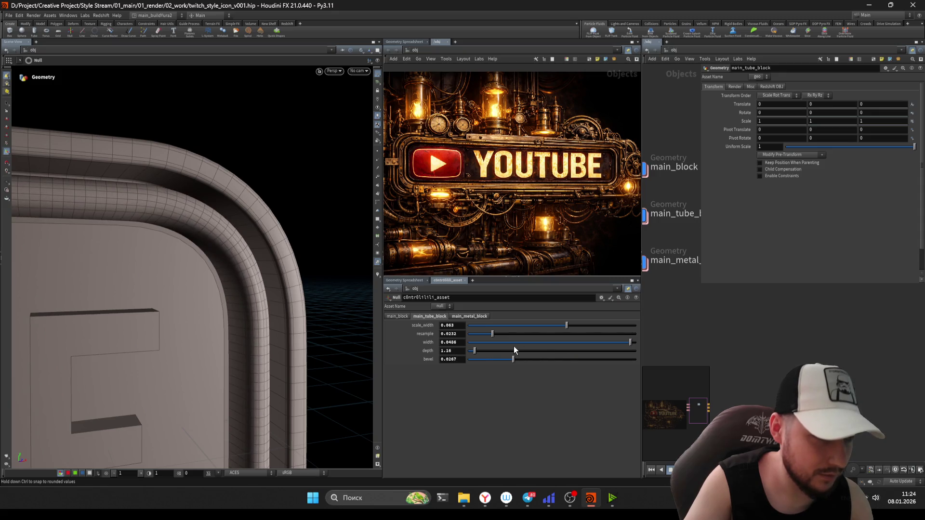
Step: Lower the main_metal_block bevel to about 0.007 and inspect the DONATE panel up close
left_click_drag(295, 316, 267, 238, "alt")
left_click(469, 316)
left_click_drag(481, 345, 474, 347)
mouse_move(204, 248)
left_mouse_down("alt")
mouse_move(253, 213)
mouse_move(276, 174)
mouse_move(214, 189)
mouse_move(221, 214)
mouse_move(241, 234)
mouse_move(351, 200)
mouse_move(258, 234)
mouse_move(230, 216)
mouse_move(244, 264)
left_mouse_up("alt")
mouse_move(229, 220)
right_mouse_down("alt")
mouse_move(290, 209)
mouse_move(202, 213)
mouse_move(243, 216)
mouse_move(240, 234)
right_mouse_up("alt")
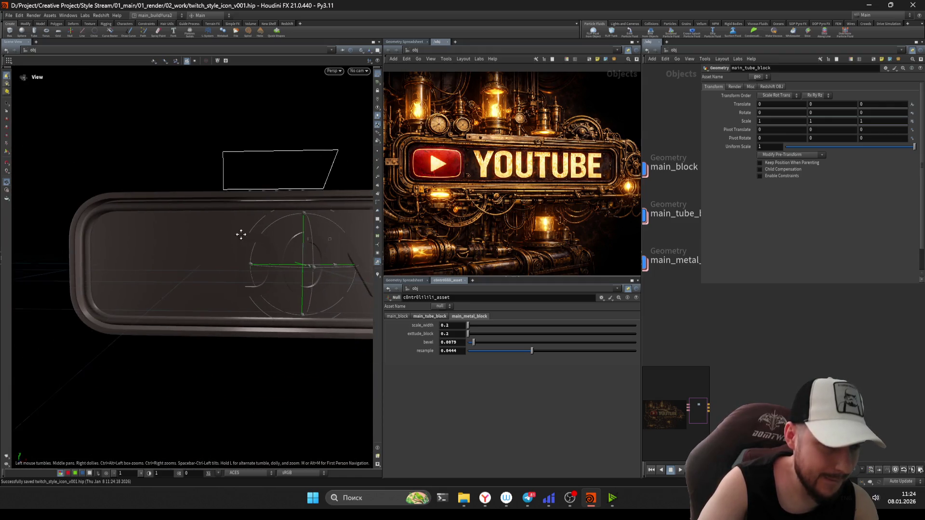
Step: Bring arealight2's settings and the control asset node into view in the network
left_click_drag(241, 234, 189, 227, "alt")
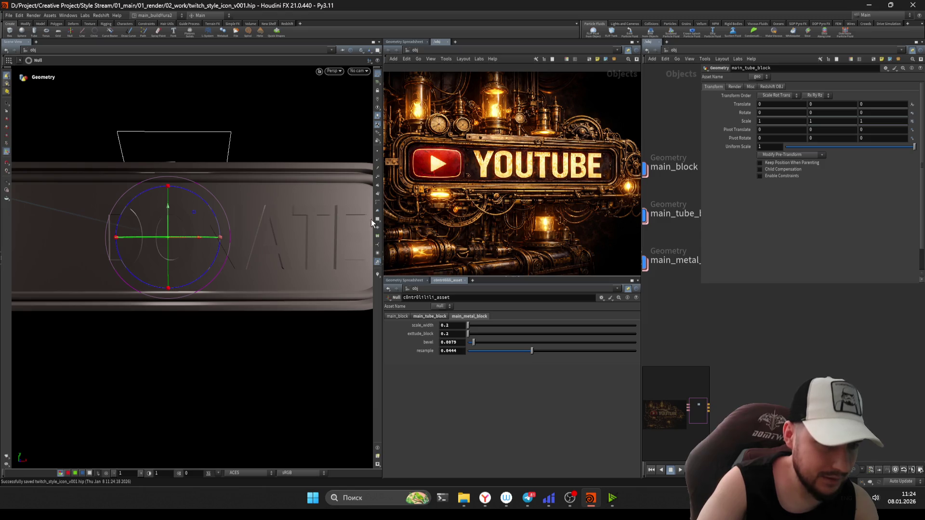
scroll(718, 320, "down", 2)
scroll(724, 293, "down", 2)
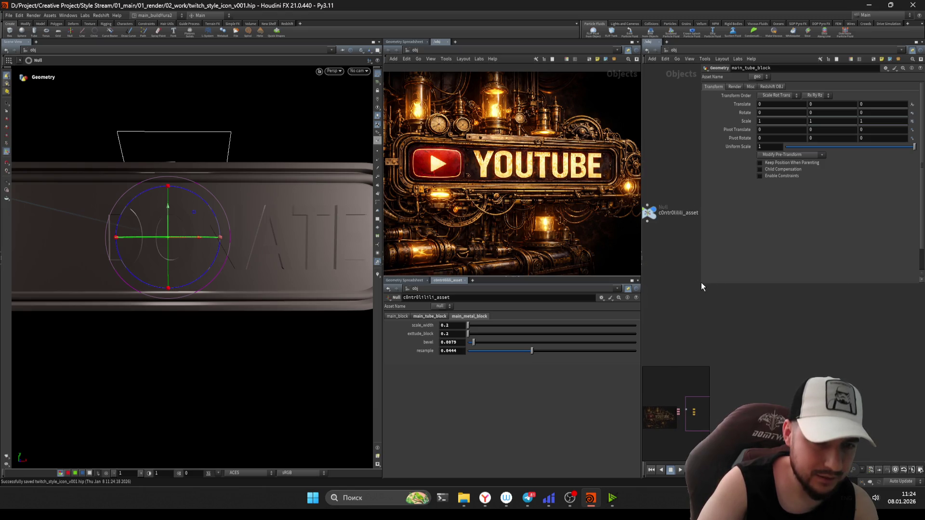
left_click_drag(701, 287, 753, 317)
left_click(739, 272)
left_click(738, 242)
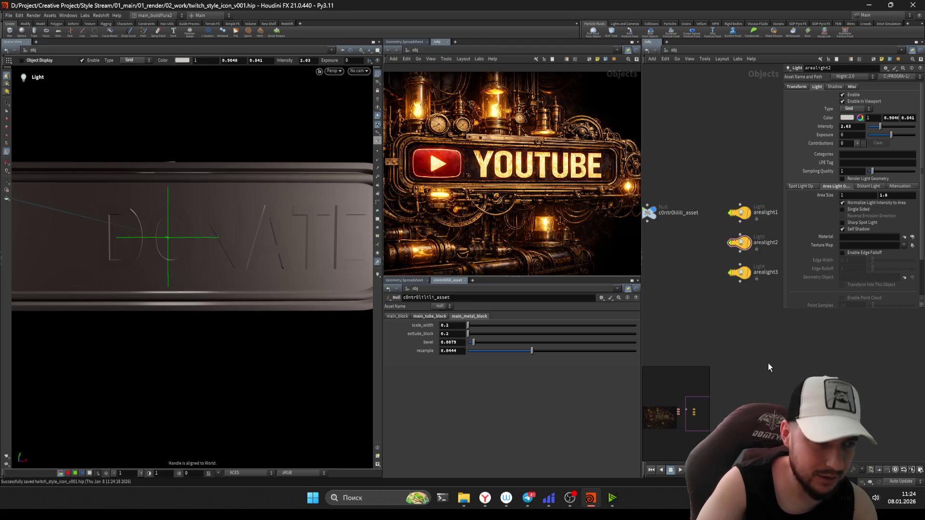
middle_click_drag(652, 216, 710, 197)
mouse_move(724, 302)
middle_mouse_down()
mouse_move(691, 296)
mouse_move(749, 303)
middle_mouse_up()
left_click(694, 235)
key("c")
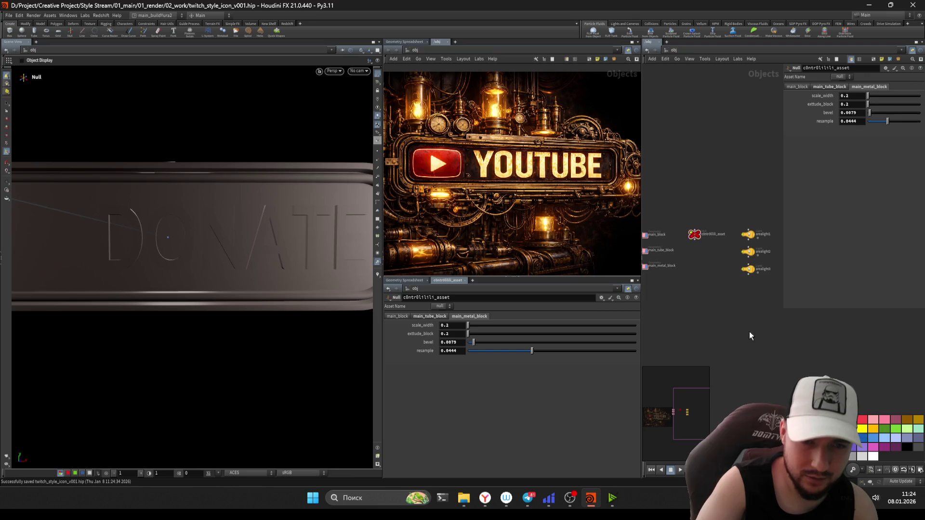
scroll(751, 333, "up", 3)
Step: Select all three area lights, raise their Intensity to 4.8, check from above and save
left_click_drag(730, 311, 658, 209)
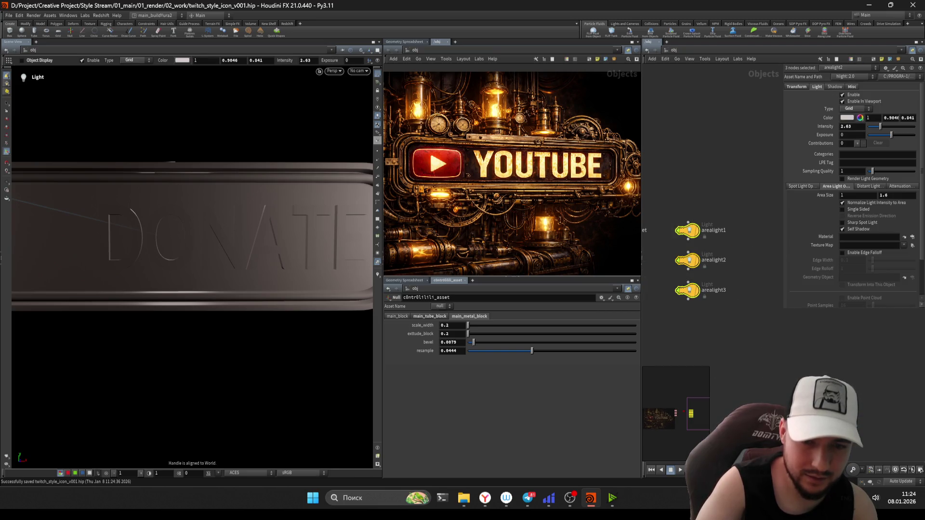
left_click_drag(767, 348, 675, 252)
left_click_drag(880, 126, 890, 127)
key("Escape")
scroll(176, 268, "up", 3)
left_click_drag(175, 268, 202, 257)
key("ctrl+s")
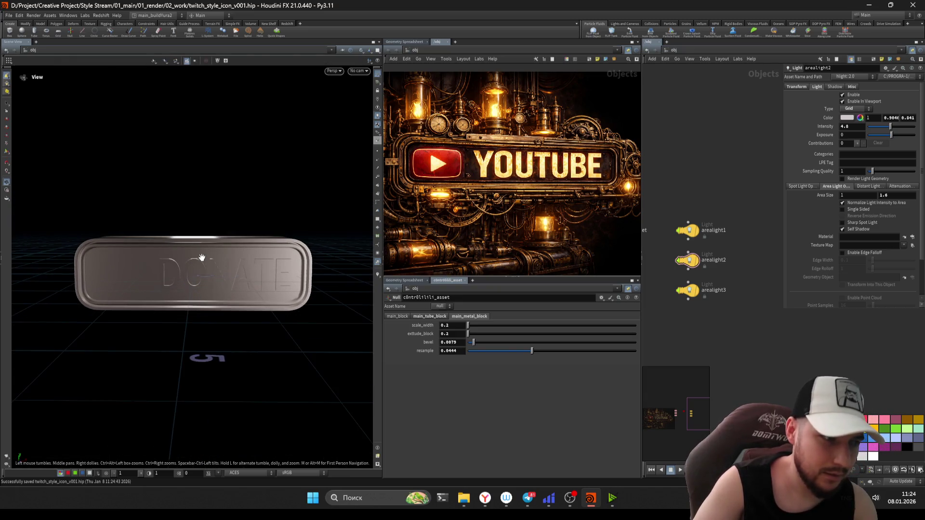
key("Return")
scroll(473, 151, "up", 1)
scroll(530, 166, "up", 2)
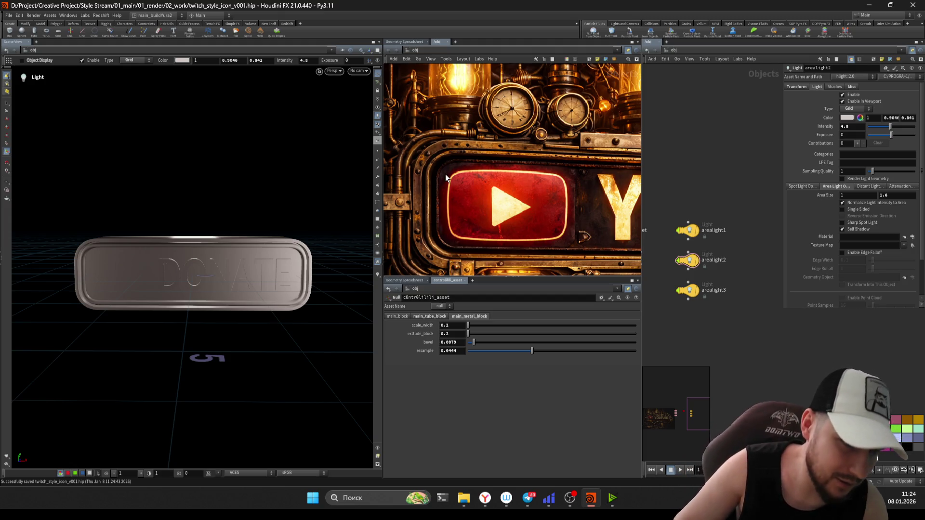
Step: View the DONATE plate at an angle and make main_metal_block the current object
left_click(402, 316)
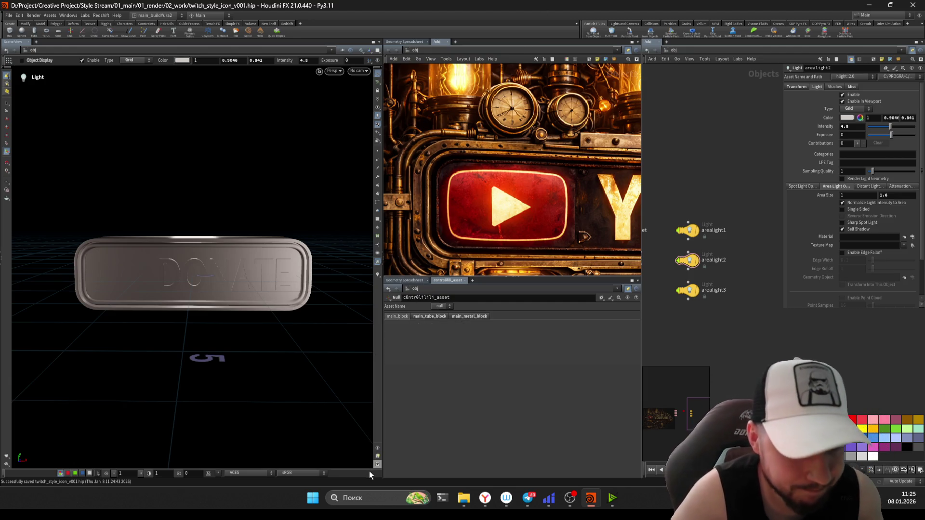
scroll(462, 197, "down", 2)
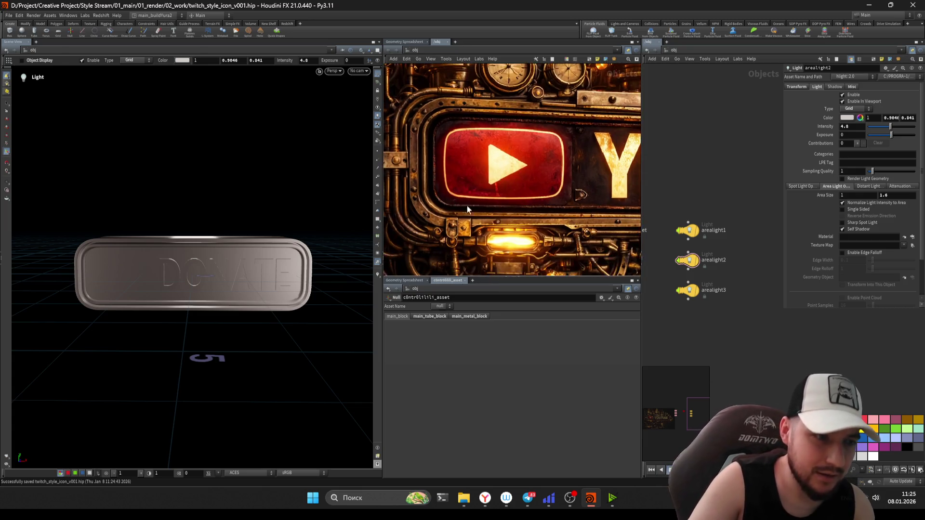
scroll(471, 239, "down", 1)
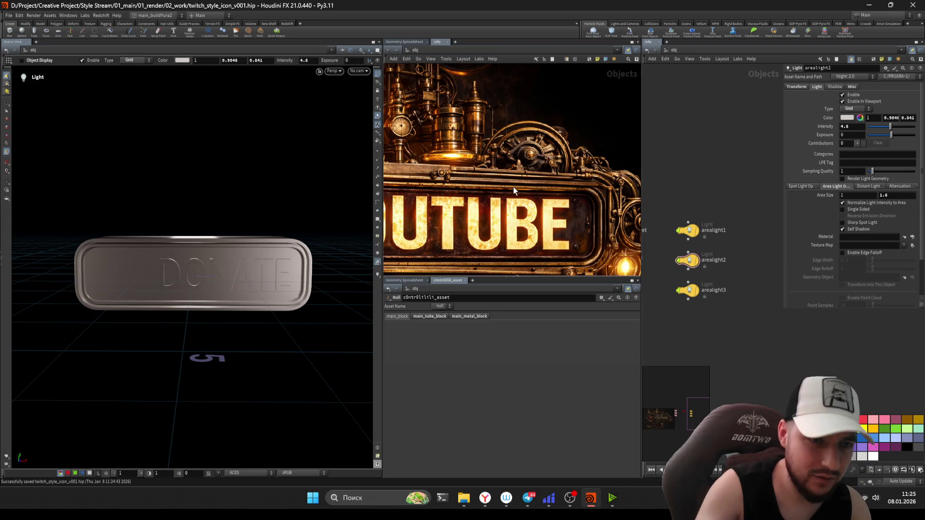
middle_click_drag(486, 189, 504, 166)
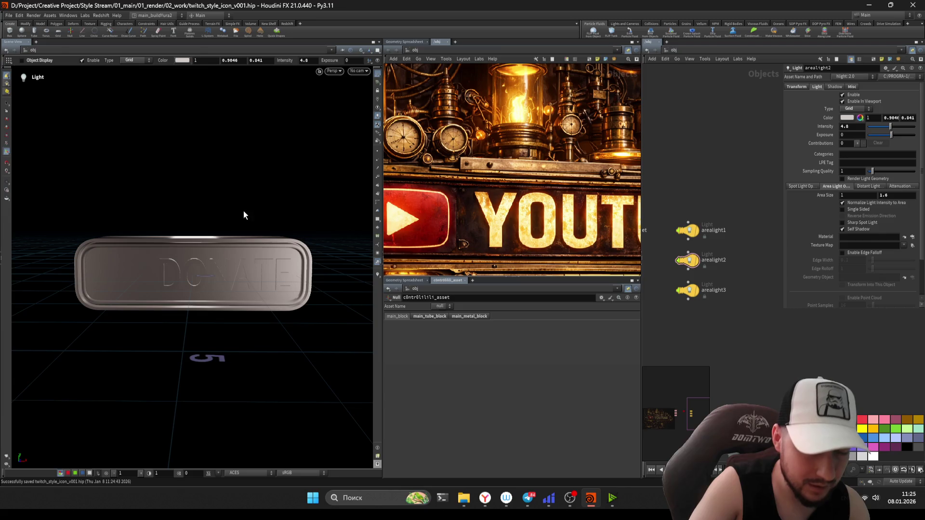
key("Escape")
scroll(235, 228, "up", 5)
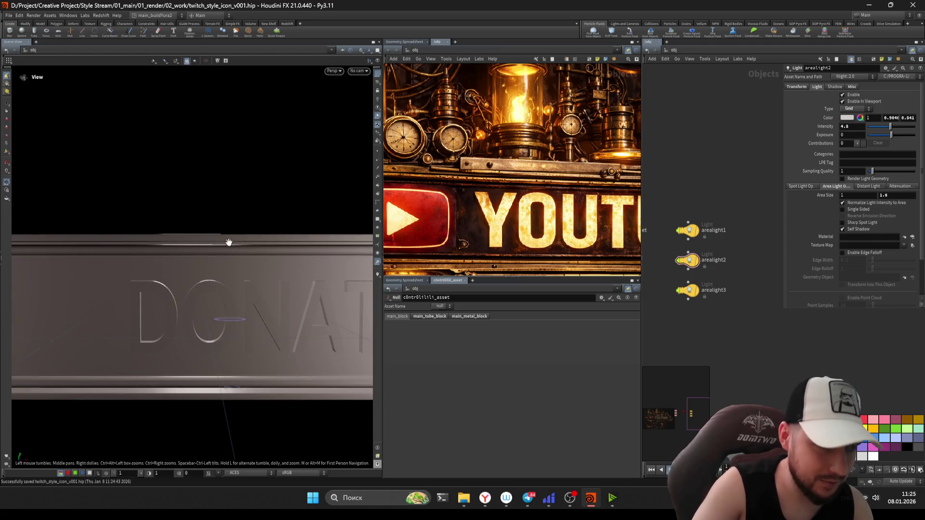
scroll(182, 309, "down", 3)
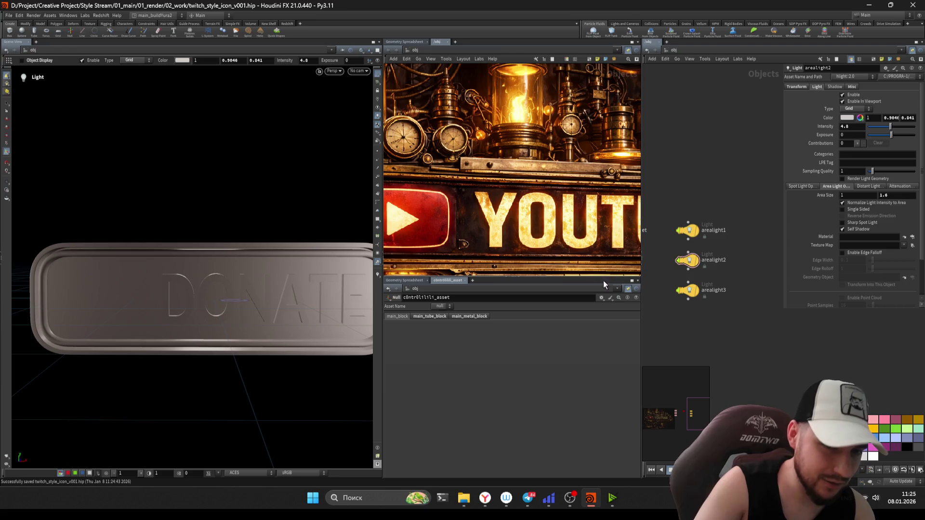
left_click_drag(225, 242, 231, 238)
scroll(225, 242, "up", 3)
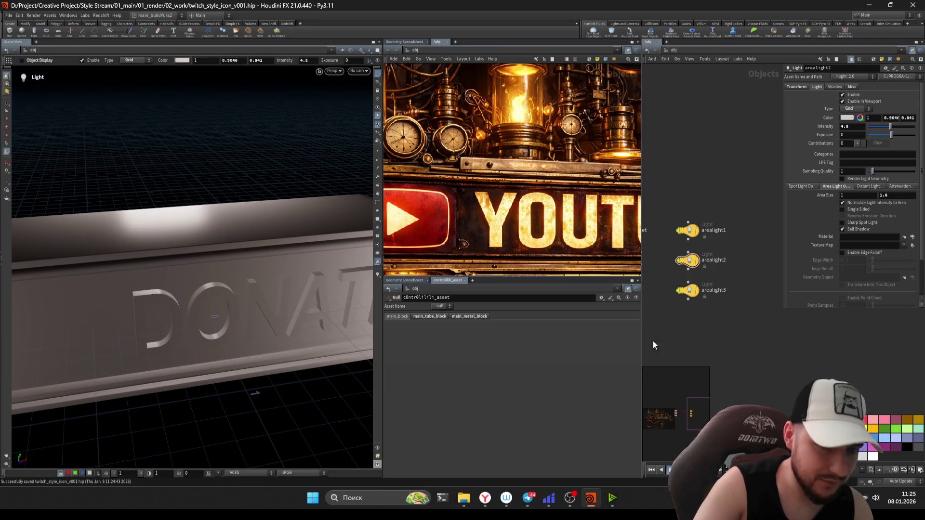
middle_click_drag(652, 340, 688, 297)
left_click(649, 257)
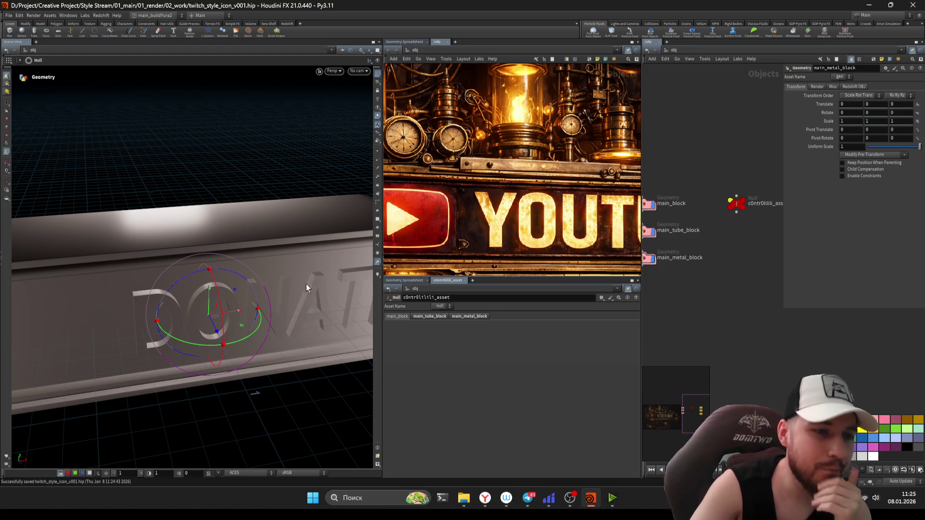
Step: Copy main_metal_block's out node, then create a new geo1 geometry object at object level
key("h")
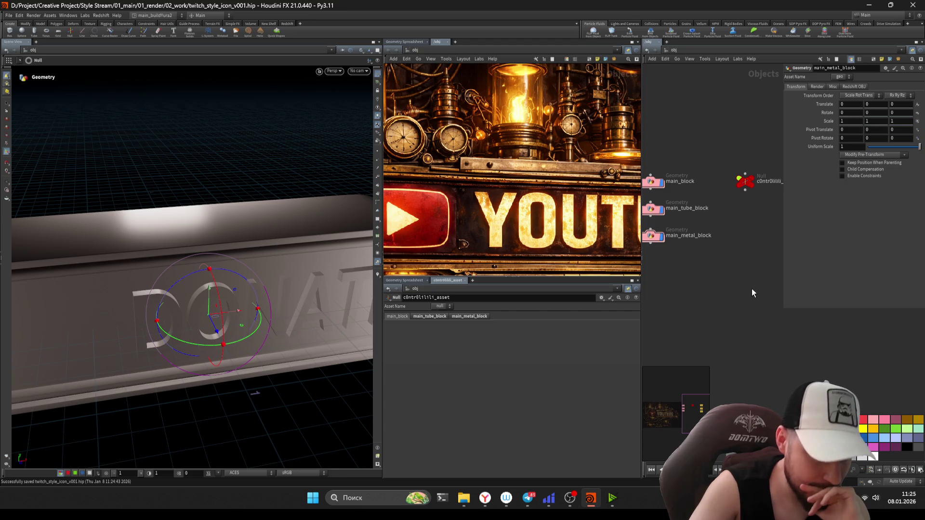
left_click(655, 237)
double_click(654, 237)
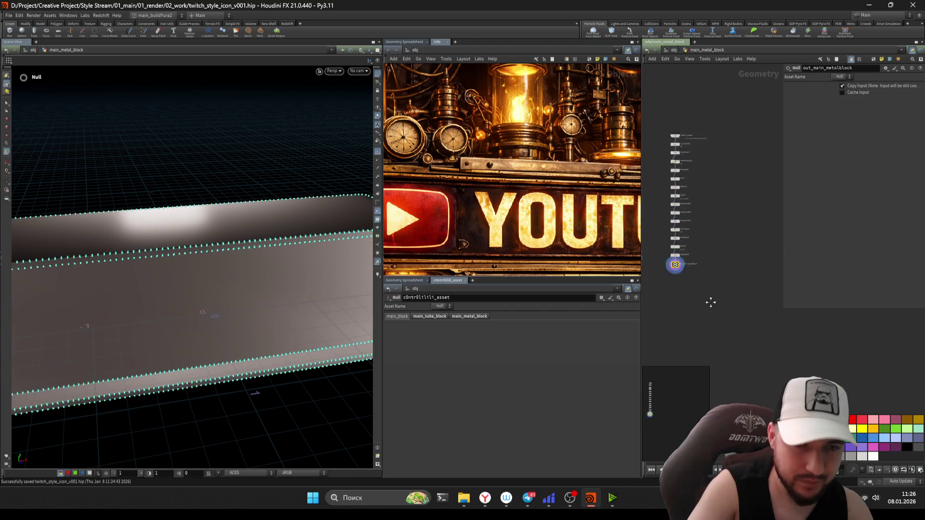
key("ctrl+c")
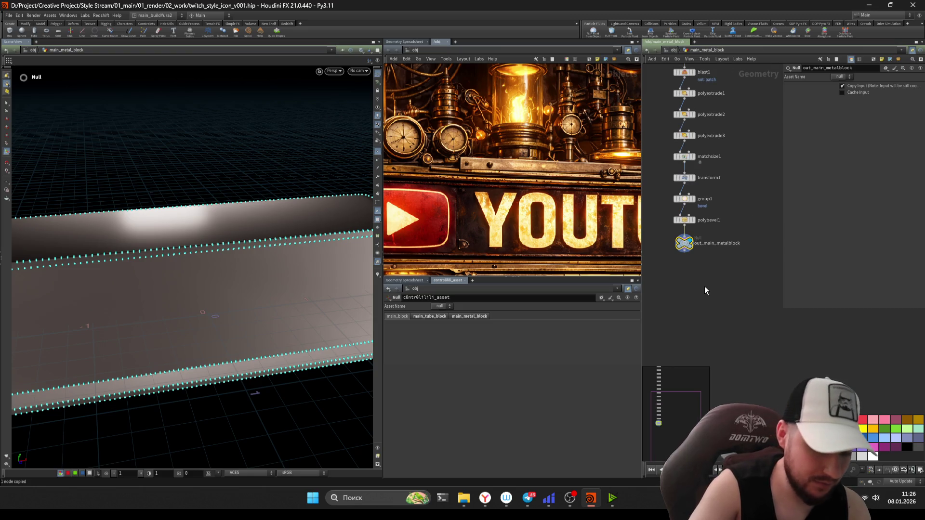
key("u")
key("Tab")
type("geo")
key("Return")
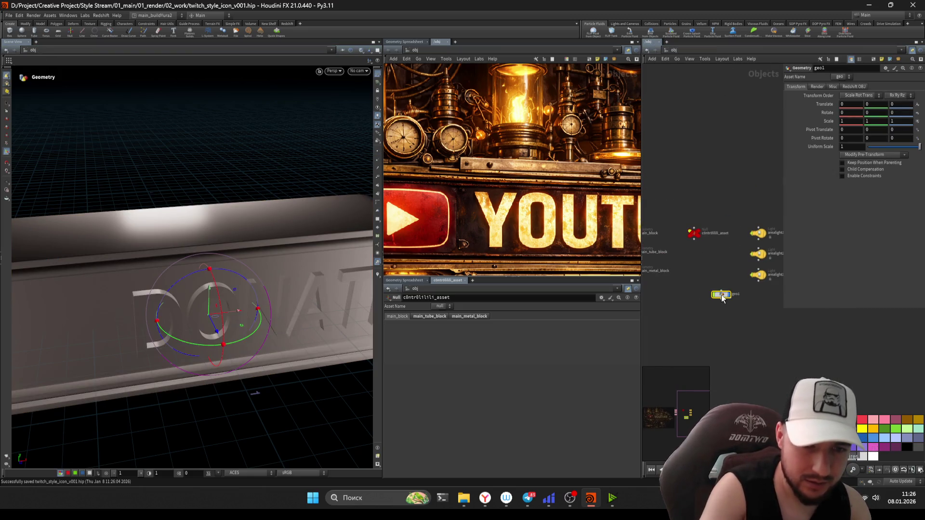
key("ctrl+s")
Step: Move the null and lights to the right and select the three block geometry objects
middle_click_drag(735, 257, 698, 246)
left_click_drag(668, 242, 745, 286)
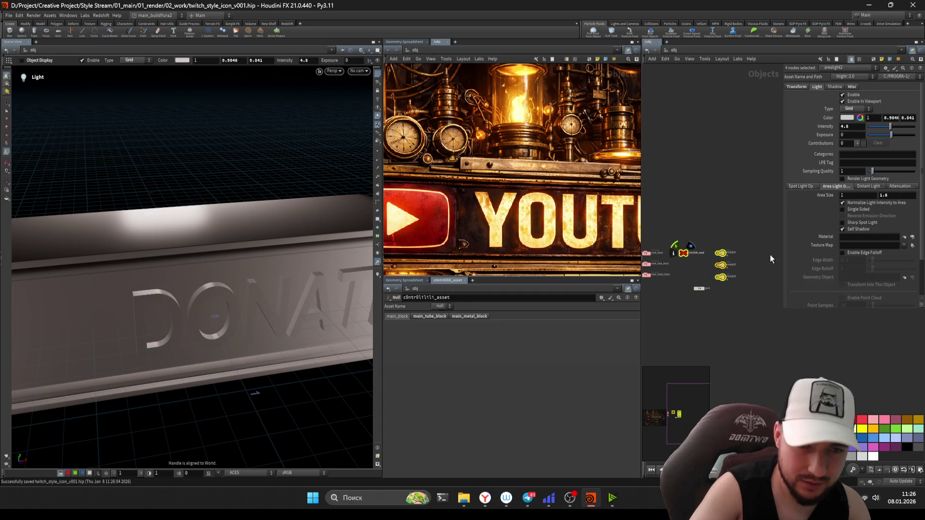
left_click_drag(683, 255, 766, 256)
middle_click_drag(726, 260, 746, 294)
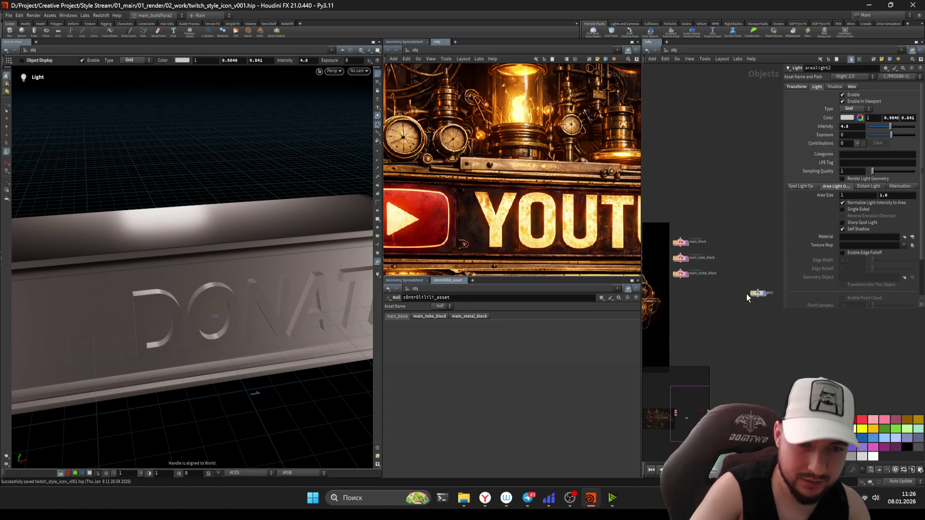
left_click(755, 294)
scroll(768, 301, "down", 2)
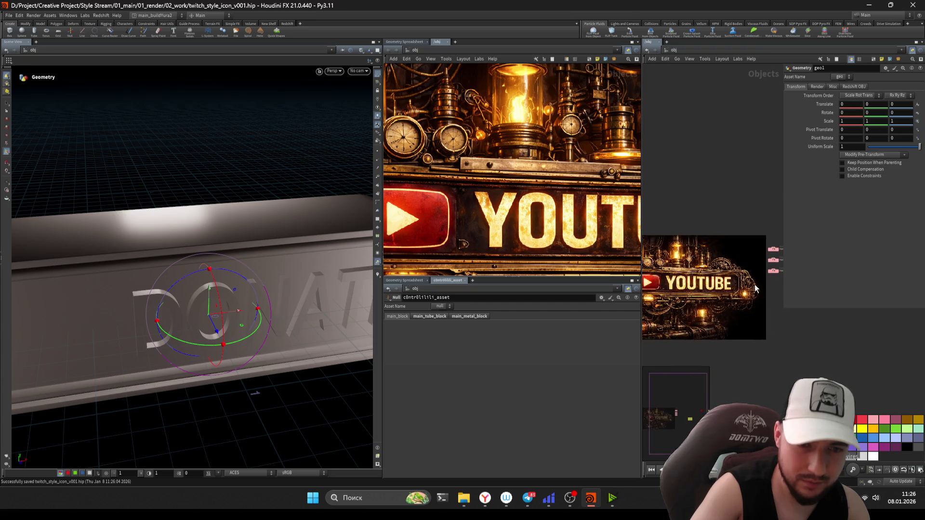
scroll(732, 282, "down", 3)
mouse_move(731, 345)
middle_mouse_down()
mouse_move(779, 335)
mouse_move(723, 336)
middle_mouse_up()
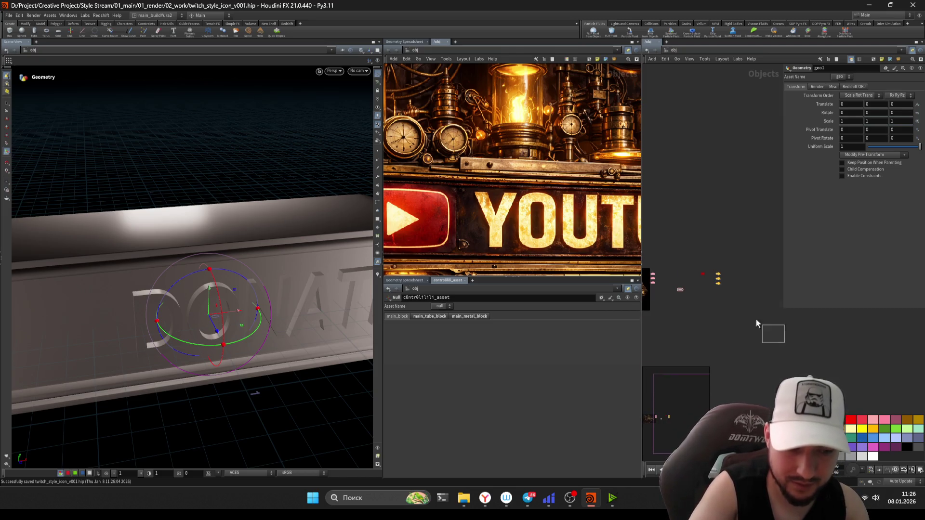
left_click_drag(683, 258, 651, 246)
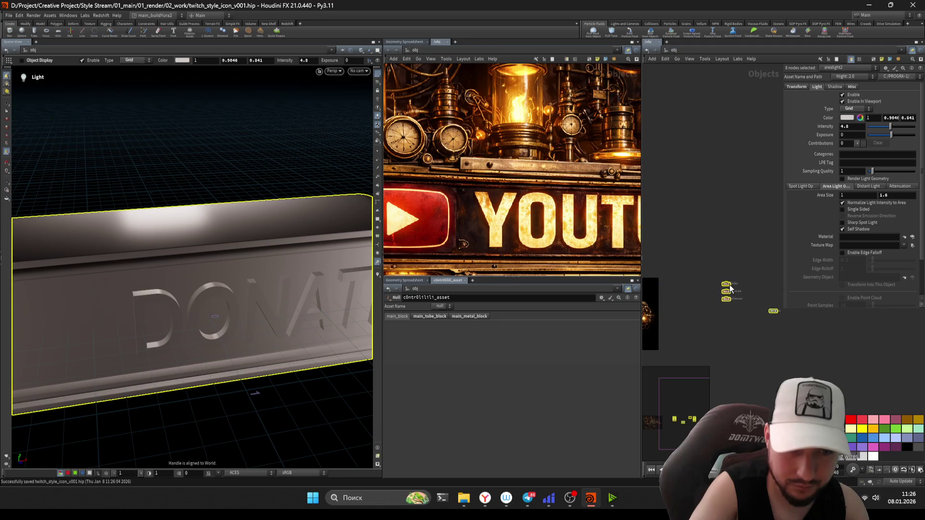
scroll(737, 315, "up", 2)
left_click_drag(736, 315, 687, 241)
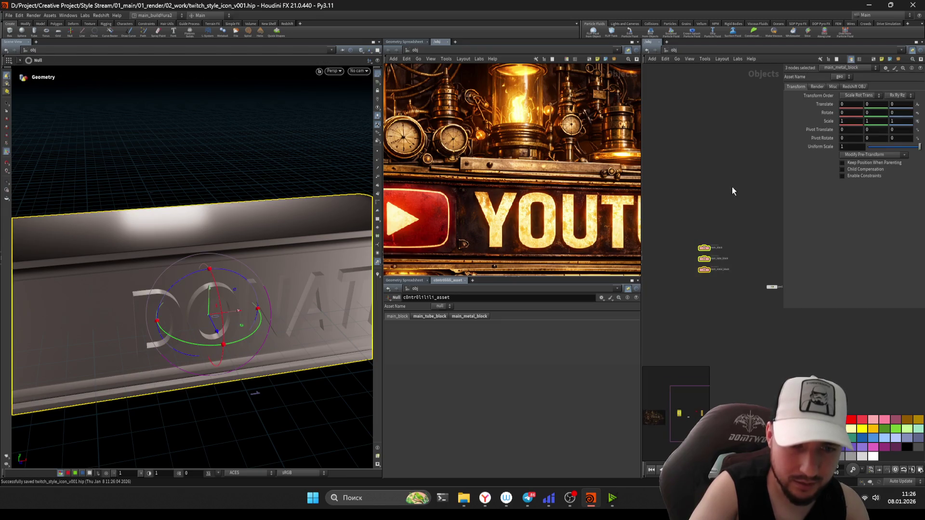
scroll(719, 260, "up", 2)
Step: Enclose the three block objects in a resized network box titled main_block_modeling
key("shift+o")
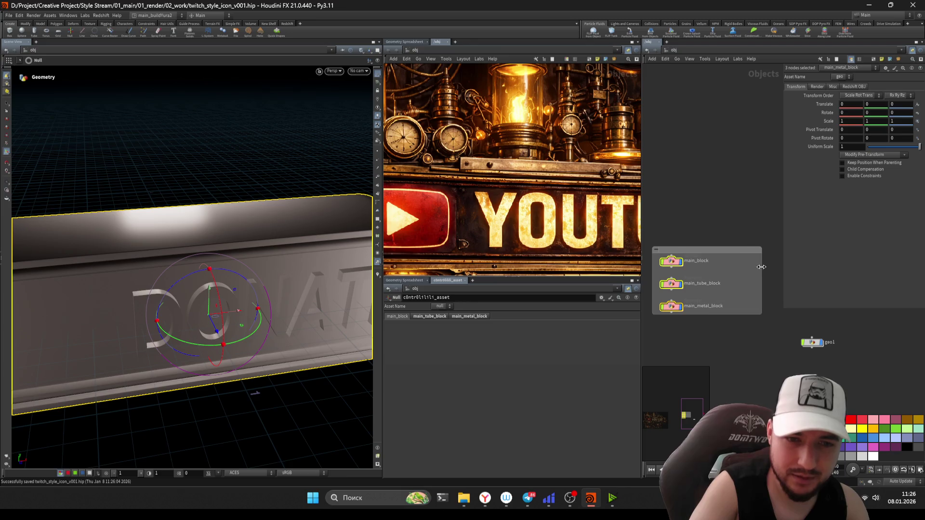
left_click_drag(726, 321, 726, 334)
left_click_drag(711, 248, 711, 200)
middle_click_drag(712, 217, 749, 201)
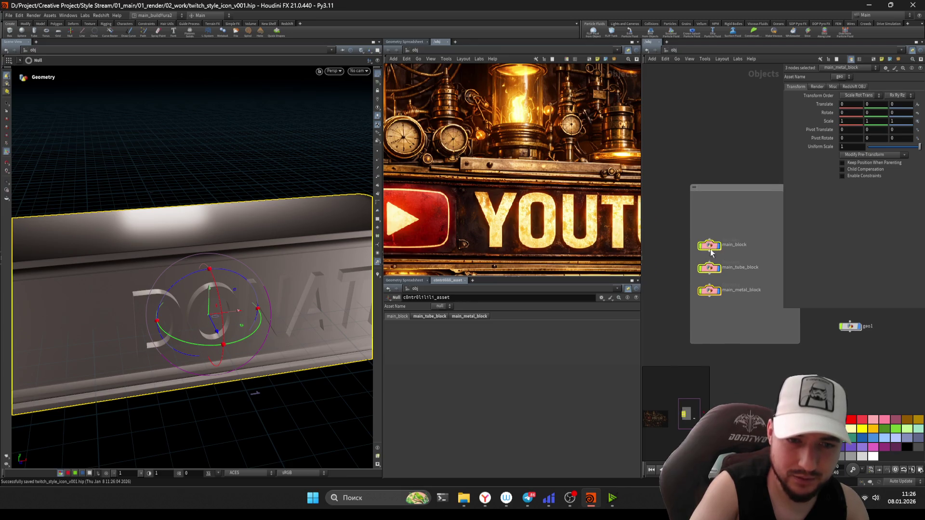
scroll(688, 226, "down", 2)
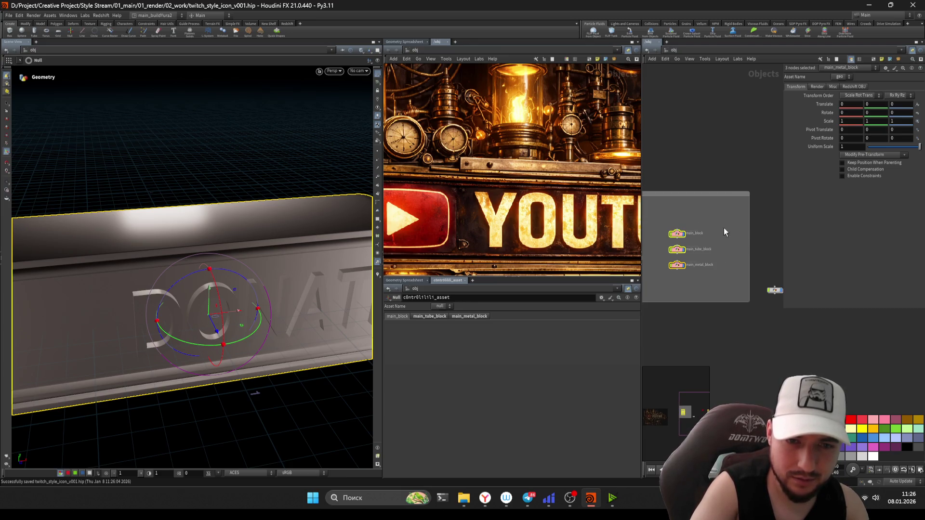
left_click(713, 218)
scroll(713, 218, "up", 3)
double_click(696, 202)
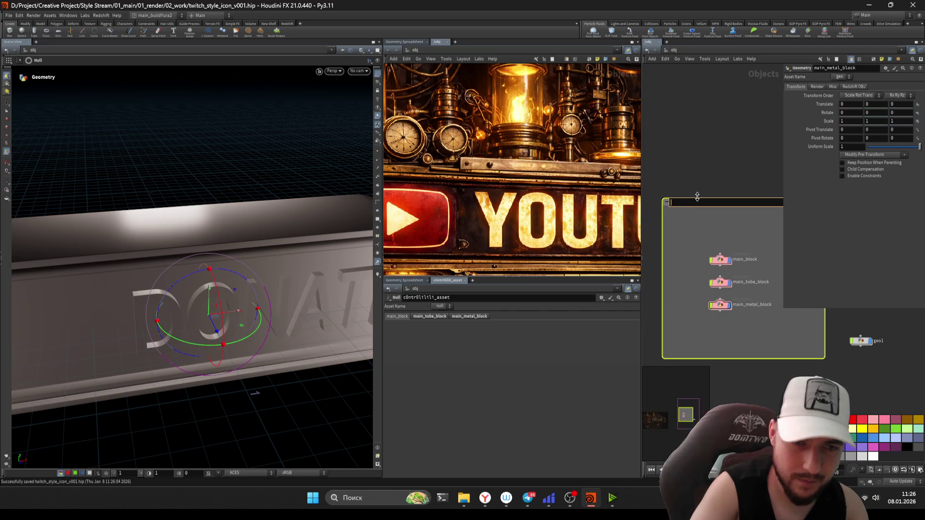
type("mai")
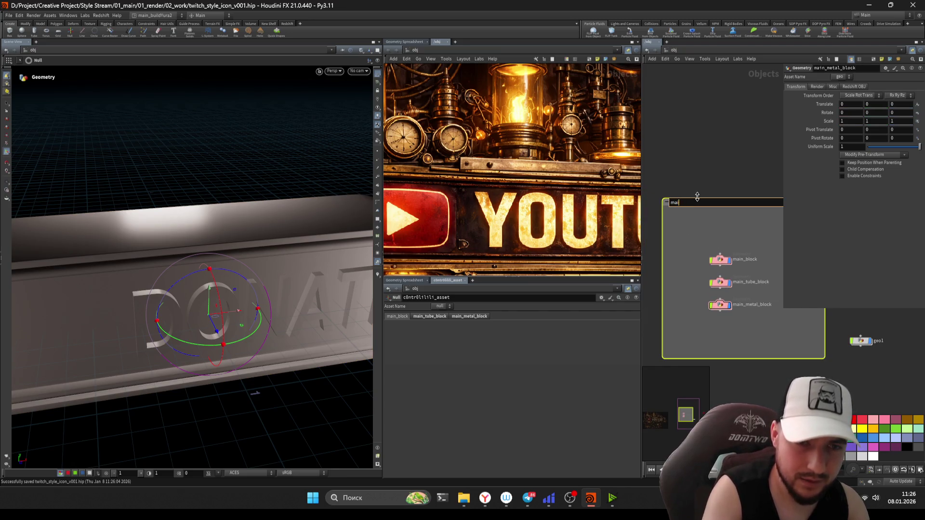
type("n_block_mode")
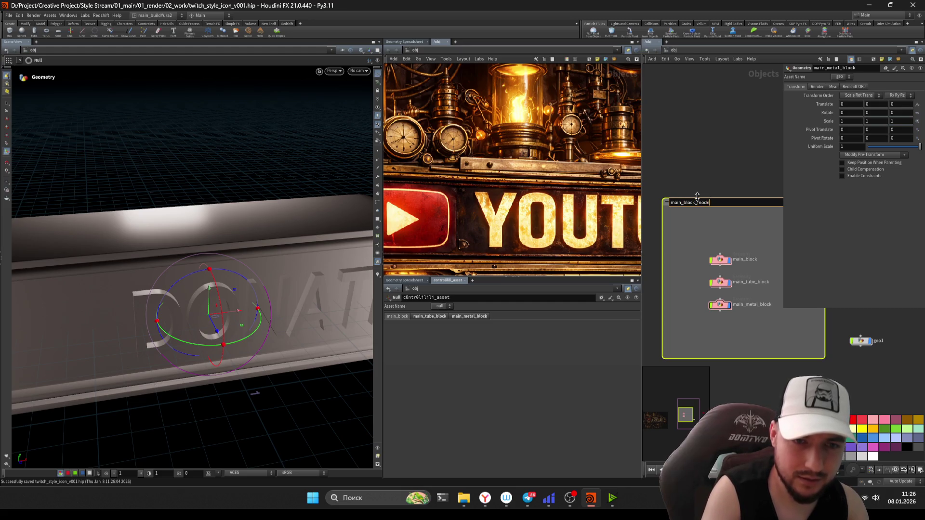
type("ling")
key("Return")
scroll(689, 237, "down", 3)
left_click(734, 198)
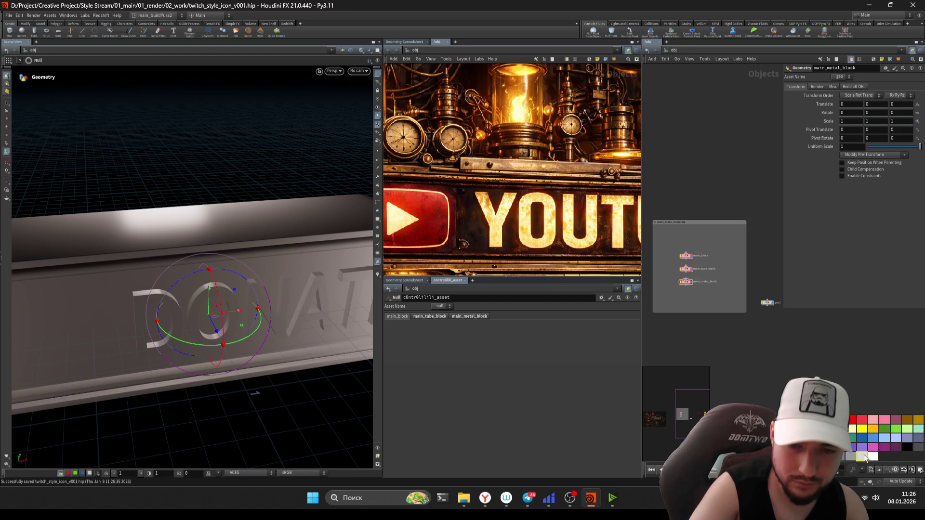
Step: Frame the network and move the empty network box above geo1
middle_click_drag(772, 355, 770, 359)
scroll(739, 354, "down", 1)
mouse_move(724, 319)
left_mouse_down()
mouse_move(730, 268)
mouse_move(717, 270)
left_mouse_up()
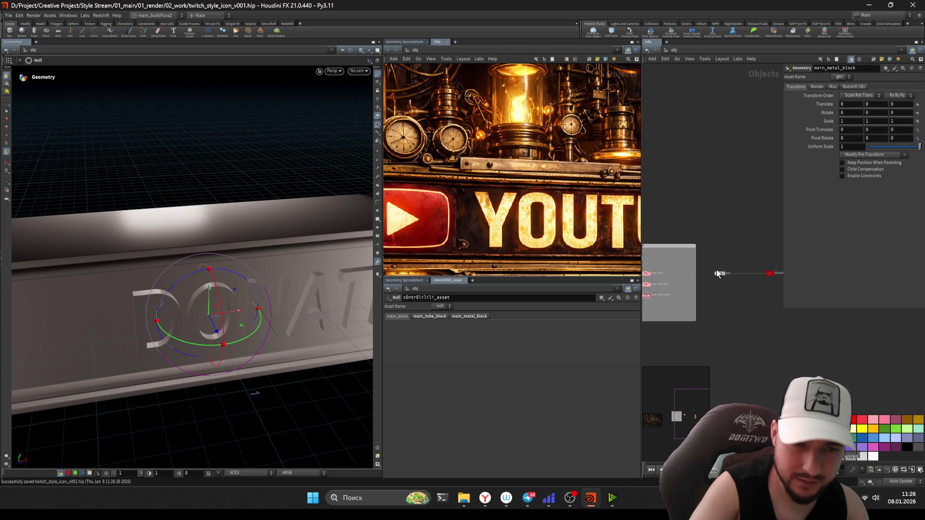
scroll(748, 283, "up", 1)
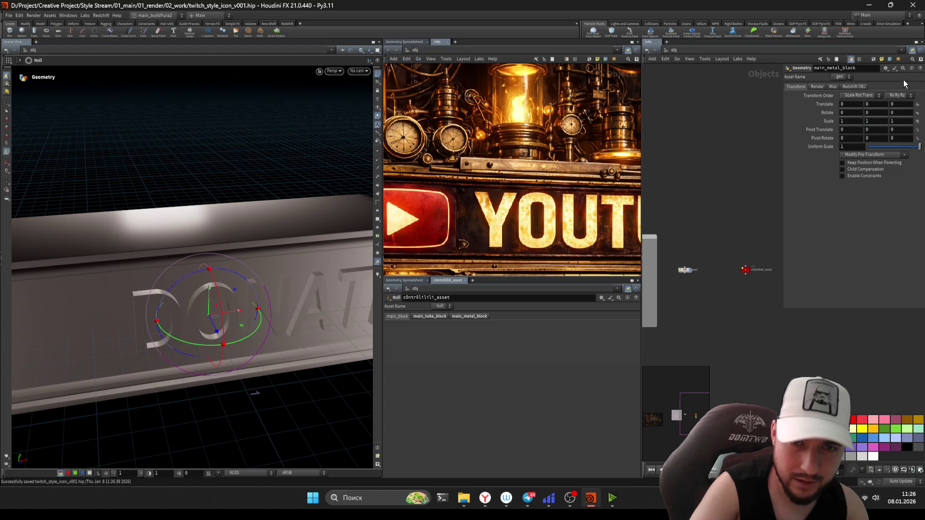
key("h")
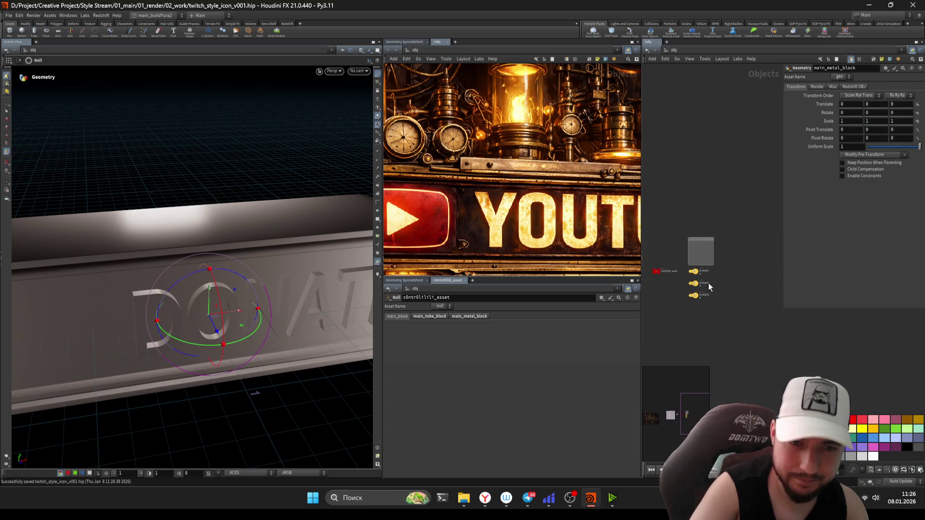
middle_click_drag(708, 242, 765, 228)
mouse_move(765, 228)
left_mouse_down()
mouse_move(666, 234)
mouse_move(674, 281)
mouse_move(754, 277)
mouse_move(686, 177)
left_mouse_up()
scroll(736, 279, "down", 1)
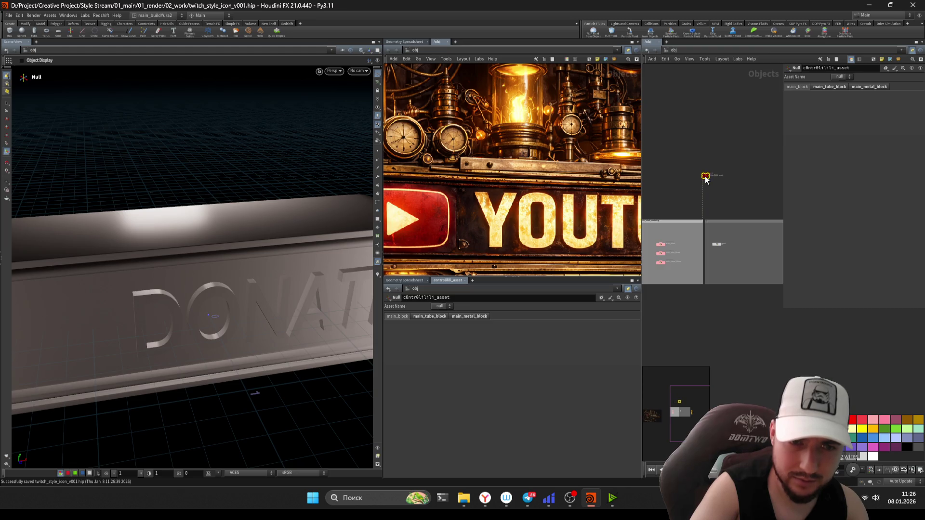
scroll(723, 250, "up", 3)
Step: Colour geo1 blue, title its box more_details, and dive inside geo1
left_click(714, 236)
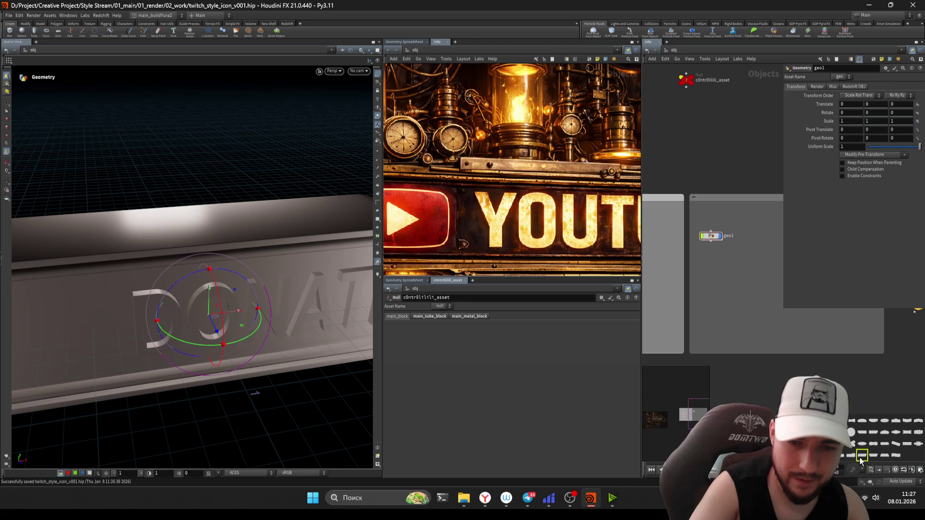
left_click(853, 440)
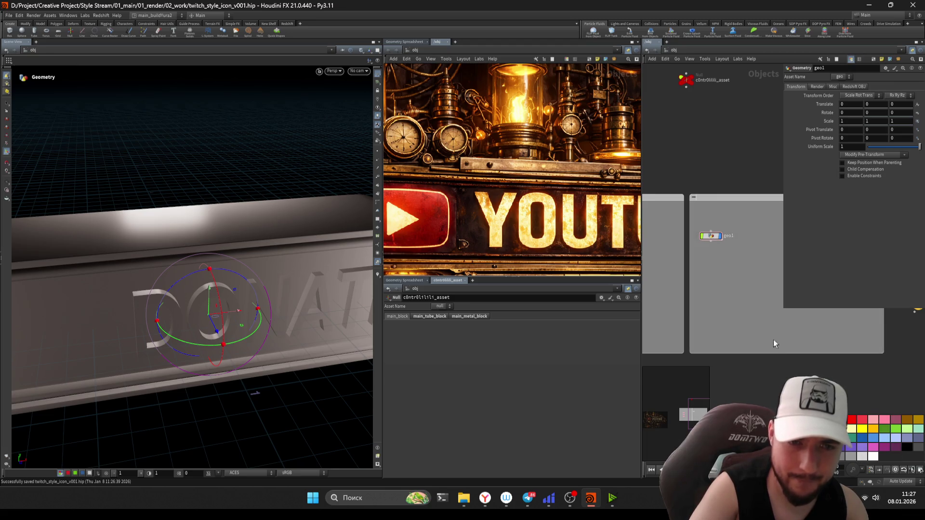
left_click(731, 201)
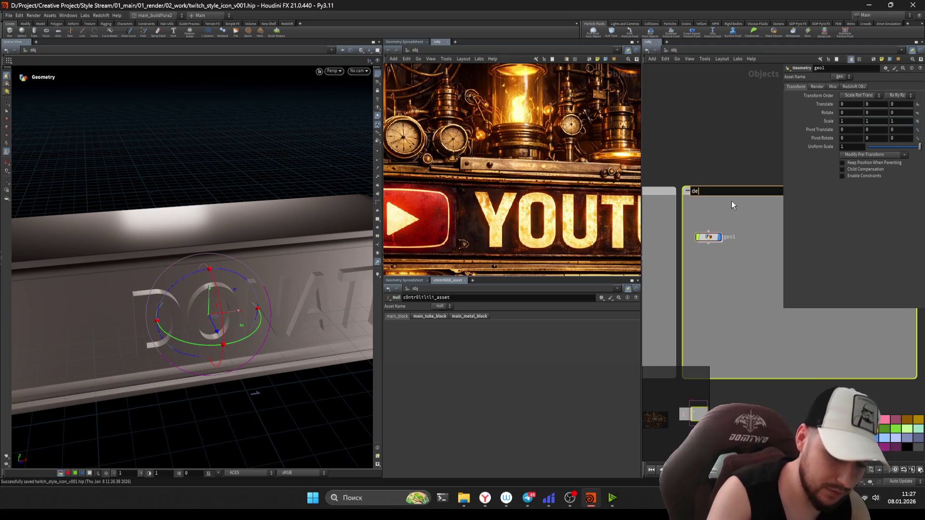
type("details_more")
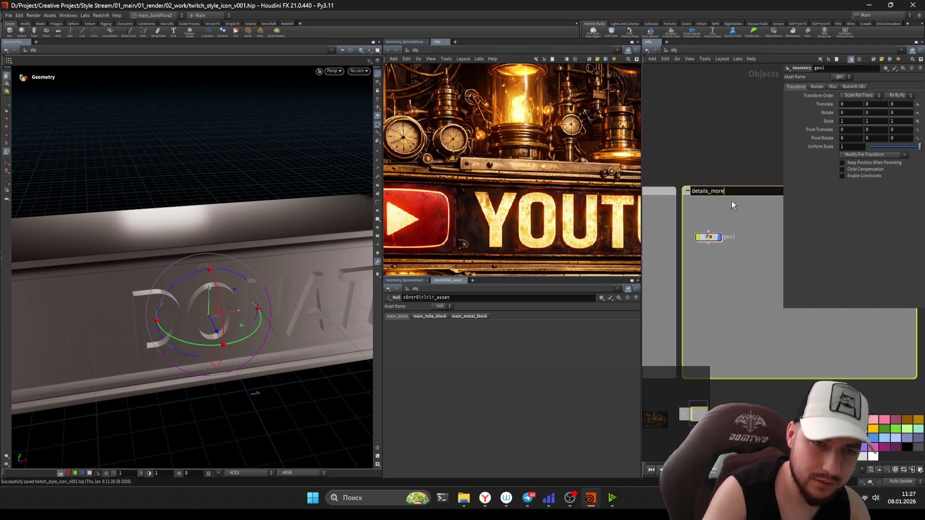
key("BackSpace")
key("BackSpace")
key("BackSpace")
type("more_details")
key("Return")
scroll(729, 222, "up", 3)
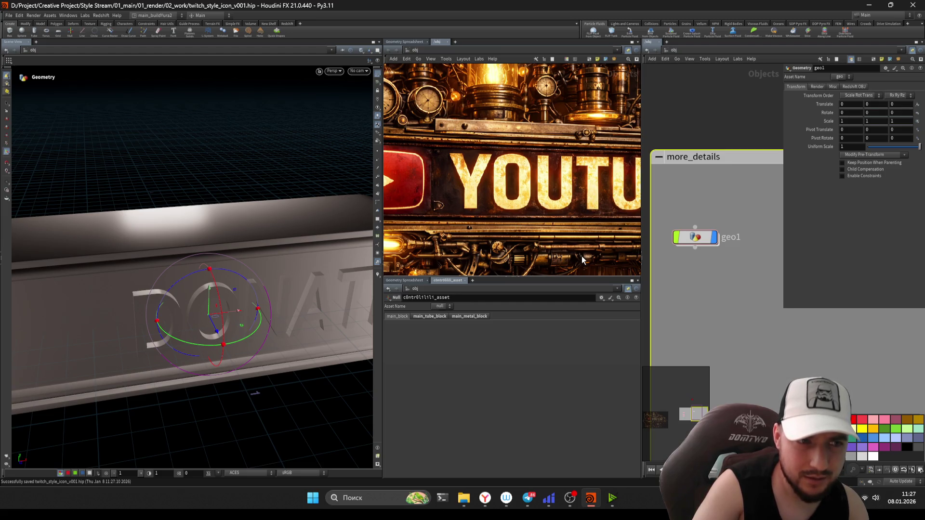
scroll(583, 261, "down", 3)
mouse_move(558, 245)
middle_mouse_down()
mouse_move(411, 232)
mouse_move(470, 217)
middle_mouse_up()
scroll(477, 215, "up", 2)
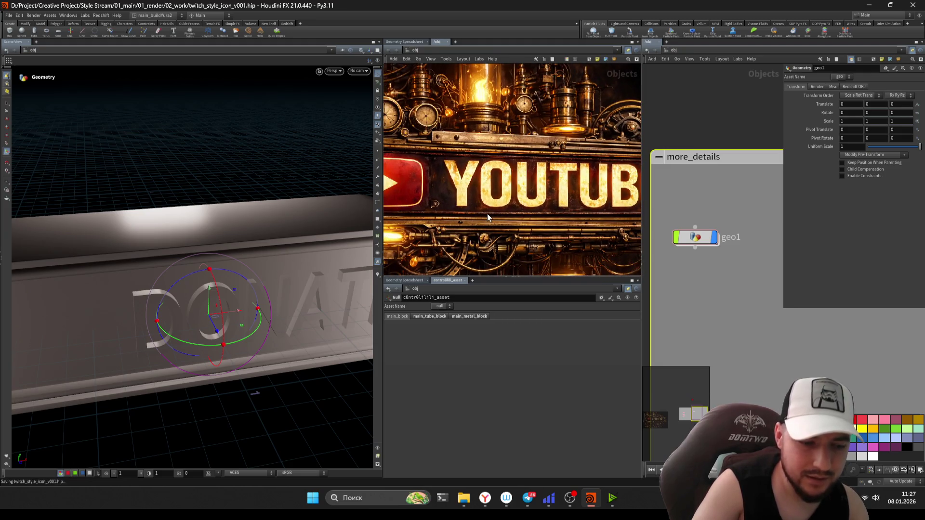
scroll(692, 248, "up", 1)
scroll(694, 249, "down", 1)
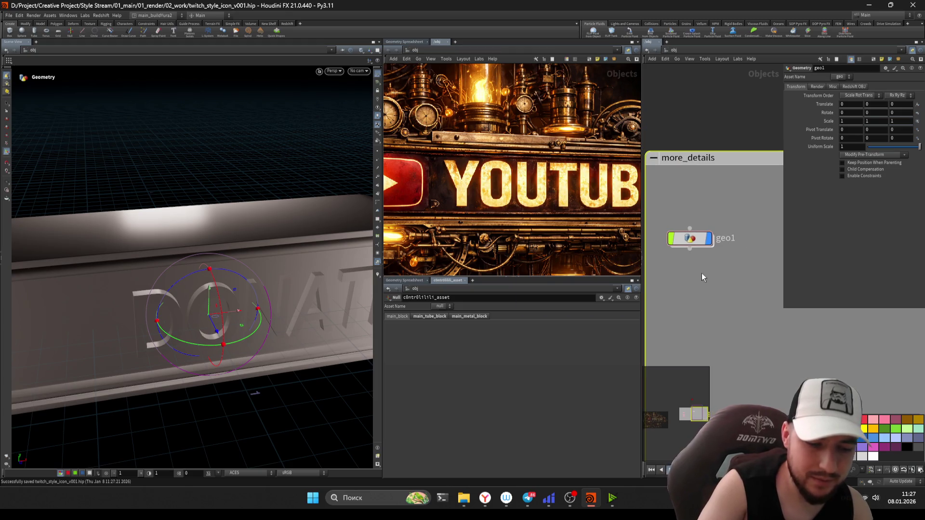
double_click(690, 239)
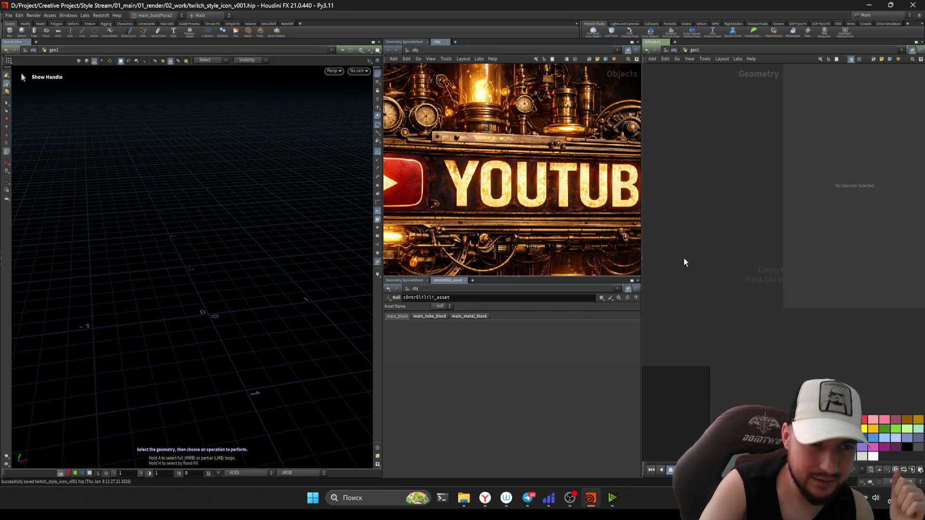
Step: Add an Object Merge pulling main_metal_block's out node via a ../../ relative path
key("Tab")
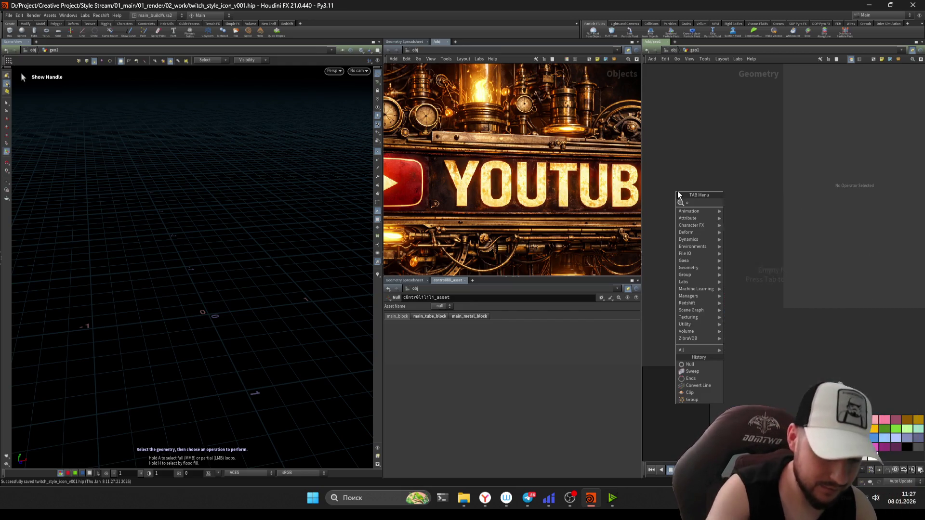
type("obj")
key("Return")
left_click(677, 191)
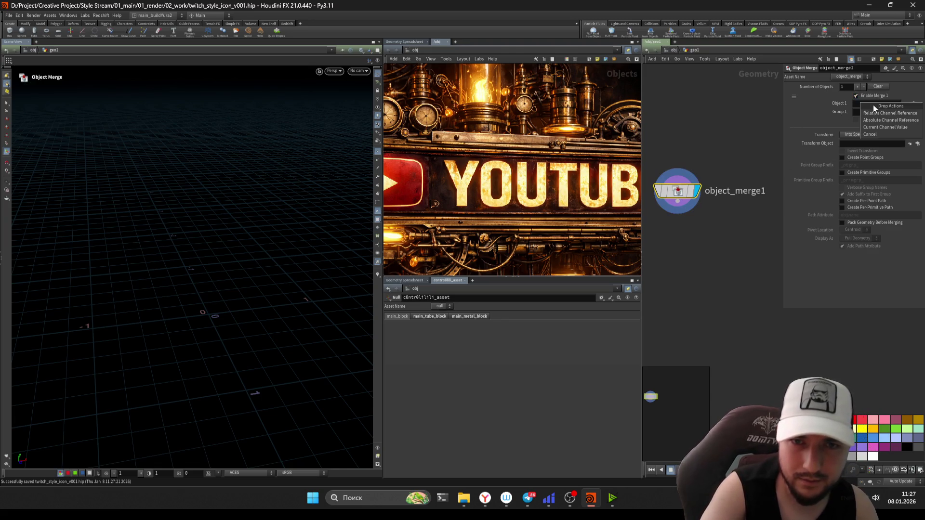
left_click(874, 104)
key("ctrl+v")
key("Return")
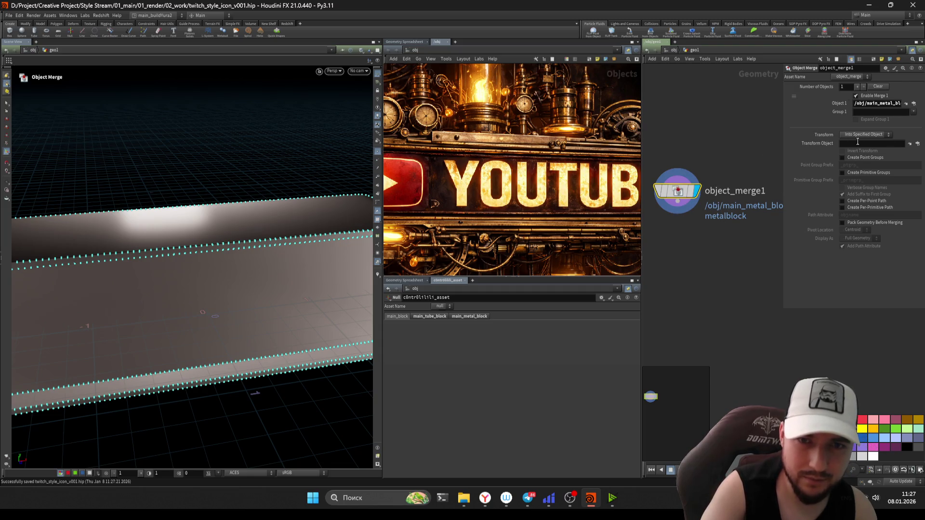
left_click_drag(781, 112, 707, 119)
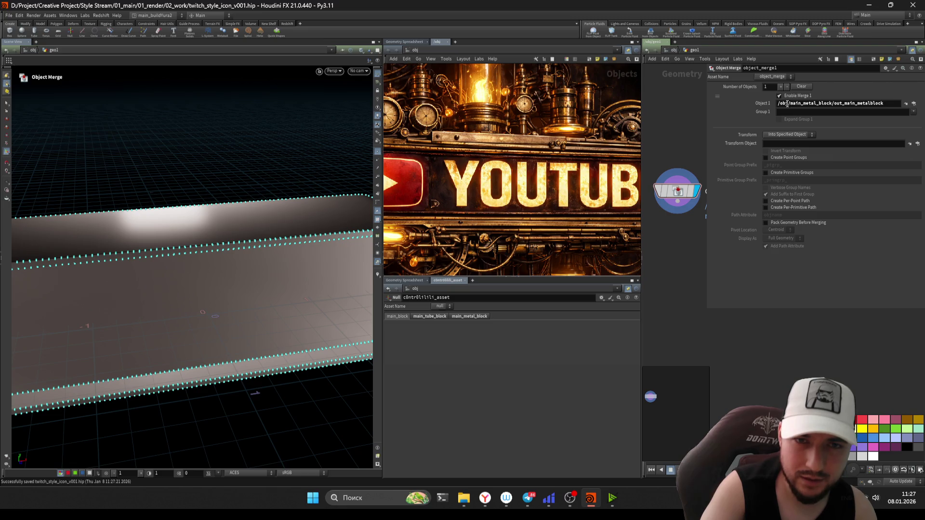
type("../..")
key("Return")
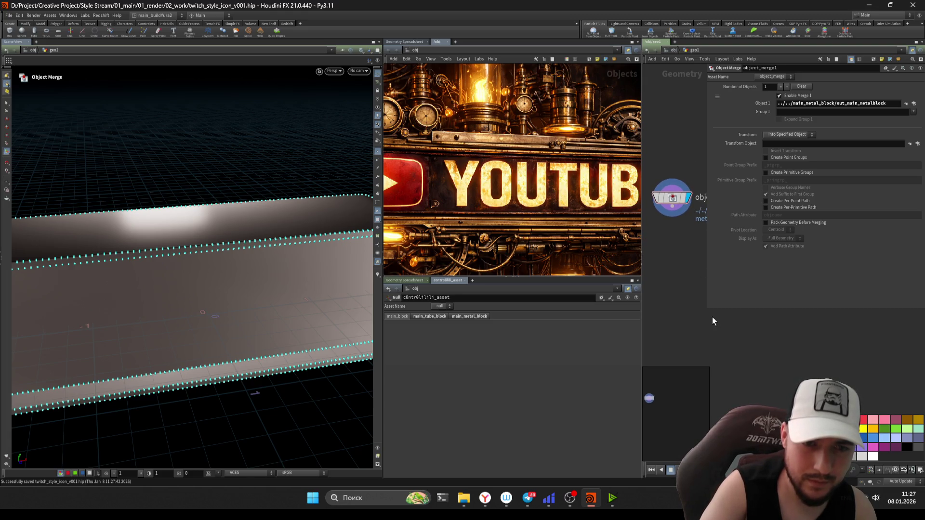
Step: Turn off point display and create a Group node under the object merge
key("p")
left_click(625, 288)
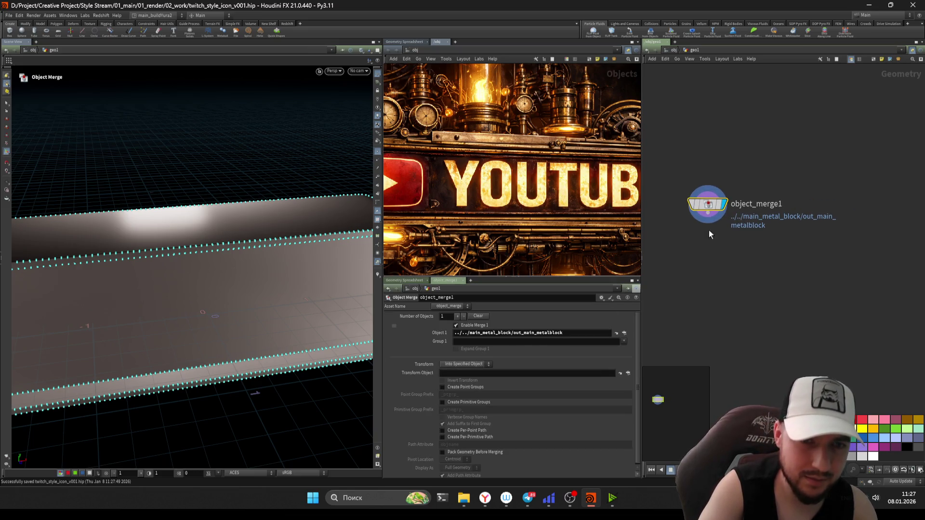
left_click(379, 151)
right_click(769, 257)
key("Escape")
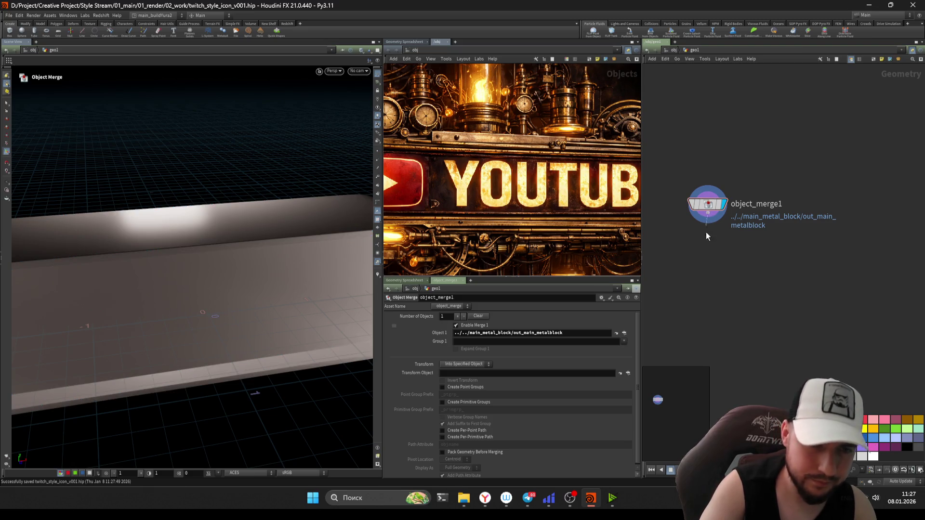
key("Tab")
type("group")
key("Return")
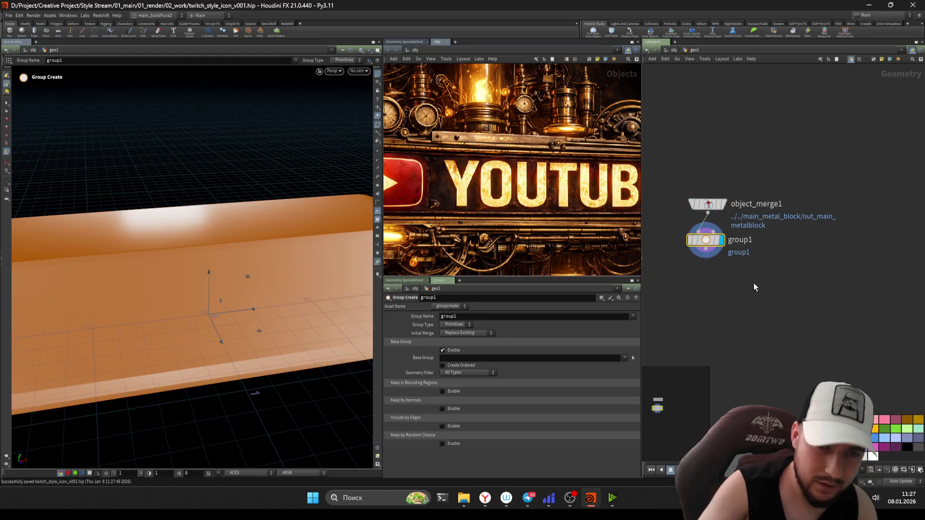
scroll(264, 231, "down", 5)
Step: Arrange the group node below the merge and frame the rounded box front-on
left_click_drag(203, 253, 230, 231, "alt")
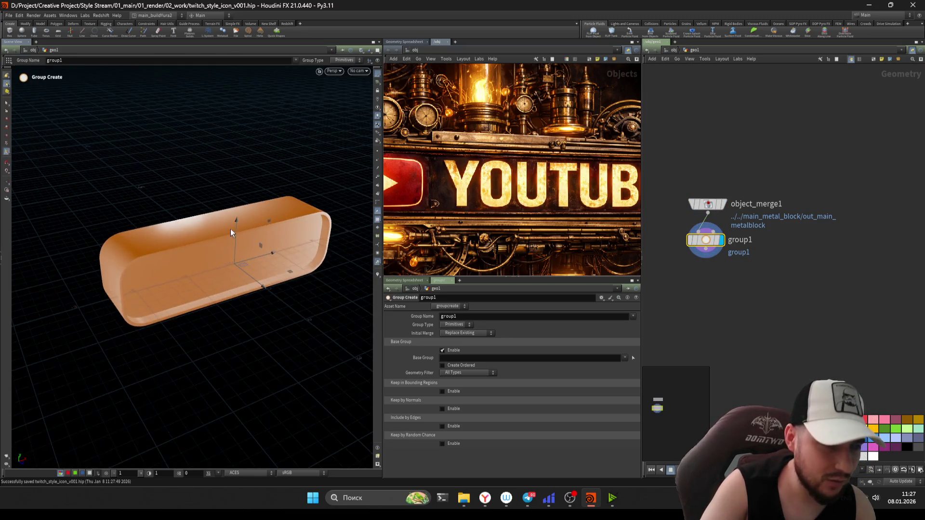
left_click(7, 108)
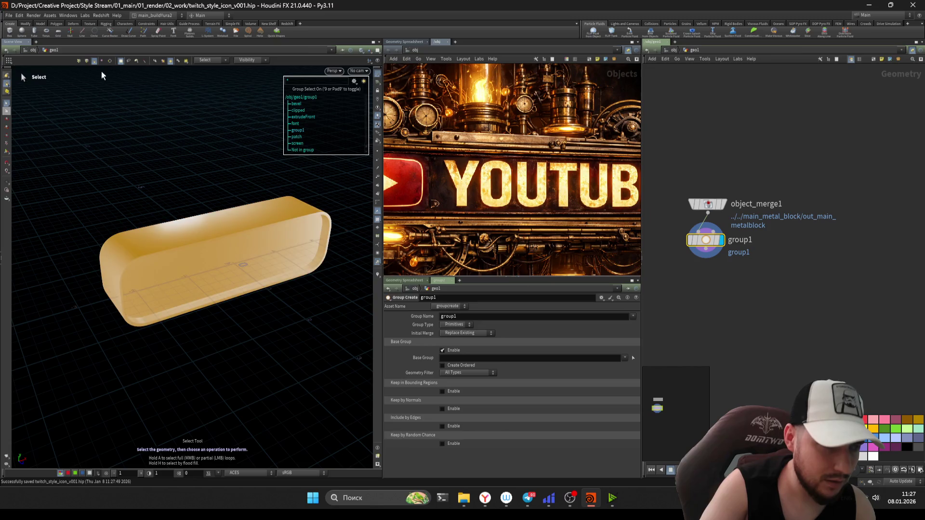
left_click_drag(706, 240, 707, 253)
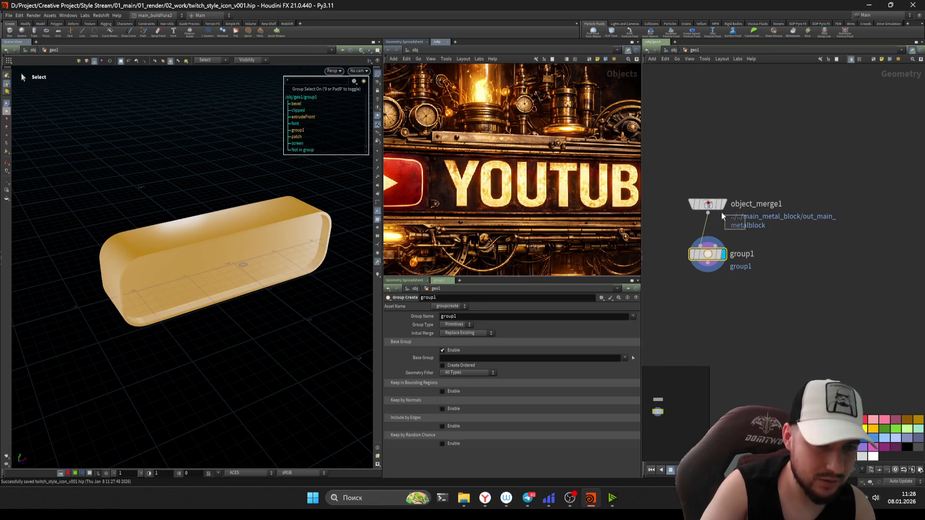
left_click(707, 203)
middle_click(707, 204)
key("Escape")
mouse_move(232, 262)
left_mouse_down()
mouse_move(231, 280)
mouse_move(246, 248)
left_mouse_up()
scroll(254, 239, "up", 5)
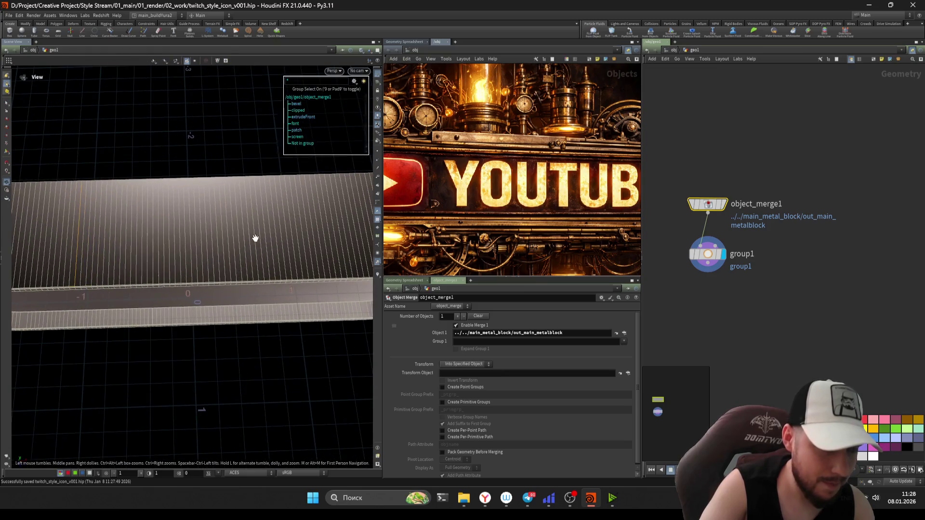
scroll(221, 253, "down", 5)
middle_click_drag(221, 251, 213, 249)
left_click_drag(213, 249, 218, 228)
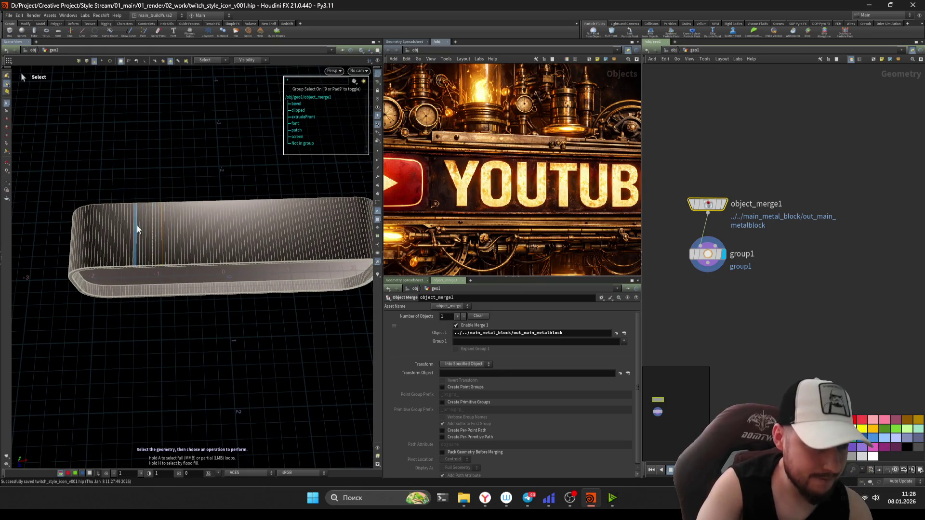
scroll(762, 289, "up", 1)
left_click(715, 247)
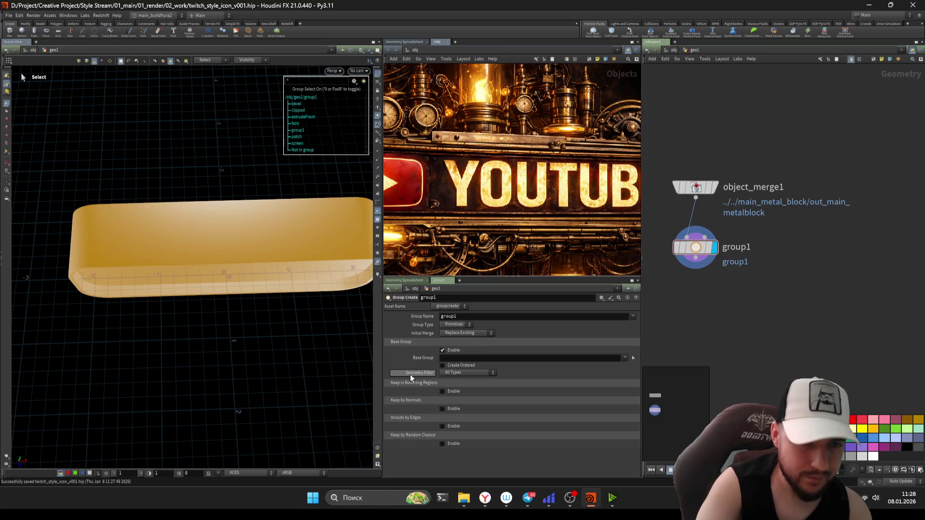
Step: Name the group up, disable Base Group, keep by normals with Direction 0,1,0
double_click(464, 317)
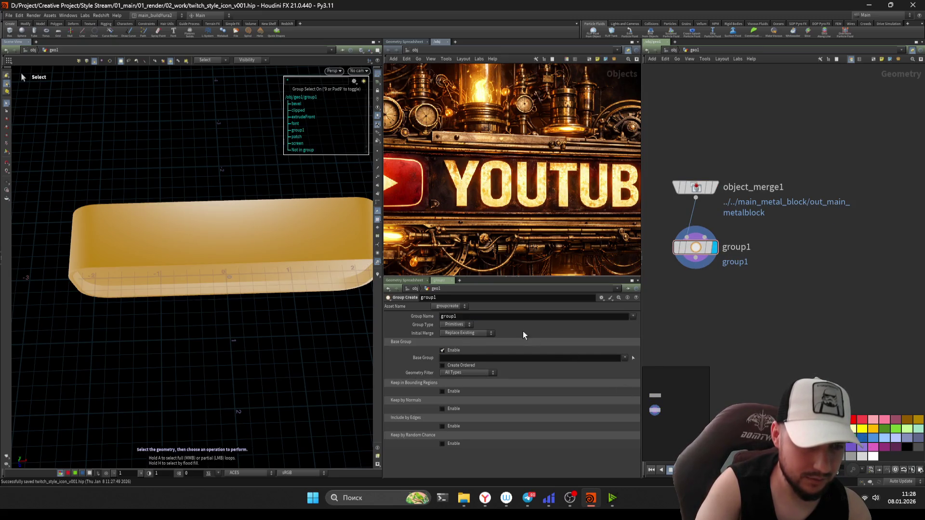
type("up")
key("Return")
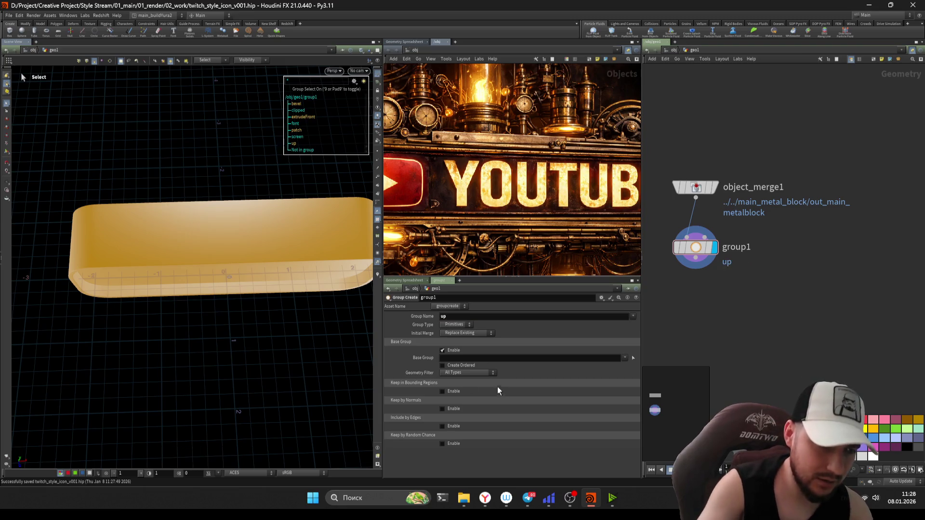
left_click(442, 350)
left_click(442, 385)
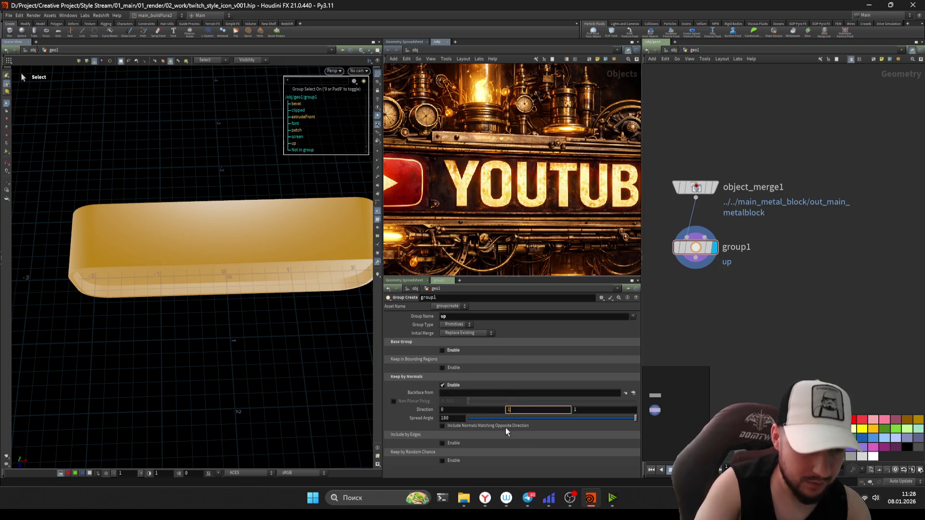
key("Return")
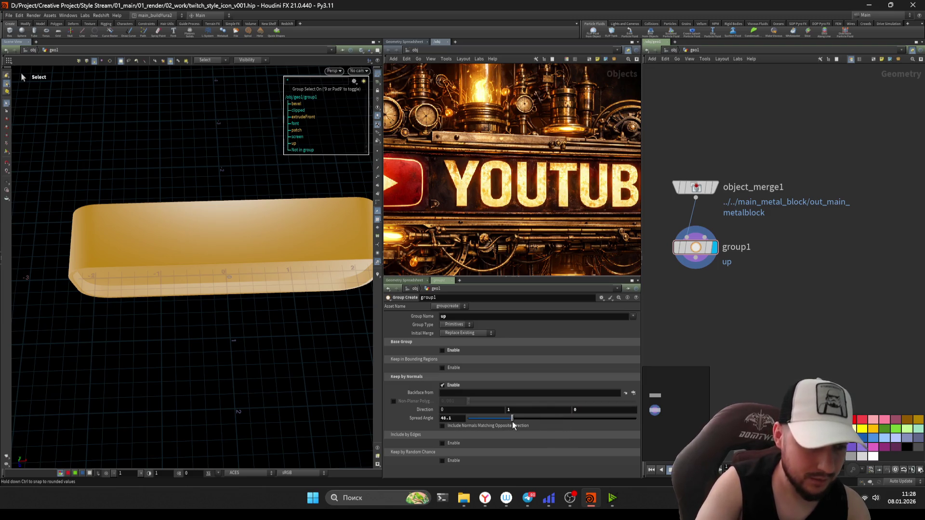
Step: Orbit around the block to verify the up group highlights the top faces
left_click(695, 247)
key("Escape")
mouse_move(189, 247)
left_mouse_down()
mouse_move(215, 245)
mouse_move(129, 316)
left_mouse_up()
key("Return")
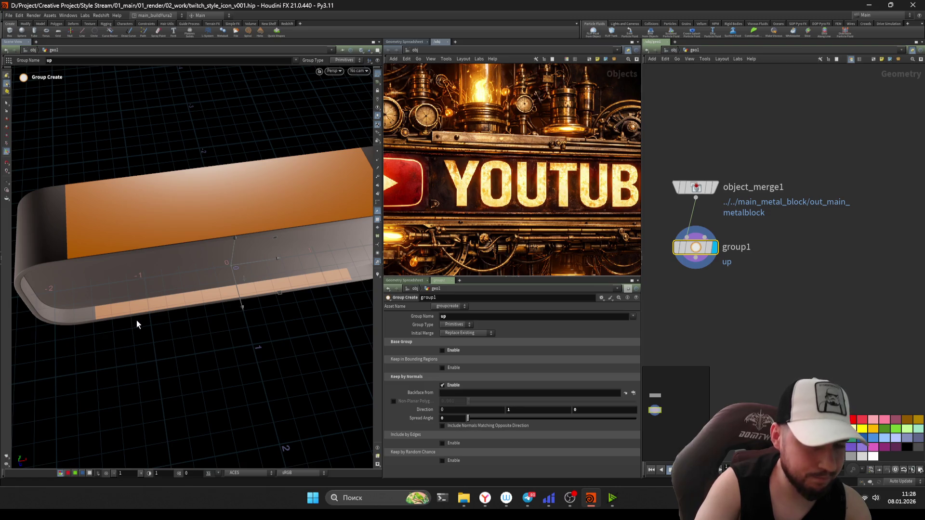
key("Escape")
mouse_move(138, 319)
left_mouse_down()
mouse_move(247, 190)
mouse_move(185, 192)
left_mouse_up()
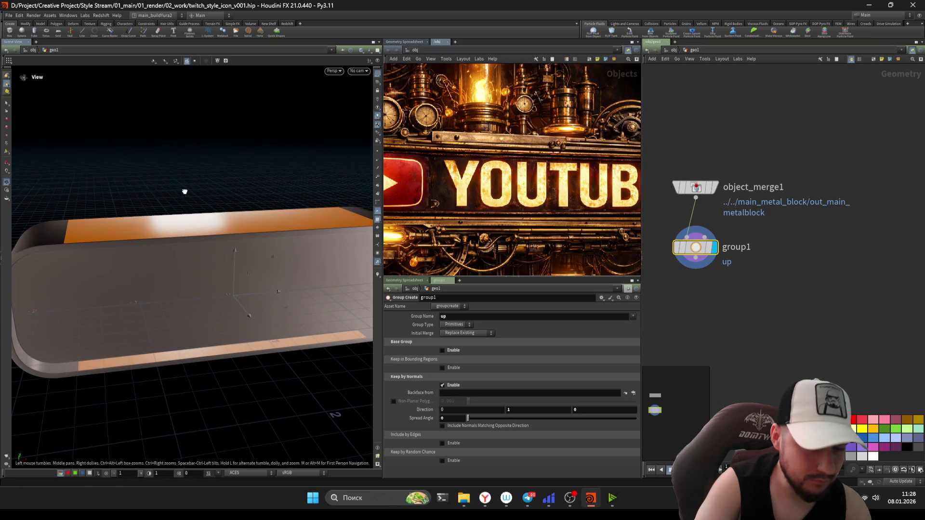
key("Return")
middle_click_drag(695, 289, 732, 285)
scroll(730, 282, "down", 1)
scroll(730, 281, "down", 1)
key("Tab")
type("cli")
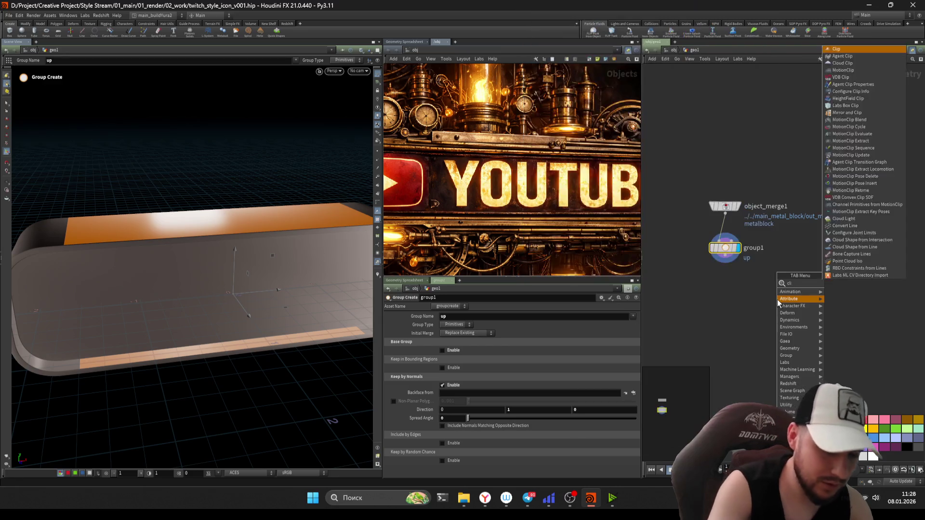
Step: Insert a clip node above the group with Direction 0,1,0 and save
key("Return")
left_click(725, 239)
mouse_move(726, 238)
left_mouse_down()
mouse_move(771, 306)
mouse_move(716, 209)
left_mouse_up()
left_click(687, 188)
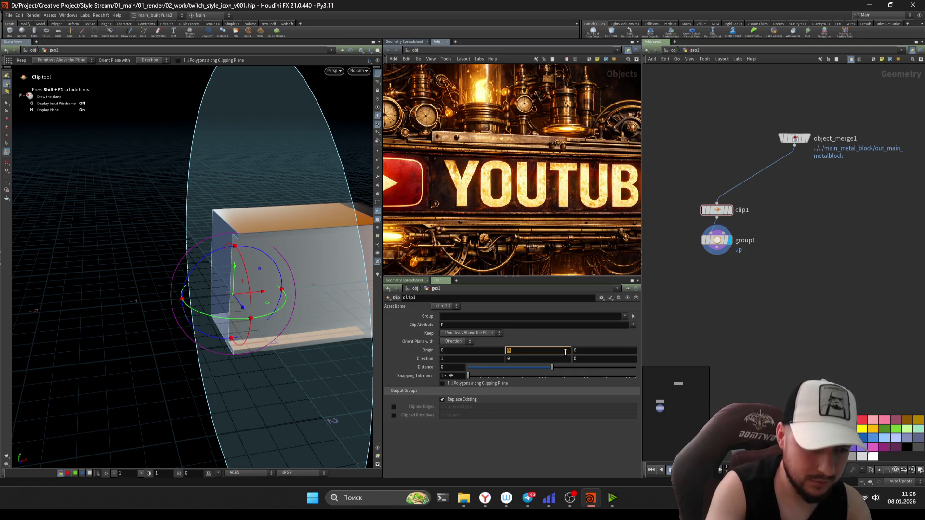
key("Tab")
key("Tab")
type("0")
key("Tab")
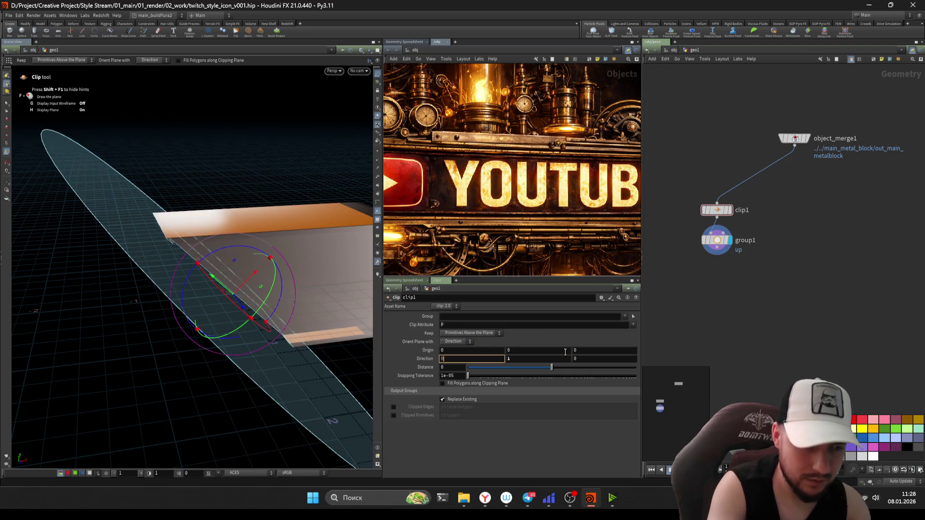
type("1")
key("Return")
key("ctrl+s")
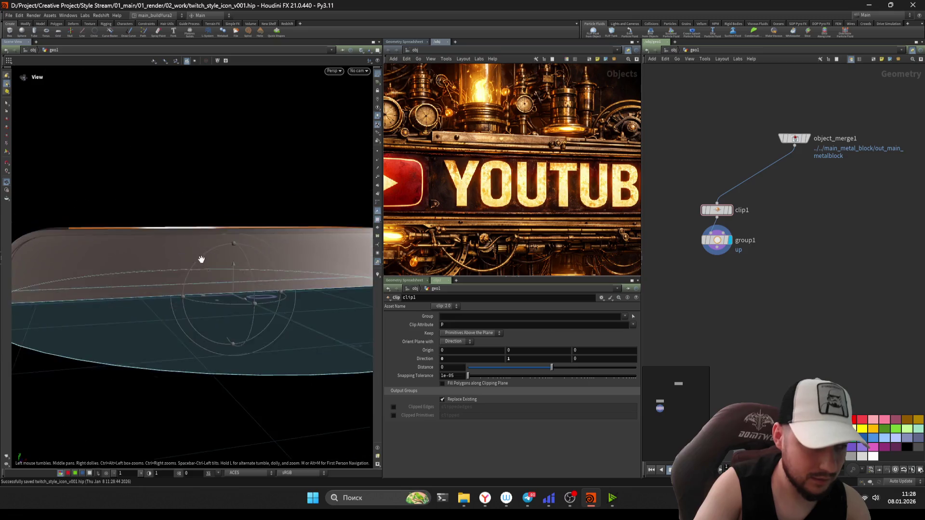
scroll(200, 258, "down", 5)
Step: Orbit to a front-top view to inspect the clipped block
left_click_drag(192, 320, 220, 313)
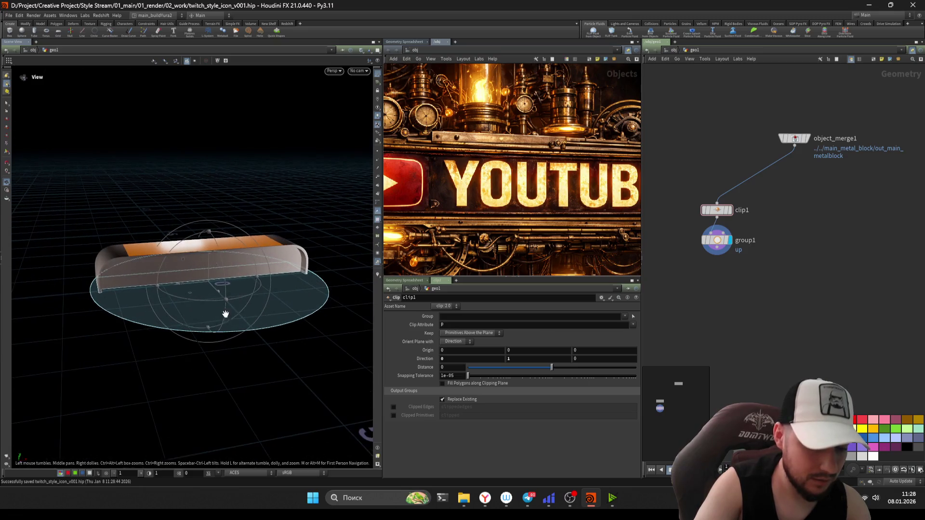
left_click(720, 269)
scroll(806, 332, "up", 1)
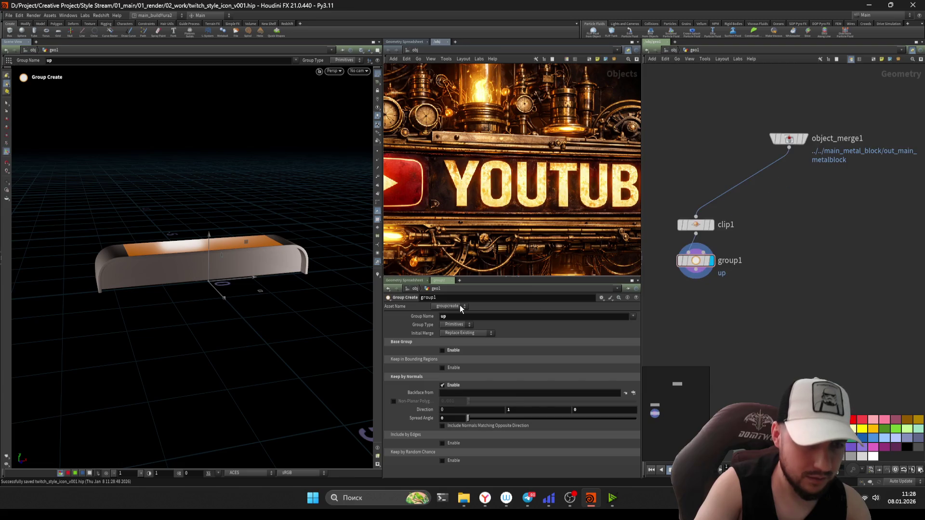
key("Escape")
scroll(227, 241, "up", 5)
scroll(228, 241, "down", 3)
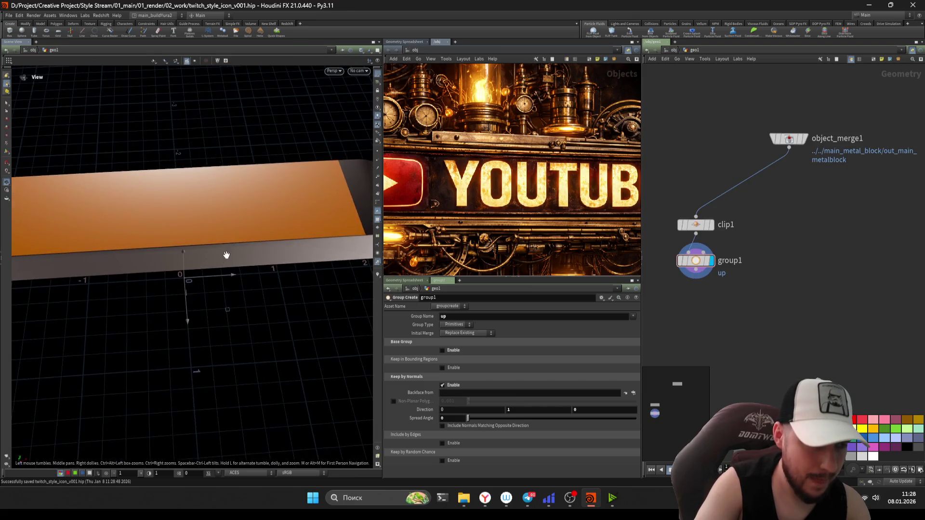
left_click_drag(228, 241, 217, 249)
key("Return")
left_click(739, 296)
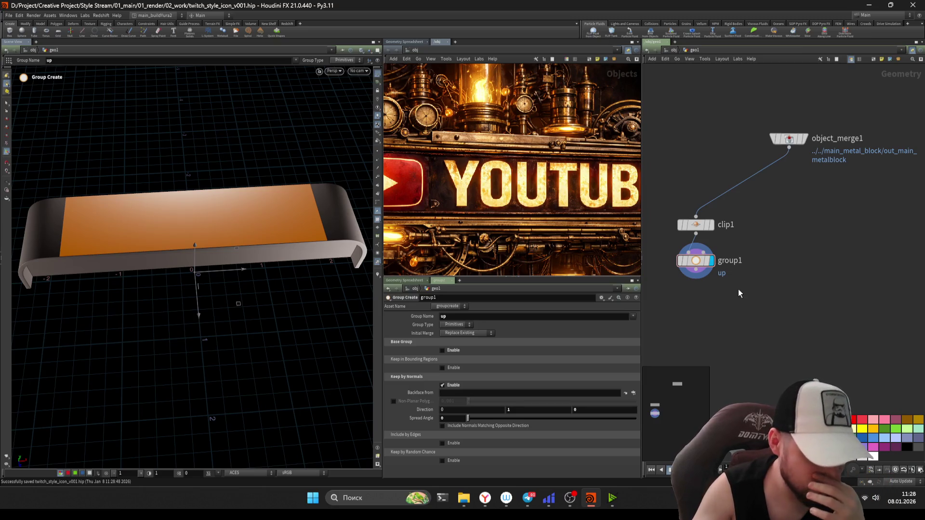
Step: Create a split node under the group and split the geometry on the up group
key("Tab")
key("Escape")
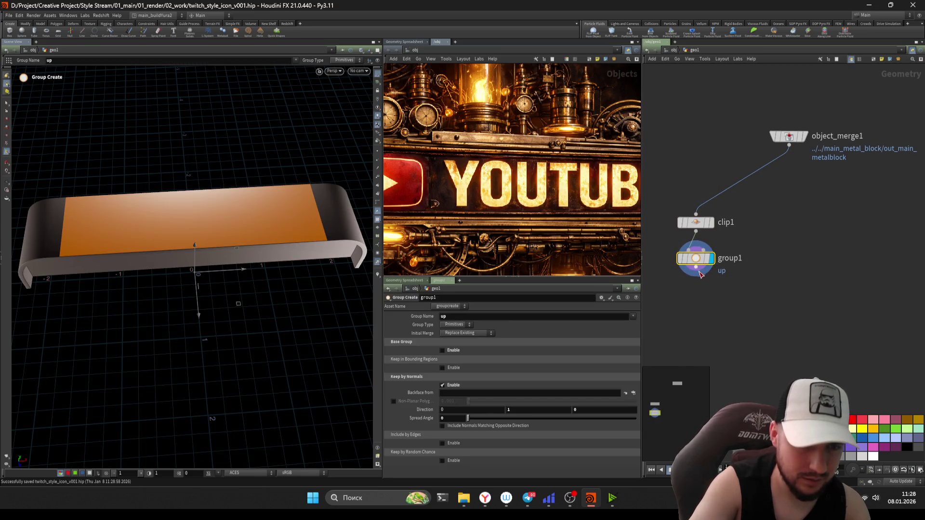
key("Tab")
type("b")
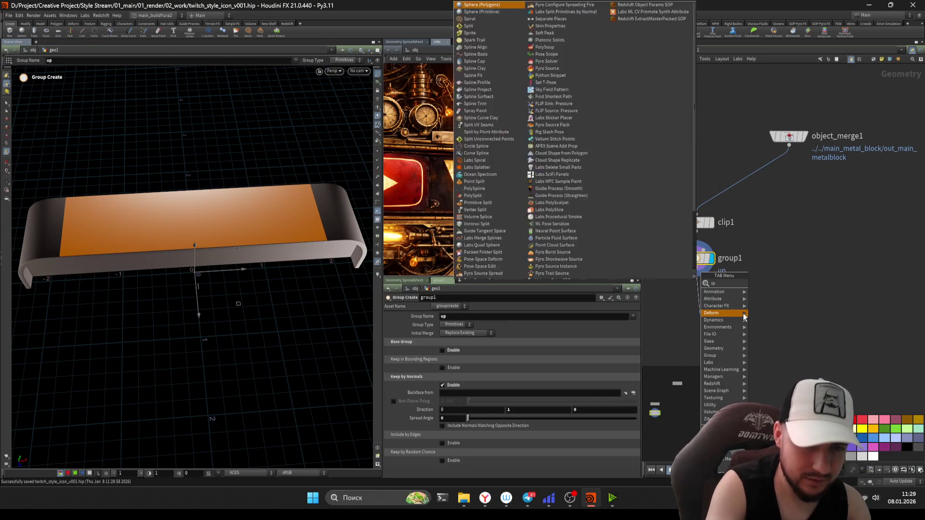
key("BackSpace")
type("split")
key("Return")
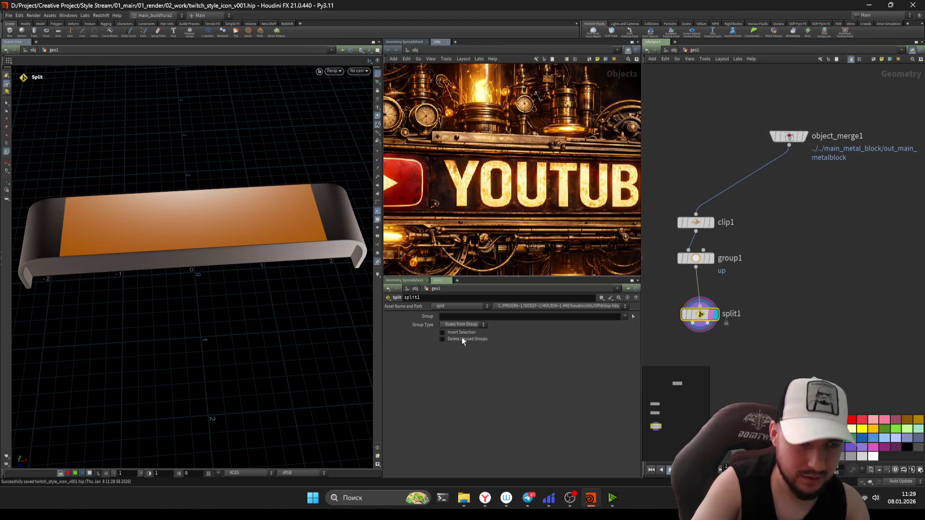
left_click(624, 316)
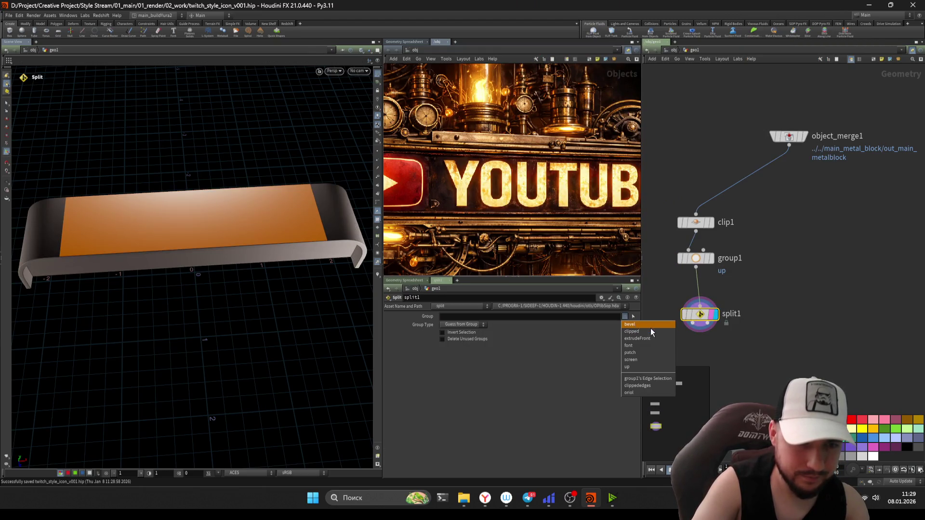
left_click(638, 367)
key("Escape")
left_click_drag(241, 275, 261, 237)
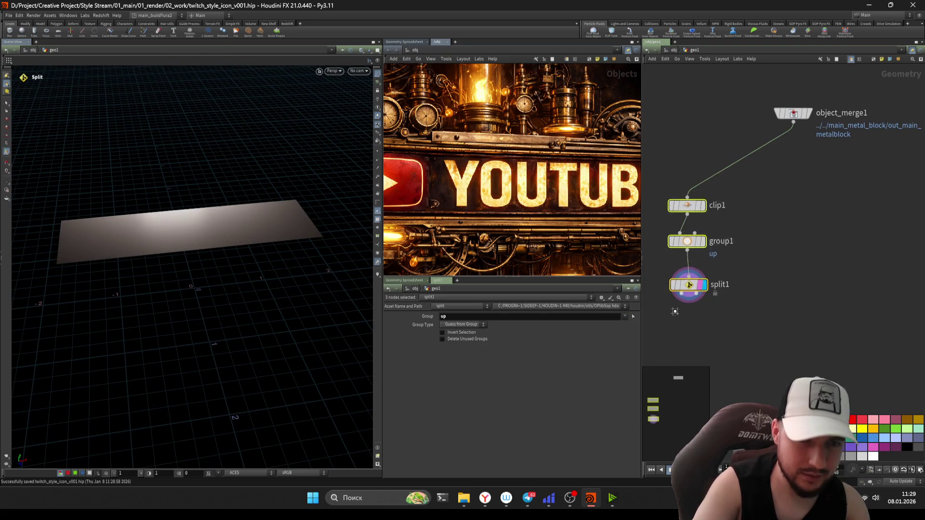
Step: Add a Transform node and place it below split1
key("Tab")
type("transform")
key("Return")
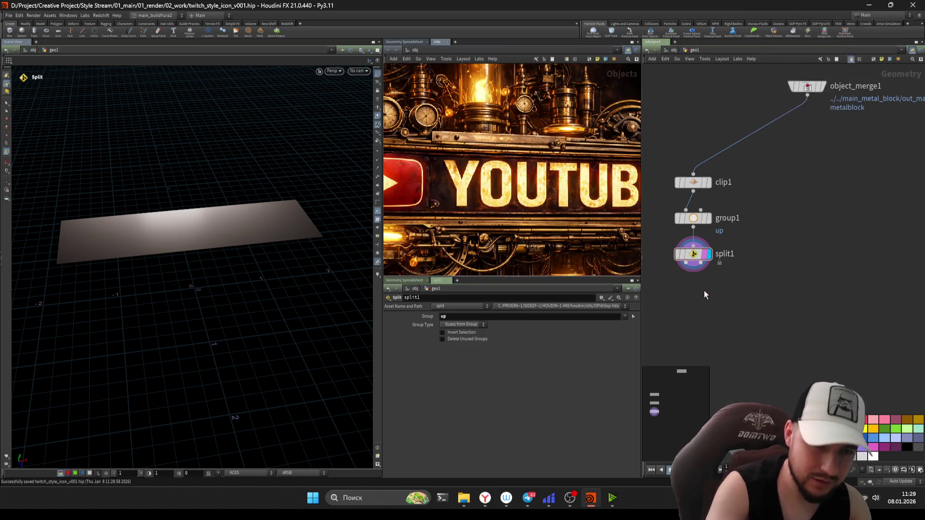
left_click(703, 291)
left_click_drag(697, 284, 688, 302)
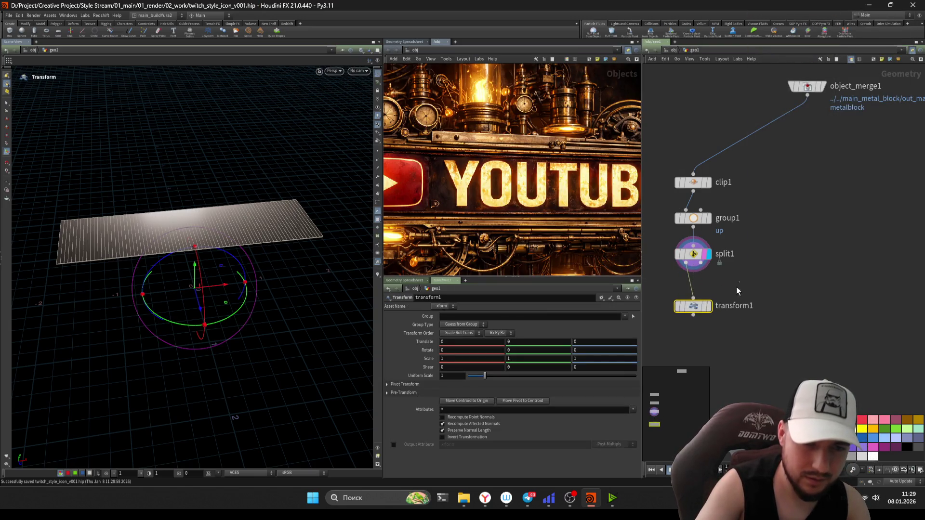
Step: Set transform1's pivot to $CEX/$CEY/$CEZ and squash Scale X to 0.3
left_click(708, 306)
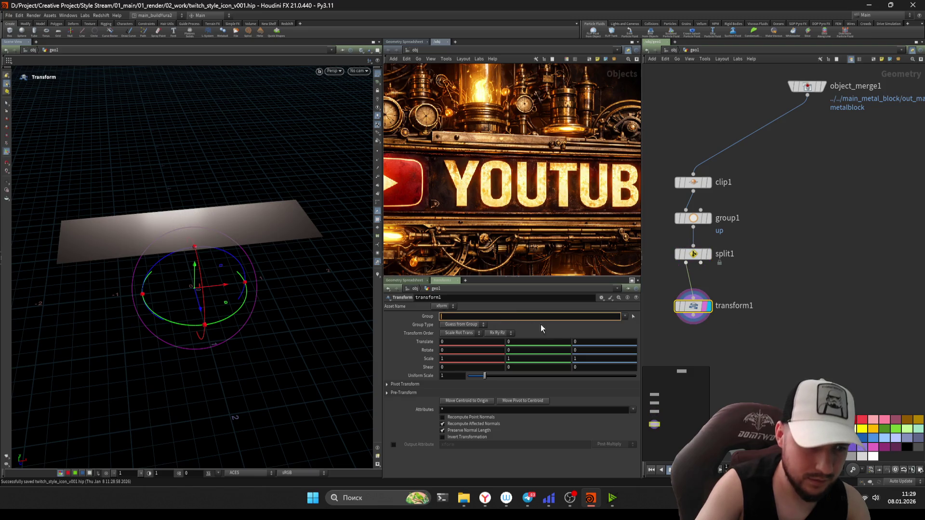
left_click(472, 385)
type("$CEX")
key("Tab")
type("$CEY")
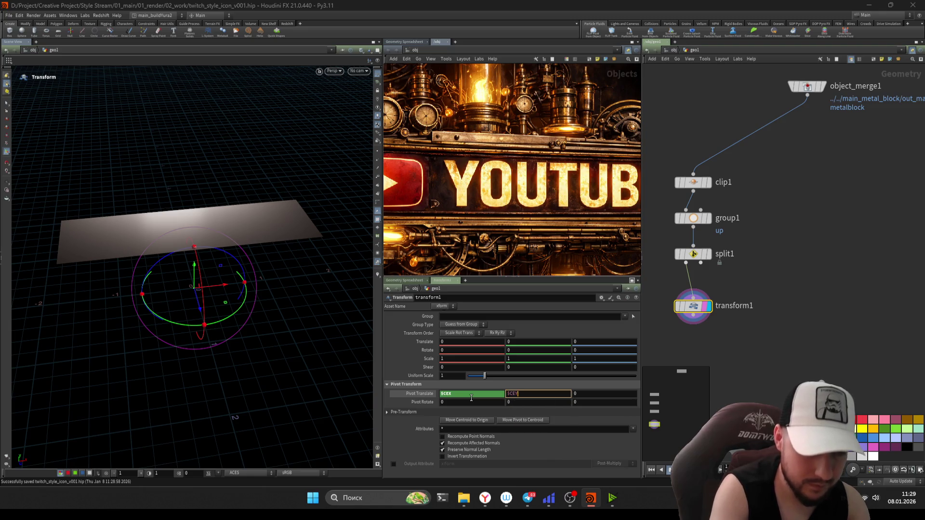
key("Tab")
type("$CEZ")
key("Return")
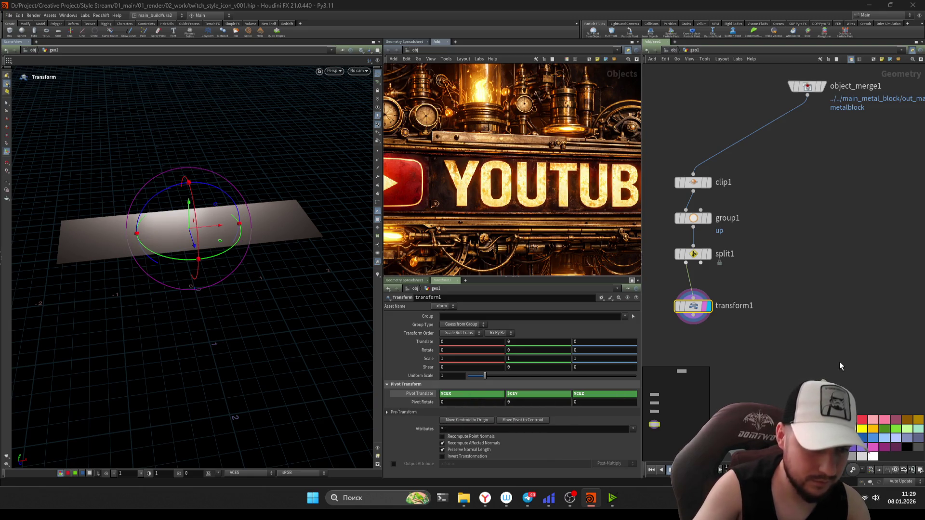
middle_click_drag(471, 359, 852, 352)
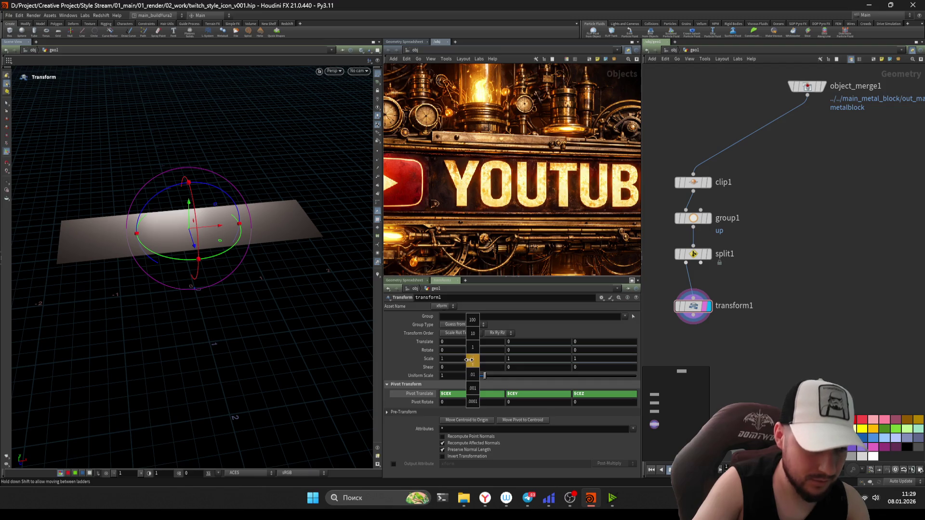
Step: Save, inspect the shrunk plane, then delete the Transform node
key("ctrl+s")
key("Escape")
mouse_move(243, 291)
left_mouse_down()
mouse_move(262, 238)
mouse_move(252, 241)
left_mouse_up()
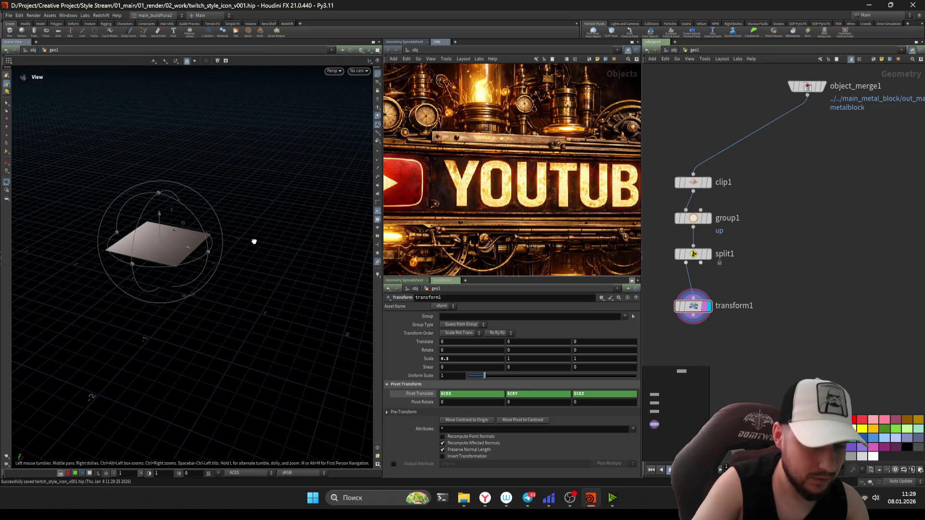
key("Return")
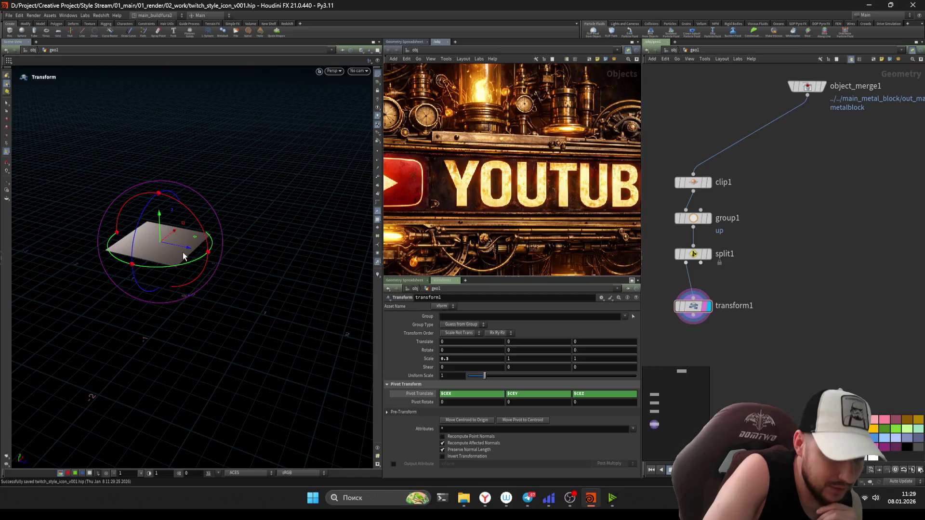
left_click(695, 308)
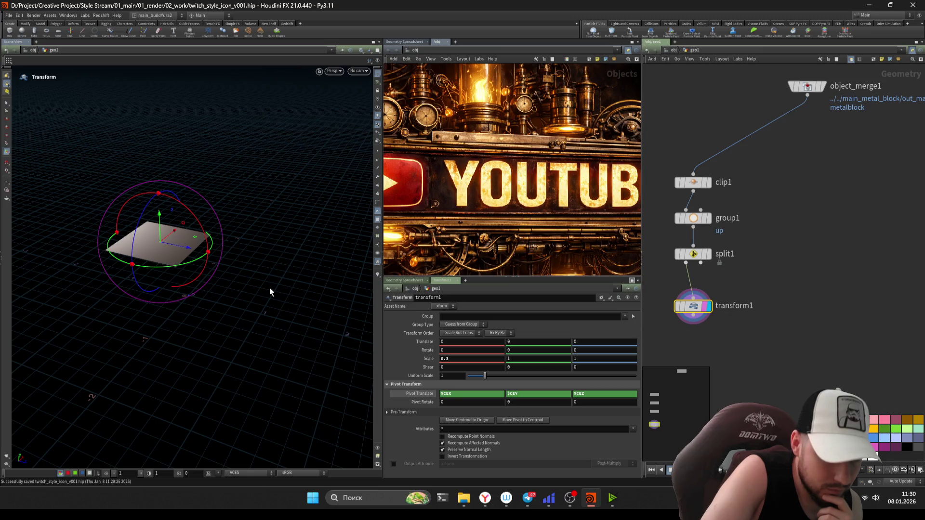
key("Delete")
scroll(850, 338, "down", 3)
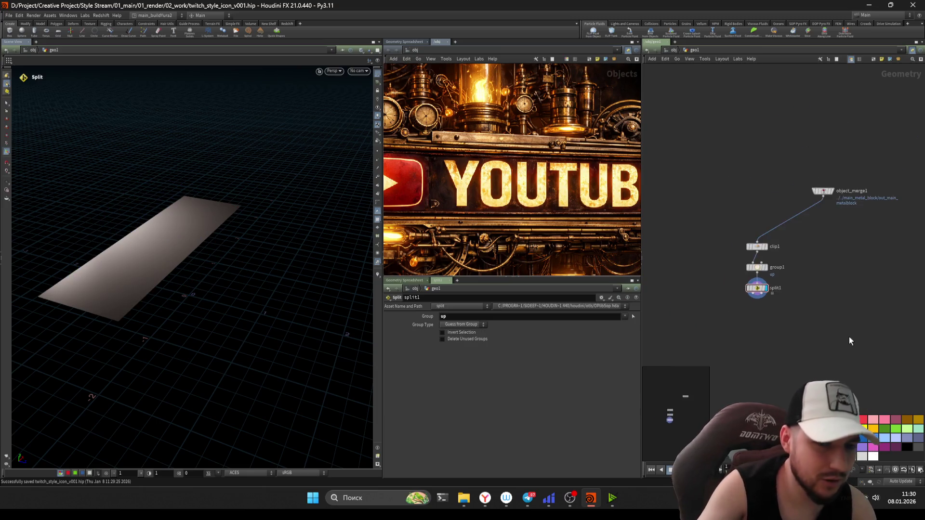
scroll(849, 337, "up", 3)
Step: Place a new Add node add1 left of split1 and give it Number of Points 1
key("Up")
key("Up")
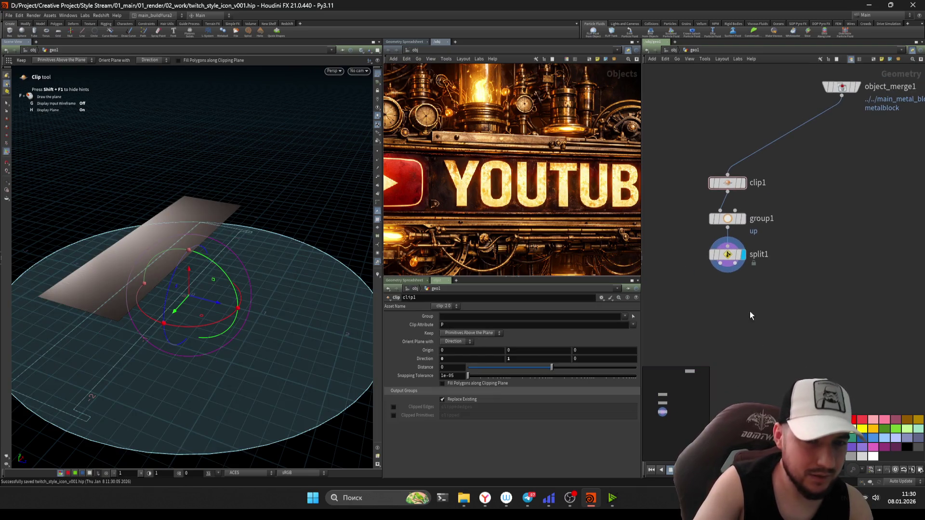
right_click(749, 312)
left_click(720, 330)
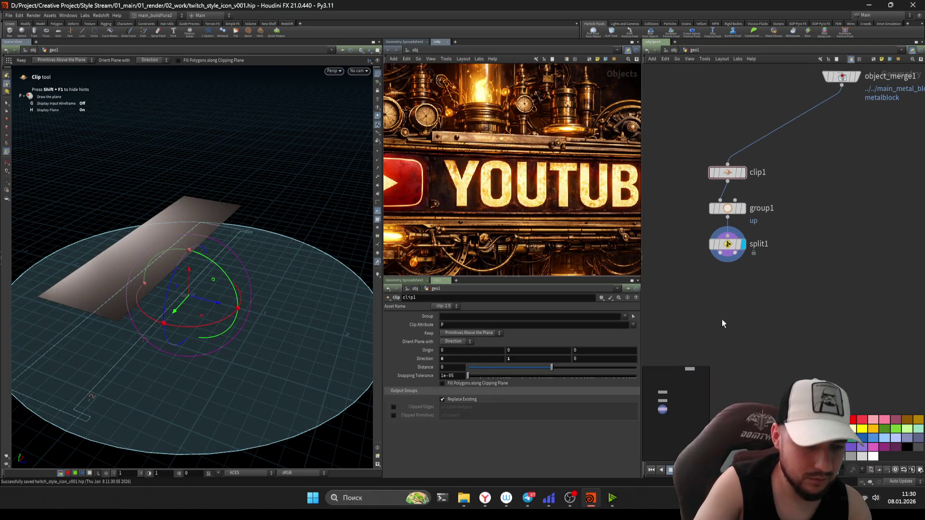
key("Tab")
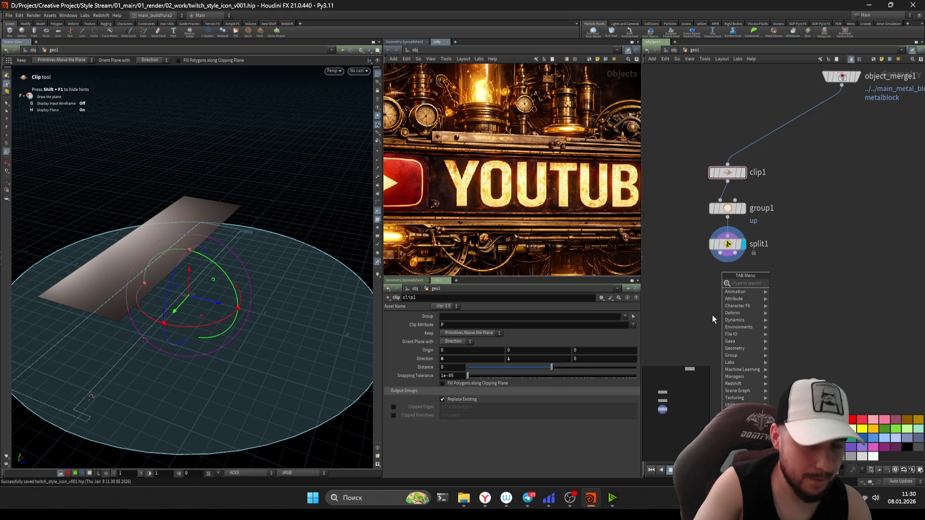
type("add")
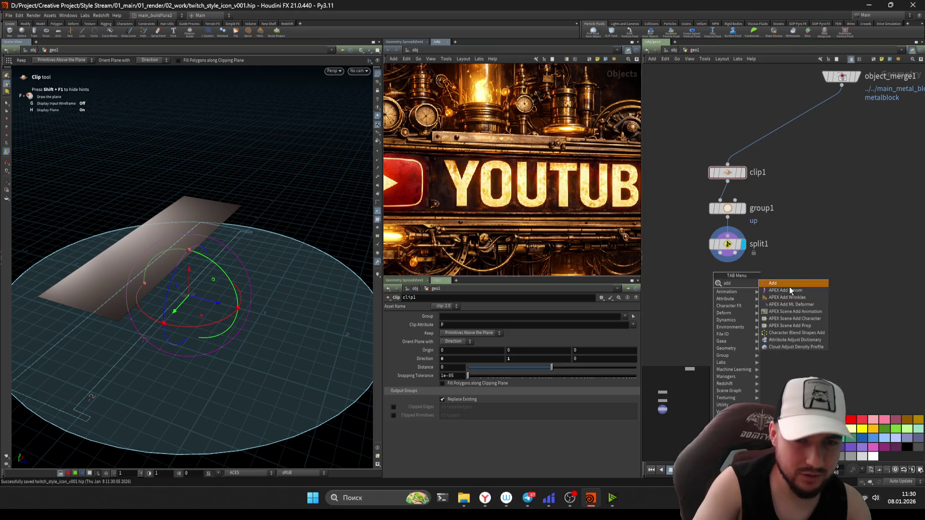
key("Return")
left_click(694, 254)
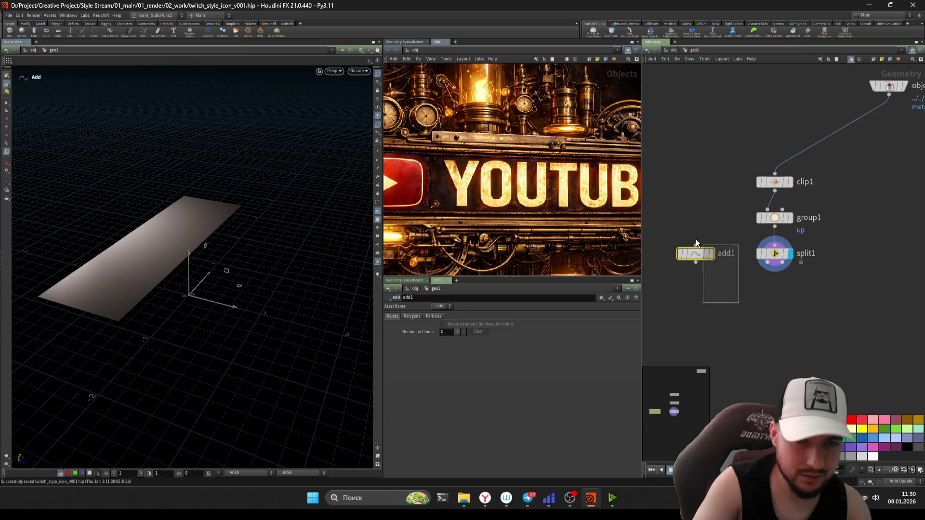
left_click(457, 332)
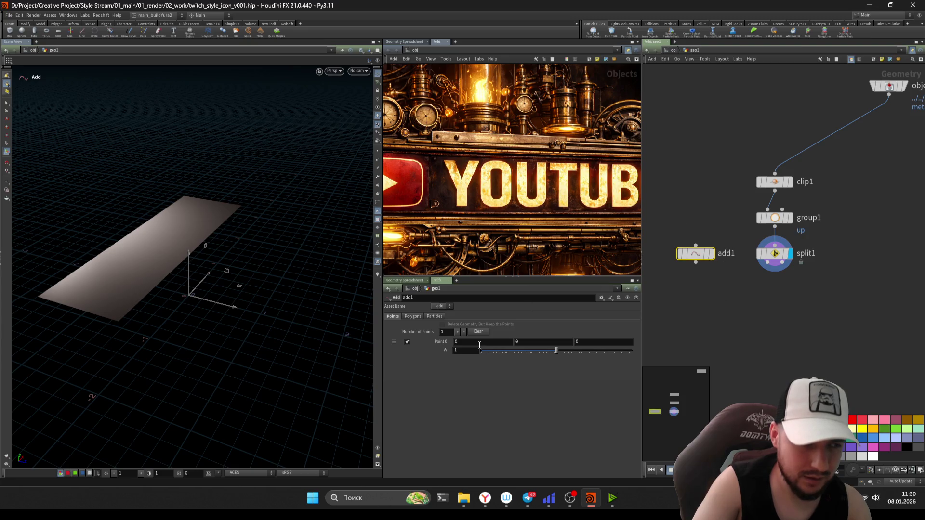
Step: Enter a bbox("../split1", ...) expression in add1's Point 0 X field
key("BackSpace")
type("bbox")
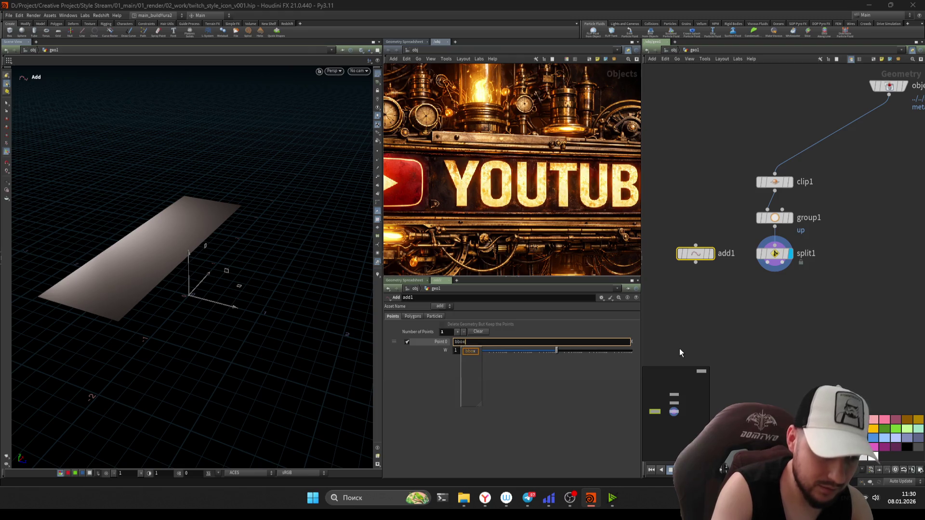
type("(")
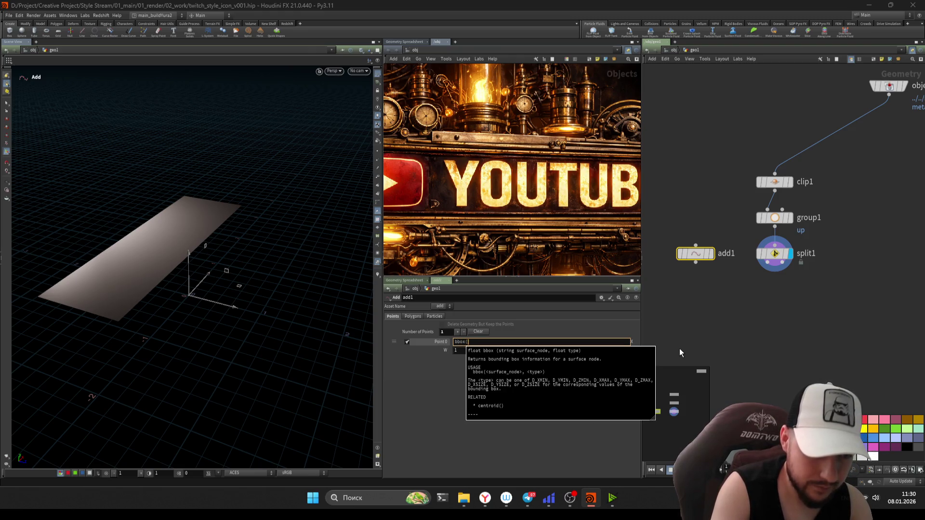
type("\"")
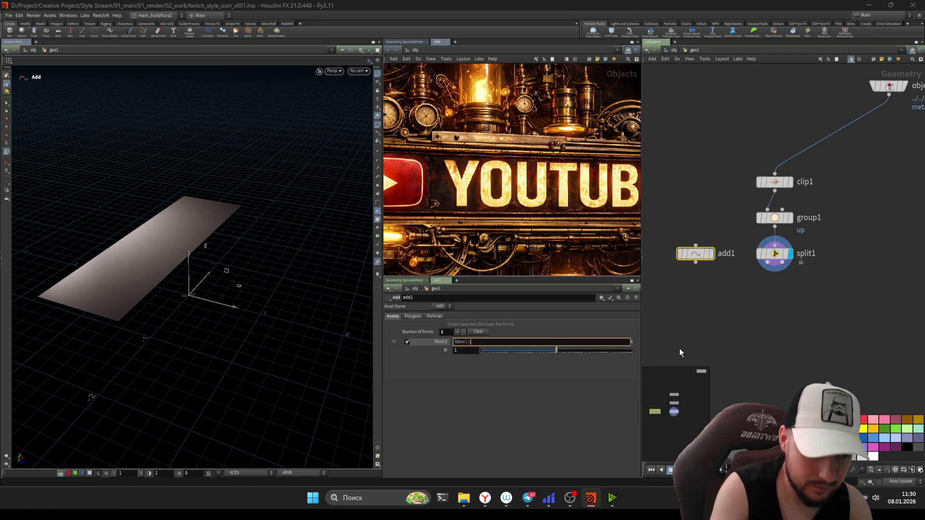
type("../")
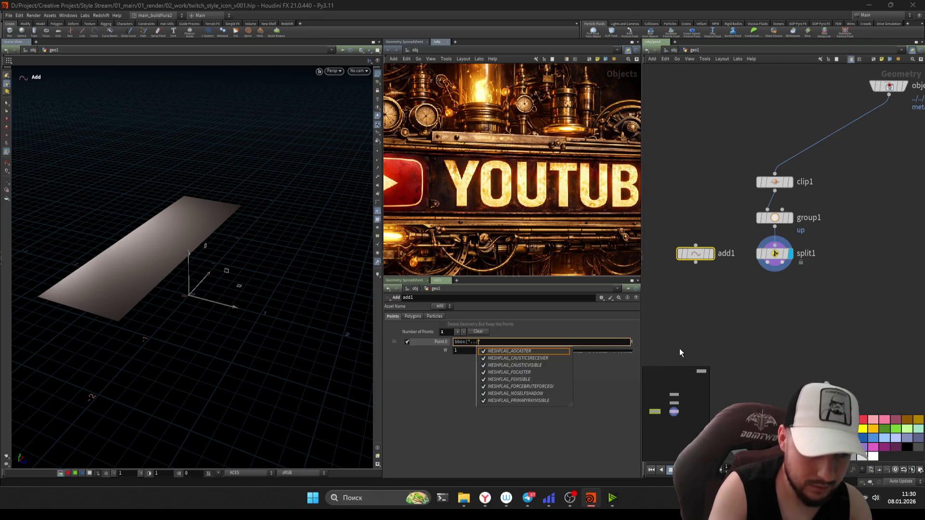
type("spl")
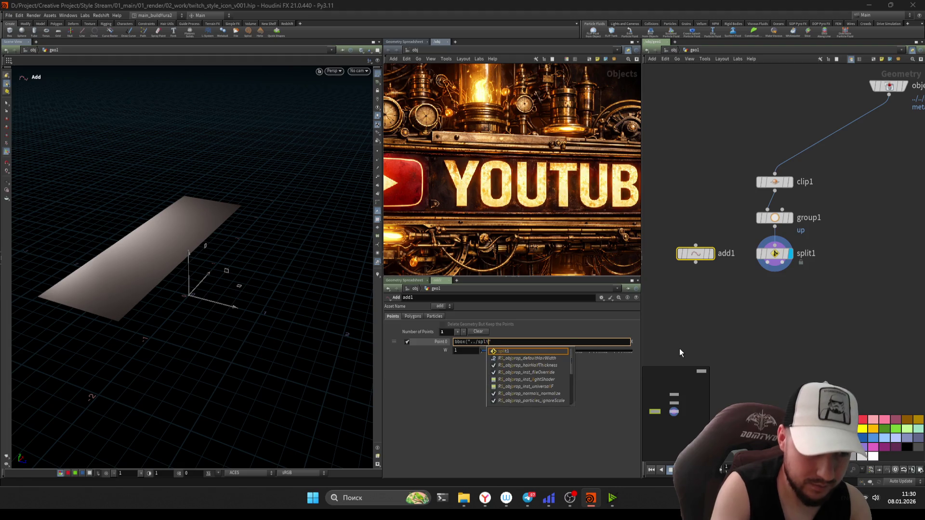
type("it1\", ")
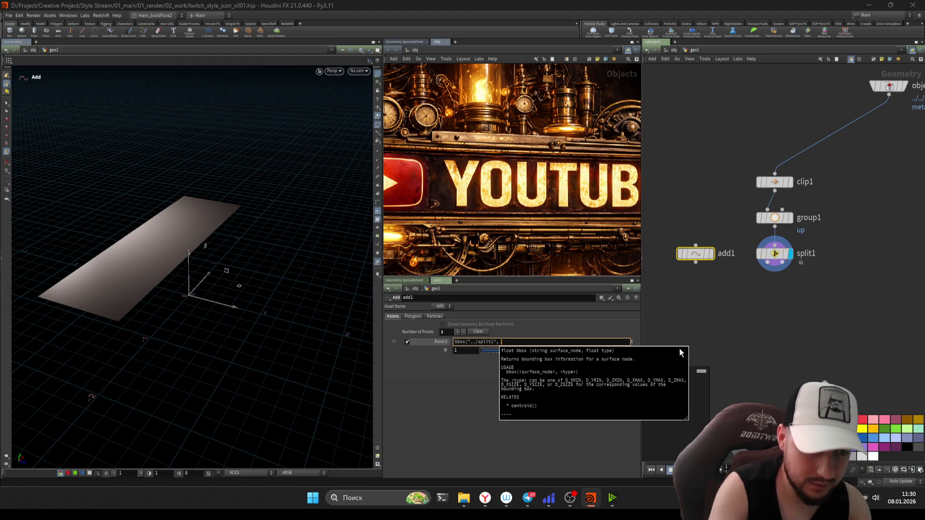
type("D_X")
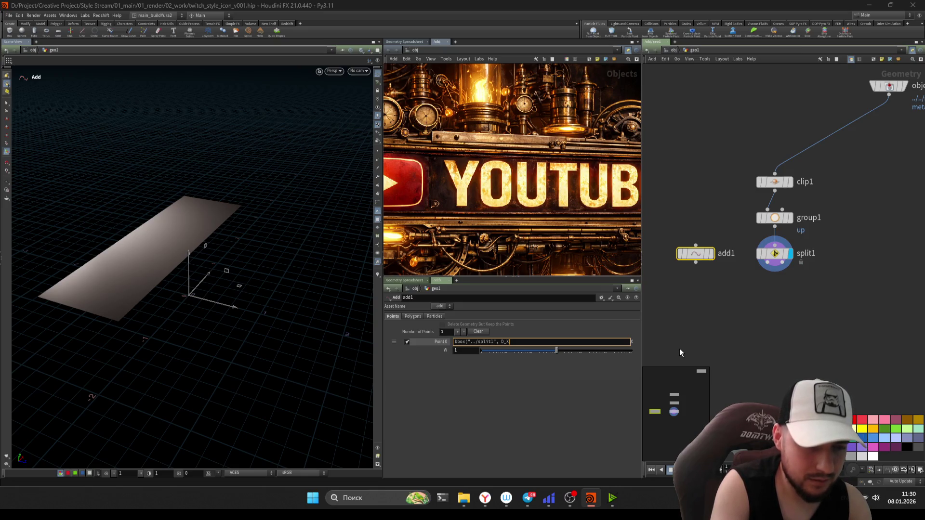
type(")")
key("Return")
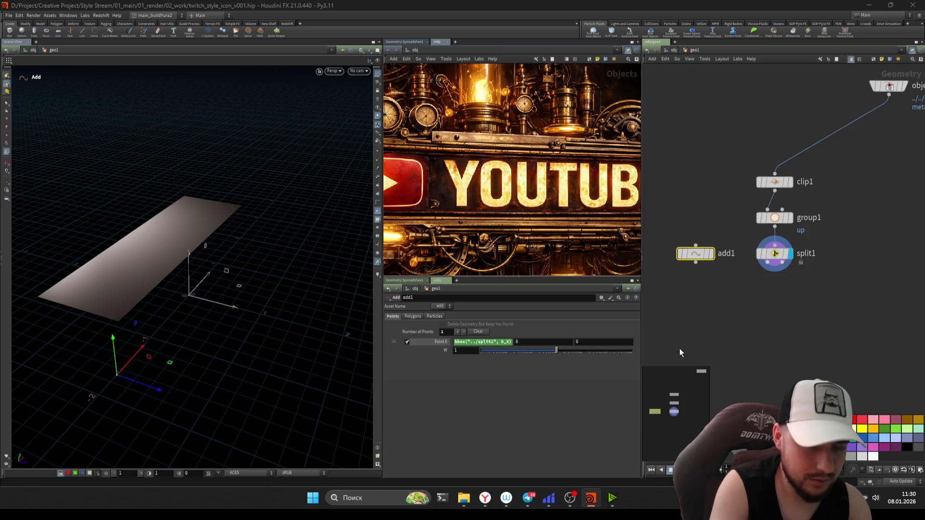
left_click_drag(296, 207, 184, 295)
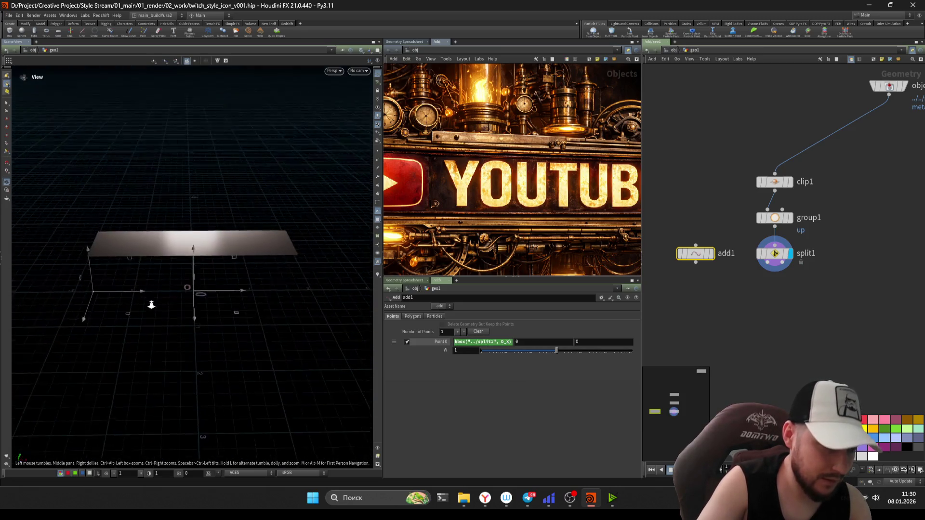
key("Return")
left_click(502, 346)
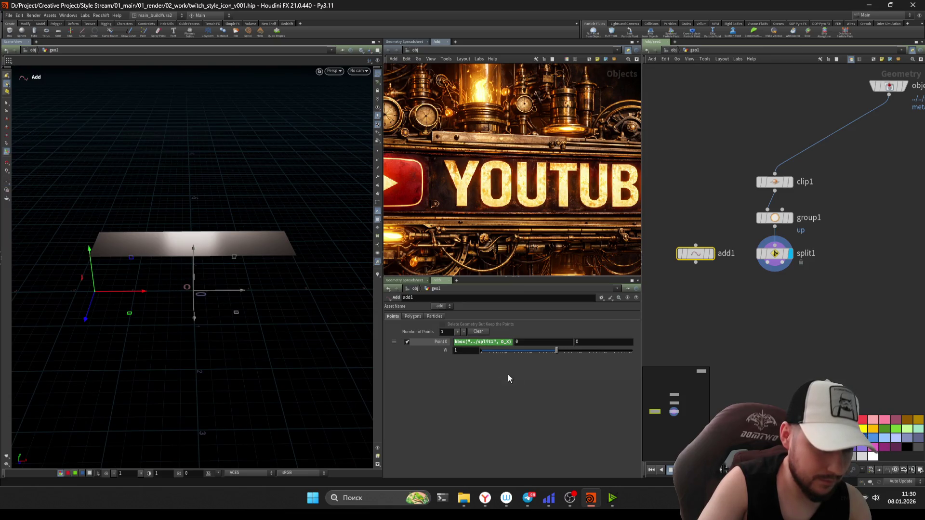
left_click(496, 341)
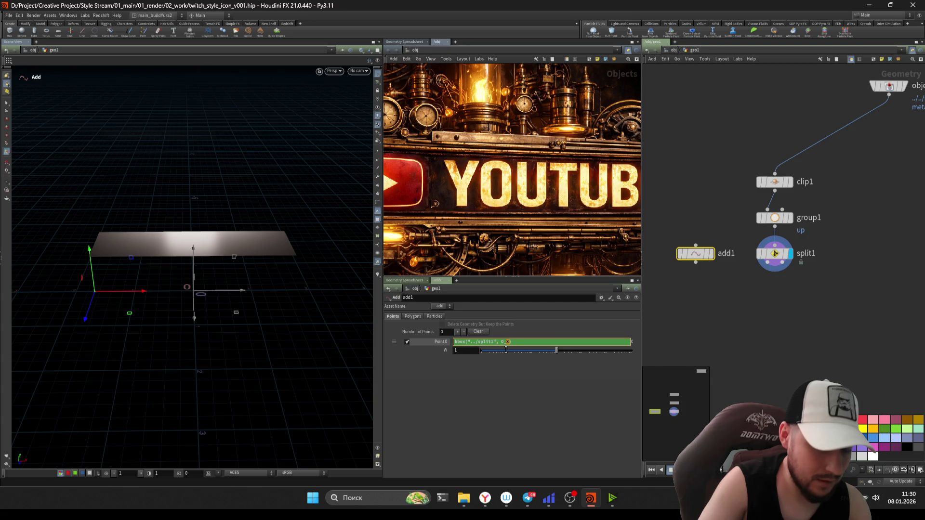
type("YMAX)")
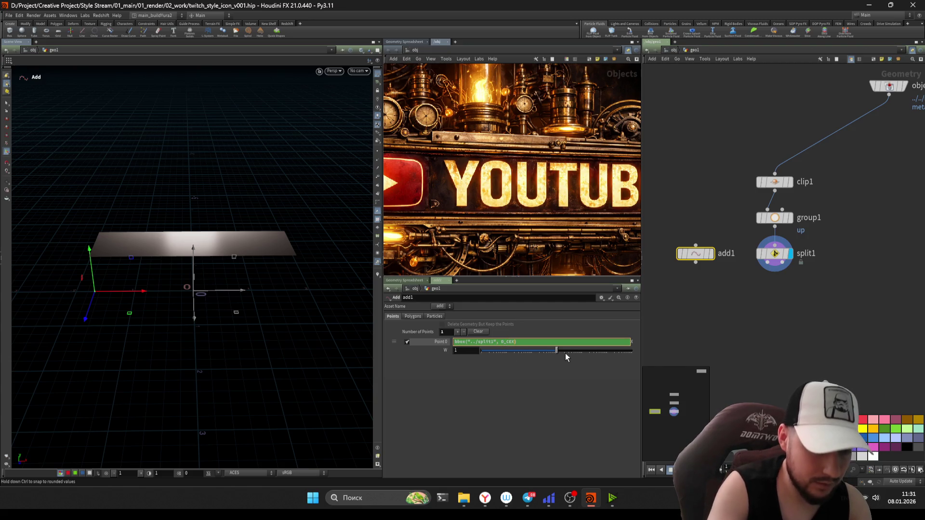
key("Return")
Step: Rework the Point 0 expression to bbox("../split1", $CEX), dropping the D_ prefix
left_click(513, 342)
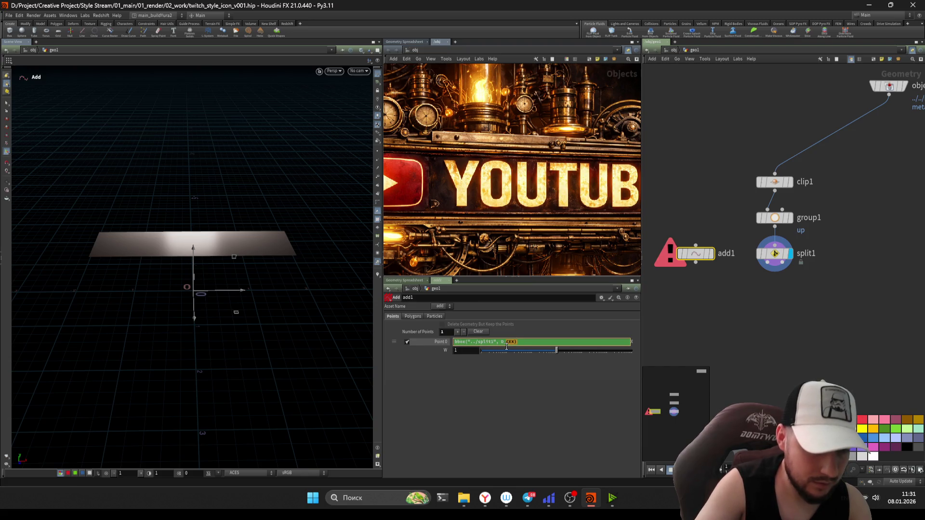
key("Return")
left_click(512, 342)
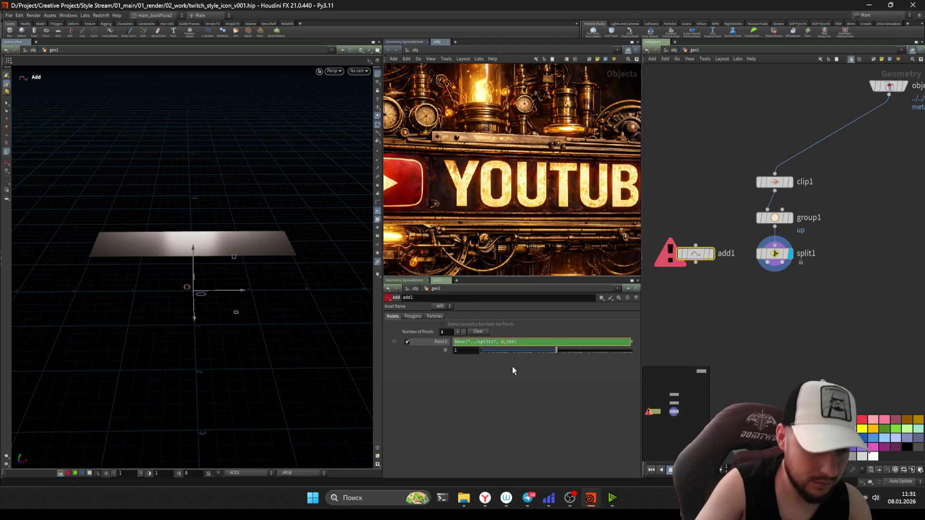
type("CEX")
key("Return")
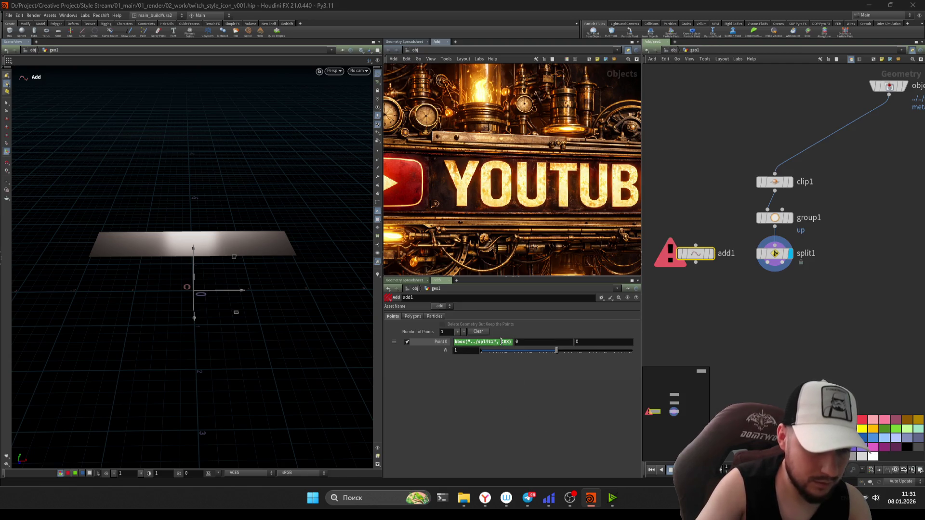
left_click(502, 342)
type("$C")
key("Return")
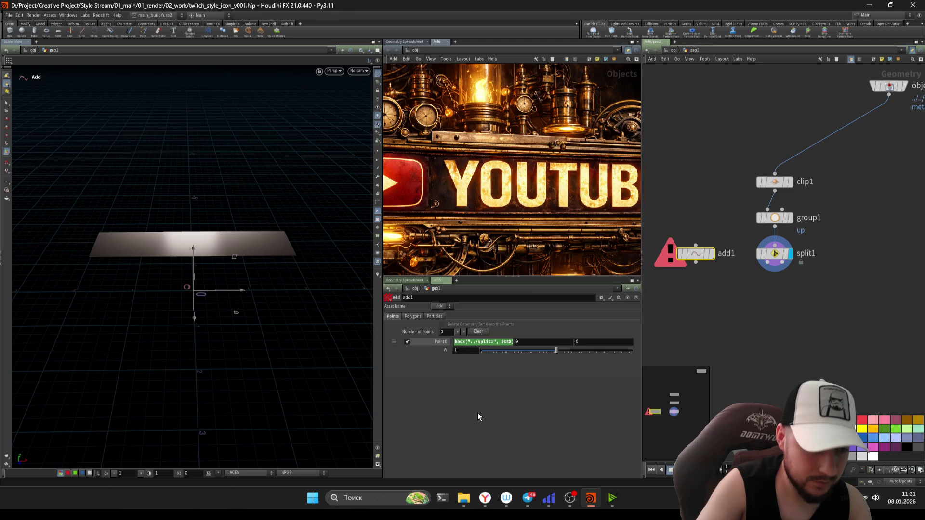
double_click(503, 342)
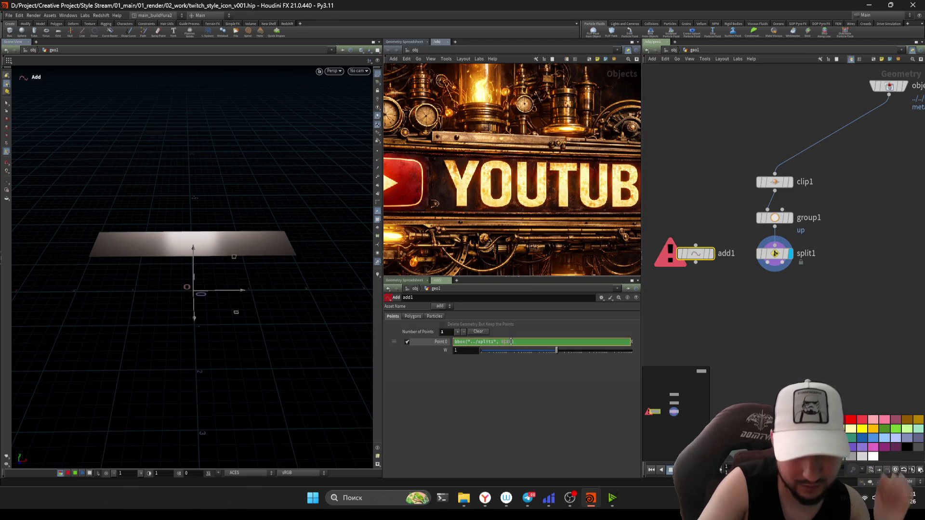
key("Return")
double_click(465, 343)
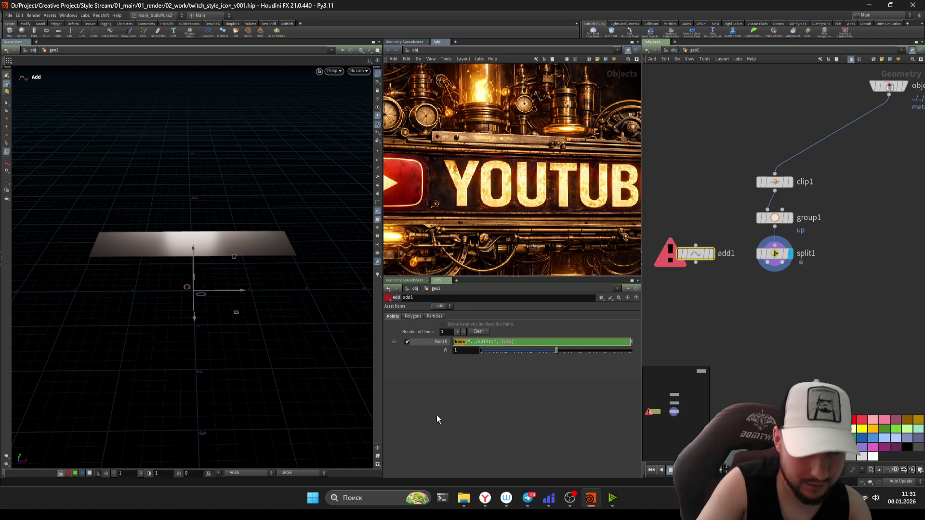
type("c")
Step: Replace the bbox call with centroid("../split1", D_X), clearing add1's error
key("BackSpace")
type("c")
key("BackSpace")
type("cntroid")
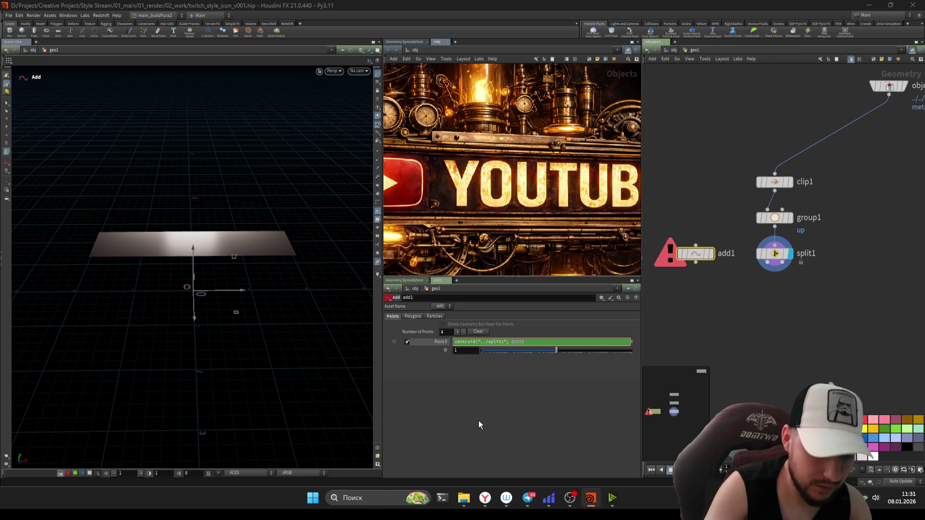
type("D_")
key("Delete")
key("Delete")
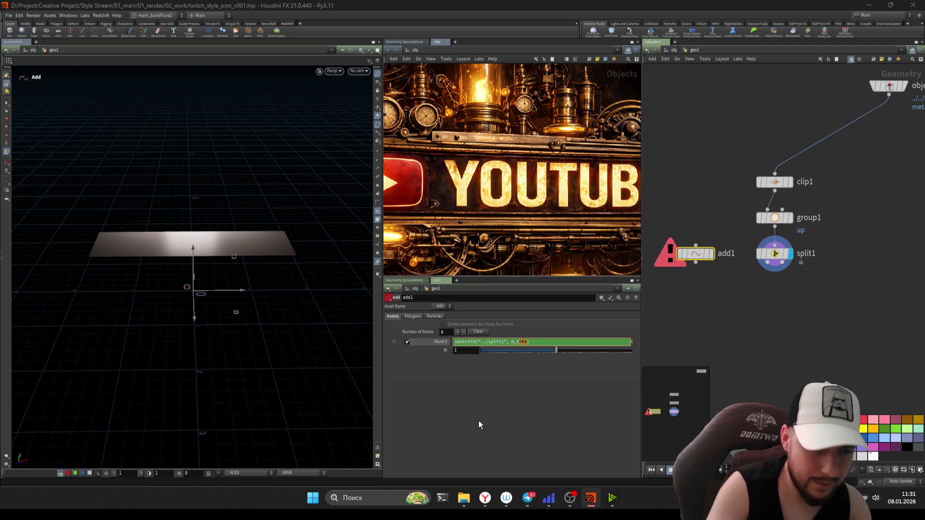
key("Return")
Step: Select add1 and orbit the viewport to check the point, recentring the network
left_click_drag(655, 205, 709, 308)
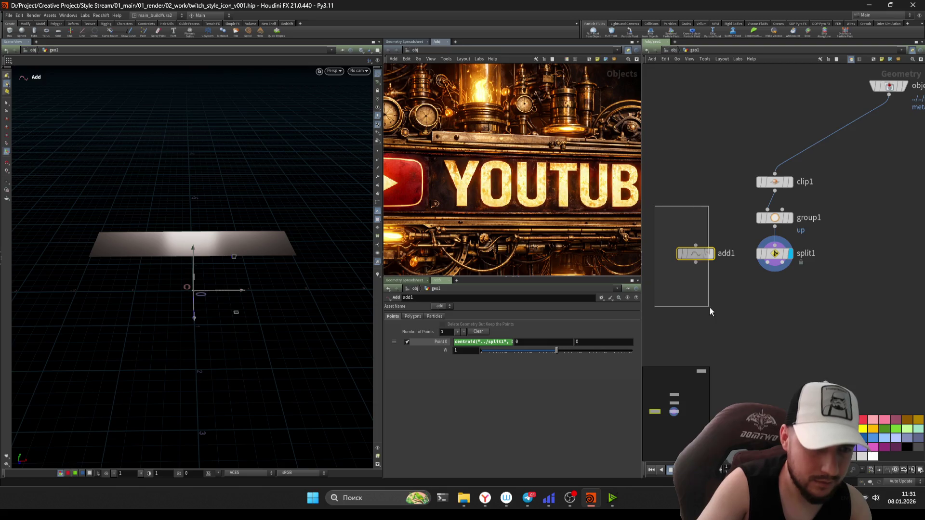
key("Escape")
mouse_move(234, 234)
left_mouse_down()
mouse_move(258, 248)
mouse_move(220, 290)
left_mouse_up()
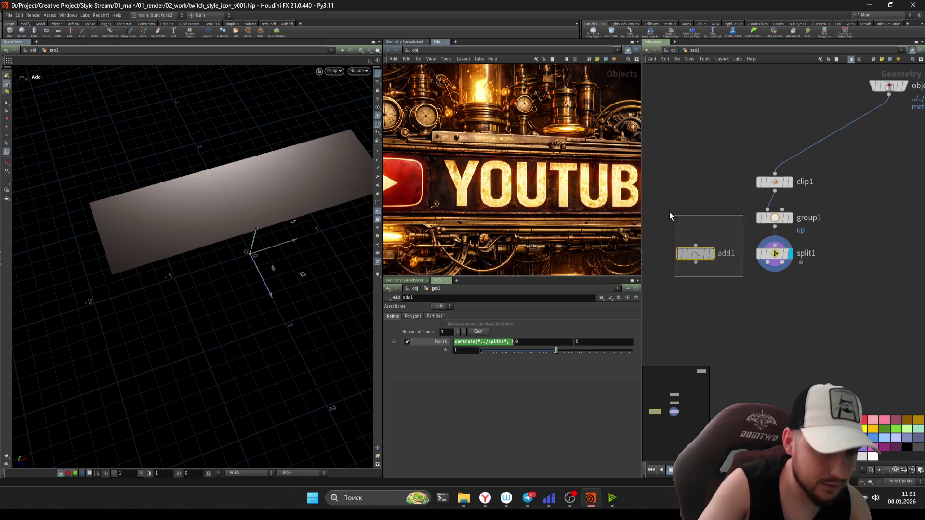
left_click_drag(667, 209, 689, 266)
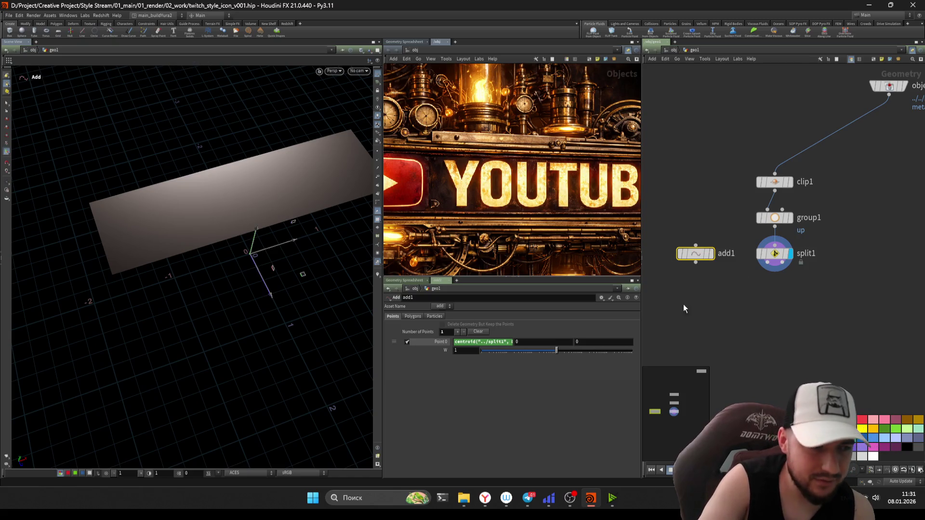
middle_click_drag(687, 153, 707, 212)
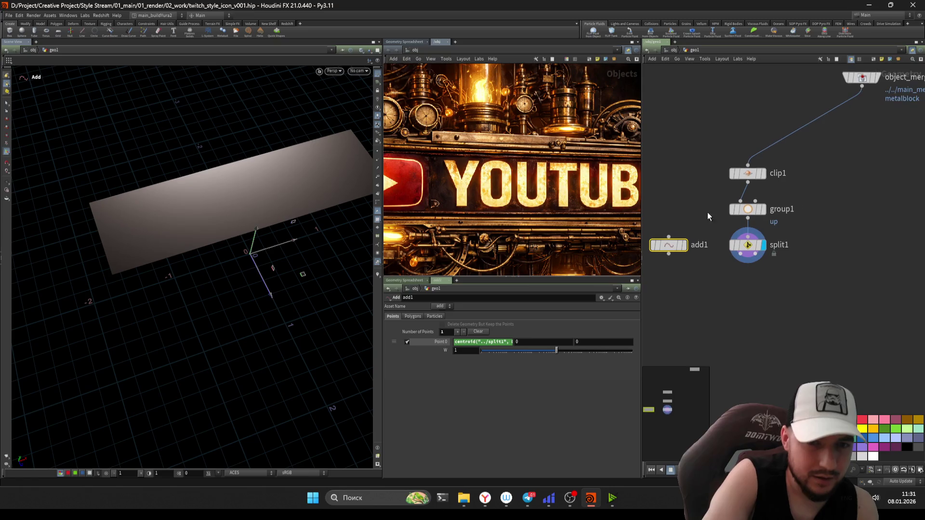
Step: Insert a Transform node between group1 and split1, then select add1
key("Tab")
key("Escape")
left_click(776, 246)
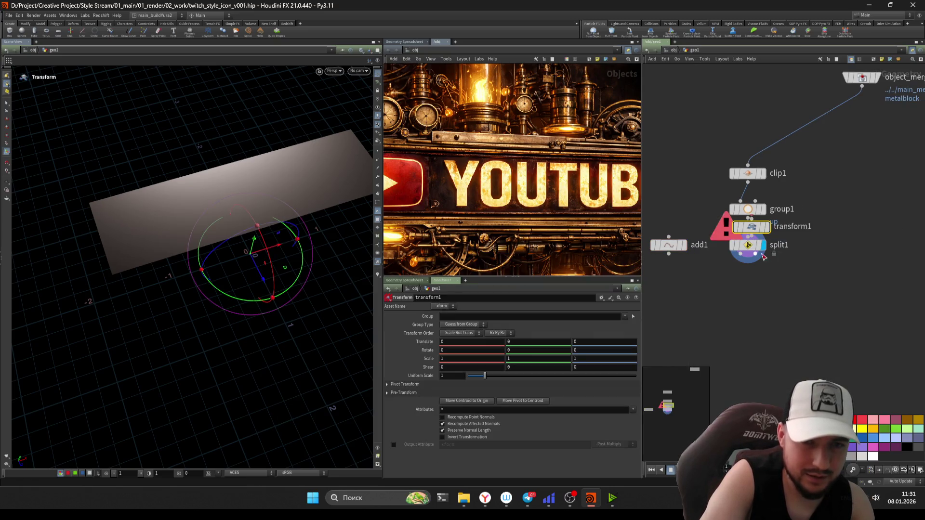
mouse_move(274, 253)
left_mouse_down("alt")
mouse_move(339, 289)
mouse_move(320, 265)
mouse_move(238, 279)
mouse_move(299, 268)
mouse_move(291, 281)
left_mouse_up("alt")
left_click(668, 245)
key("Escape")
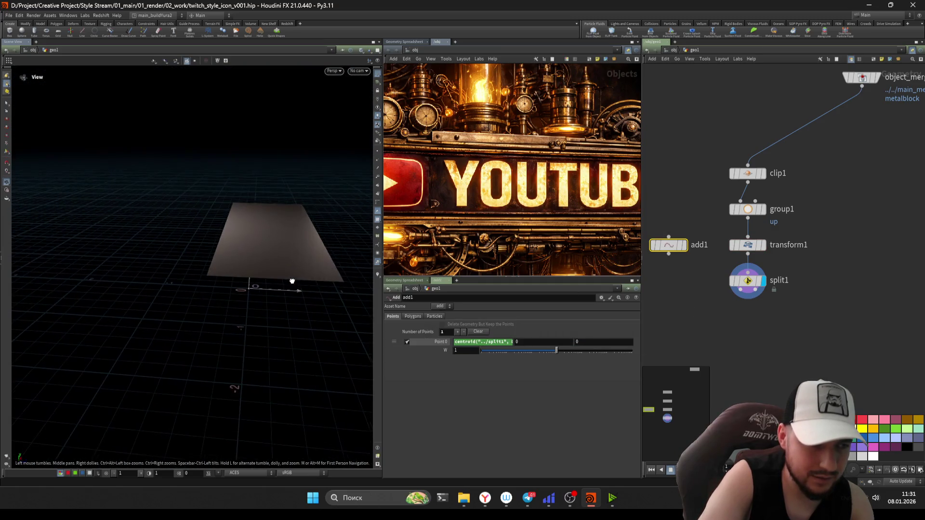
Step: Set add1's display flag and review its Point 0 centroid expression
left_click(745, 282)
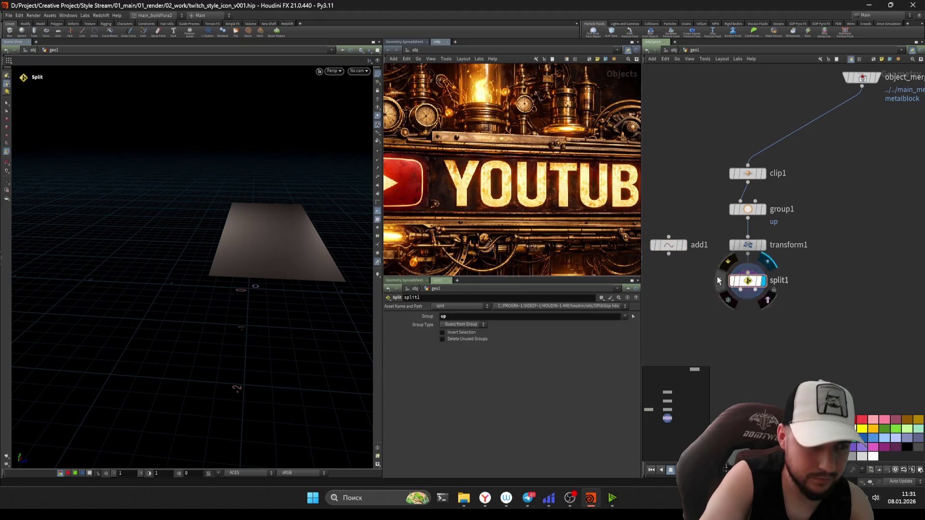
left_click(669, 244)
key("Escape")
left_click_drag(265, 263, 275, 239)
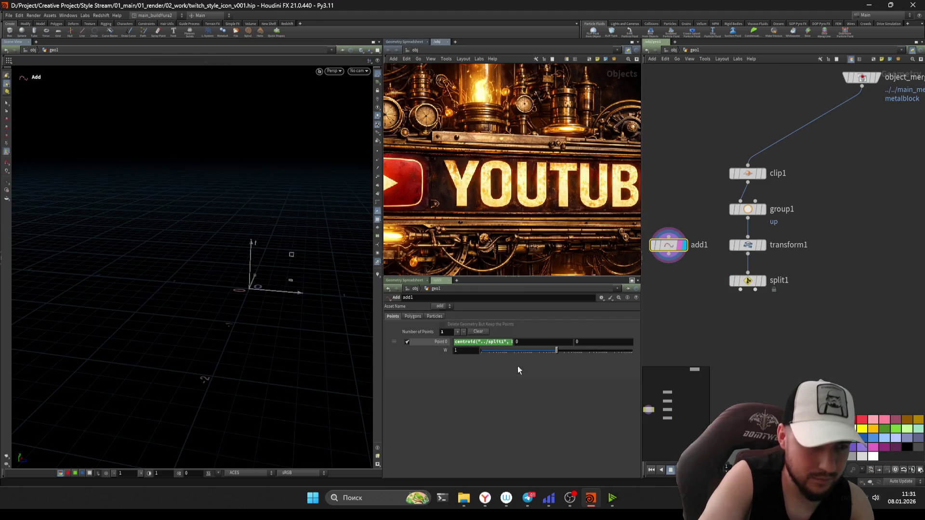
left_click(522, 343)
type("D_X")
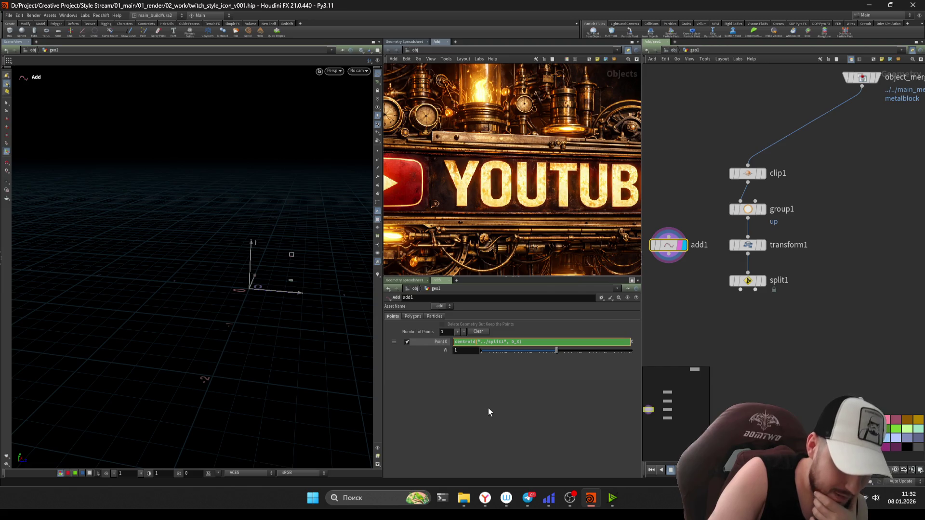
key("Return")
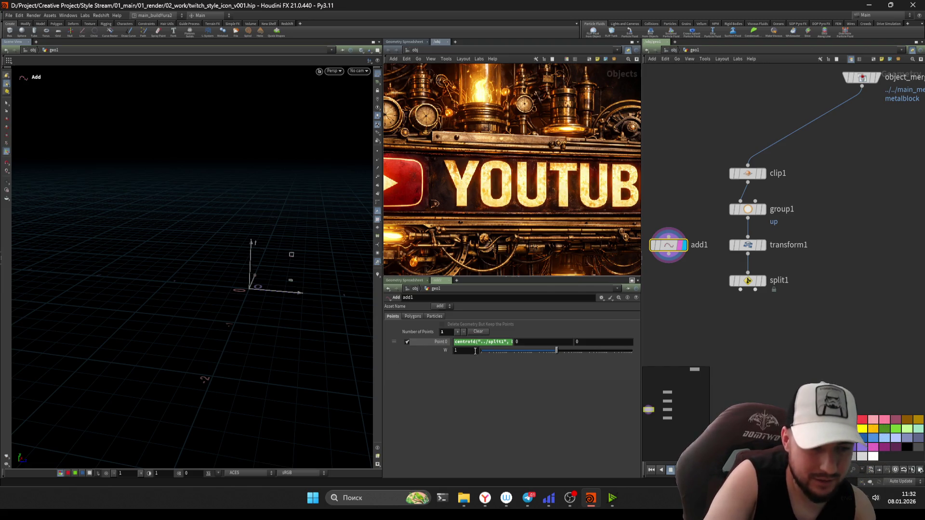
Step: Select the word centroid in the expression and bring up Help with F1
left_click(475, 342)
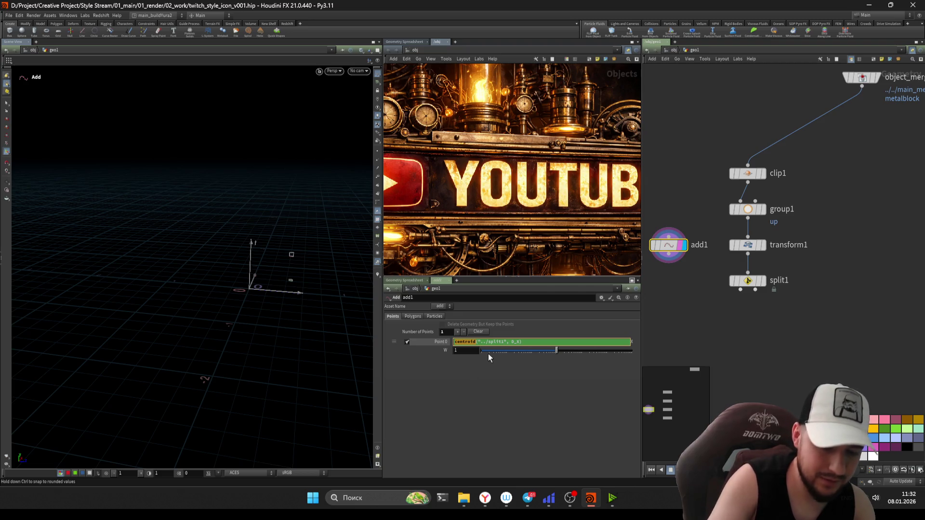
left_click_drag(454, 342, 462, 343)
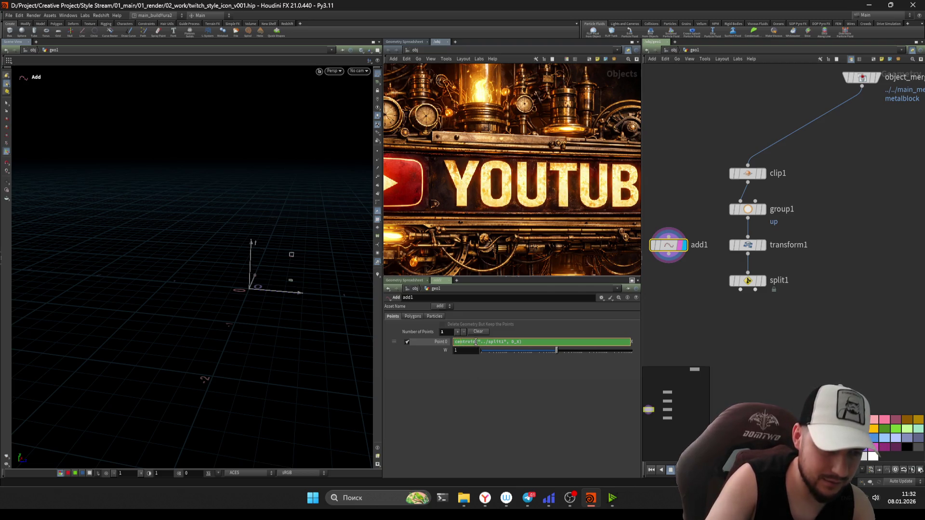
double_click(473, 340)
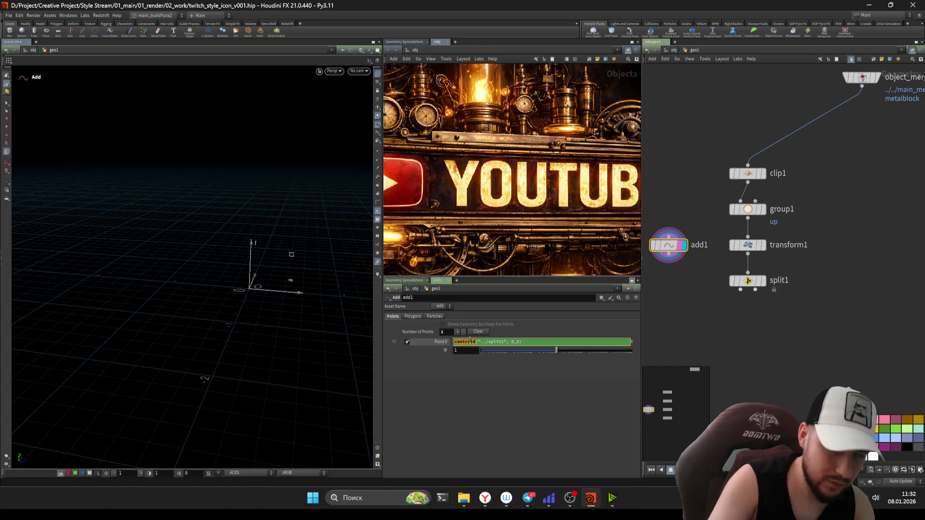
key("F1")
left_click_drag(213, 261, 226, 74)
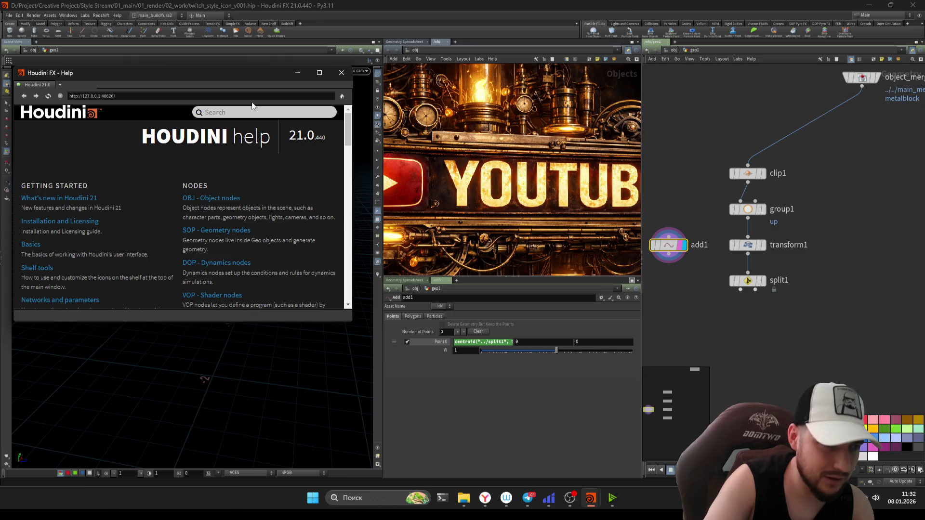
Step: Search Help for "centroid" and open the centroid expression function page
left_click(252, 108)
type("centroid")
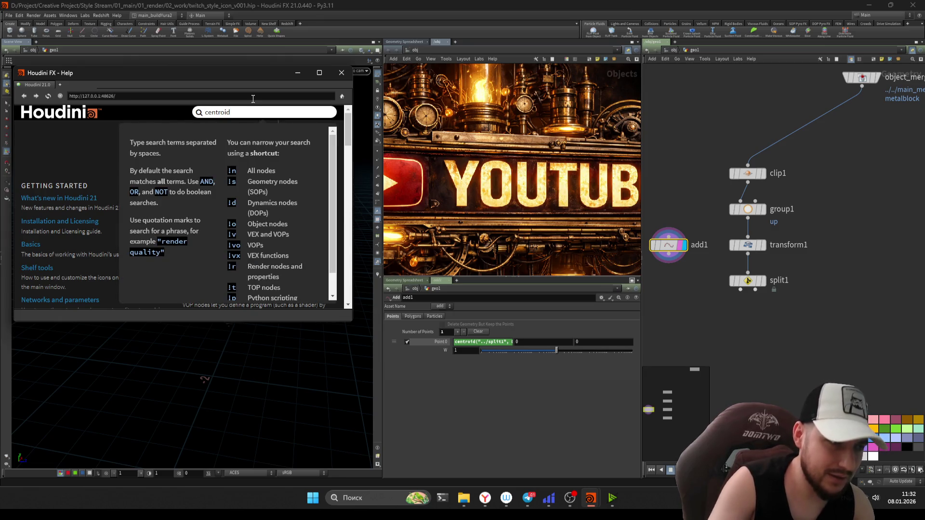
left_click(150, 156)
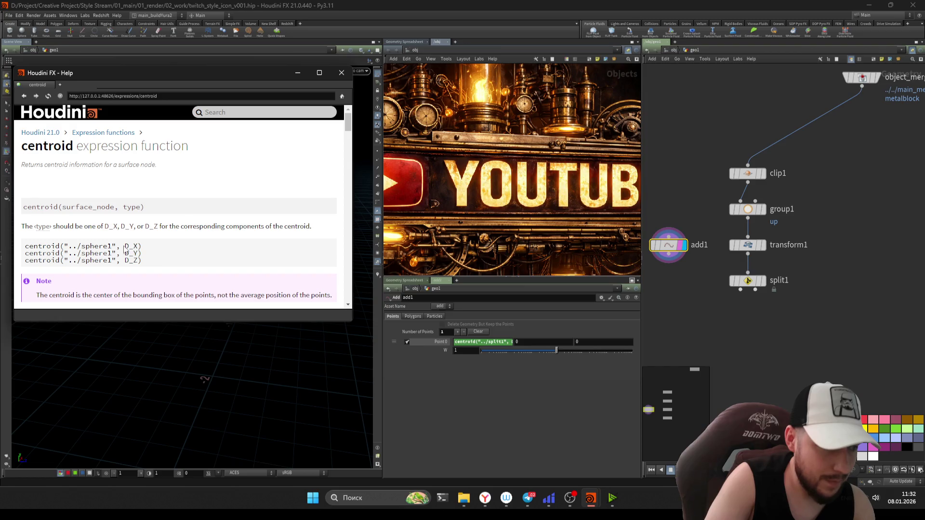
left_click(502, 342)
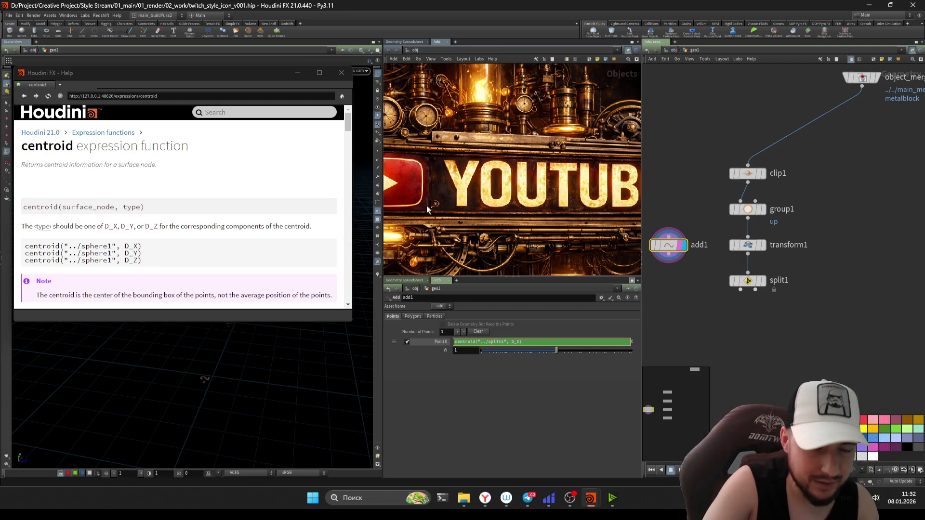
Step: Resize the help window to read the D_X, D_Y, D_Z component types, then return to Houdini
left_click_drag(355, 175, 371, 180)
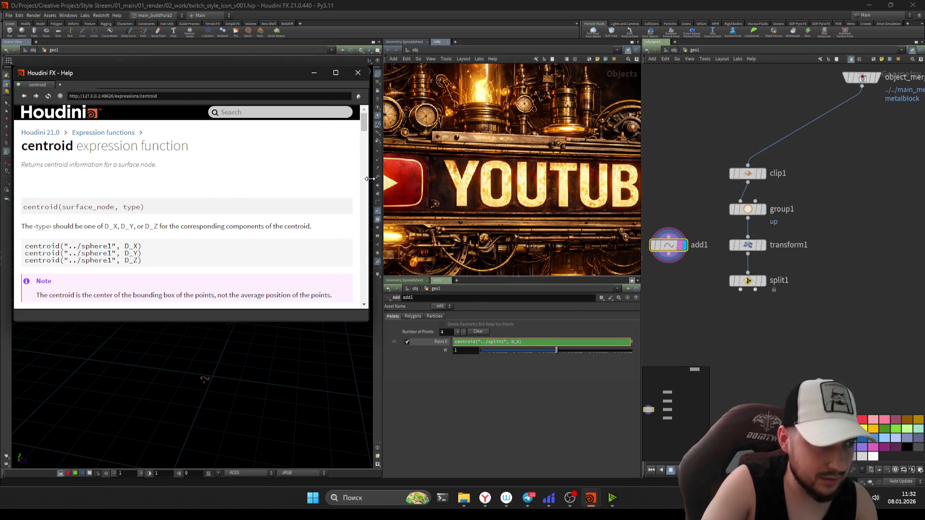
left_click_drag(373, 180, 374, 181)
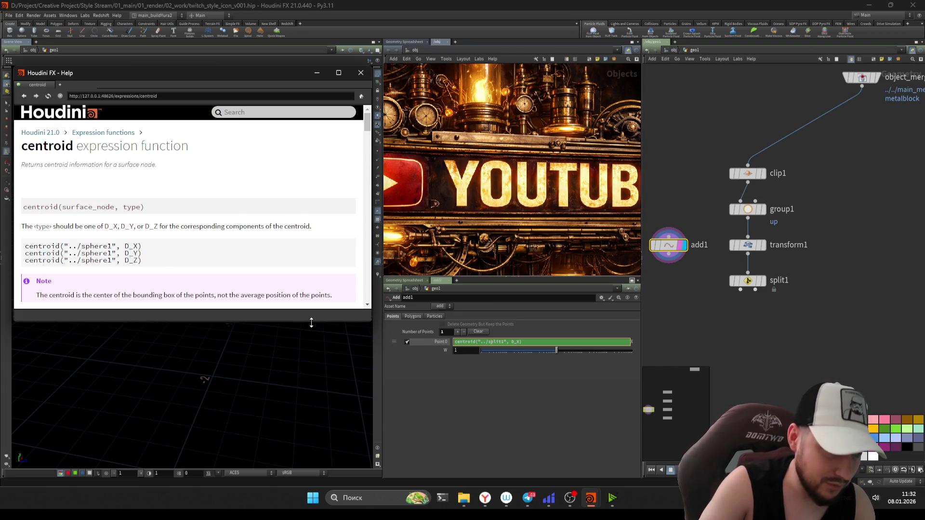
left_click_drag(312, 323, 311, 336)
left_click(464, 391)
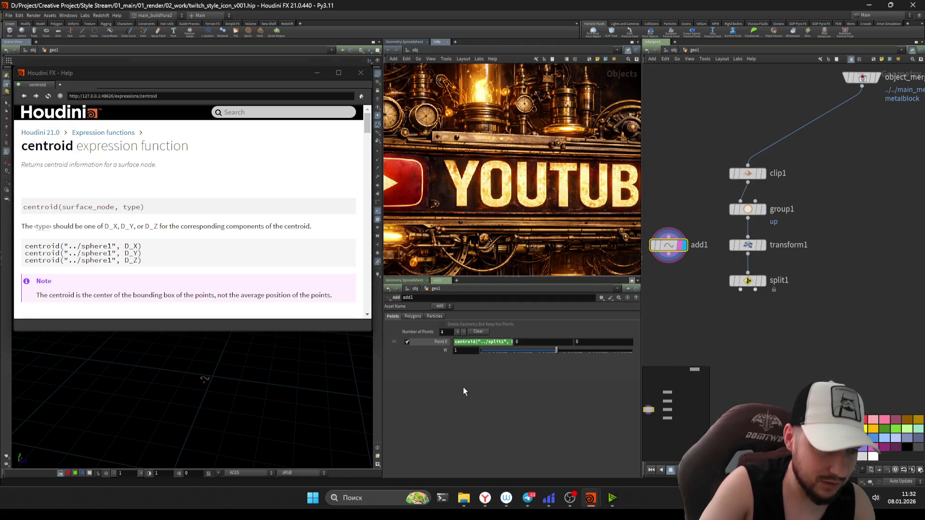
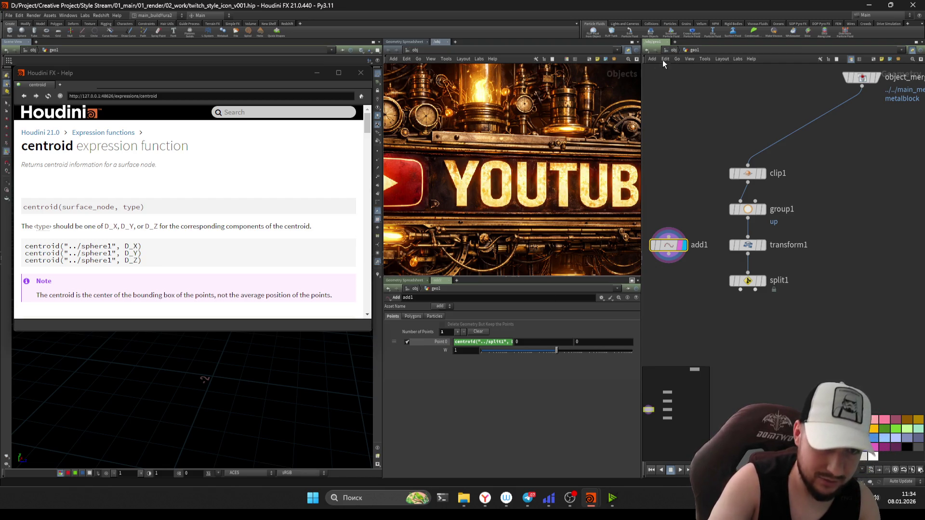
Step: At /obj, select the c0ntr0l null, try plate width and depth ≈2.45, then undo back to 1.16
key("u")
scroll(666, 290, "down", 5)
scroll(763, 291, "up", 3)
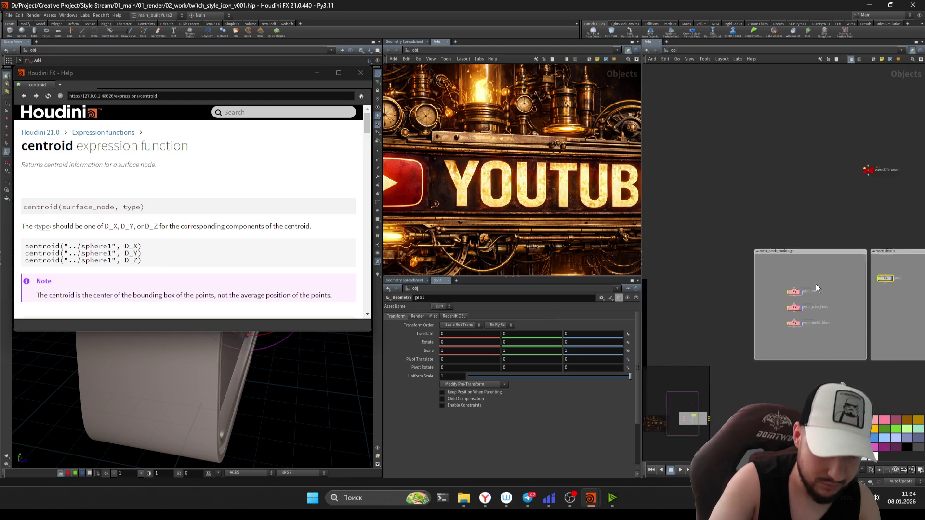
scroll(816, 283, "up", 2)
scroll(729, 296, "down", 2)
scroll(766, 253, "up", 2)
left_click(774, 171)
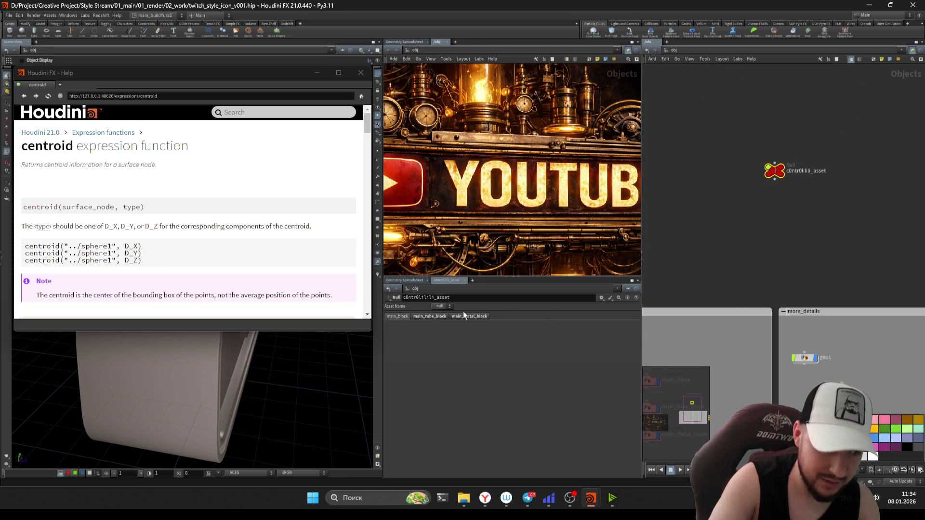
left_click(321, 73)
mouse_move(566, 326)
left_mouse_down()
mouse_move(525, 323)
mouse_move(568, 325)
left_mouse_up()
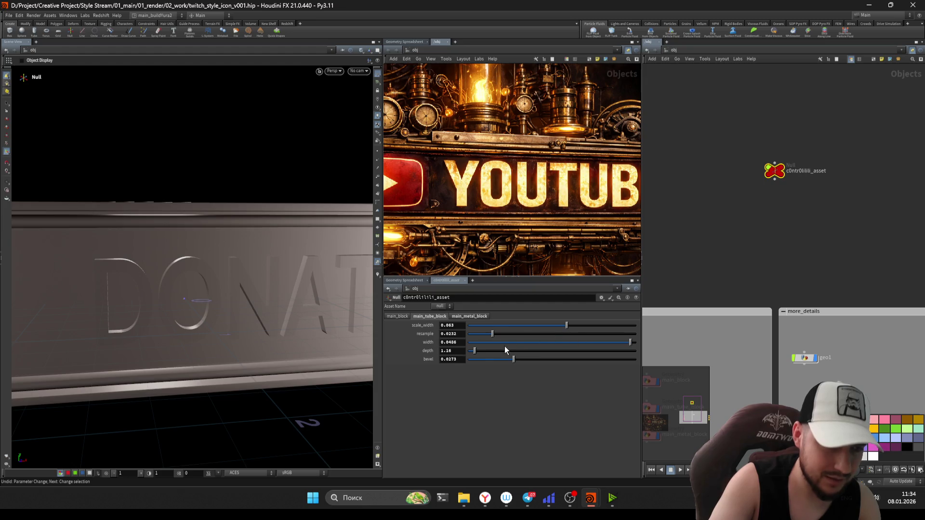
left_click_drag(474, 350, 528, 351)
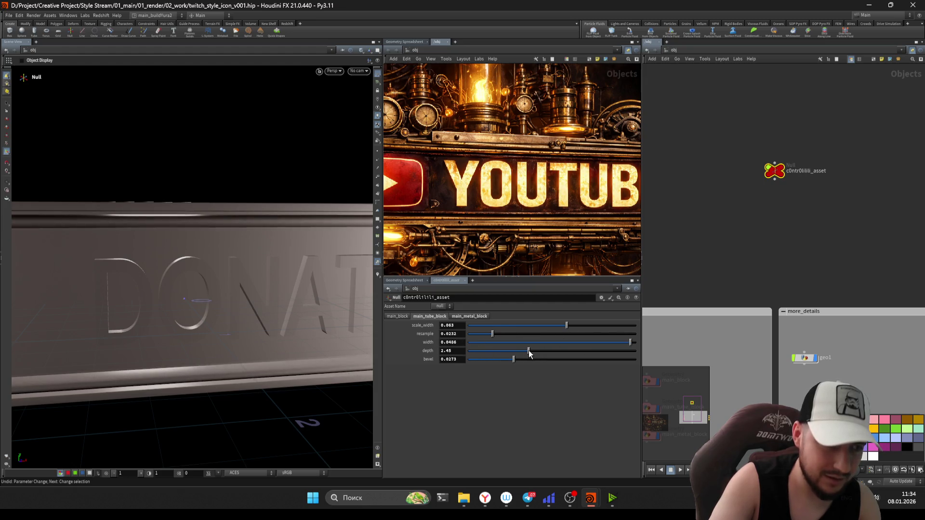
key("ctrl+z")
Step: Orbit the viewport to inspect the DONATE plate's rounded corners, sides and letters
key("Escape")
left_click_drag(180, 304, 289, 248)
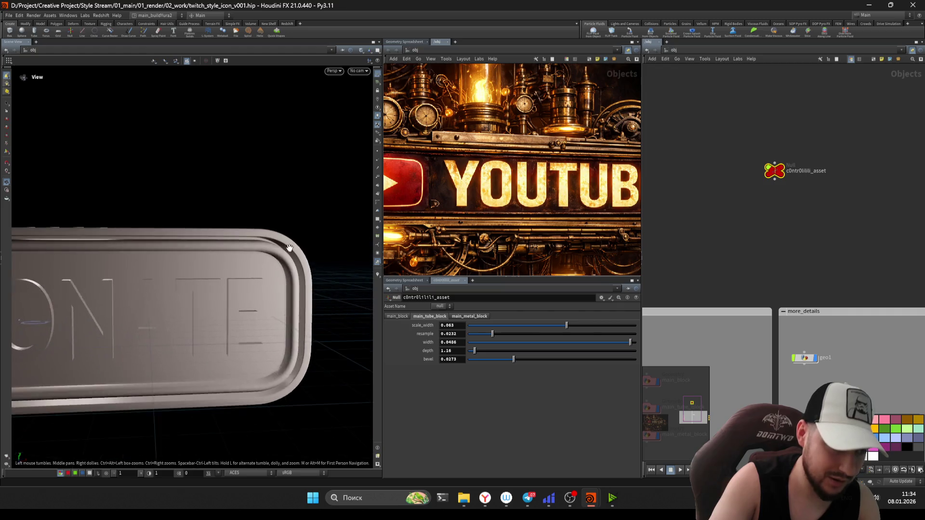
scroll(289, 248, "up", 3)
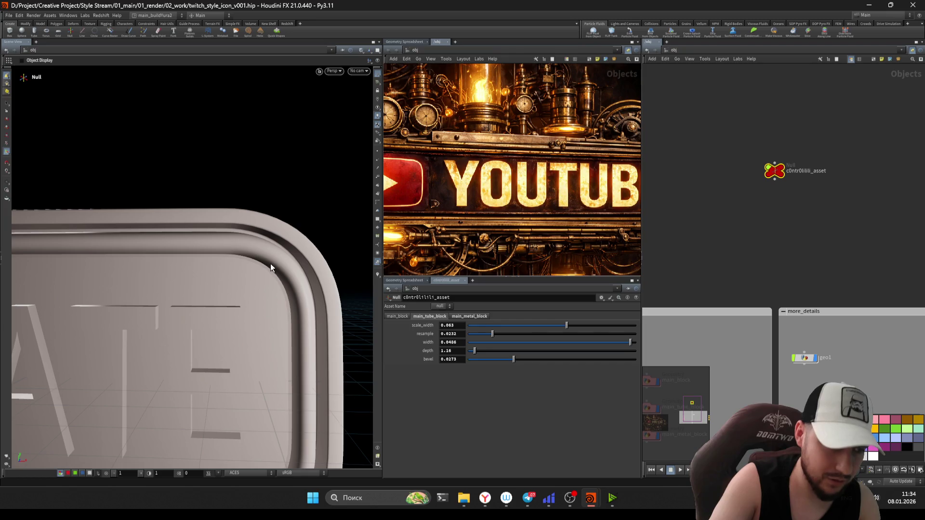
key("Escape")
left_click_drag(274, 263, 237, 267)
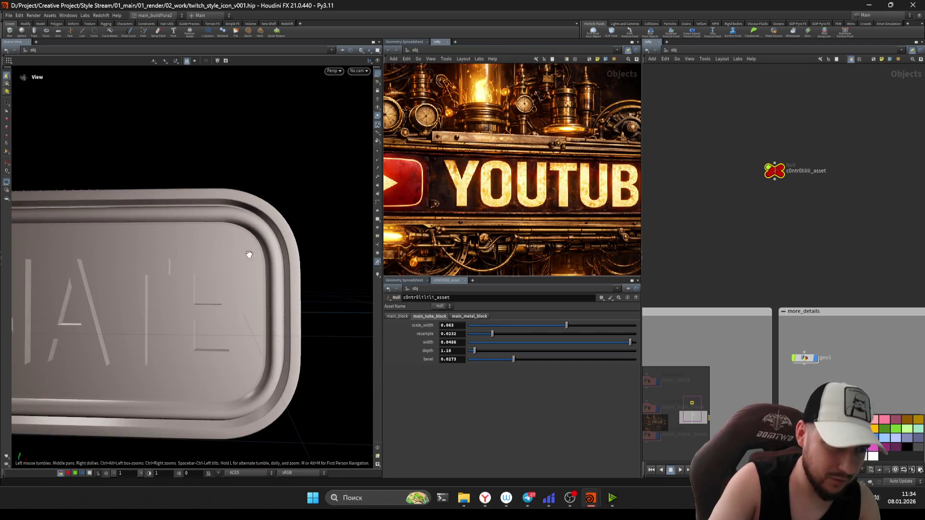
scroll(237, 266, "up", 5)
mouse_move(330, 221)
left_mouse_down()
mouse_move(283, 277)
mouse_move(271, 265)
left_mouse_up()
key("Return")
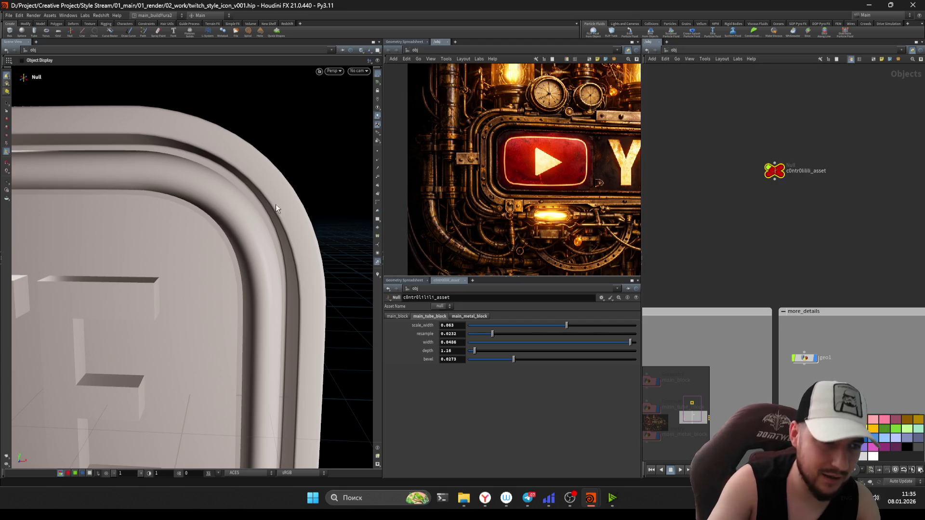
left_click_drag(276, 205, 276, 220, "alt")
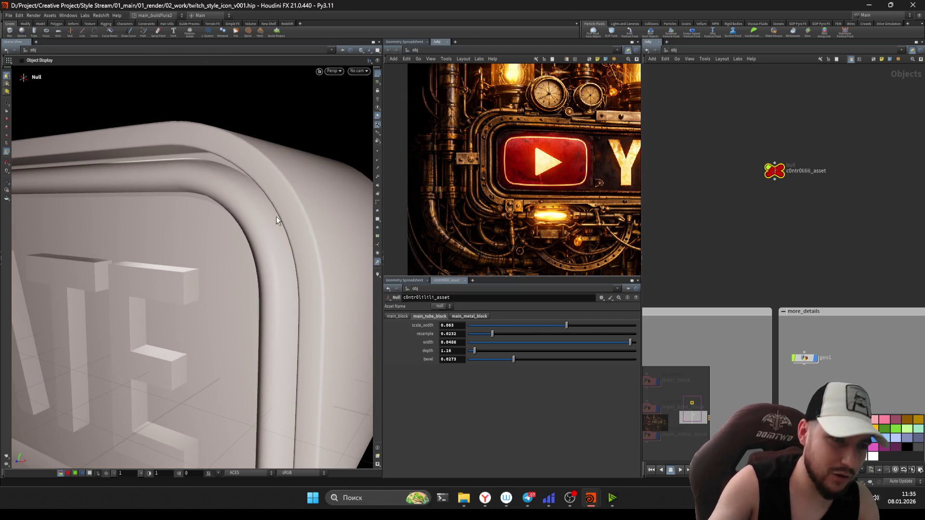
Step: Show wireframe over shading, save twitch_style_icon_v001.hip, and move the control null left and down
key("shift+w")
key("ctrl+s")
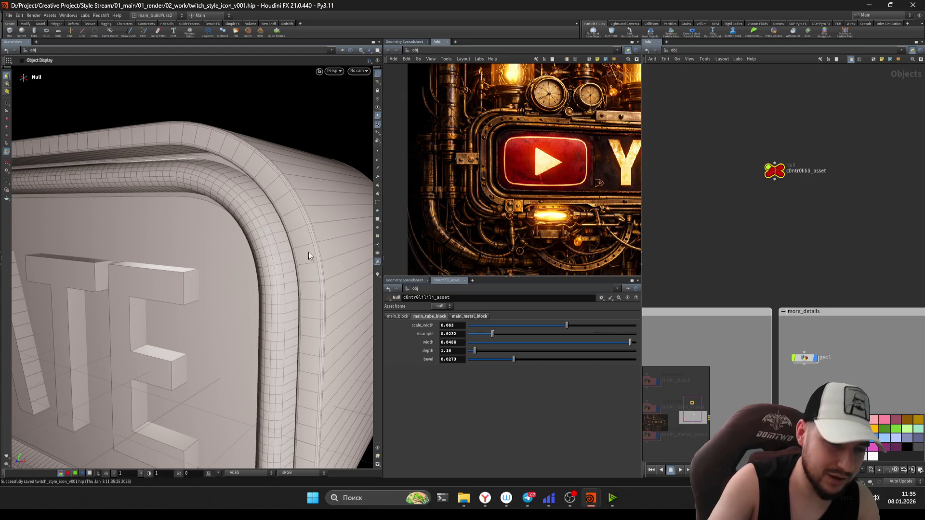
left_click_drag(310, 258, 320, 248)
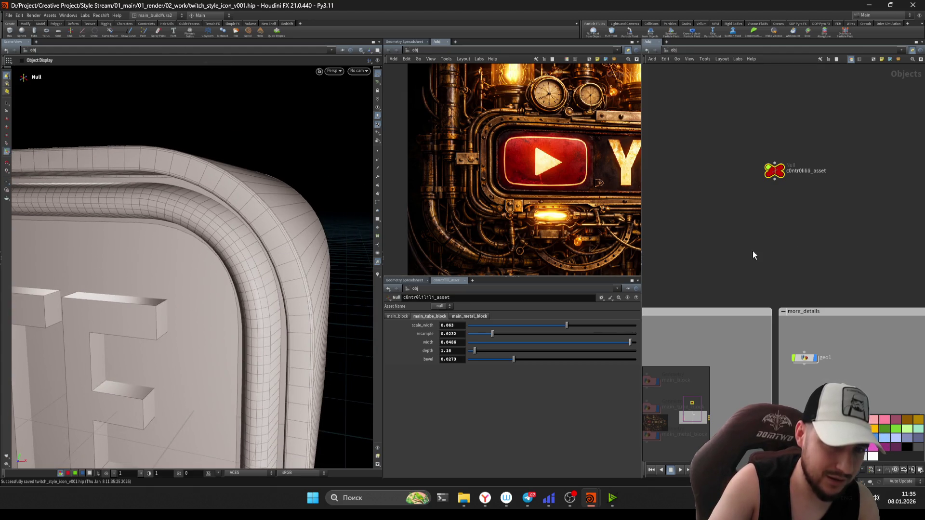
key("h")
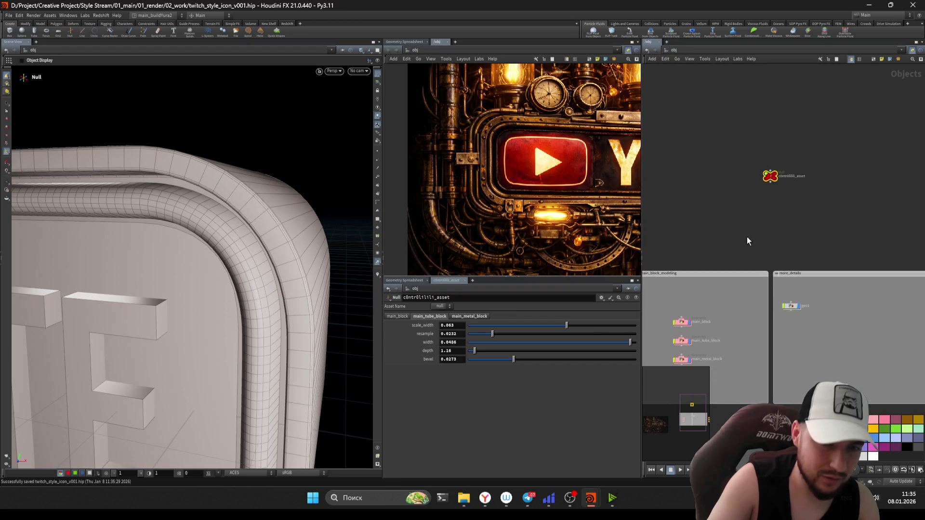
left_click_drag(772, 167, 667, 188)
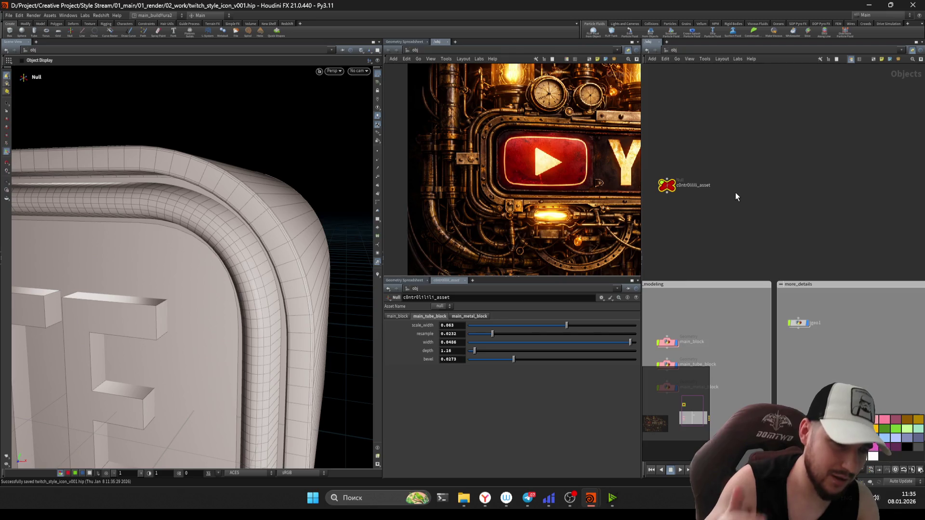
Step: Reframe the object network on the node boxes and select the main_block node
key("h")
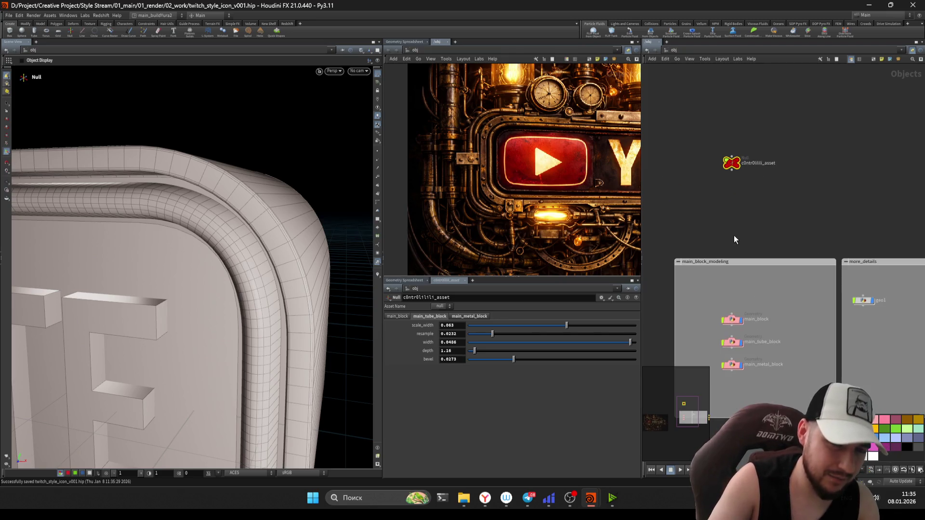
key("h")
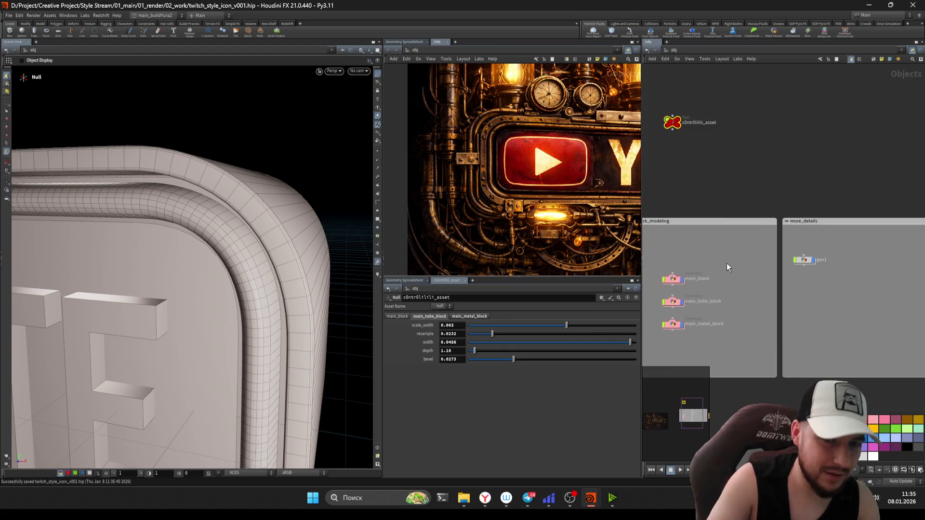
scroll(726, 267, "up", 2)
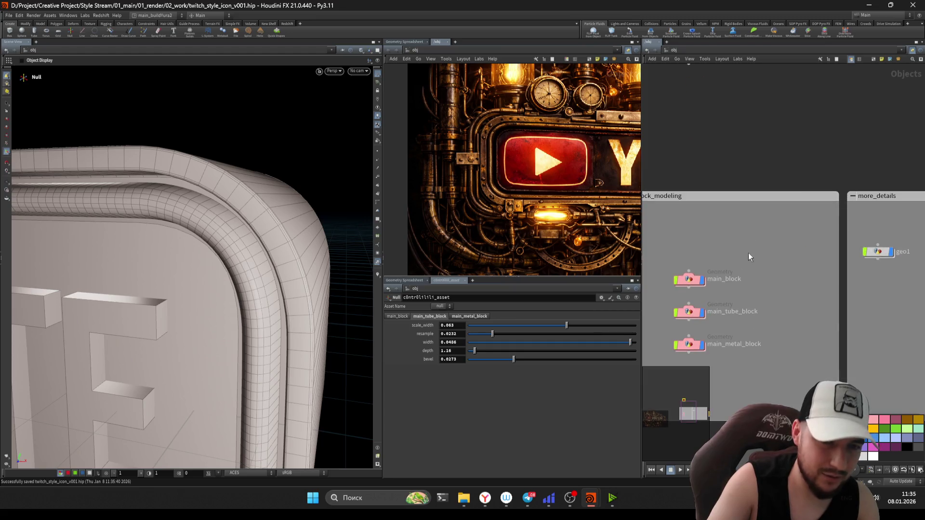
left_click(871, 247)
middle_click_drag(759, 228, 780, 223)
scroll(780, 222, "up", 1)
scroll(774, 218, "down", 1)
scroll(758, 201, "up", 1)
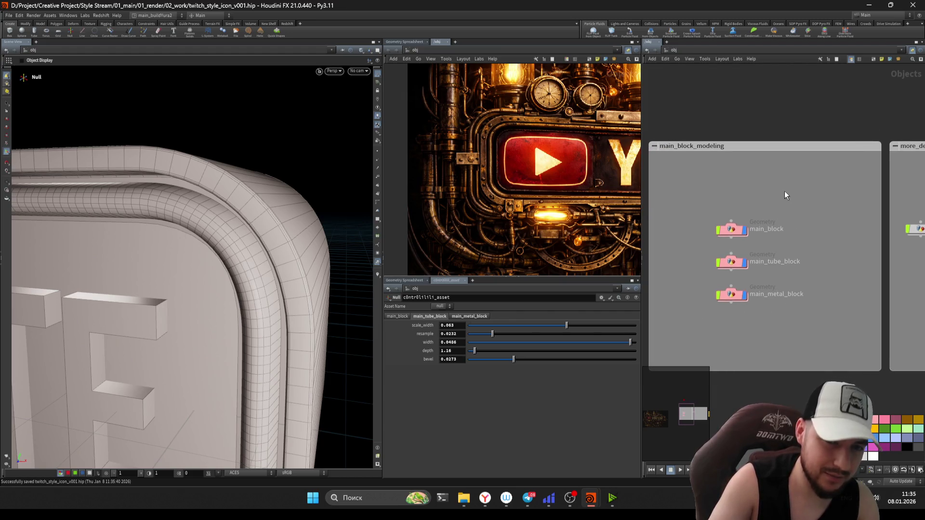
left_click(736, 231)
scroll(735, 230, "down", 2)
scroll(744, 235, "up", 2)
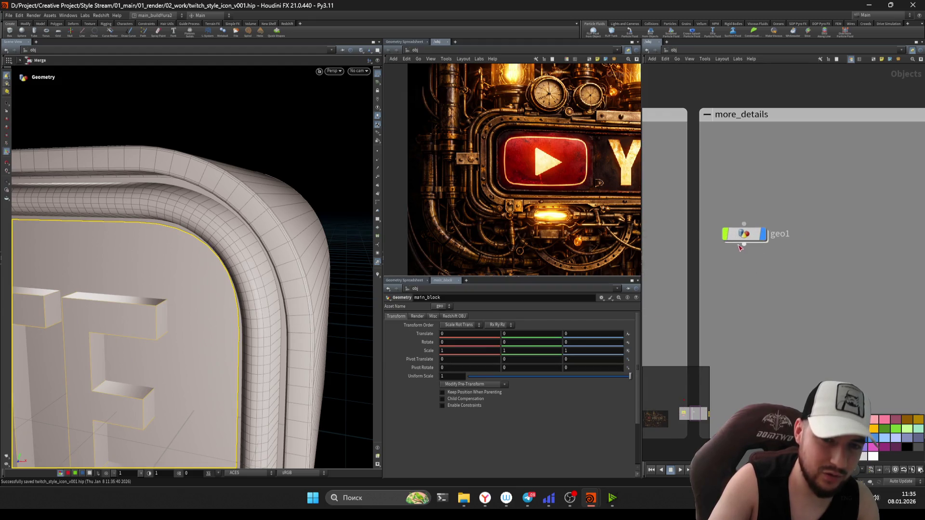
Step: Dive into geo1 and replace add1's Point 0 centroid expression with its evaluated value
double_click(747, 239)
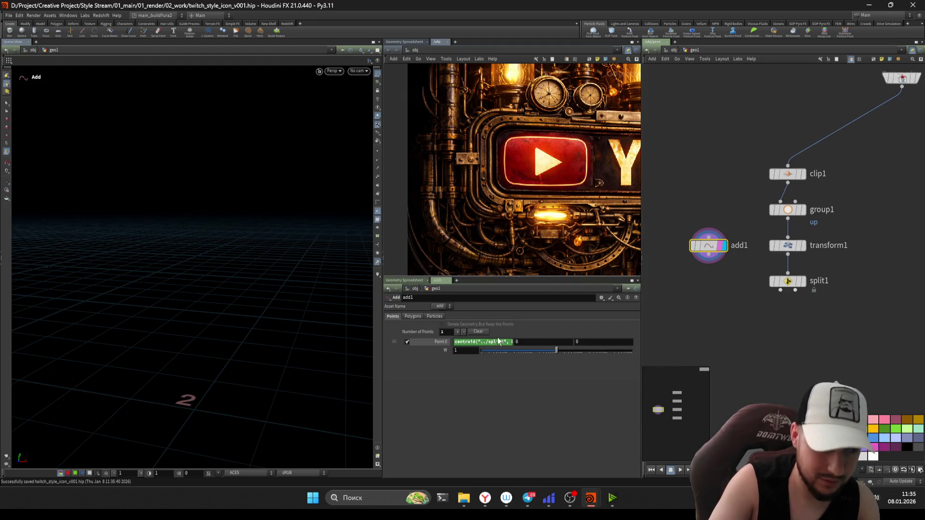
key("Escape")
mouse_move(247, 347)
left_mouse_down()
mouse_move(152, 366)
mouse_move(155, 351)
left_mouse_up()
scroll(165, 290, "up", 3)
mouse_move(214, 298)
left_mouse_down()
mouse_move(250, 283)
mouse_move(248, 260)
left_mouse_up()
key("Return")
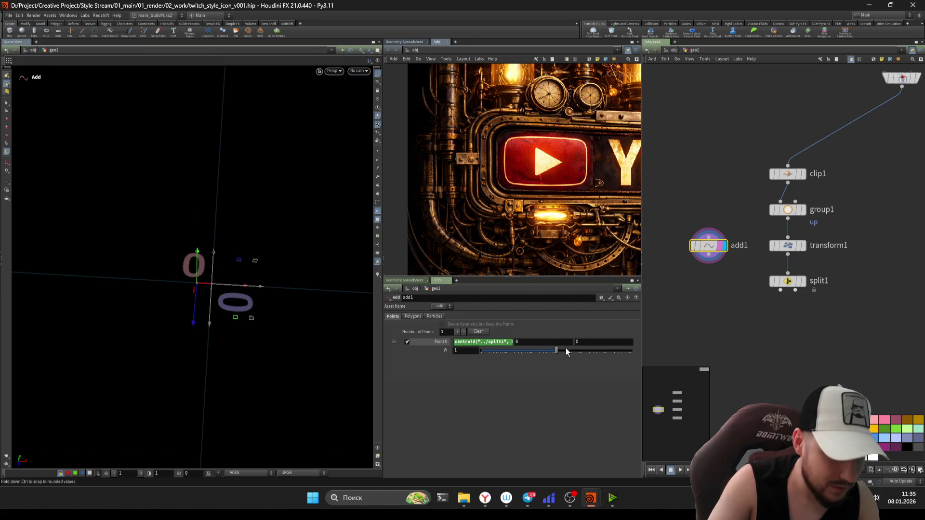
left_click_drag(722, 273, 729, 285)
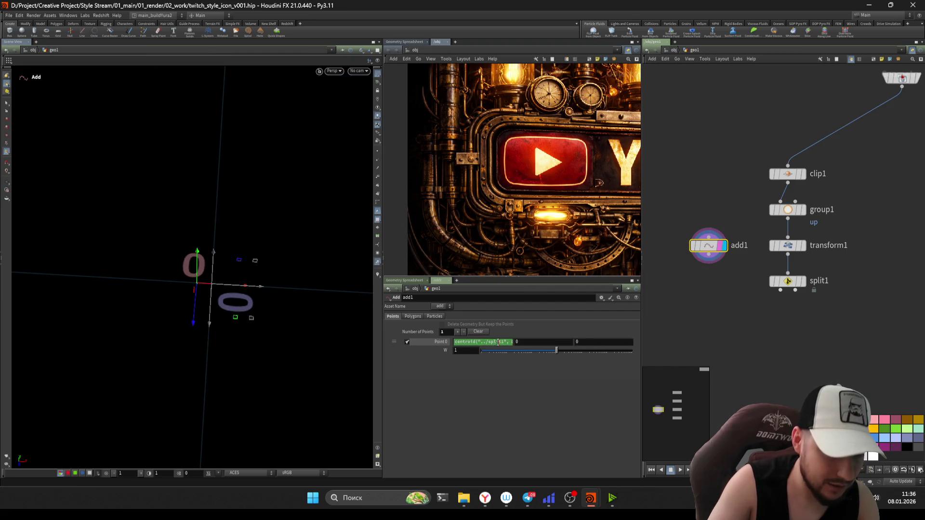
key("Return")
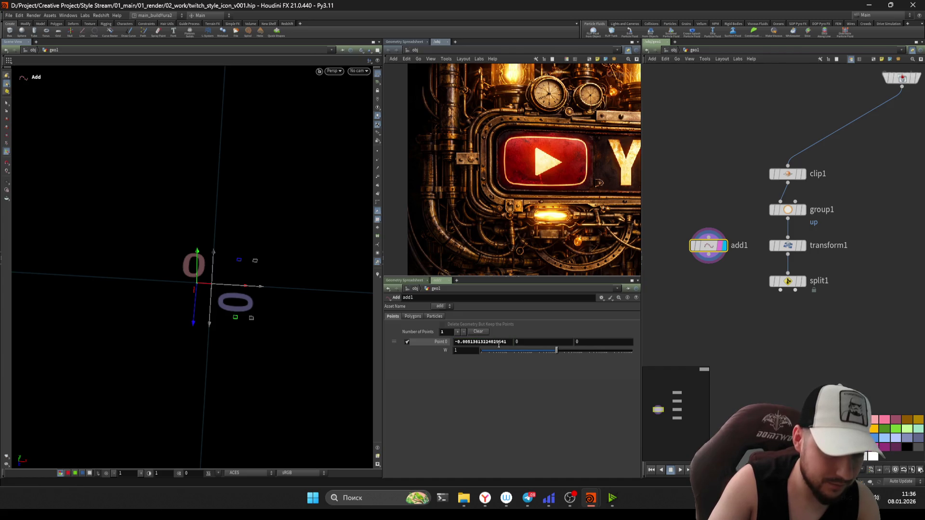
type("0")
Step: Create a new Transform node (transform2) below add1 from the Tab menu
middle_click_drag(717, 308, 694, 269)
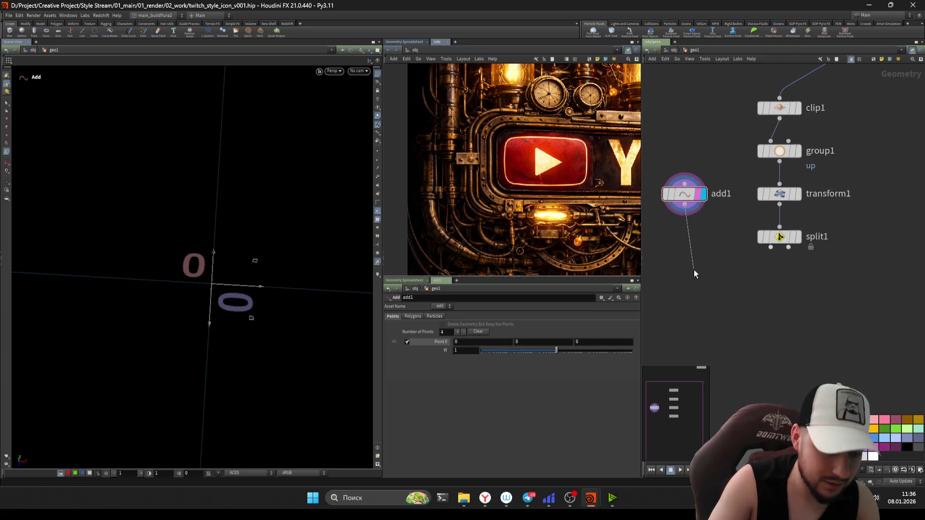
key("Tab")
type("tra")
left_click(749, 22)
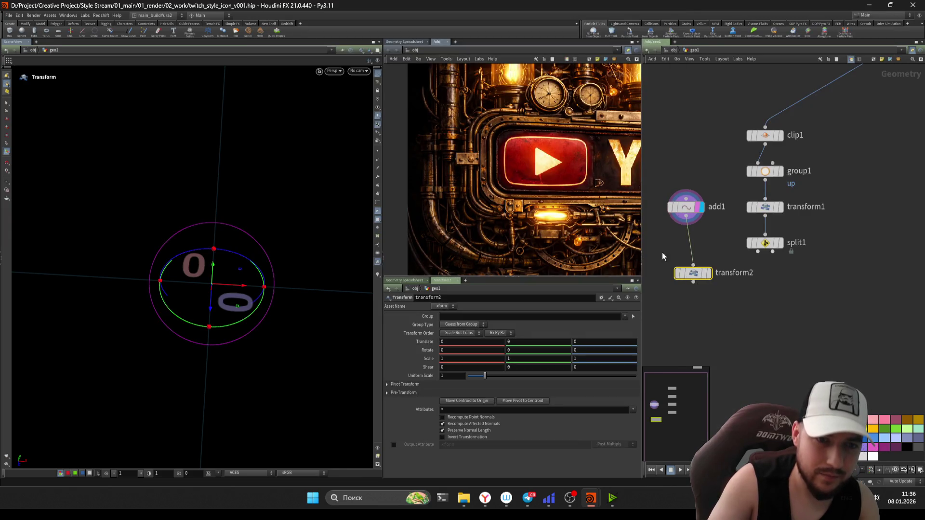
Step: Wire transform2 under add1, paste the centroid expression into its Translate X, and template split1
left_click(685, 273)
key("ctrl+v")
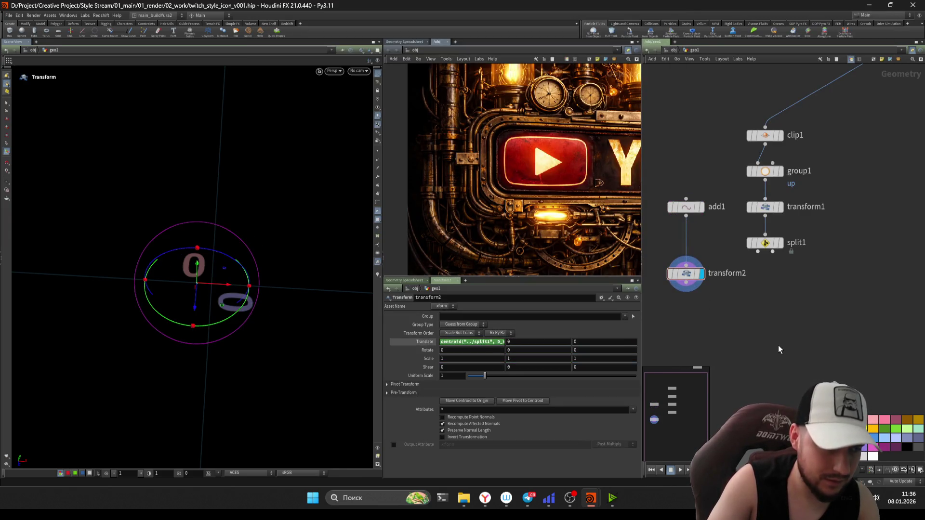
left_click(764, 243)
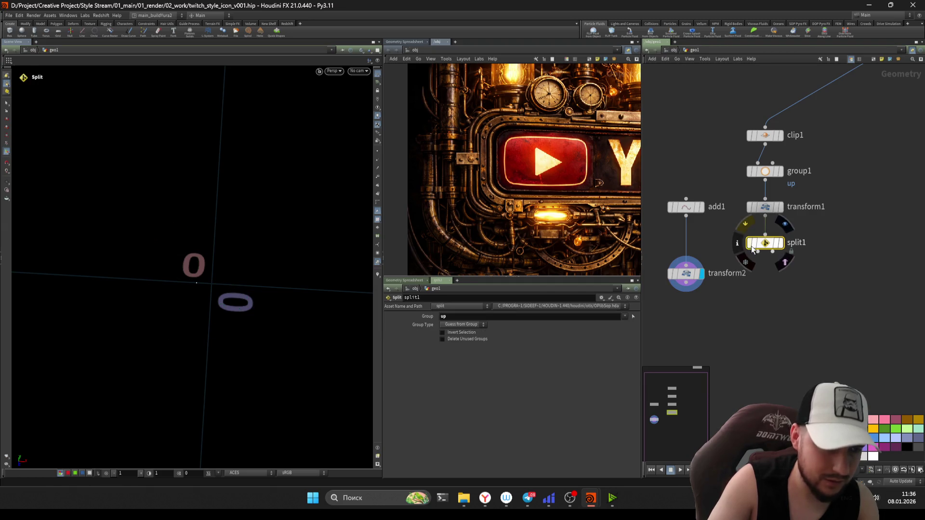
left_click(779, 243)
left_click_drag(196, 263, 118, 292, "alt")
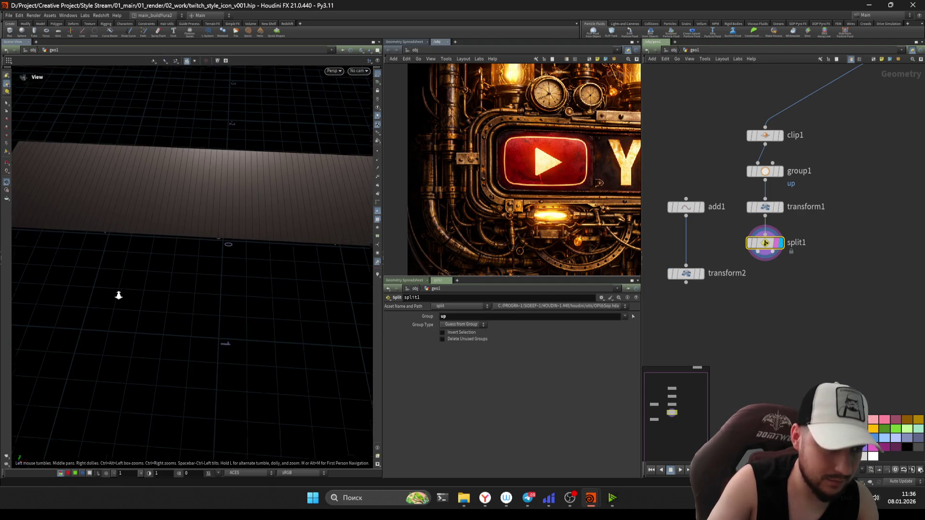
Step: Shift transform1 by about -1.7 in X, check transform2's result, and save the scene
left_click(768, 208)
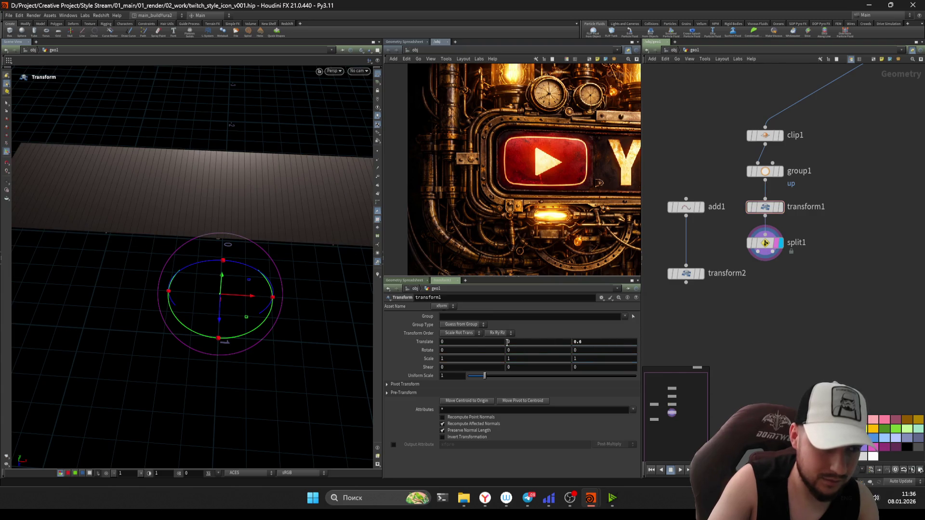
middle_click_drag(476, 342, 324, 293)
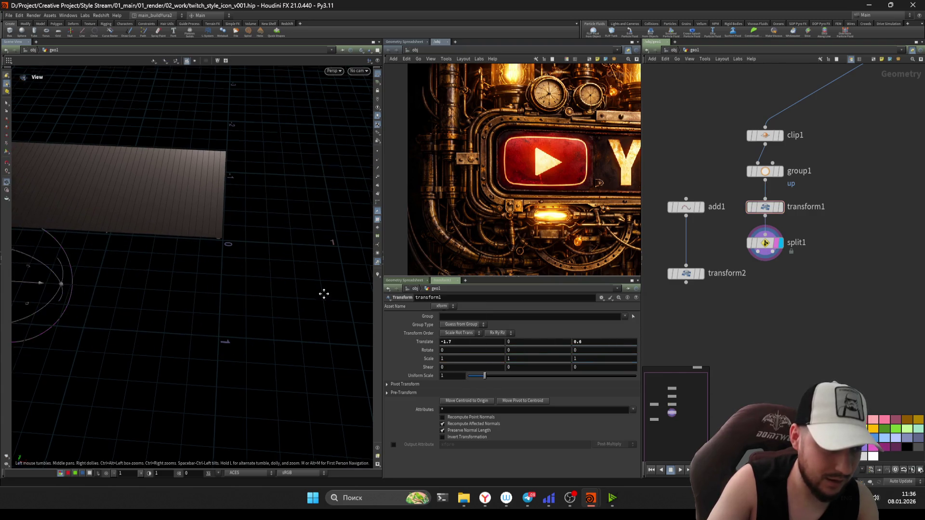
left_click(699, 273)
key("Escape")
mouse_move(239, 215)
left_mouse_down()
mouse_move(168, 177)
mouse_move(253, 184)
left_mouse_up()
key("Return")
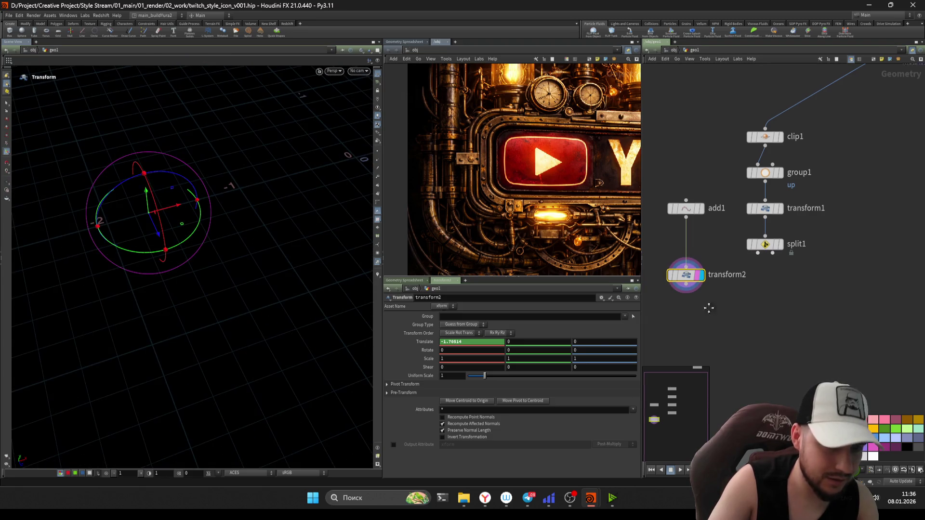
left_click_drag(737, 326, 653, 254)
key("ctrl+s")
Step: Reset transform1's Translate X back to zero and inspect the plate from a flatter angle
left_click(768, 221)
middle_click_drag(768, 221, 735, 256)
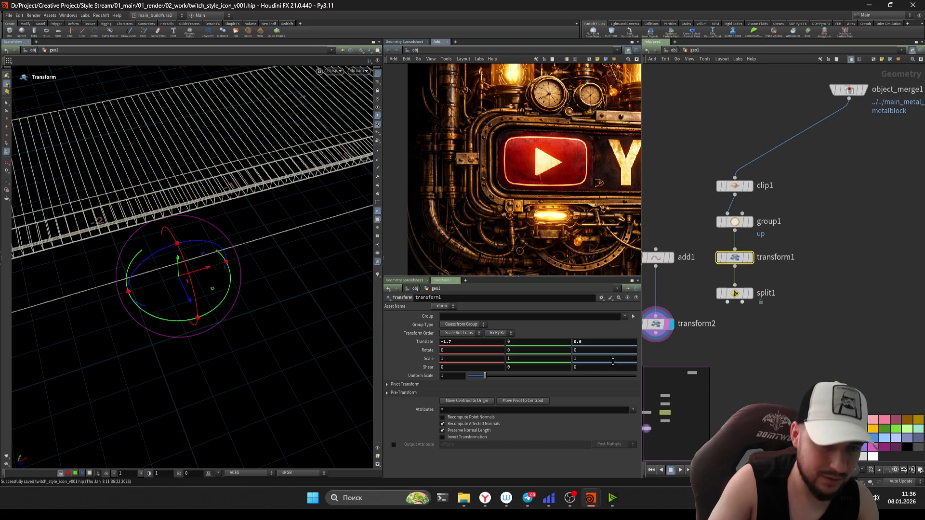
middle_click(481, 344, "ctrl")
key("Escape")
left_click_drag(291, 194, 220, 134)
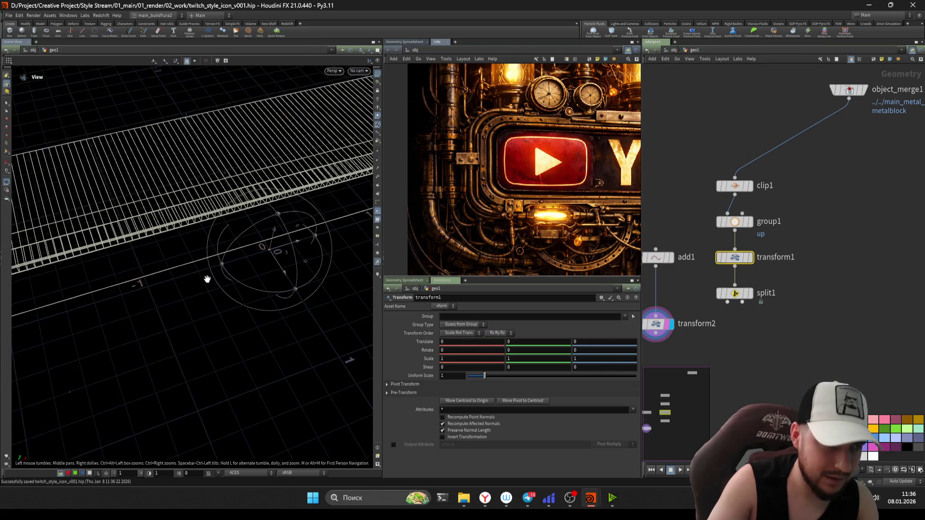
left_click_drag(275, 231, 348, 274)
key("Return")
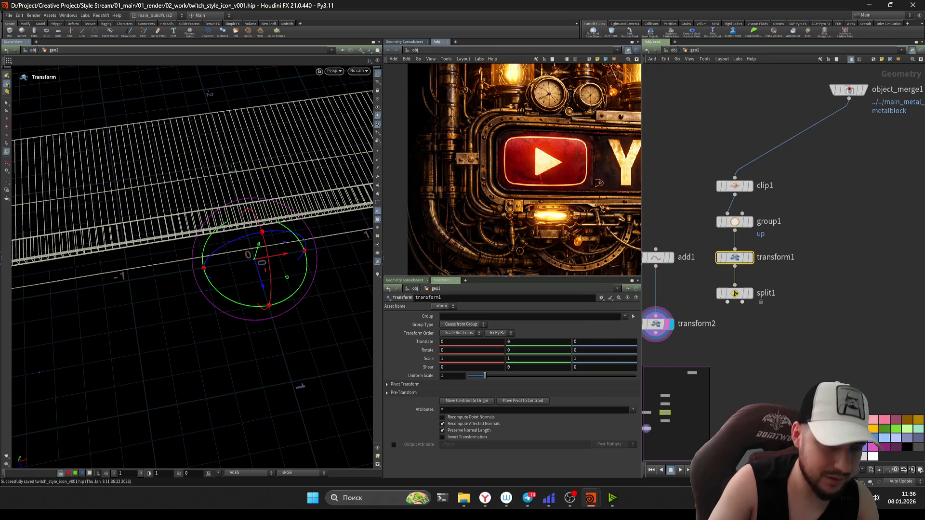
mouse_move(732, 349)
middle_mouse_down()
mouse_move(730, 275)
mouse_move(781, 326)
middle_mouse_up()
Step: Display split1's striped plane, then select transform2 to edit its translation
left_click(682, 285)
middle_click_drag(682, 286, 672, 246)
key("Escape")
key("Return")
left_click(752, 215)
scroll(252, 230, "down", 3)
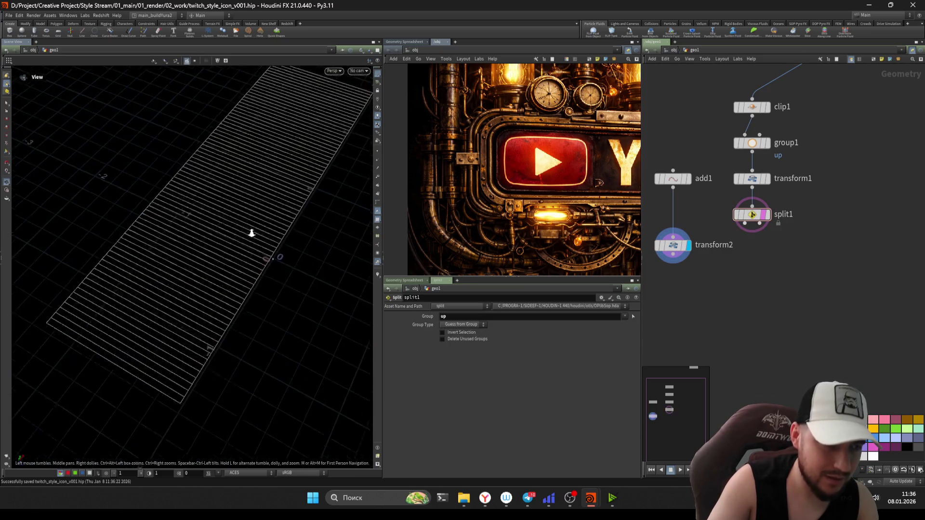
left_click_drag(252, 233, 296, 196)
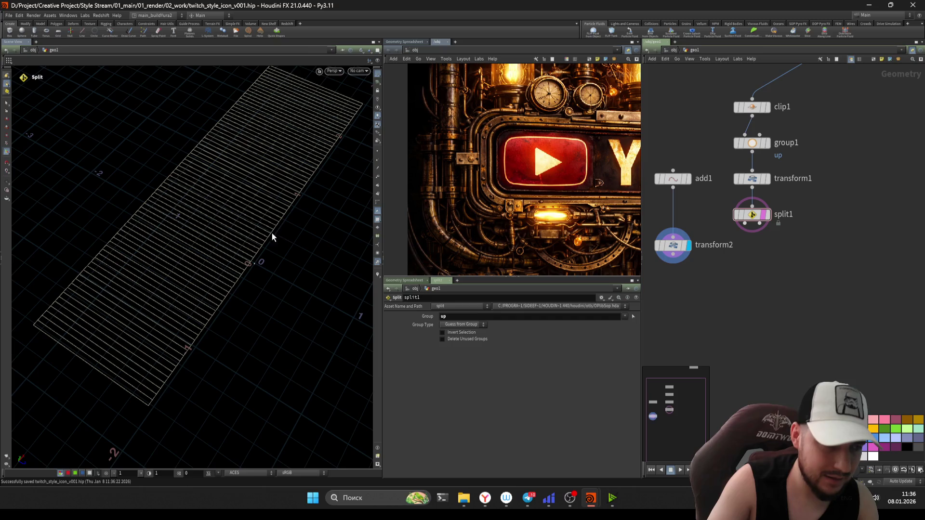
left_click_drag(262, 241, 227, 241, "alt")
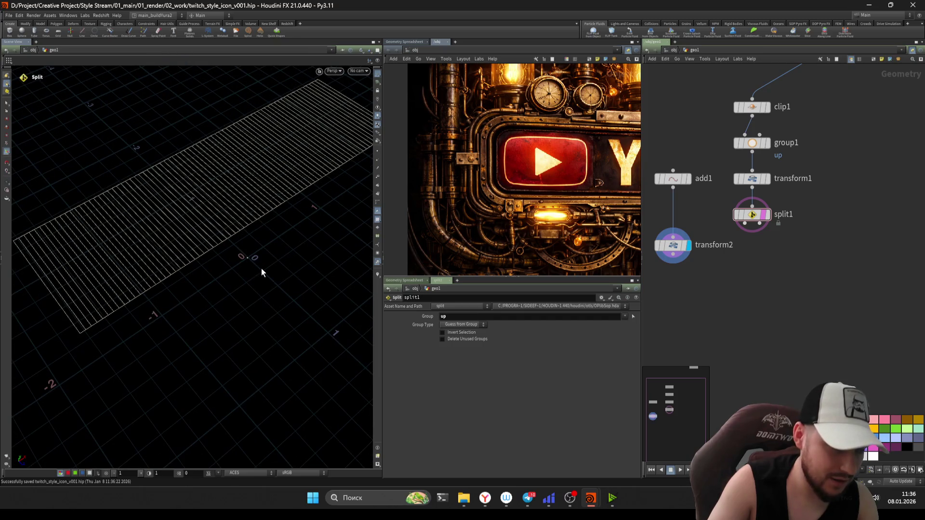
left_click(673, 244)
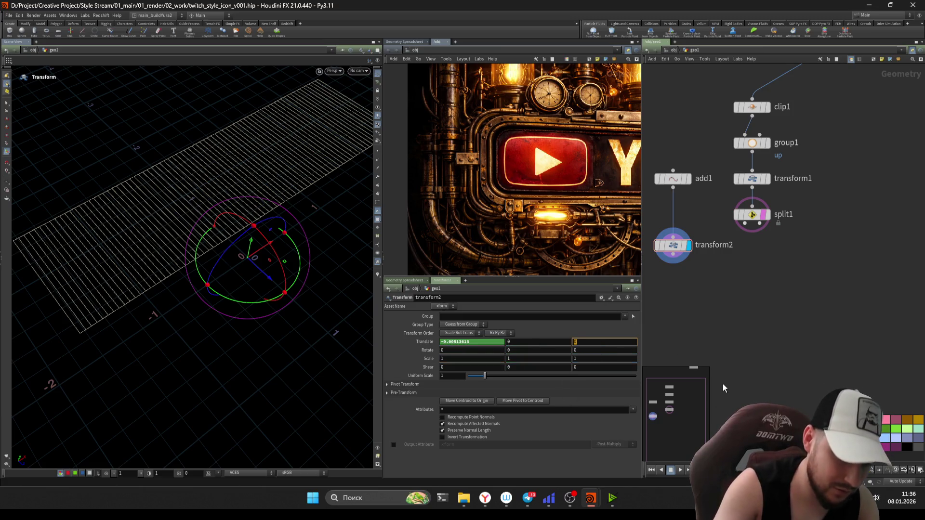
type("bbox(")
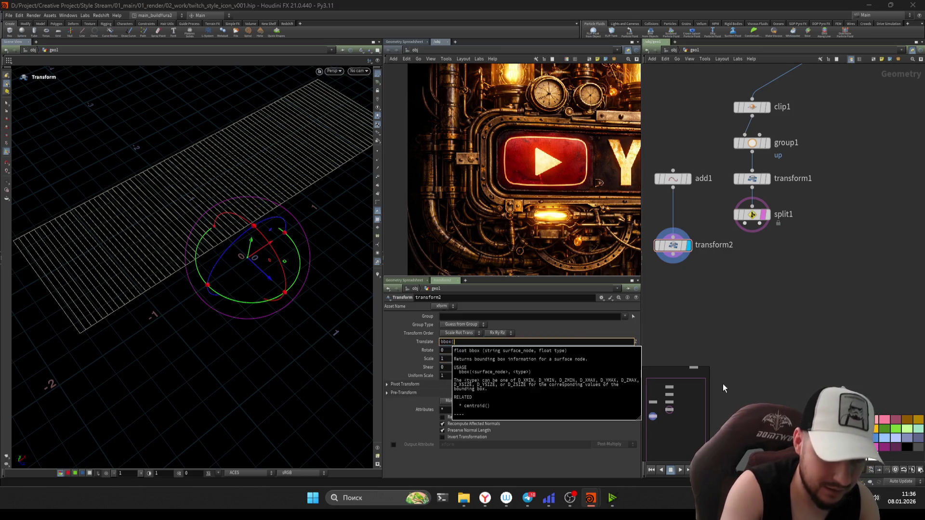
type("\"")
type("lit")
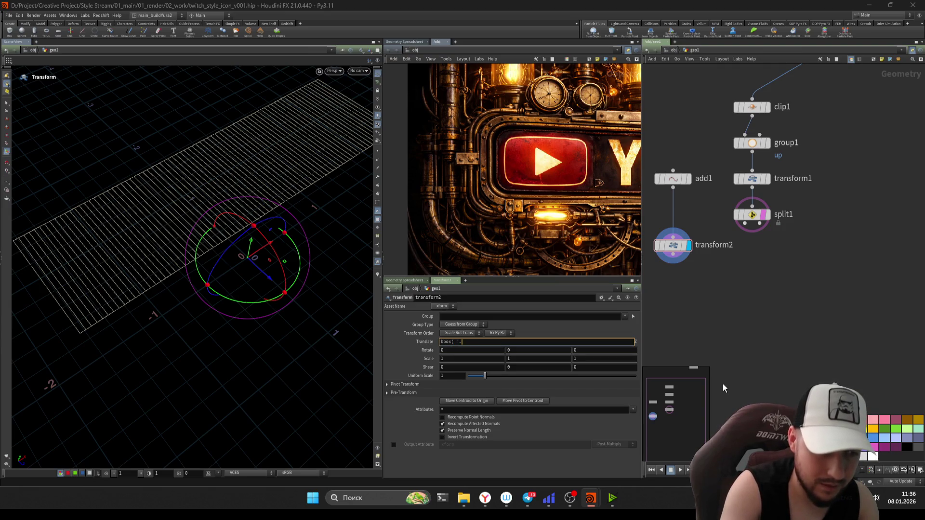
type("../split1")
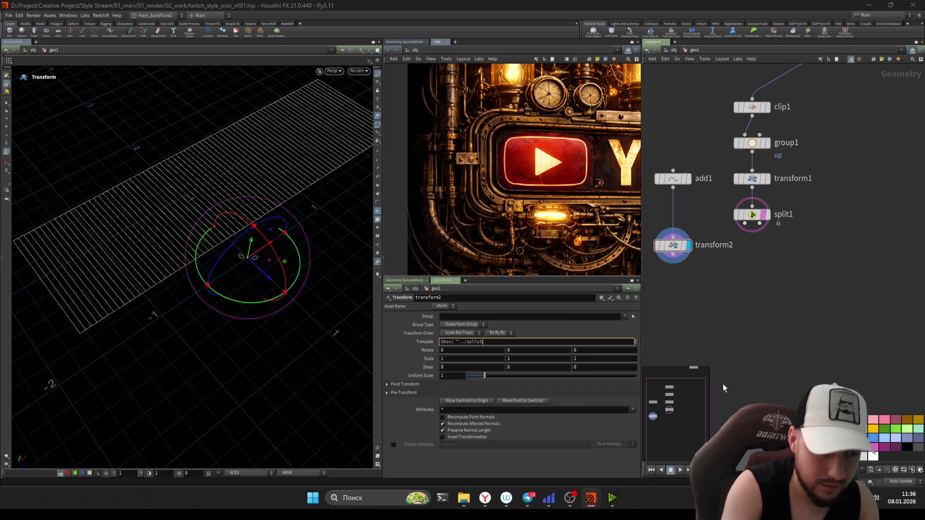
type("1")
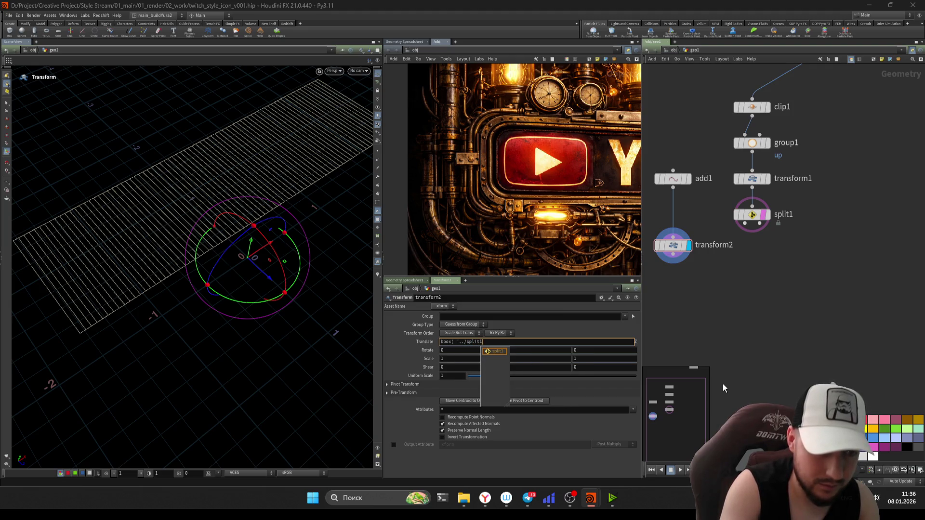
type("\", D_X")
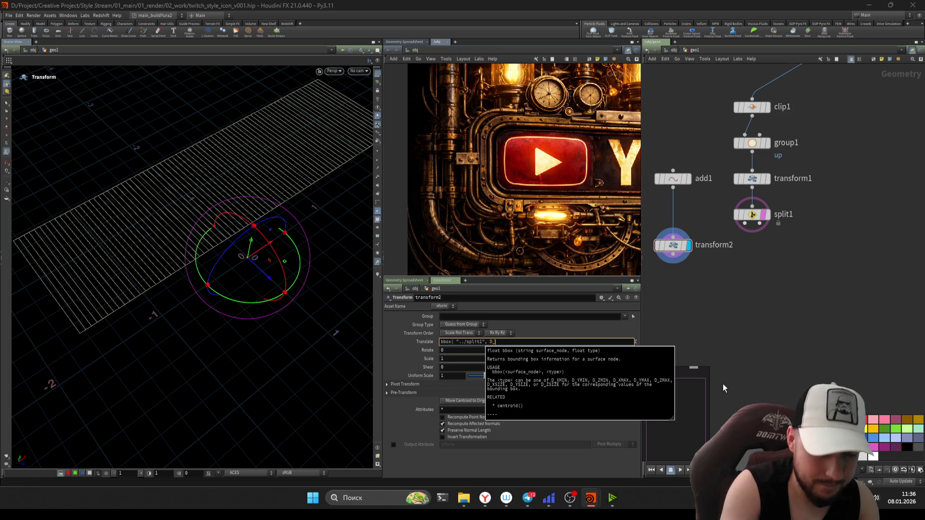
Step: Commit centroid("../split1", D_X/D_Y) and a bbox("../split1", …) Z expression on transform2's Translate
key("BackSpace")
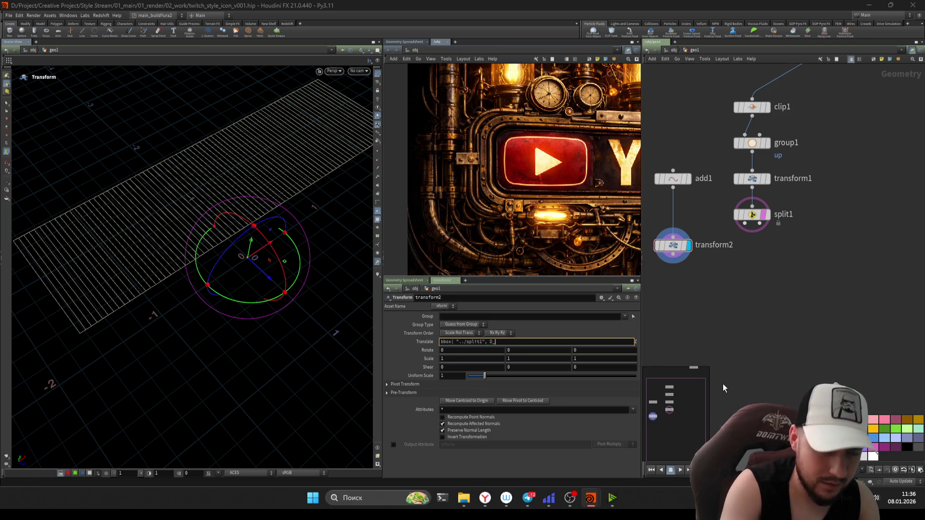
type("XMIN")
key("Return")
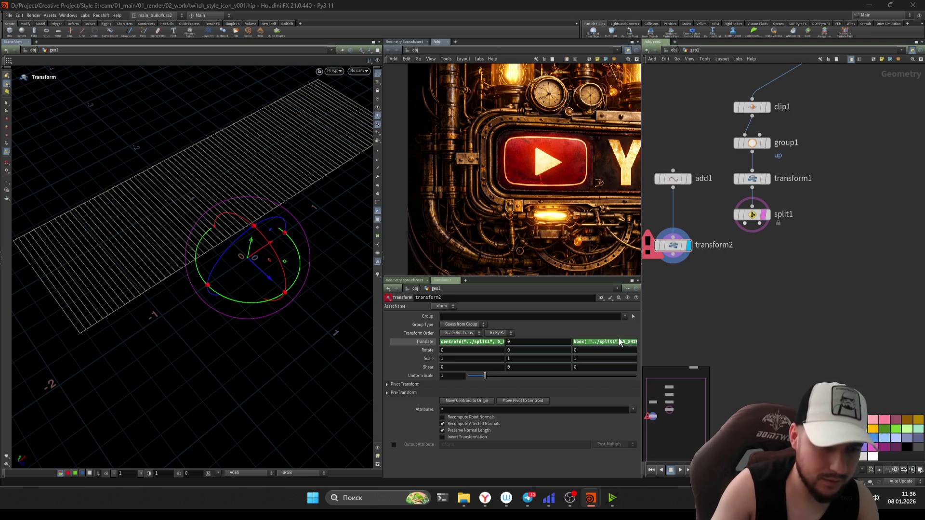
left_click(619, 342)
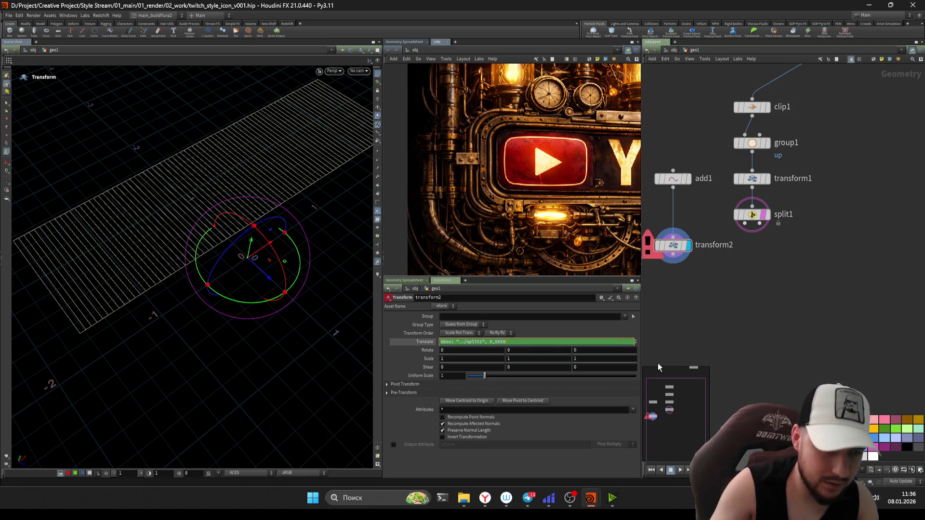
type(")")
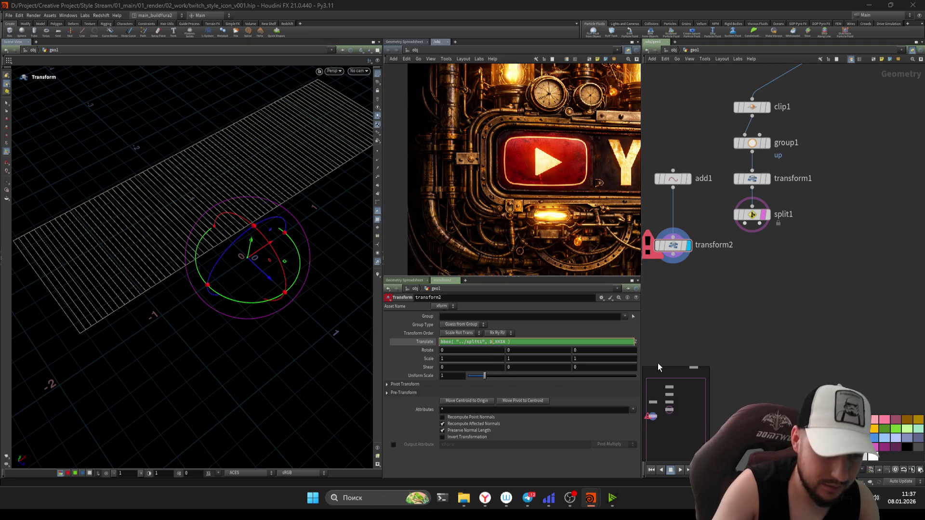
key("Return")
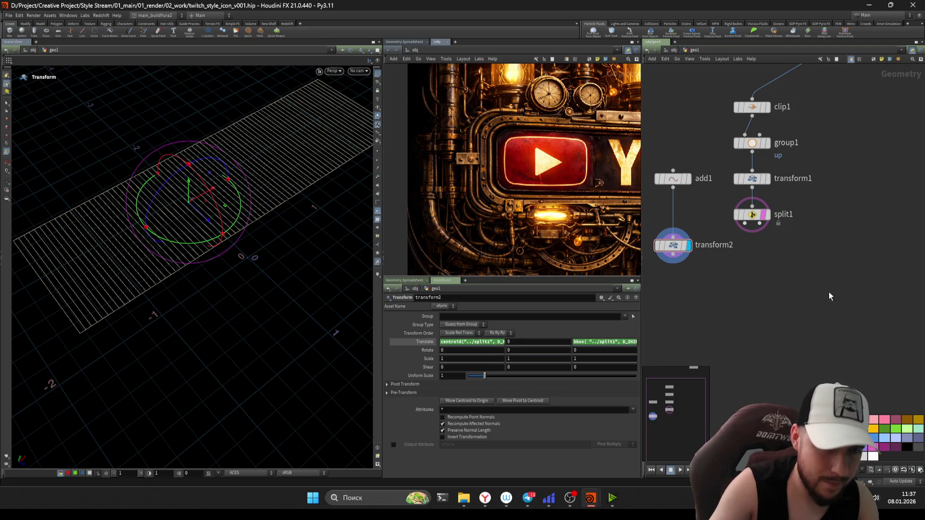
key("Escape")
mouse_move(195, 196)
left_mouse_down()
mouse_move(249, 189)
mouse_move(216, 217)
left_mouse_up()
key("Return")
Step: Re-edit the Translate row, clear a stray pasted expression, and commit all three axis expressions
left_click(606, 342)
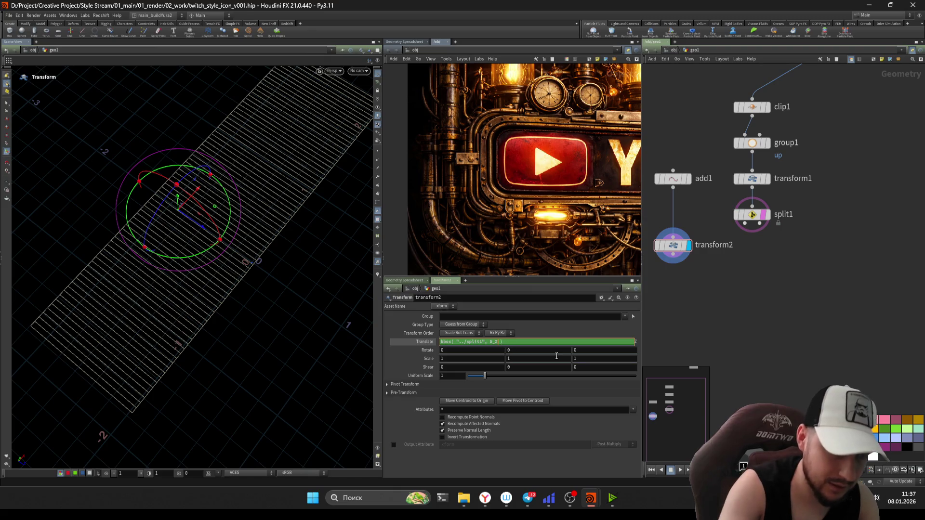
key("Return")
key("Escape")
key("Return")
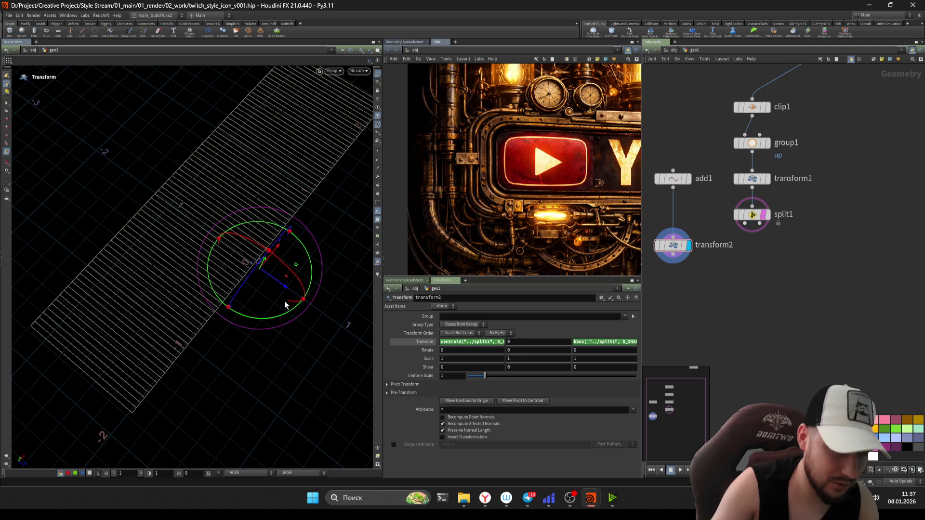
left_click(521, 345)
key("ctrl+v")
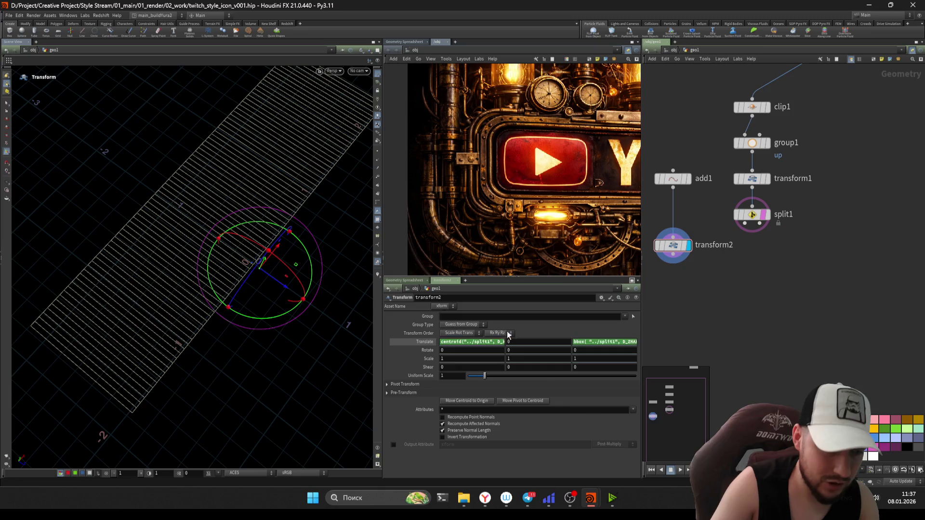
key("ctrl+a")
key("BackSpace")
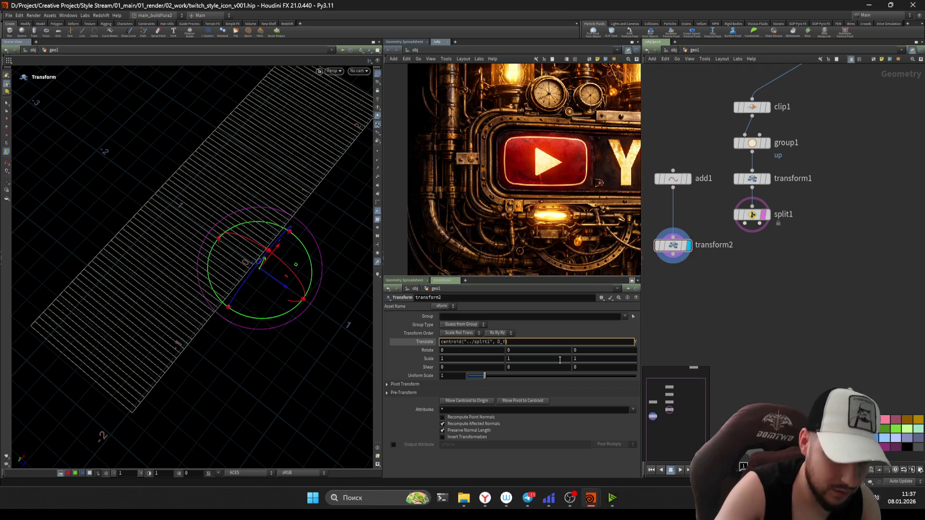
key("Return")
left_click_drag(282, 246, 215, 242, "alt")
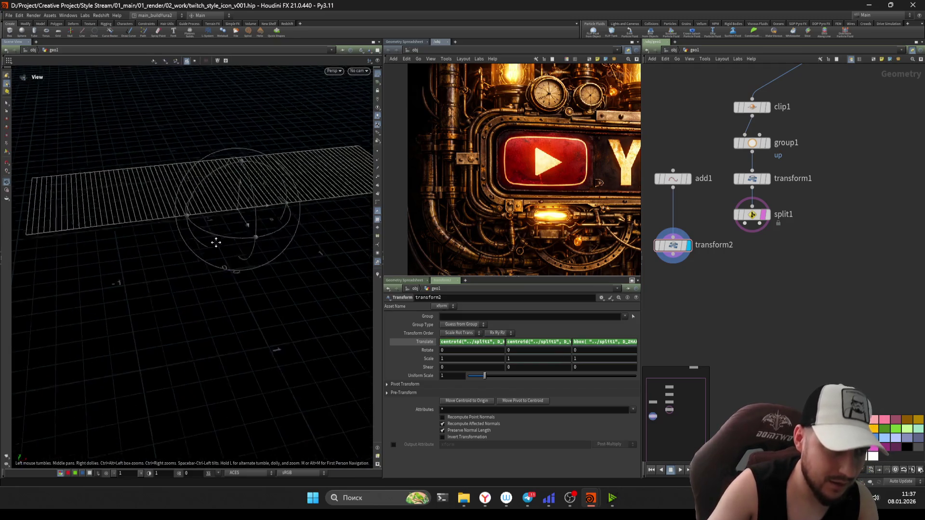
Step: Save the scene and compare transform1's folded plate with transform2's handle position
left_click_drag(722, 219, 723, 220)
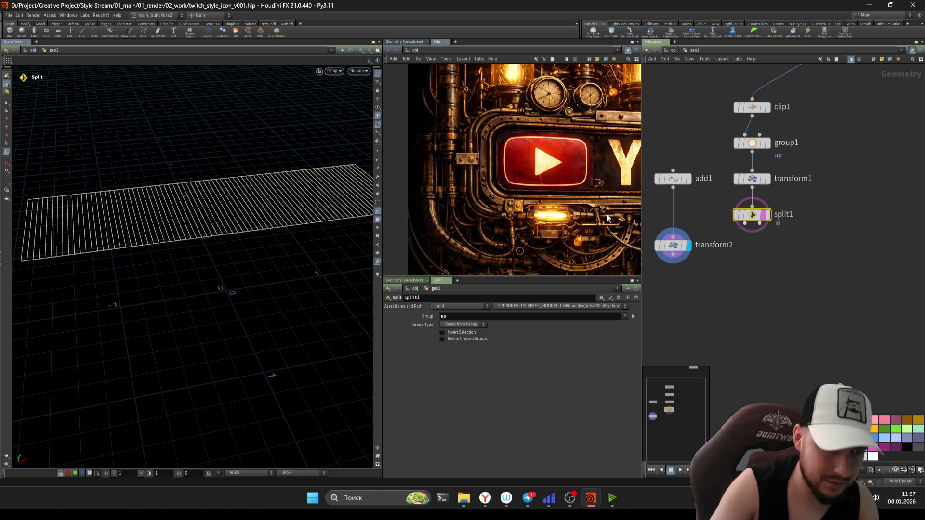
left_click(673, 245)
key("ctrl+s")
mouse_move(282, 231)
left_mouse_down("alt")
mouse_move(250, 242)
mouse_move(221, 234)
mouse_move(115, 306)
mouse_move(221, 269)
left_mouse_up("alt")
key("Return")
left_click(764, 170)
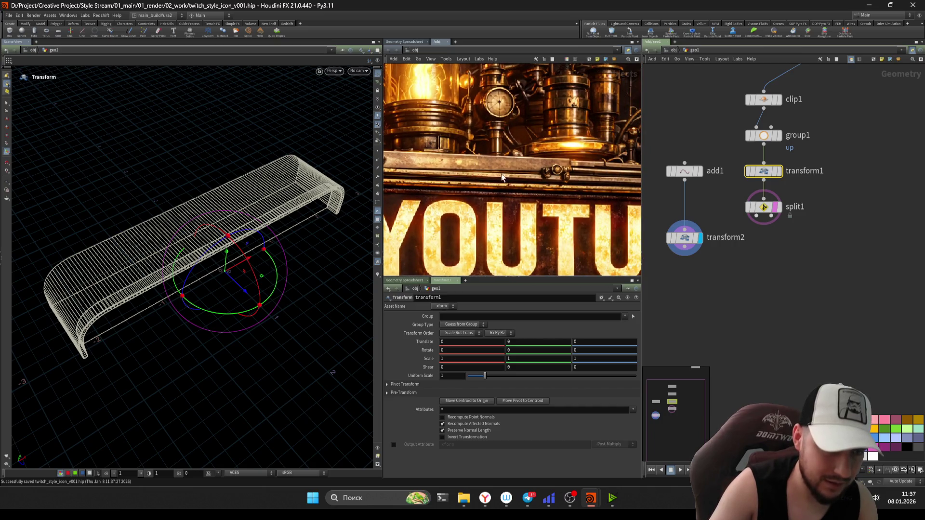
left_click(684, 237)
key("Escape")
mouse_move(252, 248)
left_mouse_down()
mouse_move(286, 227)
mouse_move(258, 232)
left_mouse_up()
key("Return")
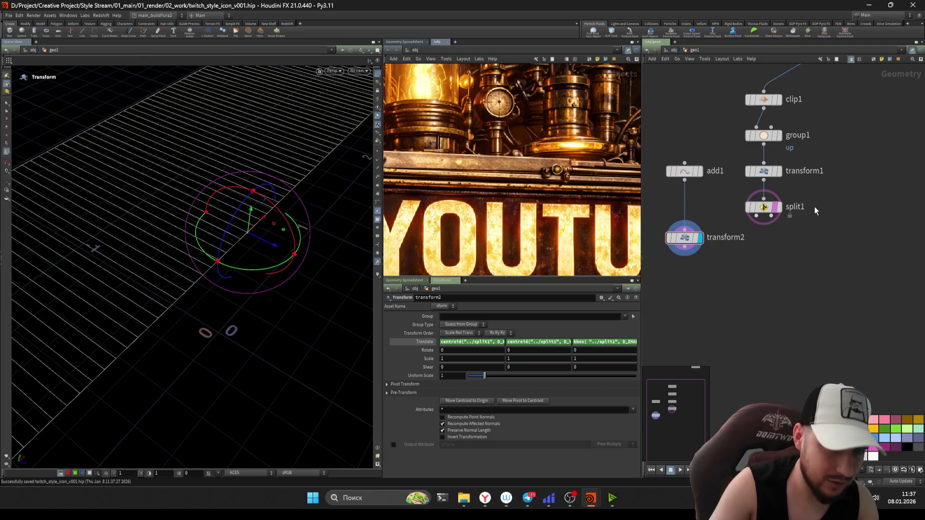
Step: Nudge transform1's Translate Z with the value ladder and recheck transform2's handle
left_click(763, 171)
middle_click(576, 339)
middle_click_drag(576, 339, 588, 340)
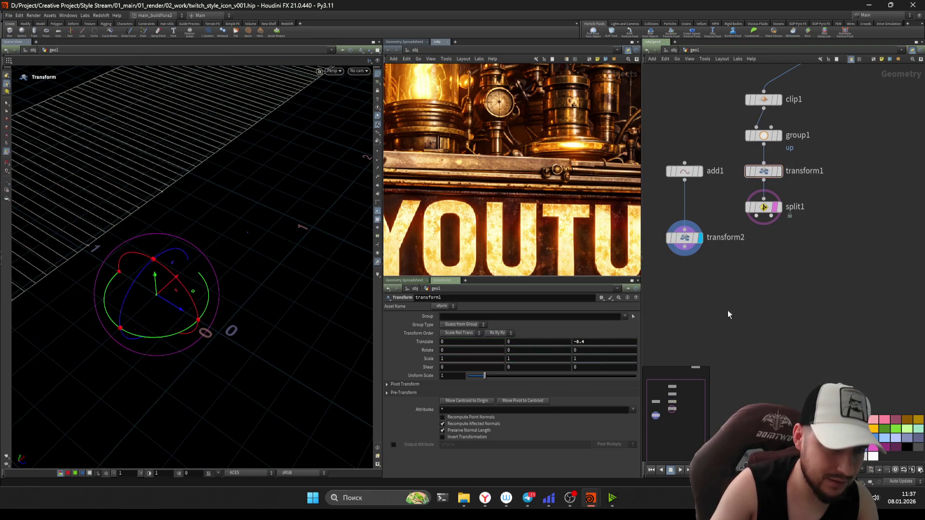
left_click(683, 237)
key("Escape")
left_click_drag(188, 217, 159, 237)
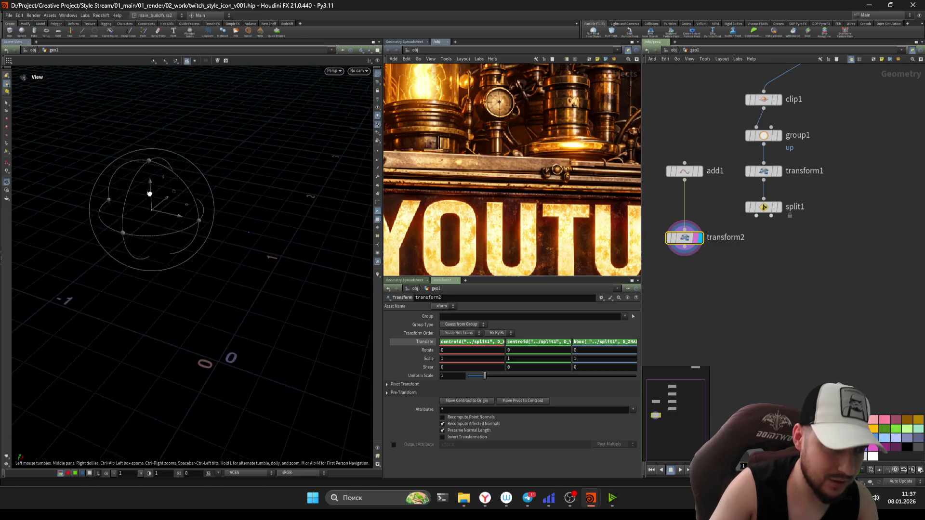
key("Return")
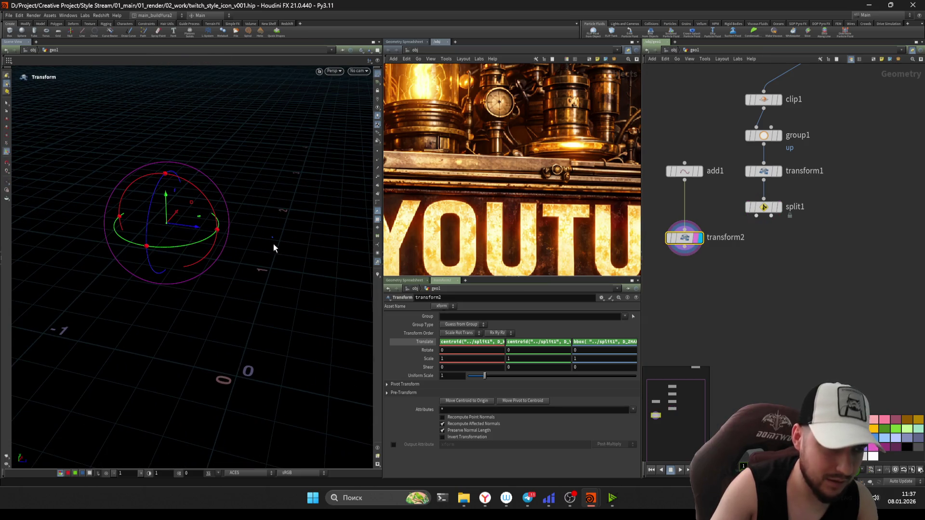
key("Escape")
left_click_drag(273, 248, 226, 222)
key("Return")
Step: Save the scene again and toggle the viewport until it shows an empty gradient background
key("ctrl+s")
key("Escape")
left_click_drag(300, 248, 323, 258)
key("Return")
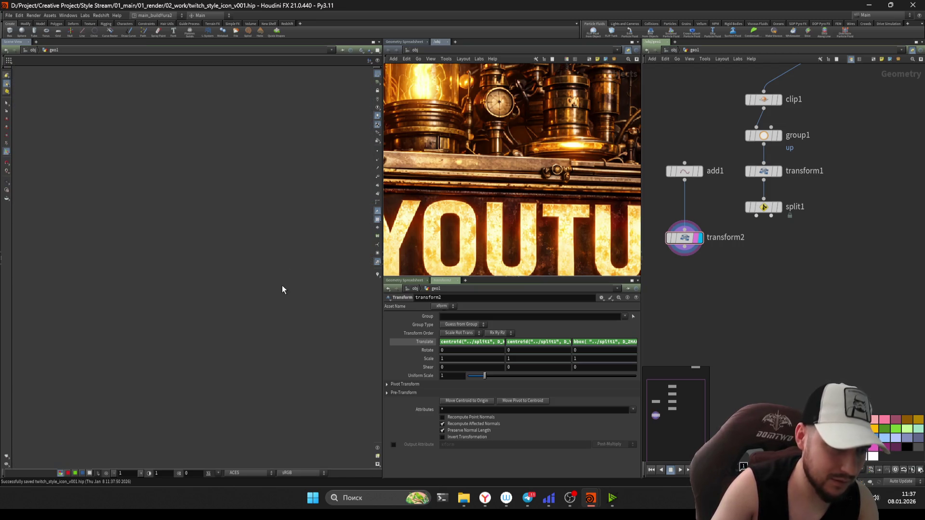
key("Escape")
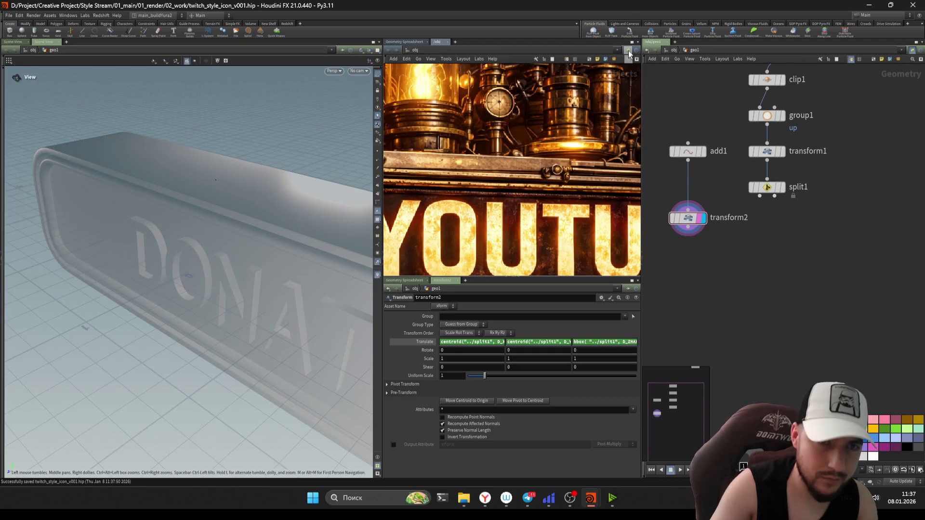
Step: Bypass then delete transform1 so split1 reads group1 directly, and display transform2
mouse_move(268, 219)
left_mouse_down()
mouse_move(317, 138)
mouse_move(239, 175)
mouse_move(279, 171)
mouse_move(213, 219)
mouse_move(226, 202)
left_mouse_up()
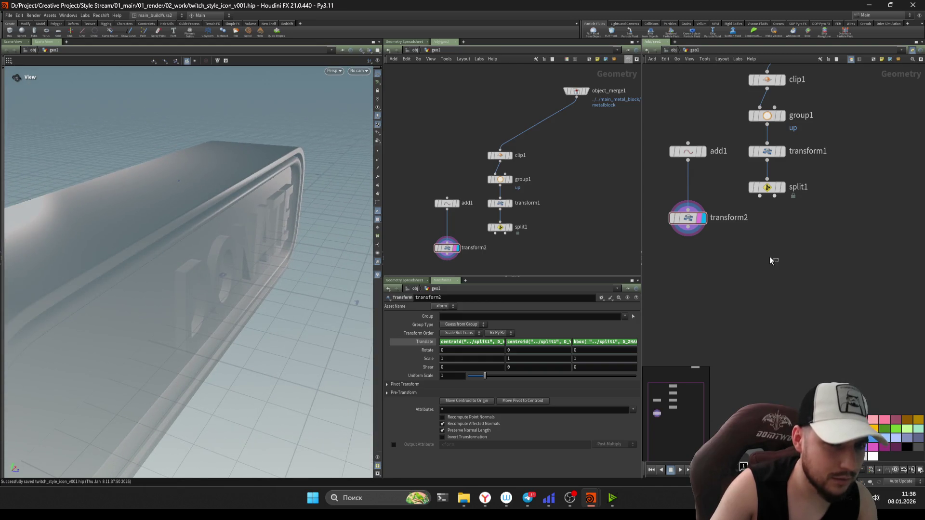
left_click(753, 188)
key("r")
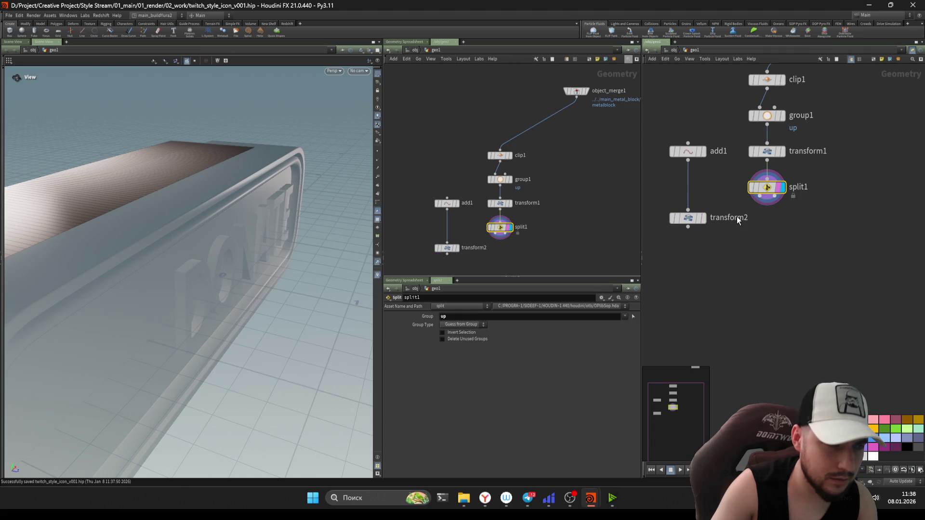
mouse_move(97, 234)
left_mouse_down()
mouse_move(180, 250)
mouse_move(163, 254)
left_mouse_up()
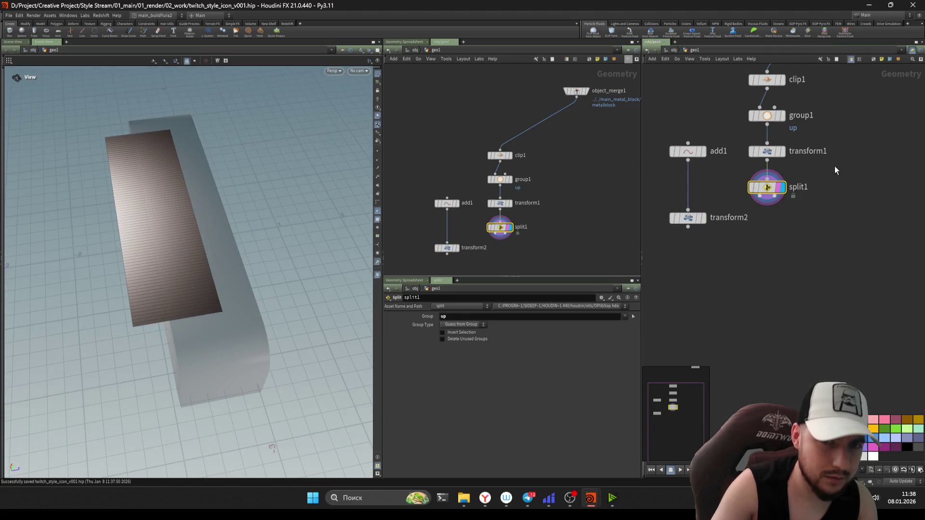
left_click(766, 152)
key("q")
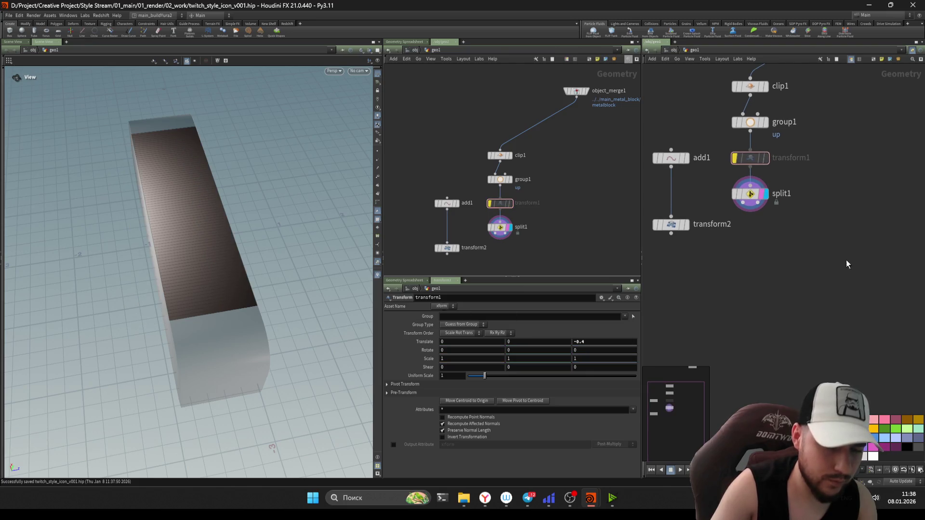
middle_click_drag(846, 259, 771, 141)
key("Delete")
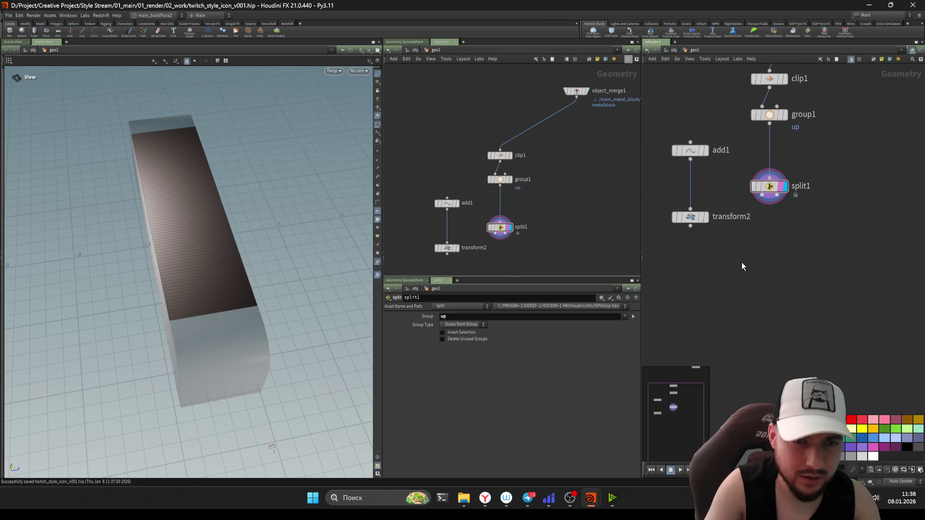
left_click(699, 213)
middle_click_drag(714, 240, 740, 319)
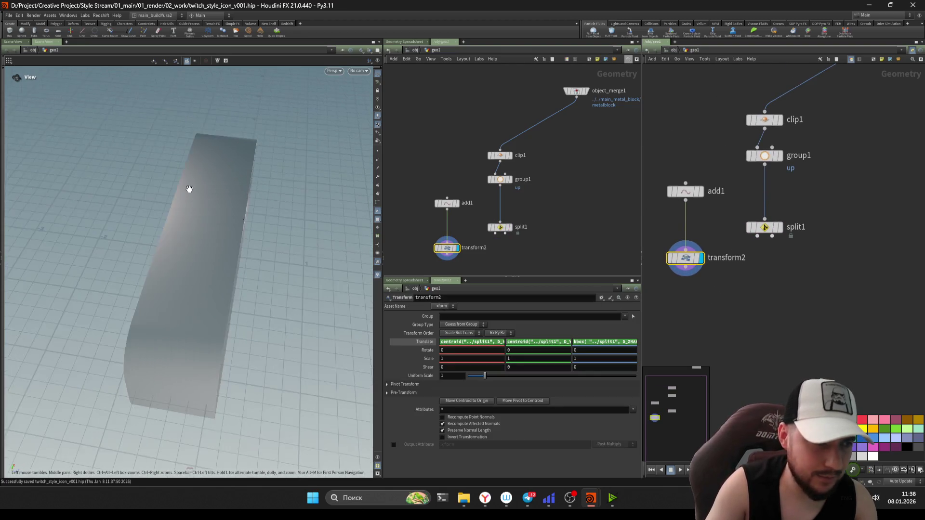
left_click_drag(188, 190, 253, 215, "alt")
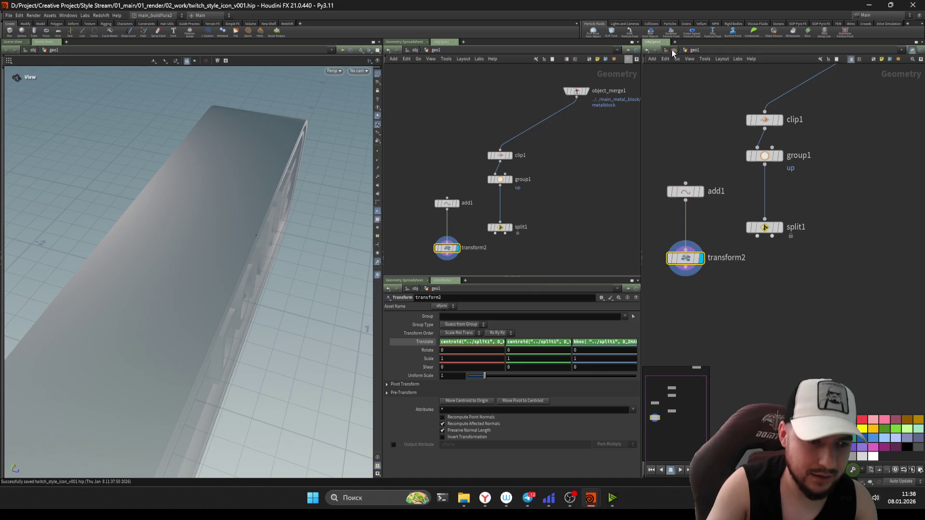
Step: Return to /obj, set particles to lit spheres in Display Options, and view the DONATE plate front-on
left_click(672, 50)
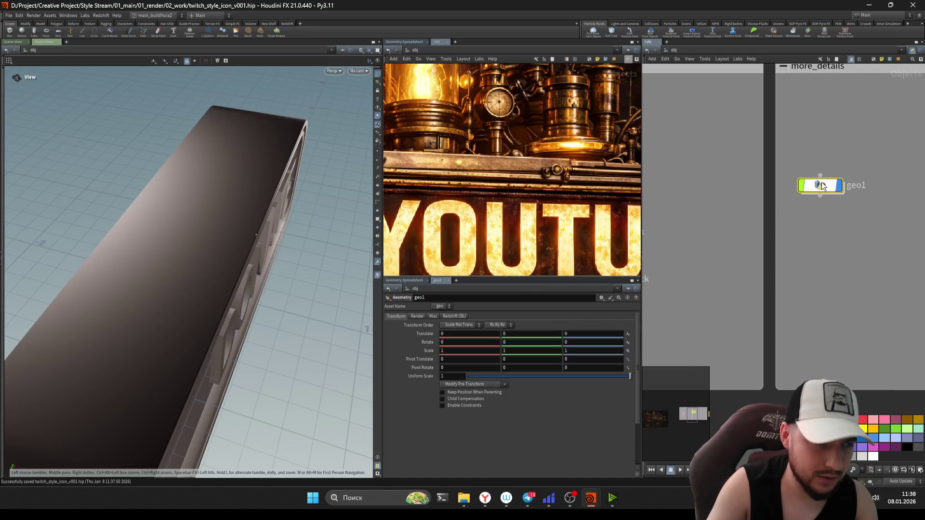
key("d")
left_click_drag(153, 152, 486, 172)
left_click(407, 184)
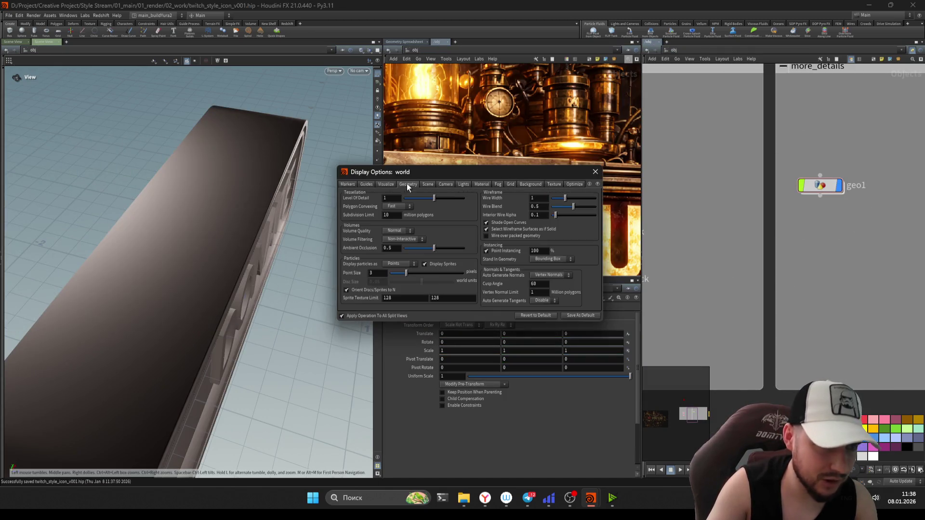
left_click(401, 295)
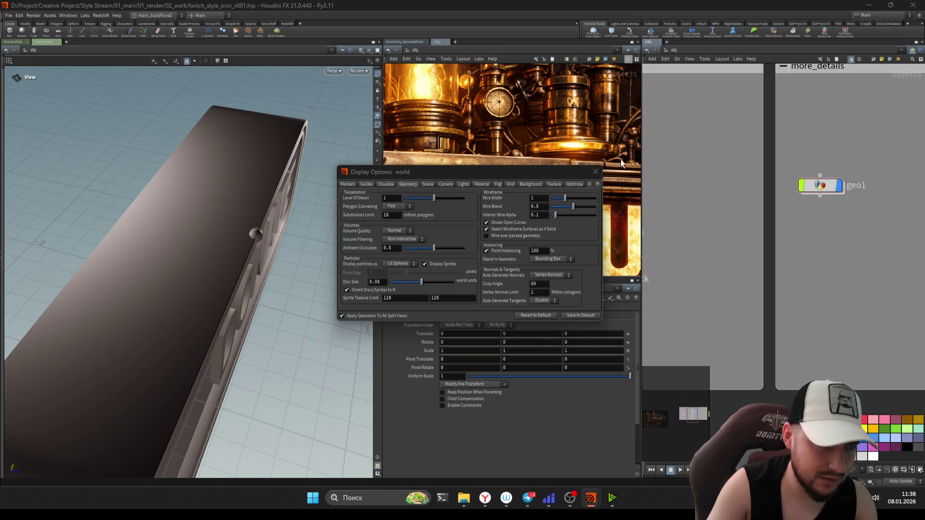
key("Escape")
mouse_move(212, 243)
left_mouse_down()
mouse_move(186, 261)
mouse_move(347, 260)
left_mouse_up()
key("u")
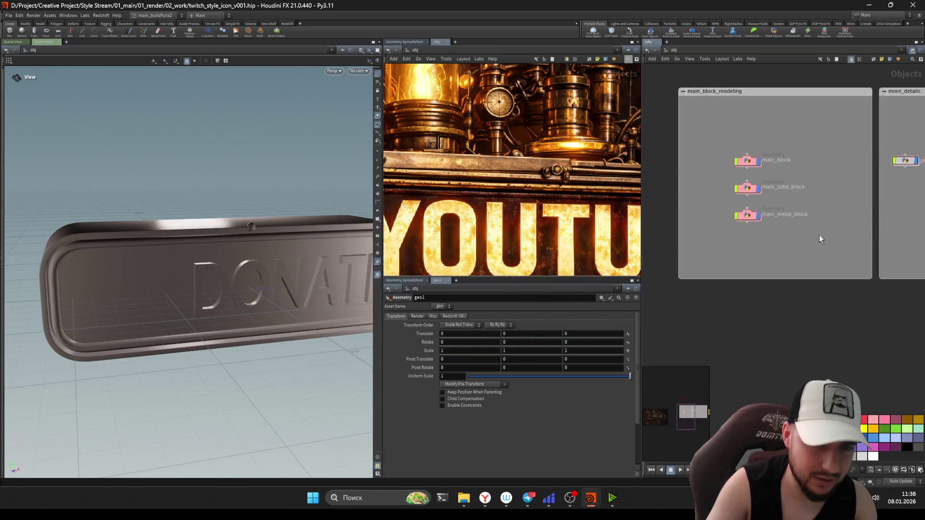
Step: At the controller level, try wider and longer main_metal_block extrusions, undoing each change
key("u")
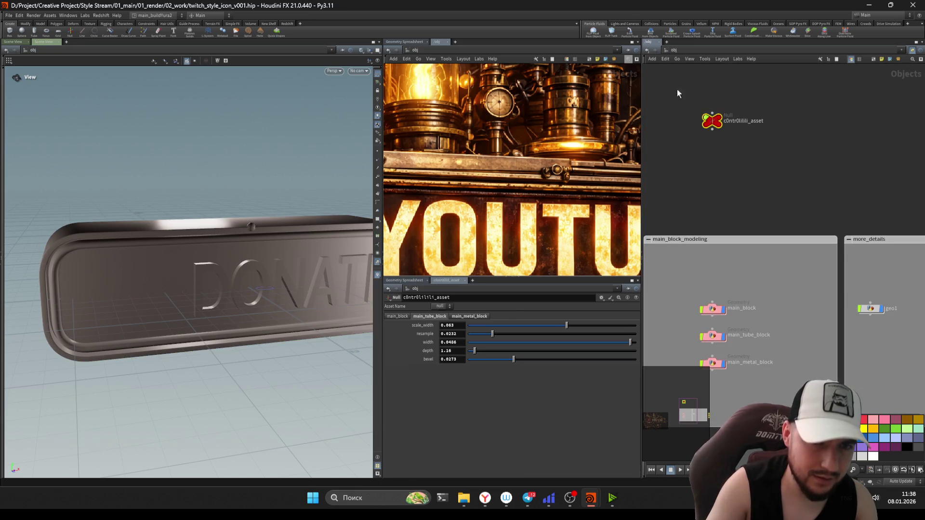
left_click(460, 317)
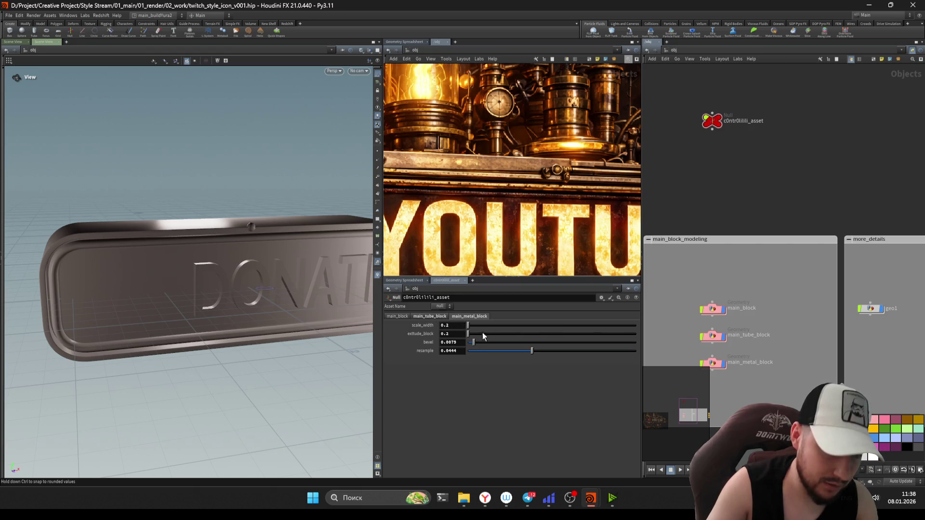
left_click_drag(478, 325, 576, 324)
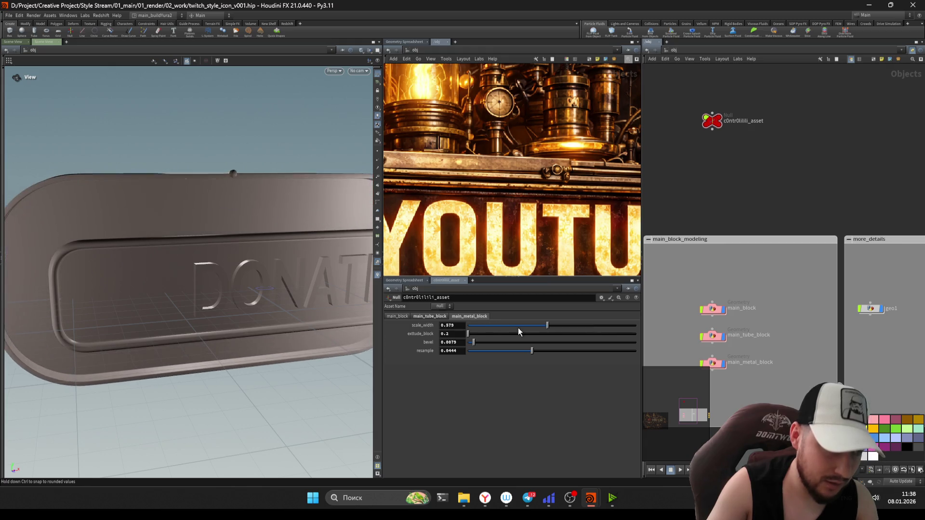
key("ctrl+z")
left_click_drag(471, 333, 716, 349)
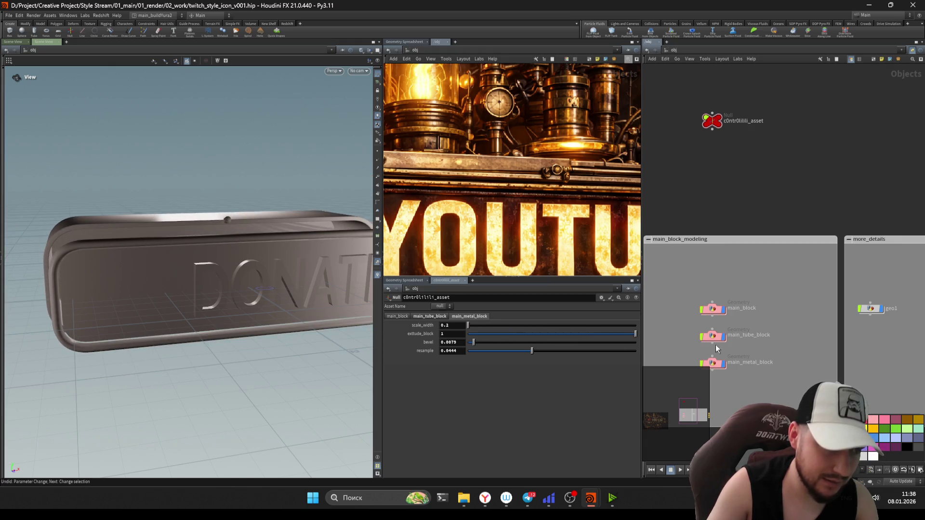
left_click_drag(217, 289, 304, 231)
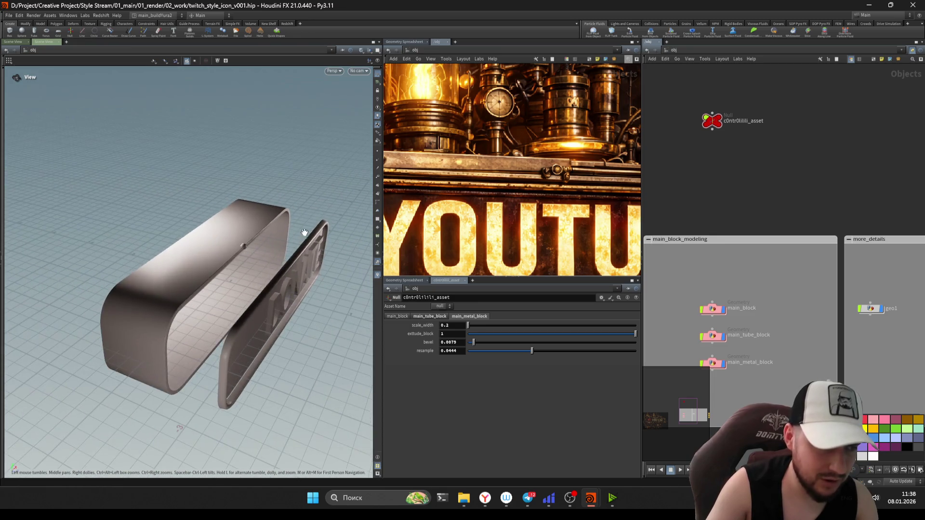
left_click_drag(483, 333, 612, 334)
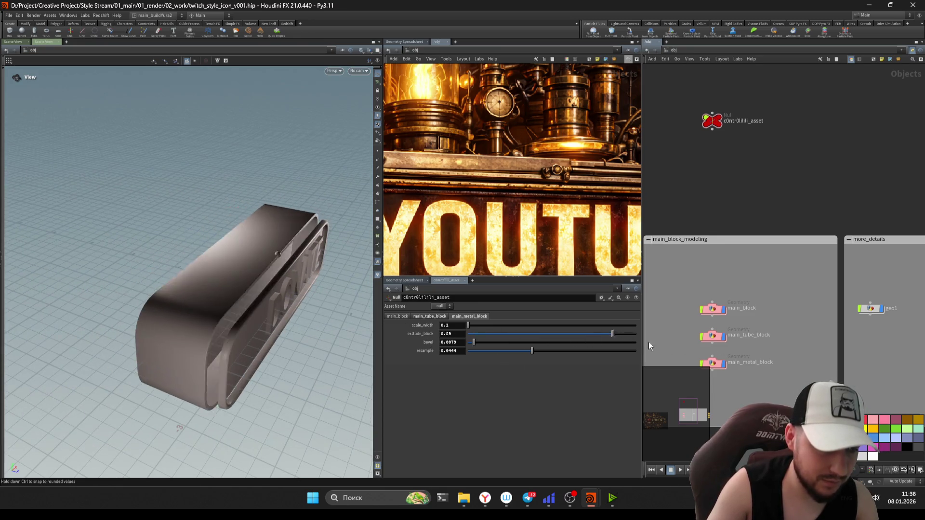
middle_click_drag(446, 333, 520, 333)
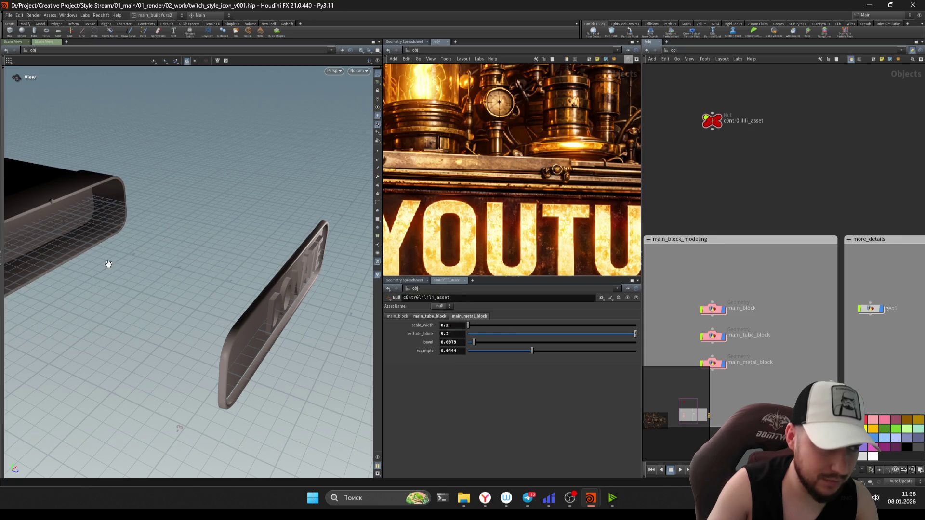
key("ctrl+z")
scroll(188, 274, "up", 5)
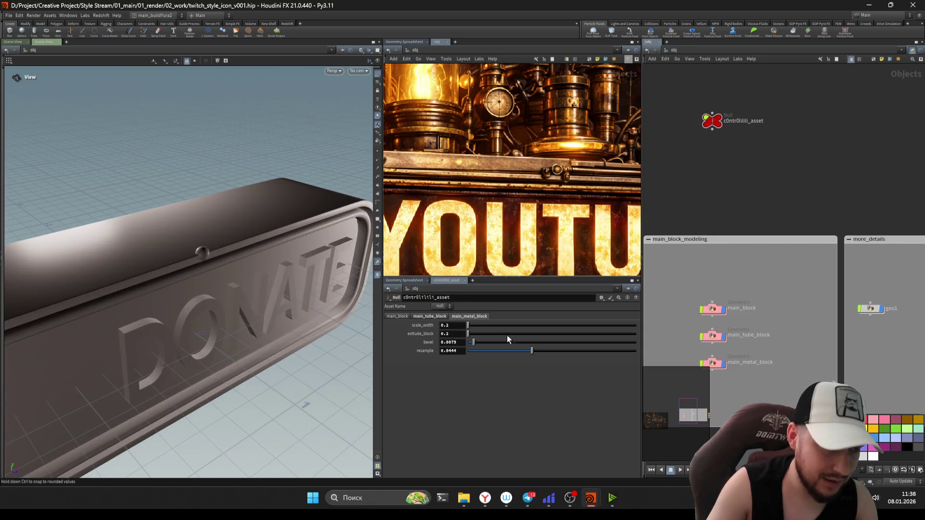
Step: Adjust the block bevel from 0.041 down to about 0.0193 while orbiting the sphere
left_click_drag(481, 344, 501, 344)
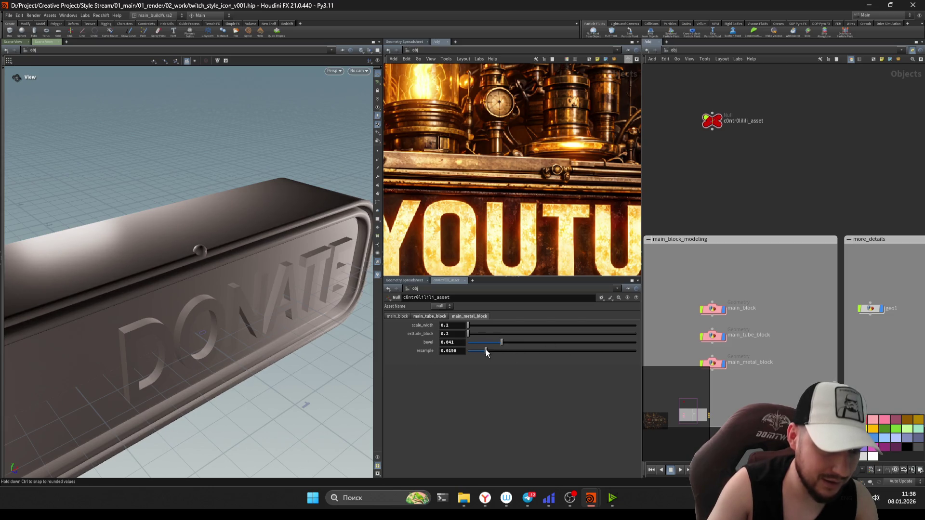
double_click(450, 350)
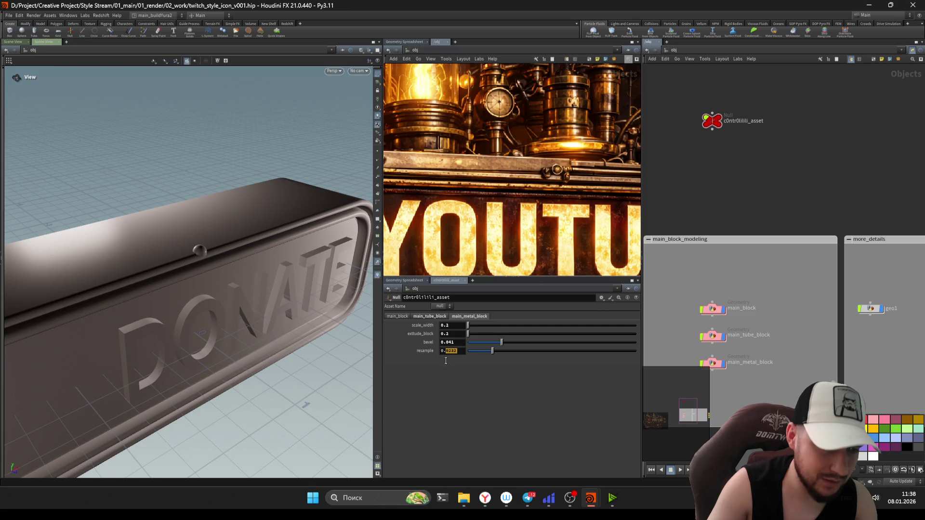
left_click_drag(497, 346, 484, 345)
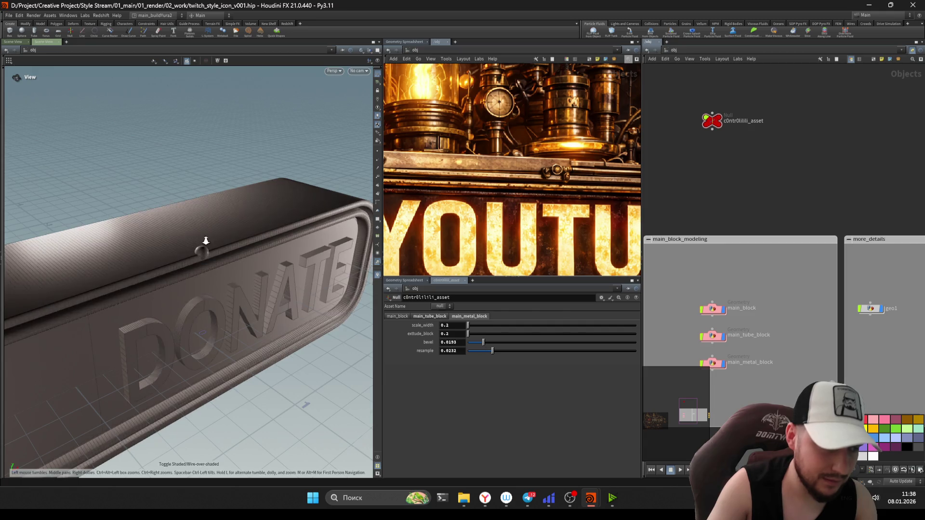
scroll(202, 246, "up", 10)
mouse_move(484, 344)
left_mouse_down()
mouse_move(474, 344)
mouse_move(481, 350)
left_mouse_up()
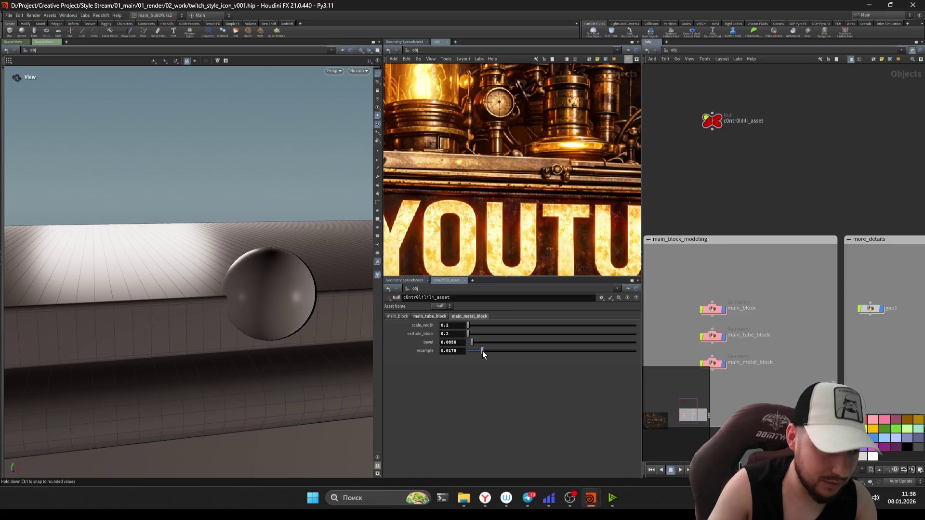
mouse_move(248, 309)
left_mouse_down()
mouse_move(211, 316)
mouse_move(226, 330)
mouse_move(226, 305)
mouse_move(266, 311)
mouse_move(208, 323)
mouse_move(253, 283)
left_mouse_up()
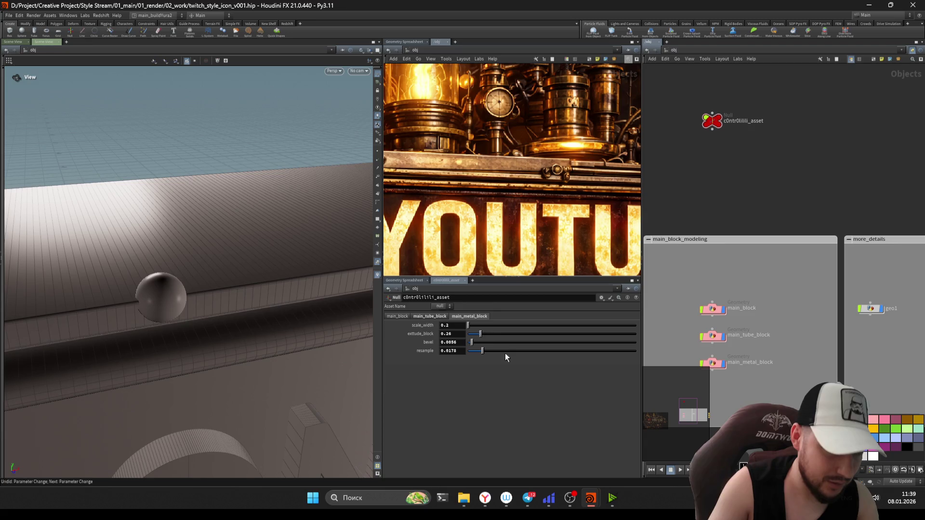
mouse_move(176, 326)
left_mouse_down()
mouse_move(199, 289)
mouse_move(252, 306)
mouse_move(138, 352)
mouse_move(149, 375)
mouse_move(148, 323)
mouse_move(222, 280)
mouse_move(145, 299)
mouse_move(170, 273)
left_mouse_up()
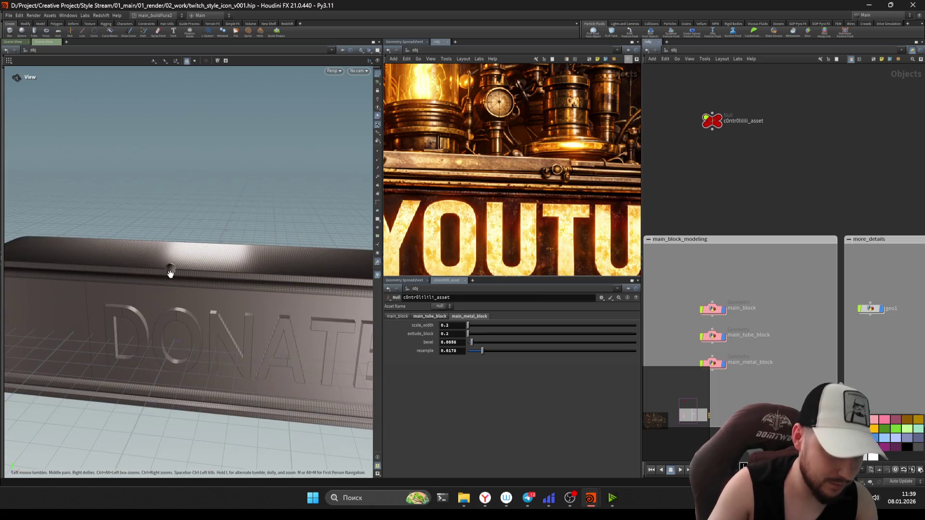
Step: Undo the last tweak, widen the reference image pane and dive into geo1's network
key("ctrl+z")
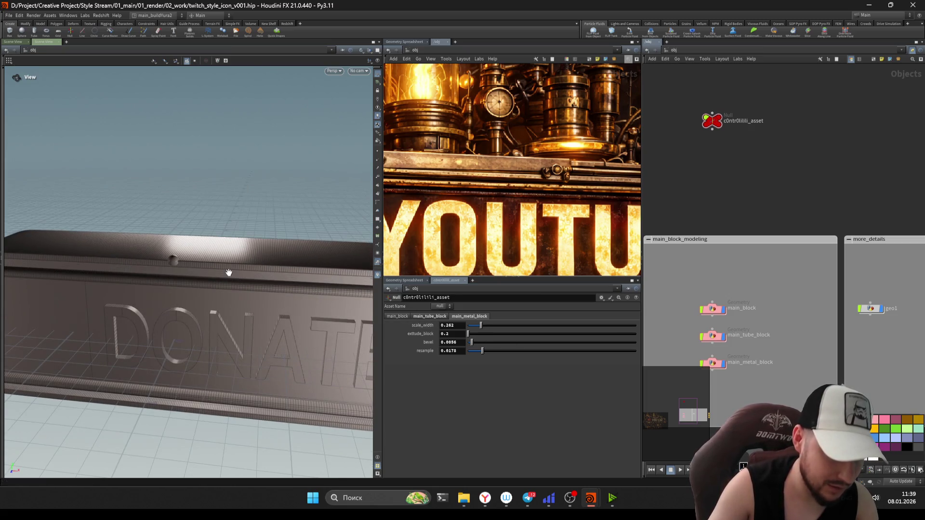
scroll(182, 273, "down", 5)
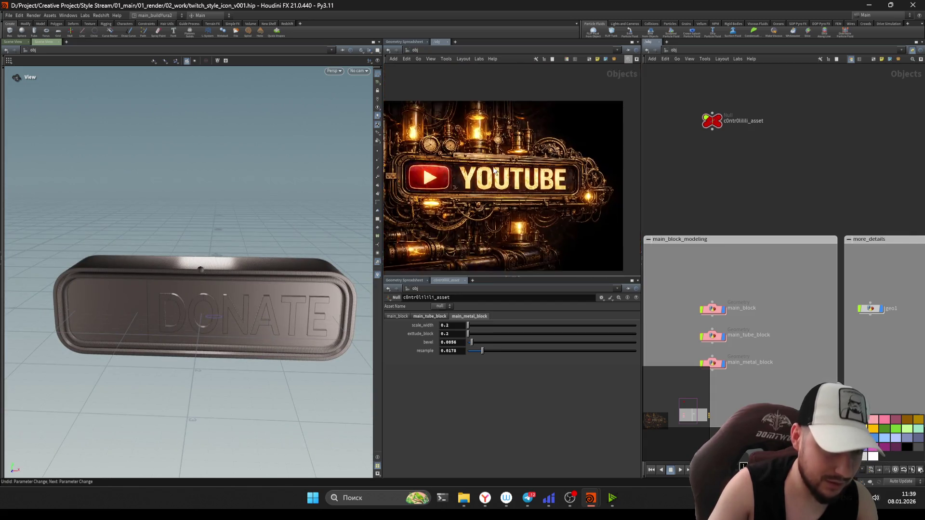
scroll(546, 198, "down", 2)
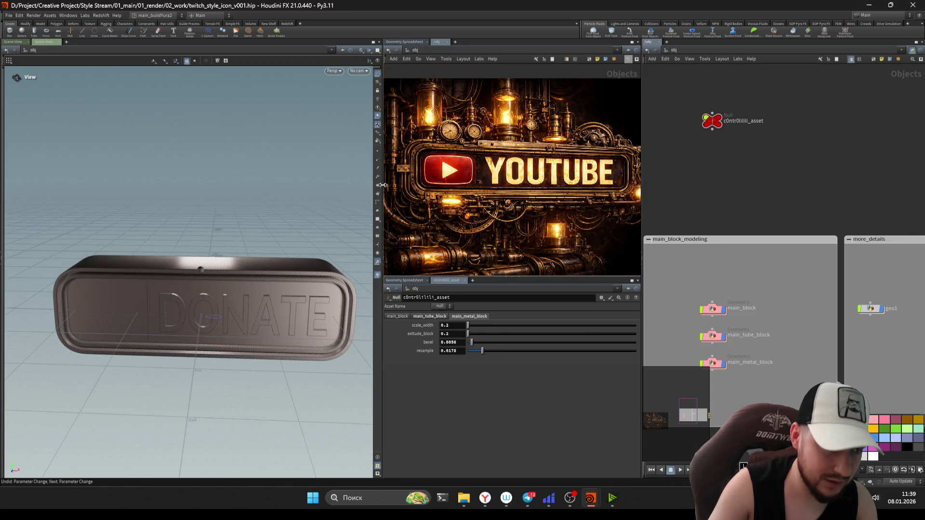
left_click_drag(382, 185, 377, 185)
scroll(230, 281, "up", 3)
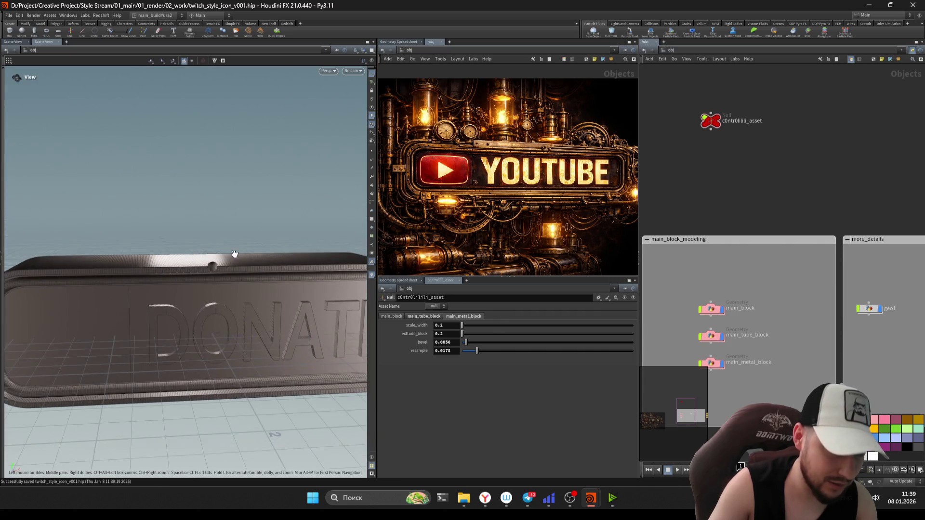
scroll(229, 274, "down", 5)
scroll(229, 263, "up", 2)
scroll(229, 263, "up", 1)
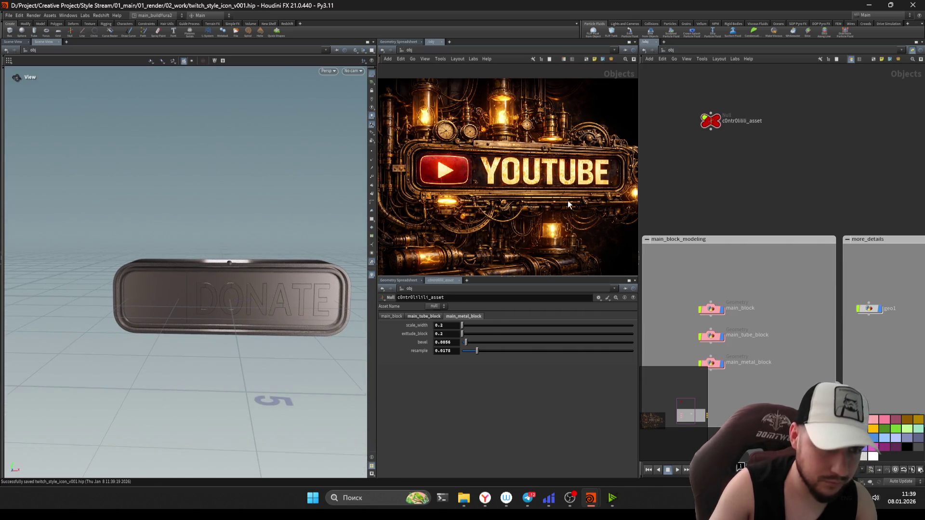
scroll(586, 235, "up", 3)
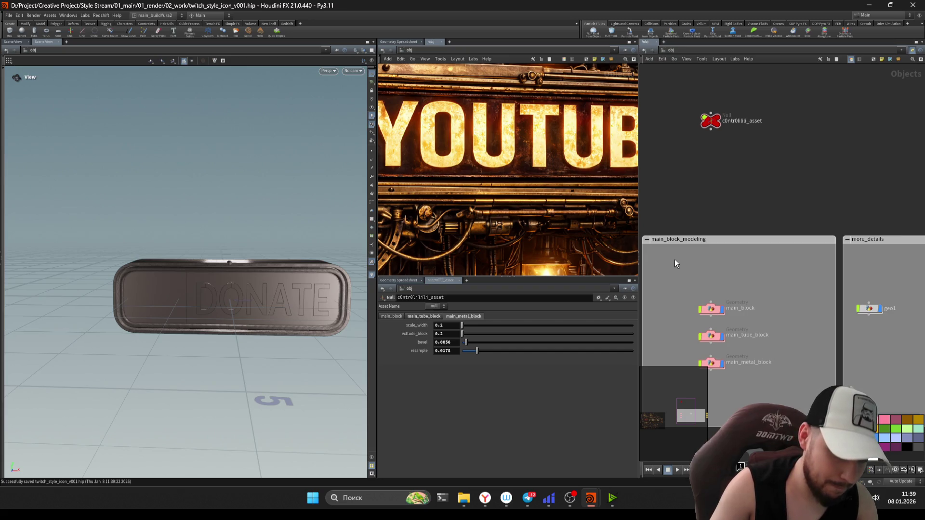
scroll(831, 311, "up", 2)
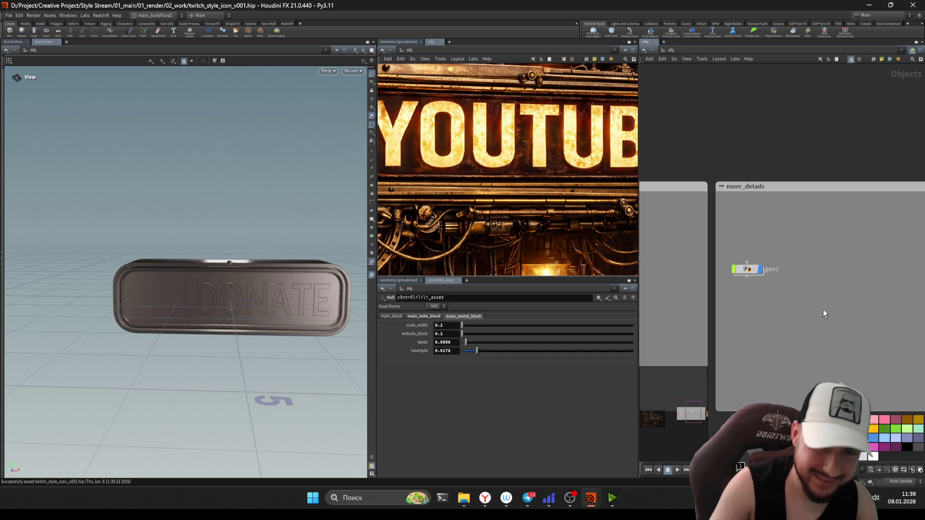
left_click(744, 270)
double_click(748, 271)
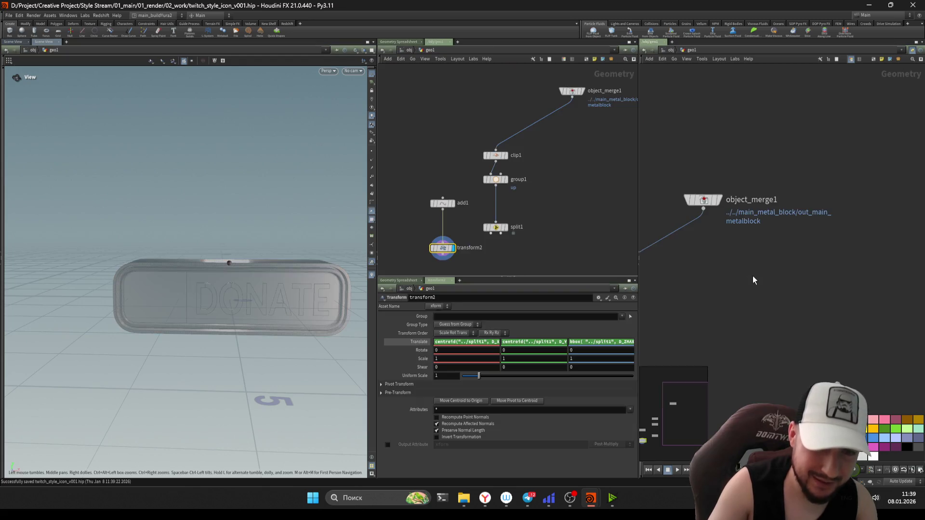
scroll(788, 156, "up", 1)
scroll(784, 276, "up", 1)
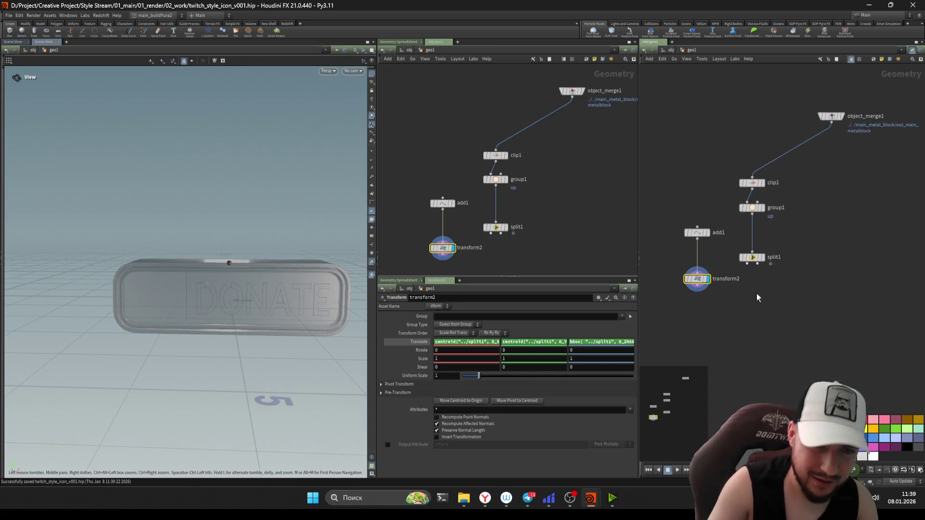
Step: Tidy add1/transform2 beside the chain, then duplicate the whole clip branch to the right
left_click_drag(701, 252, 693, 196)
left_click_drag(691, 238, 689, 182)
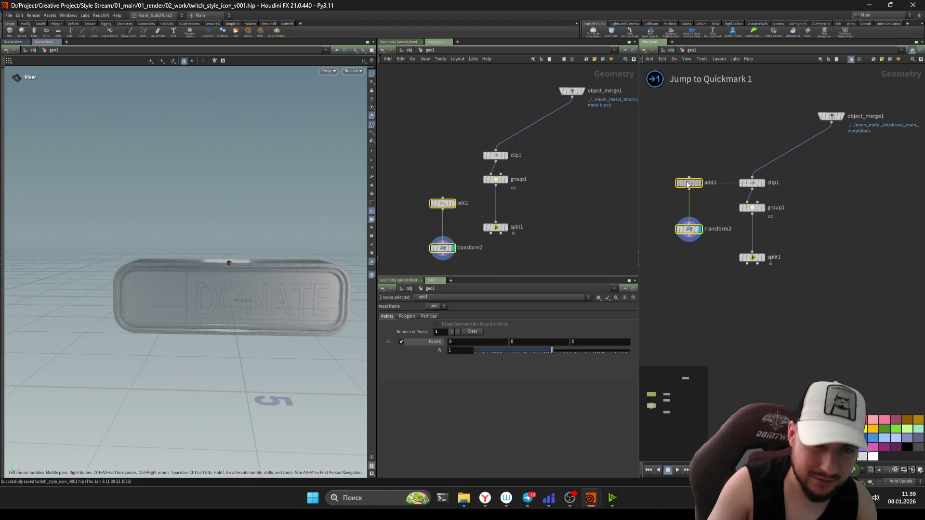
mouse_move(795, 299)
left_mouse_down()
mouse_move(650, 249)
mouse_move(689, 256)
left_mouse_up()
mouse_move(784, 318)
middle_mouse_down()
mouse_move(760, 293)
mouse_move(761, 252)
middle_mouse_up()
scroll(766, 275, "down", 2)
mouse_move(747, 290)
left_mouse_down()
mouse_move(652, 200)
mouse_move(792, 201)
left_mouse_up()
middle_click_drag(770, 275, 737, 227)
key("h")
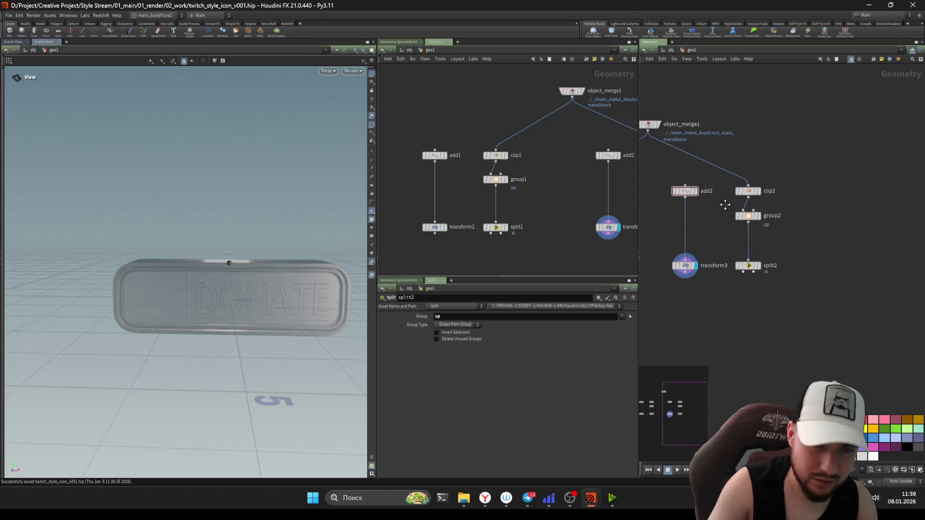
Step: Insert Null nodes named up and down between object_merge1 and clip1/clip2
key("Tab")
type("null")
key("Return")
left_click(681, 226)
left_click(688, 232)
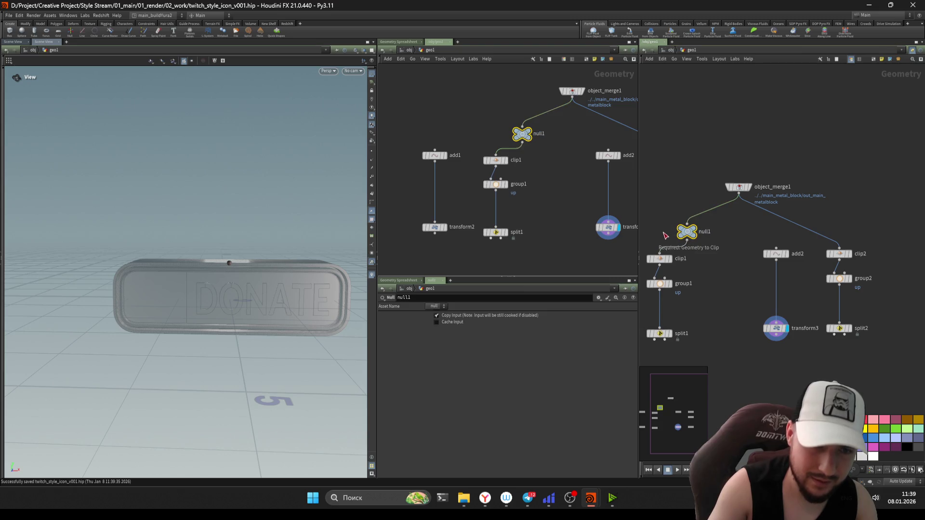
type("up")
key("Return")
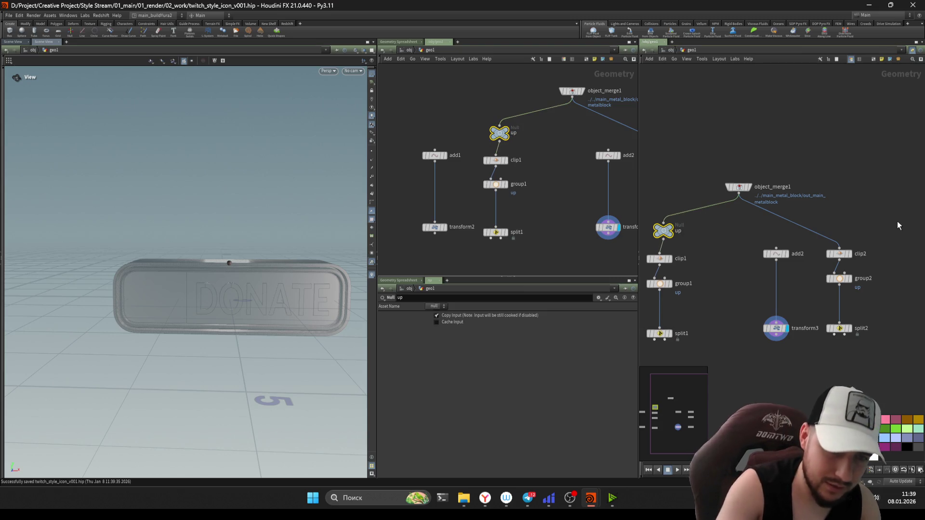
left_click_drag(663, 230, 833, 231, "alt")
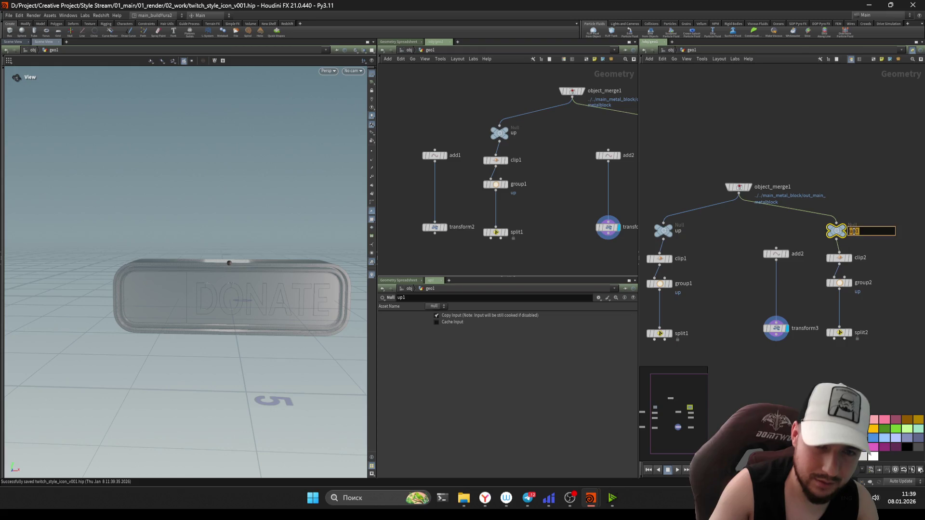
scroll(916, 237, "down", 3)
middle_click_drag(820, 250, 706, 231)
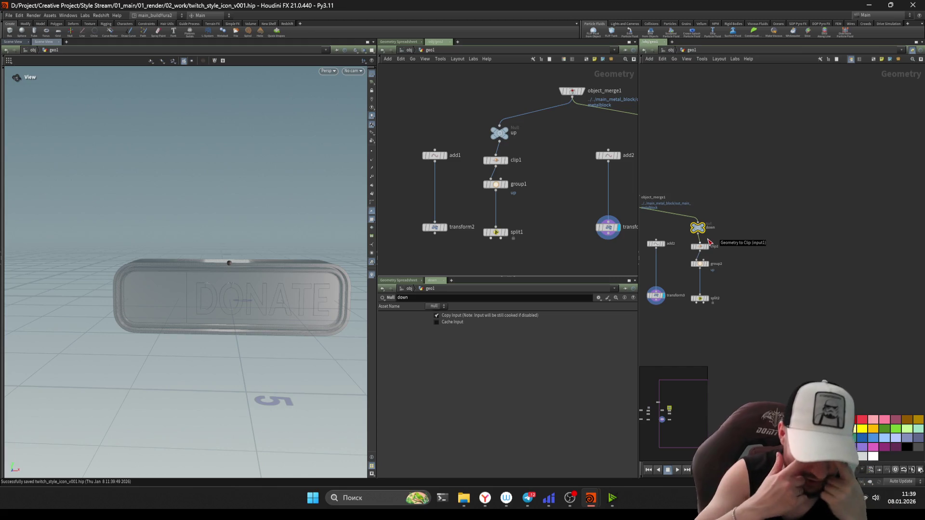
middle_click_drag(748, 335, 839, 269)
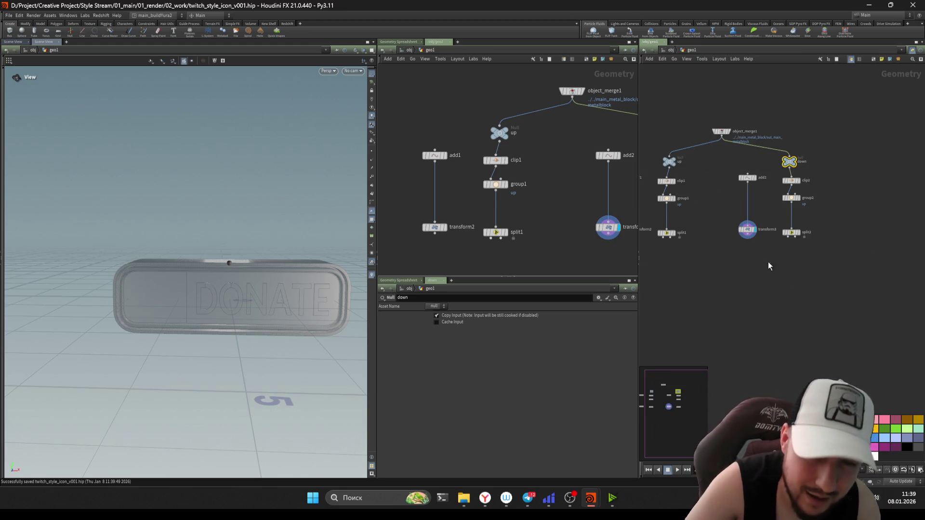
key("h")
scroll(737, 258, "up", 2)
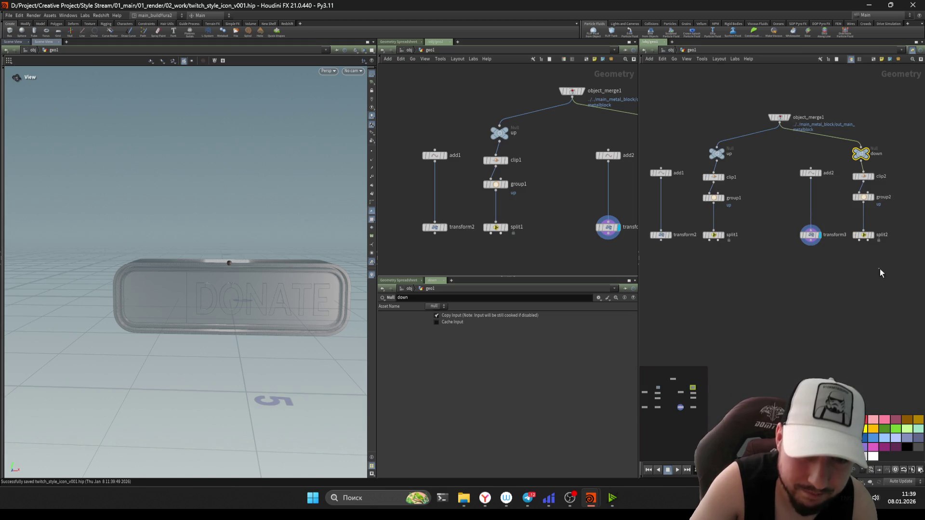
scroll(809, 269, "up", 3)
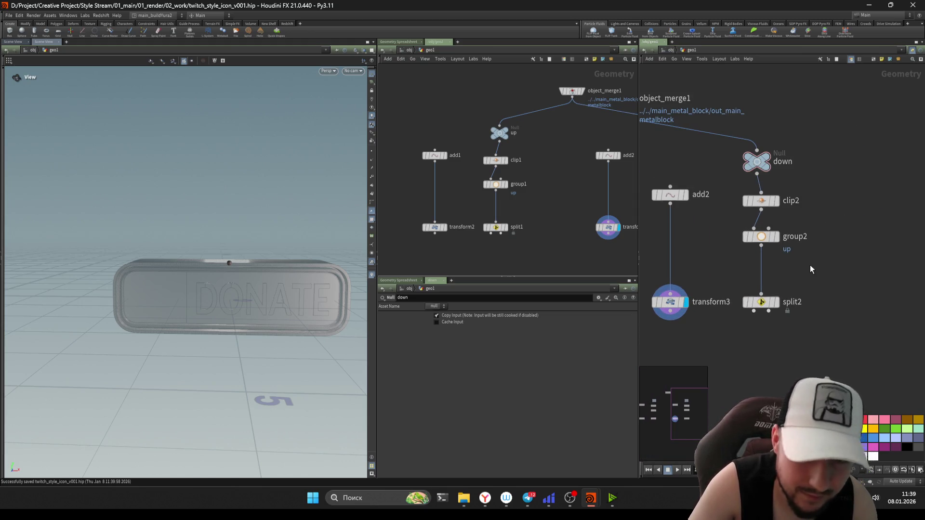
middle_click_drag(736, 259, 735, 287)
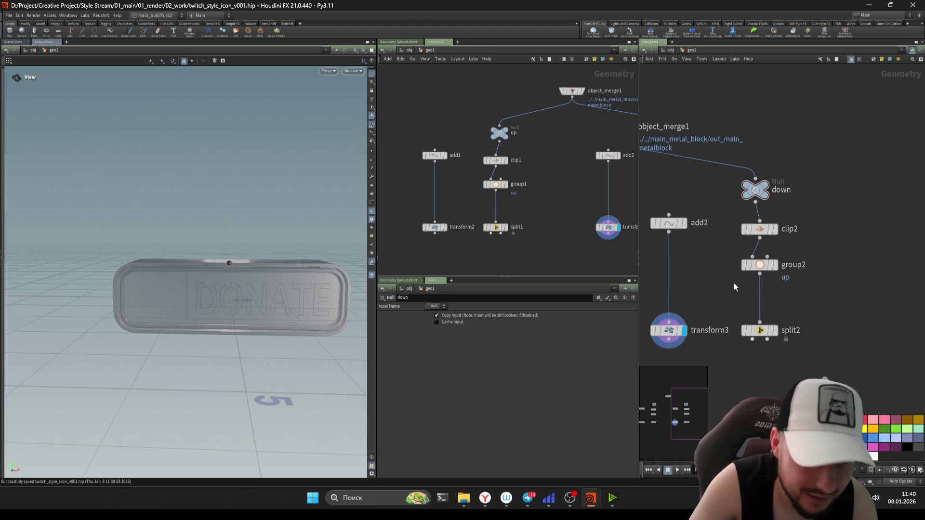
Step: Set clip2's Direction Y to -1 and display the clipped plate
key("Down")
key("Return")
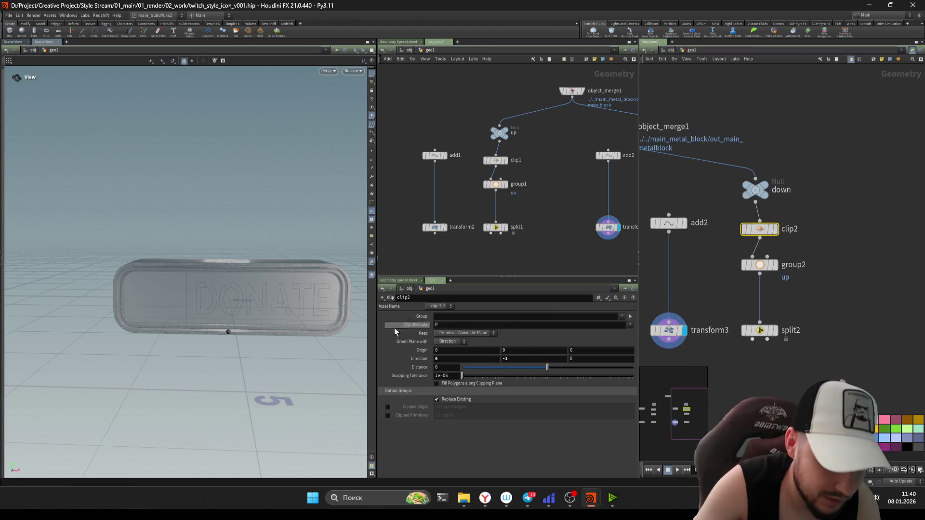
middle_click_drag(777, 320, 804, 289)
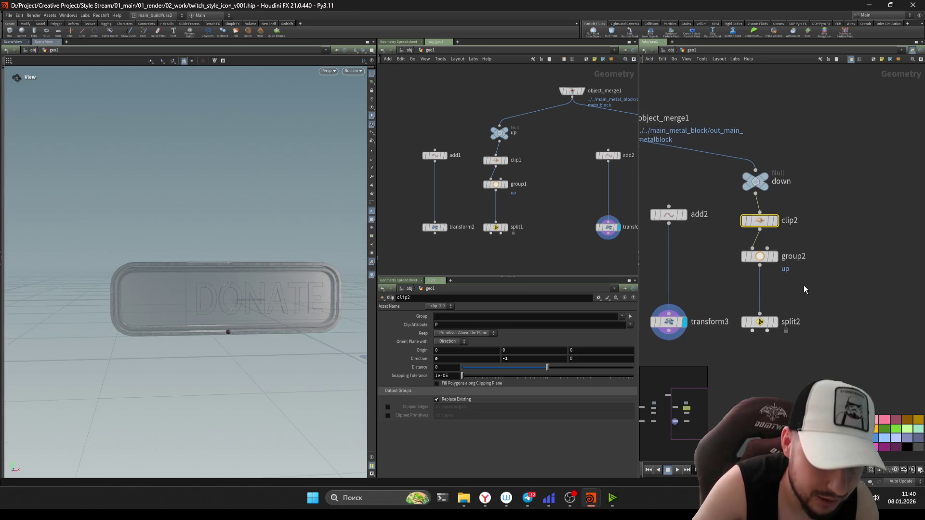
scroll(330, 306, "up", 3)
scroll(303, 309, "up", 2)
left_click_drag(304, 309, 247, 325)
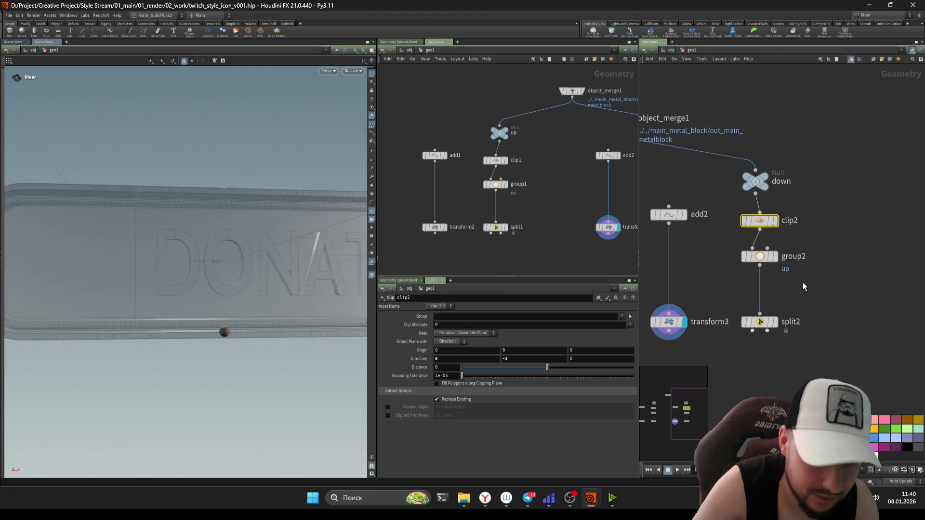
left_click(774, 221)
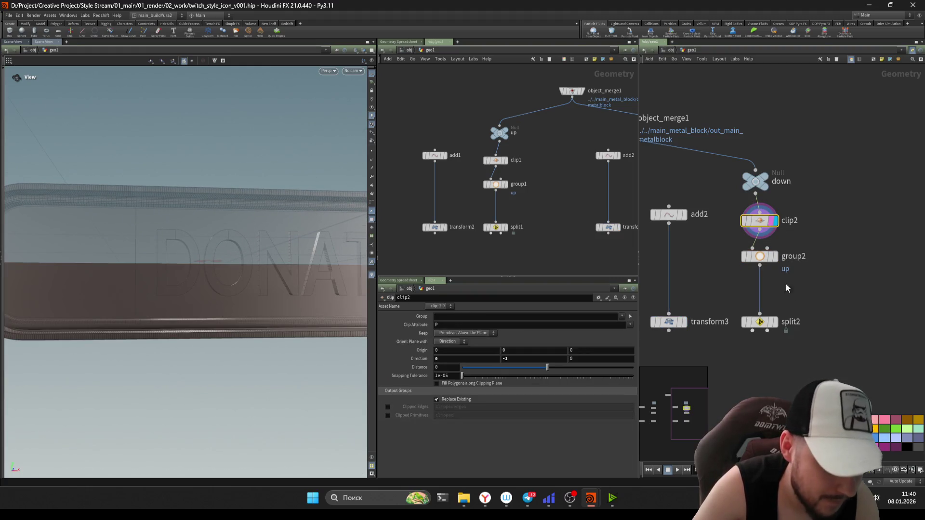
Step: Set group2's Keep by Normals direction Y to -1 and inspect the grouped lower faces
left_click_drag(754, 294, 752, 249)
left_click(773, 257)
mouse_move(216, 347)
left_mouse_down()
mouse_move(237, 316)
mouse_move(224, 337)
mouse_move(238, 388)
mouse_move(262, 394)
mouse_move(266, 415)
left_mouse_up()
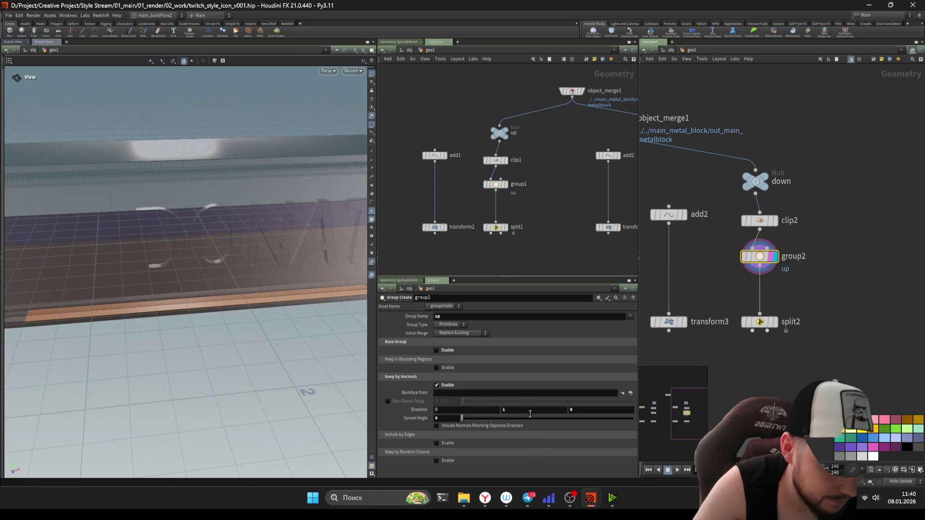
type("-1")
key("Return")
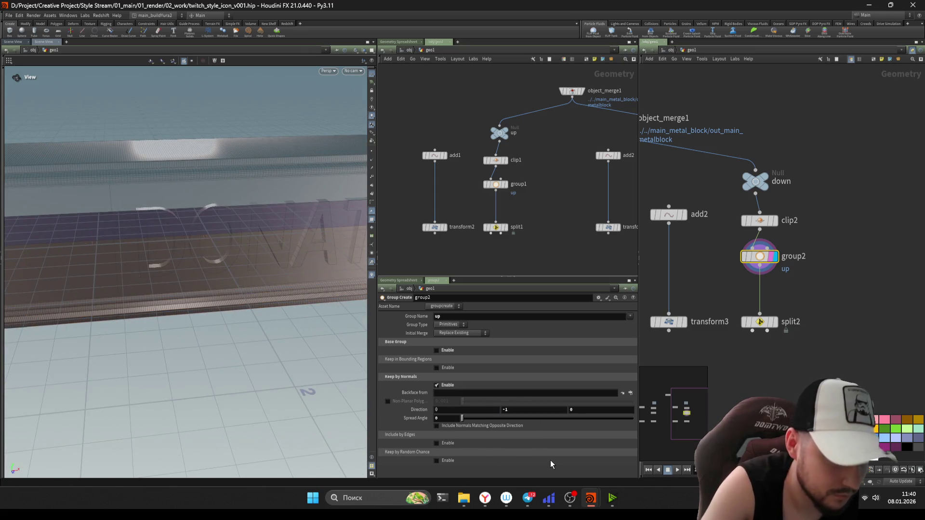
mouse_move(271, 282)
left_mouse_down()
mouse_move(254, 230)
mouse_move(257, 253)
left_mouse_up()
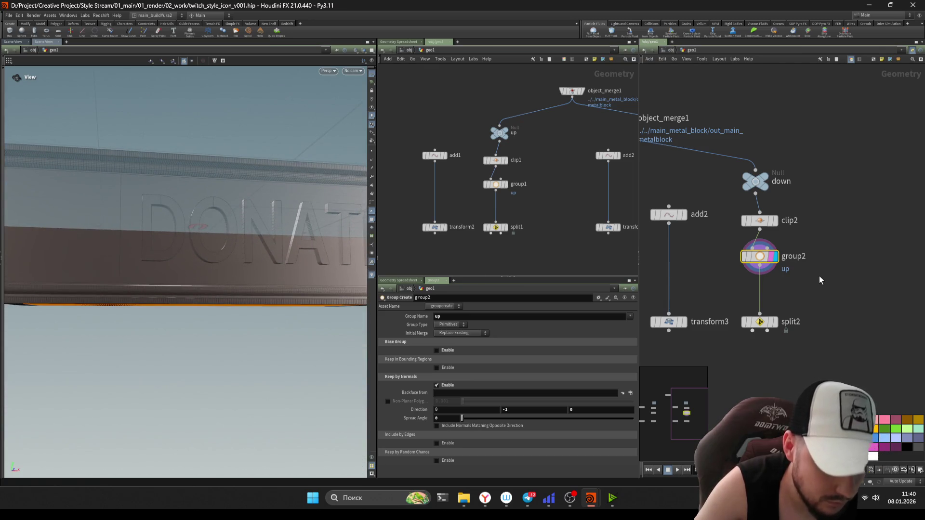
mouse_move(254, 265)
left_mouse_down()
mouse_move(254, 326)
mouse_move(242, 246)
mouse_move(268, 241)
left_mouse_up()
scroll(726, 235, "up", 1)
Step: Step the display flag through clip2, group2, split2 and transform3 to check the down branch
middle_click_drag(832, 325, 834, 289)
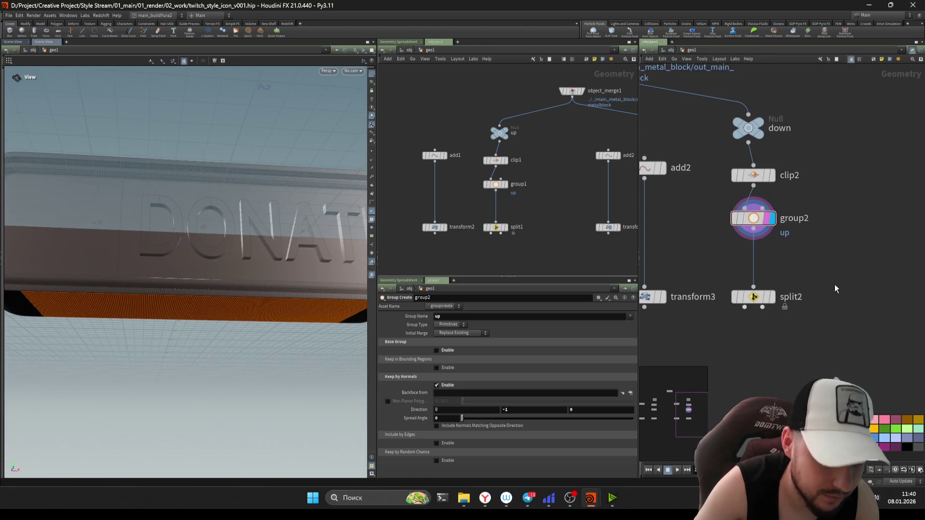
left_click(771, 175)
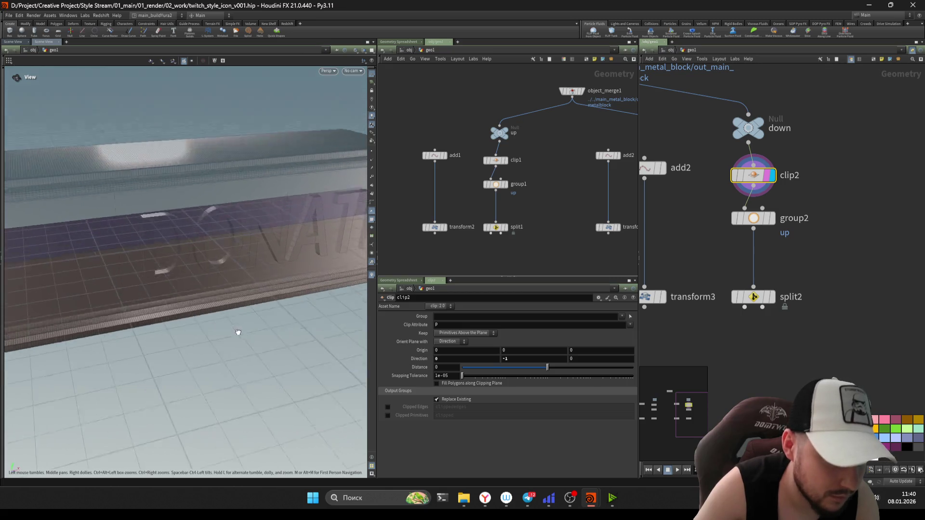
middle_click_drag(794, 333, 795, 318)
left_click(772, 204)
left_click(772, 282)
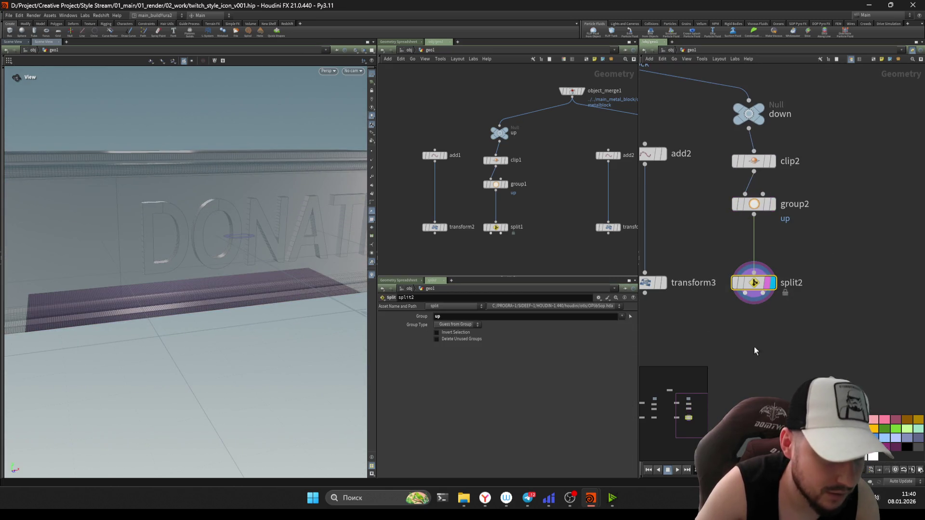
mouse_move(217, 293)
left_mouse_down()
mouse_move(232, 239)
mouse_move(238, 275)
left_mouse_up()
left_click(654, 282)
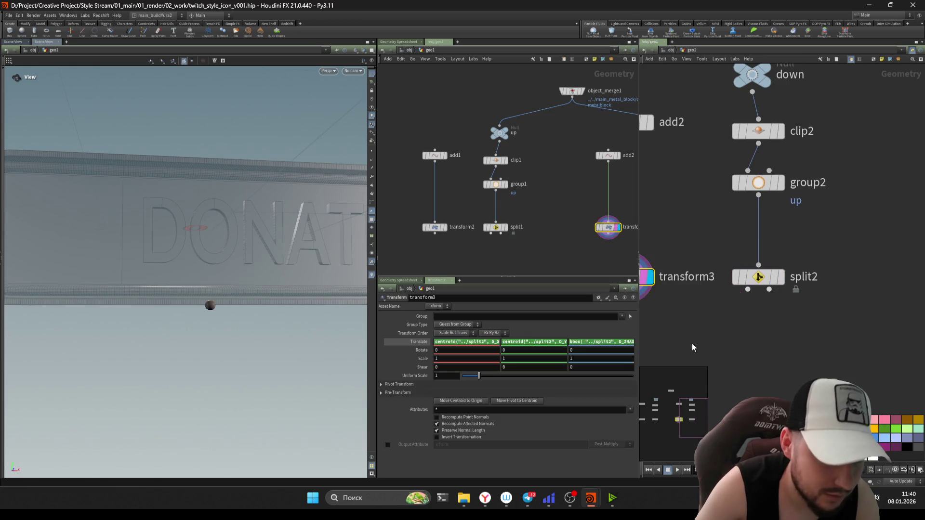
scroll(691, 343, "up", 2)
key("h")
scroll(795, 290, "down", 3)
Step: Save, then add nulls out_pt_up after transform2 and out_pt_down after transform3
key("ctrl+s")
middle_click_drag(702, 279, 699, 258)
key("Tab")
type("nul")
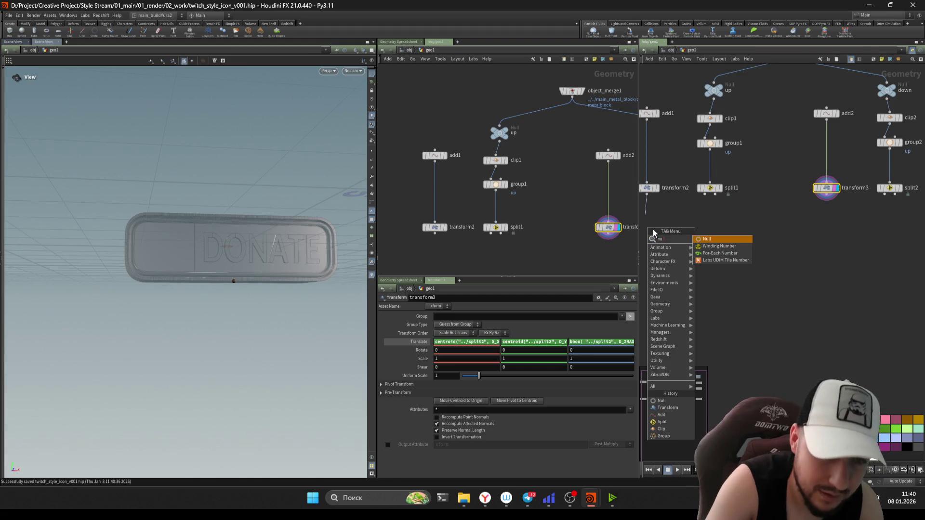
key("Return")
scroll(665, 231, "up", 3)
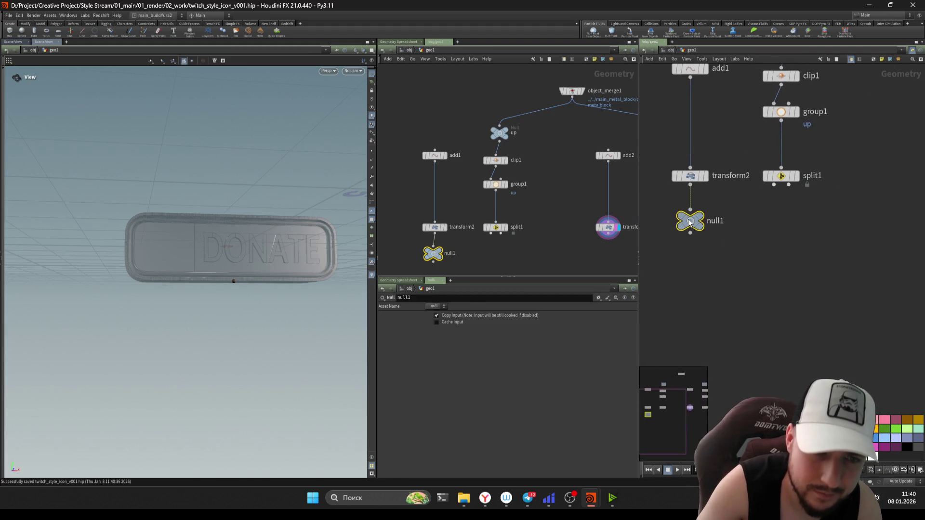
double_click(725, 226)
type("o")
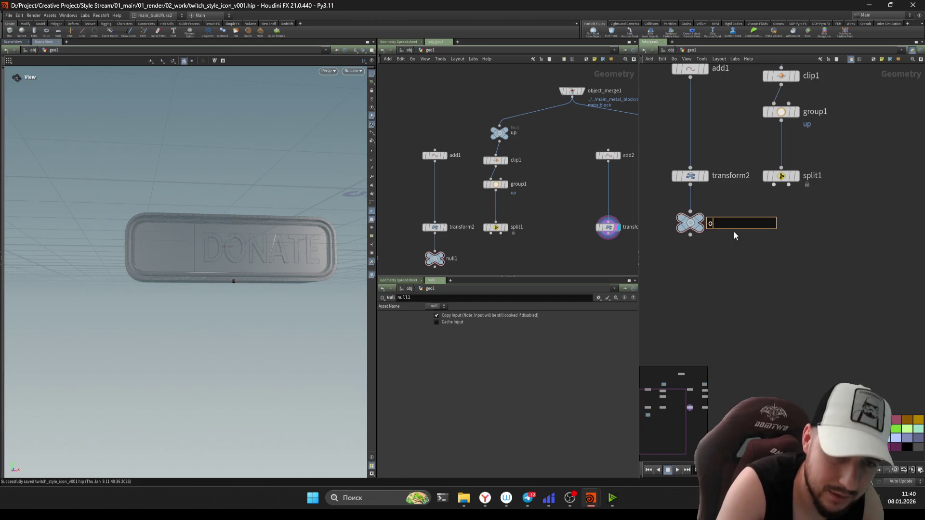
type("ut_pt_")
key("Return")
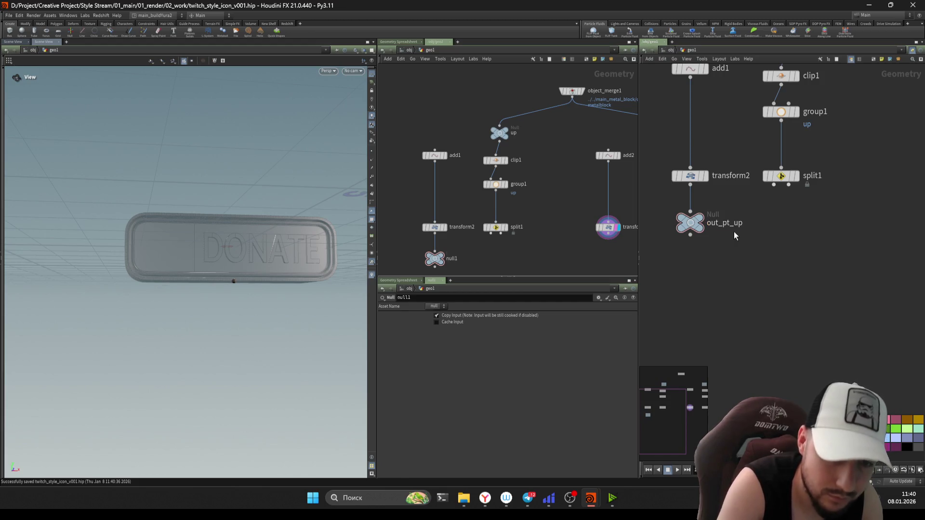
scroll(789, 267, "down", 5)
left_click(793, 251)
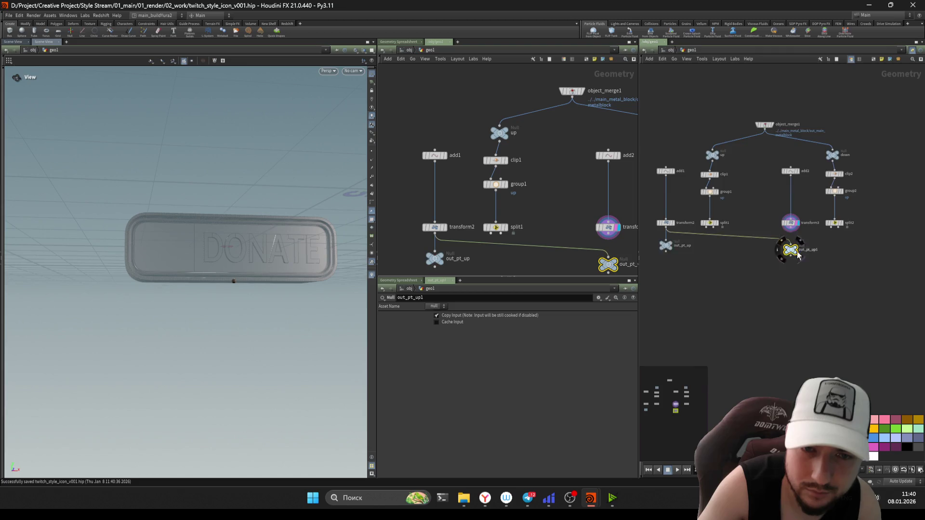
scroll(795, 252, "up", 5)
double_click(831, 247)
key("BackSpace")
key("BackSpace")
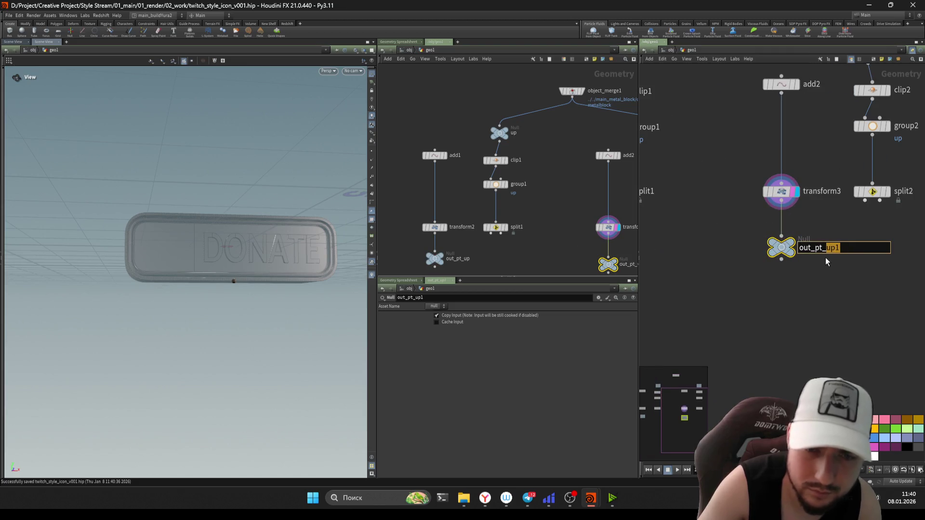
type("don")
type("wnm")
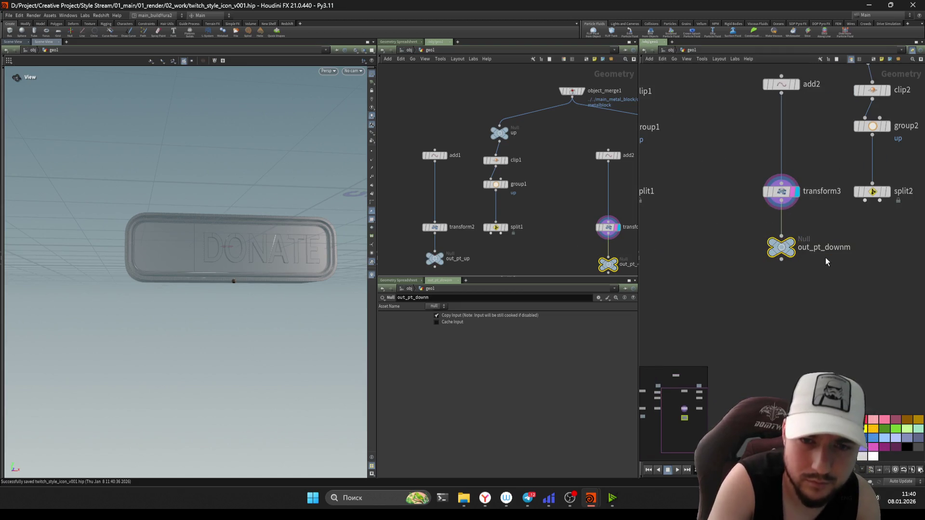
key("Return")
scroll(825, 348, "down", 5)
scroll(817, 347, "down", 2)
scroll(754, 344, "up", 2)
scroll(782, 301, "down", 2)
Step: Create object_merge2 fetching out_pt_up and a copy object_merge3 fetching out_pt_down
key("Tab")
type("o")
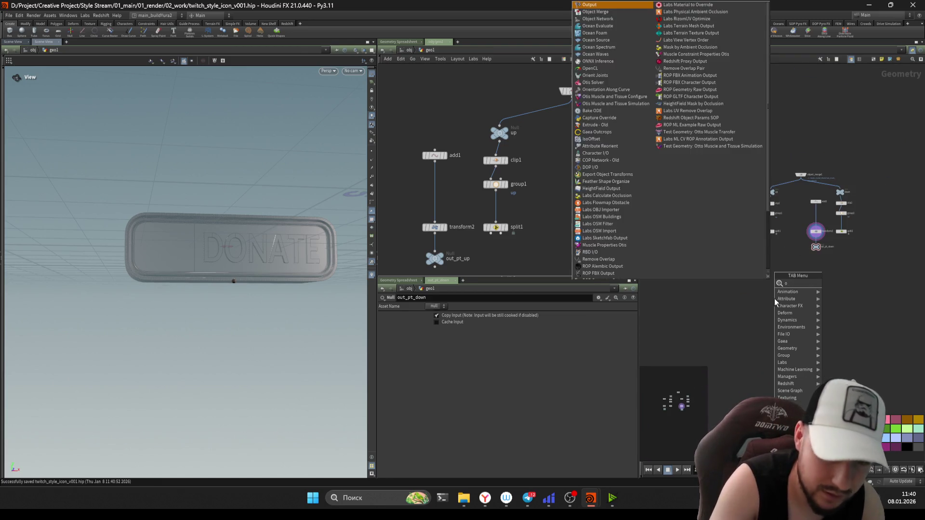
type("bj")
key("Return")
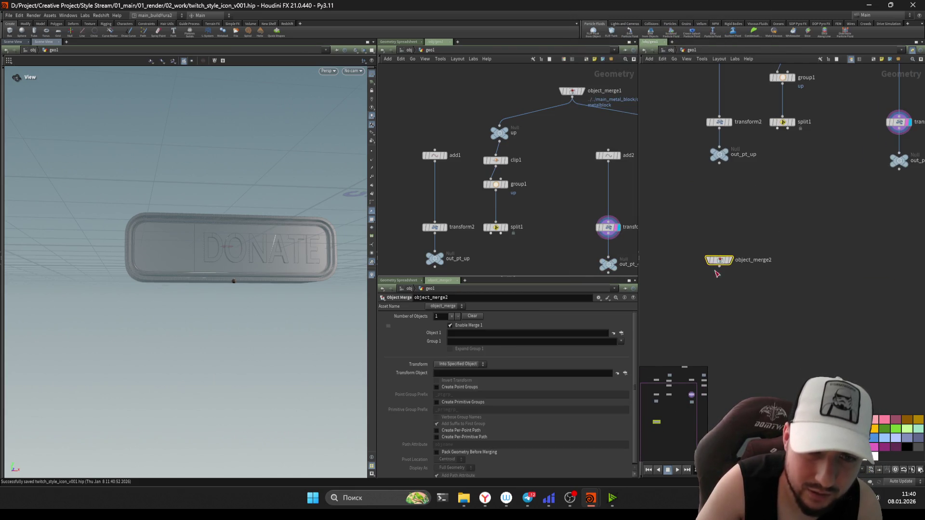
left_click_drag(727, 261, 727, 265)
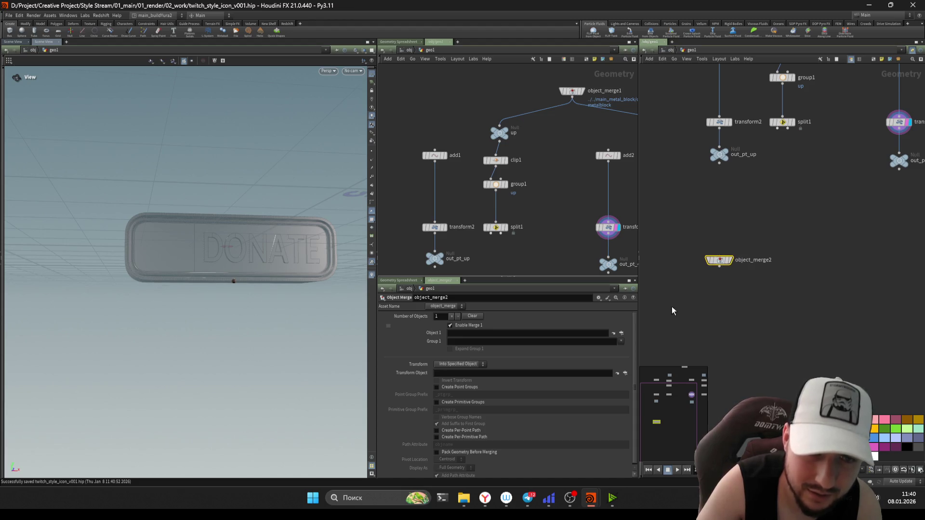
middle_click_drag(770, 203, 759, 240)
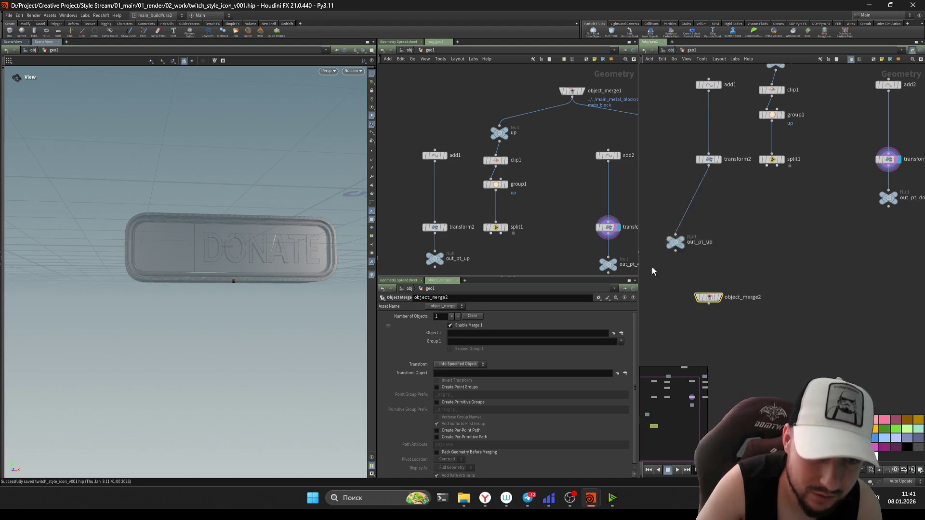
middle_click_drag(829, 299, 784, 320)
key("ctrl+c")
key("ctrl+v")
left_click(843, 319)
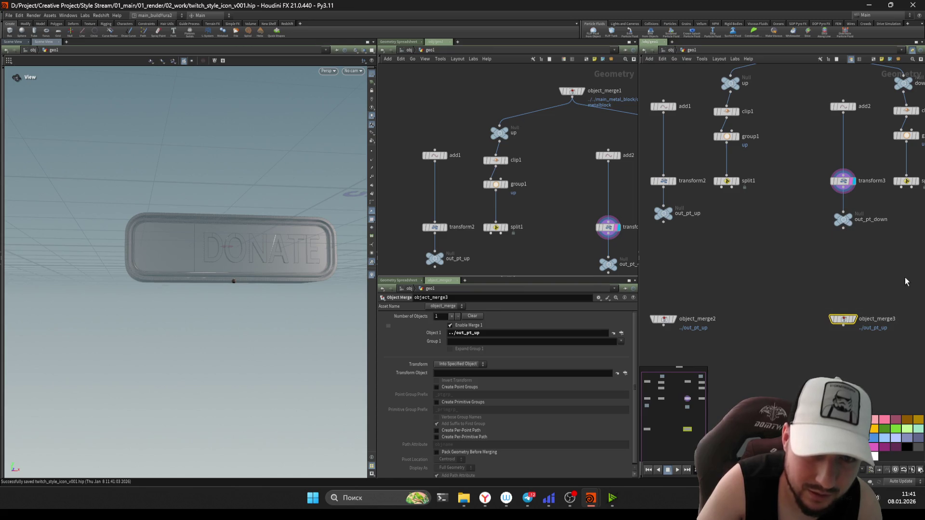
left_click_drag(855, 226, 489, 338)
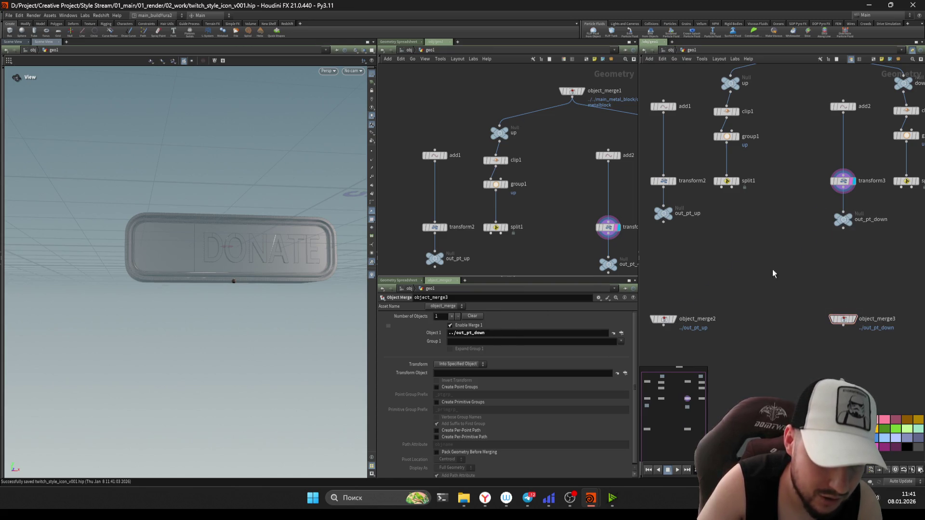
scroll(773, 269, "down", 2)
scroll(710, 302, "down", 2)
scroll(733, 301, "down", 2)
scroll(818, 330, "down", 1)
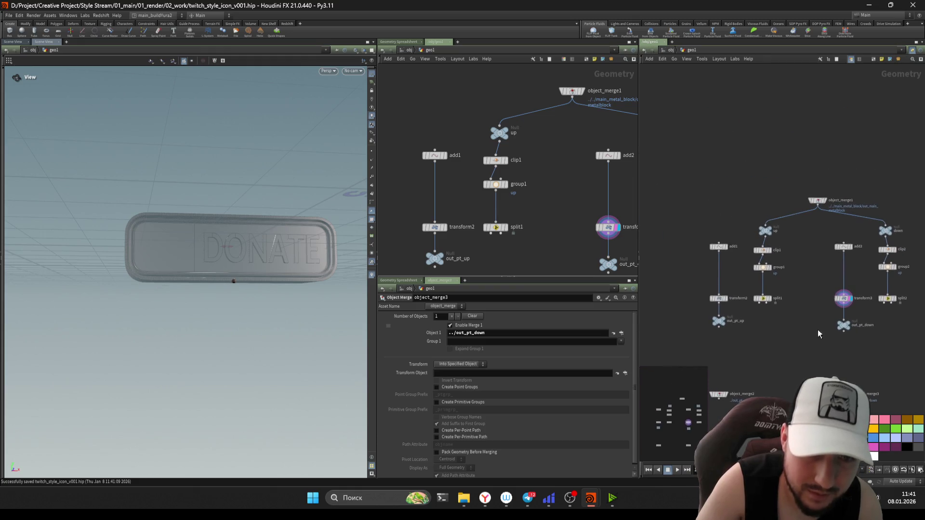
scroll(779, 340, "up", 2)
Step: Lay out the up and down chains into compact columns with their outputs below
left_click_drag(768, 338, 686, 202)
middle_click(852, 326)
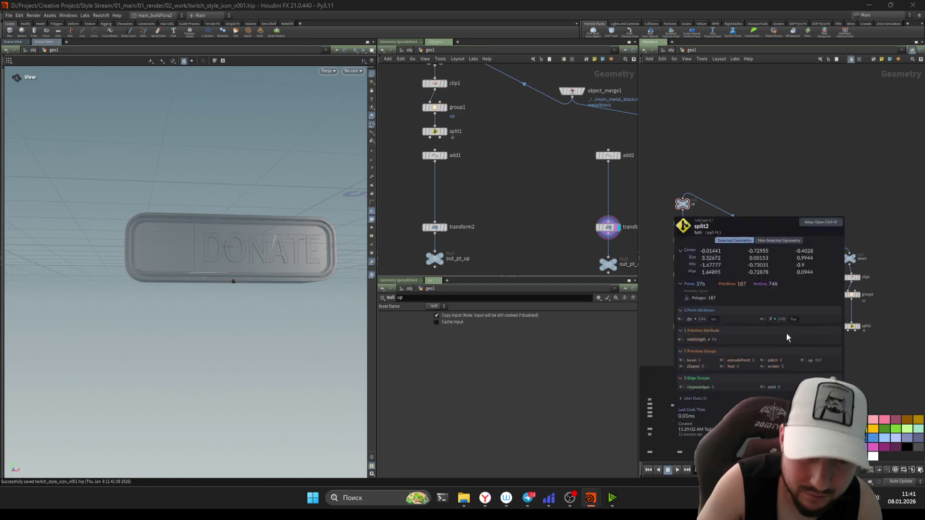
mouse_move(832, 254)
left_mouse_down()
mouse_move(801, 348)
mouse_move(789, 352)
left_mouse_up()
key("l")
mouse_move(732, 382)
left_mouse_down()
mouse_move(656, 271)
mouse_move(688, 284)
left_mouse_up()
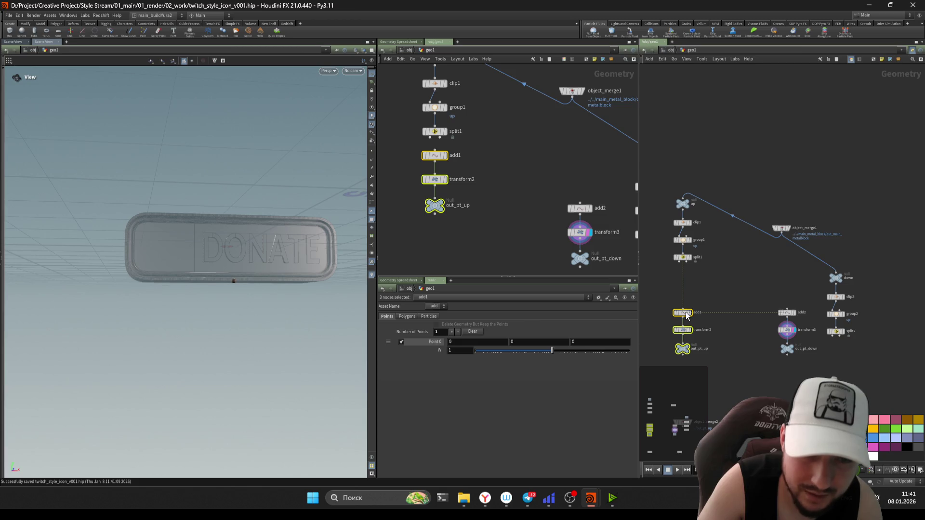
mouse_move(887, 360)
left_mouse_down()
mouse_move(829, 283)
mouse_move(783, 246)
mouse_move(732, 153)
left_mouse_up()
Step: Give the down branch its own object_merge4 and wrap the eight up-chain nodes in a network box
left_click(788, 309)
mouse_move(830, 234)
left_mouse_down()
mouse_move(764, 325)
mouse_move(788, 265)
left_mouse_up()
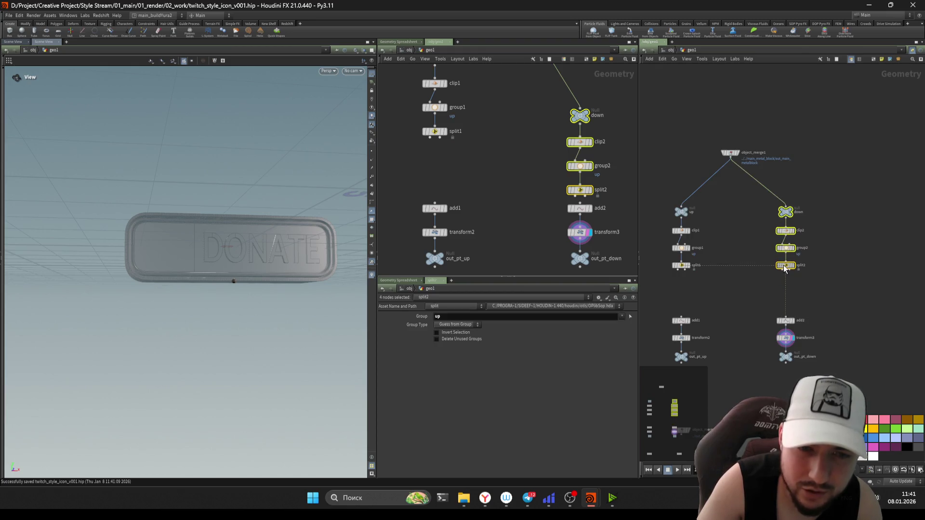
left_click(843, 276)
mouse_move(738, 173)
left_mouse_down()
mouse_move(737, 191)
mouse_move(685, 195)
left_mouse_up()
left_click(802, 189)
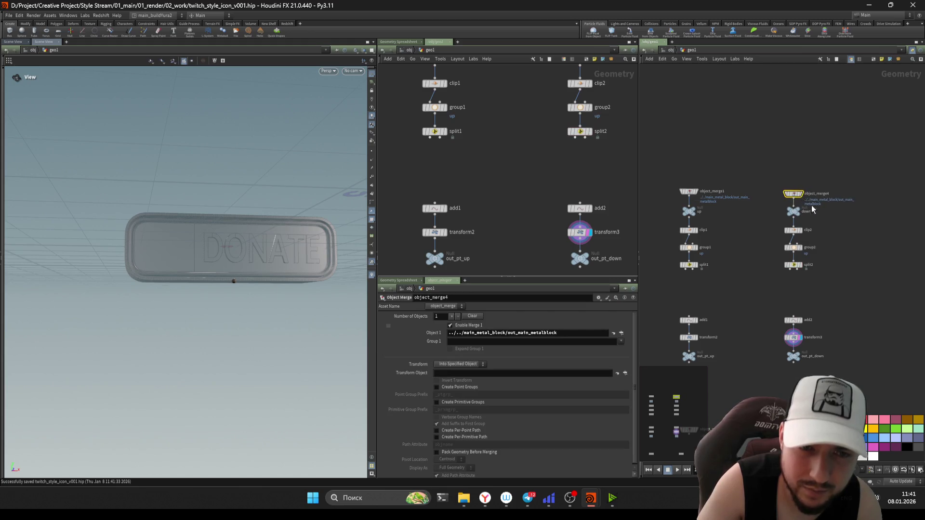
scroll(811, 209, "down", 3)
left_click_drag(768, 120, 670, 307)
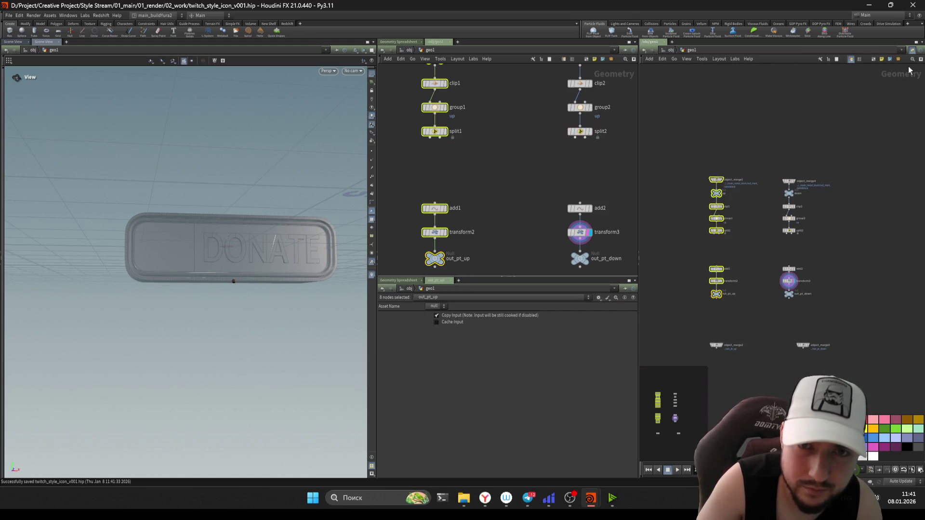
left_click(872, 60)
scroll(747, 220, "up", 3)
Step: Title the first box Up and wrap the eight down-chain nodes in a second network box
double_click(745, 150)
type("Up")
key("Return")
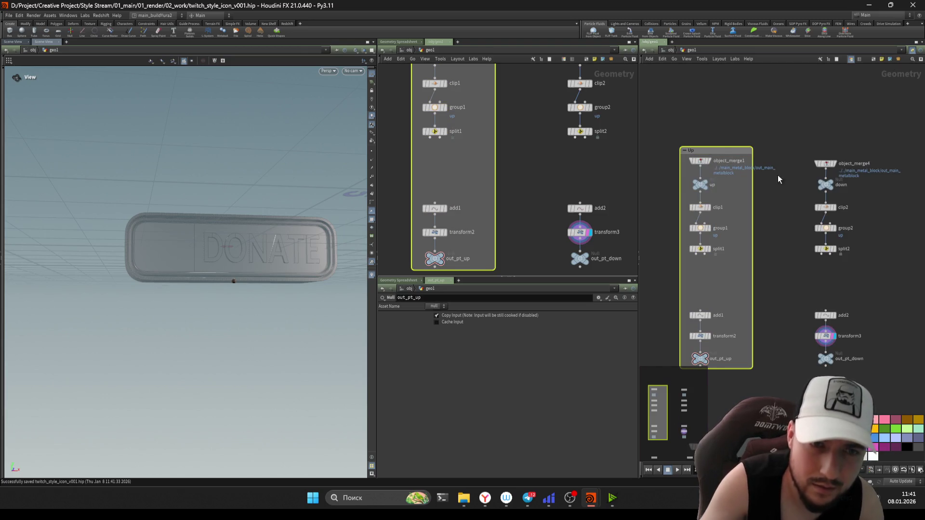
middle_click_drag(778, 179, 759, 163)
left_click_drag(784, 378, 883, 112)
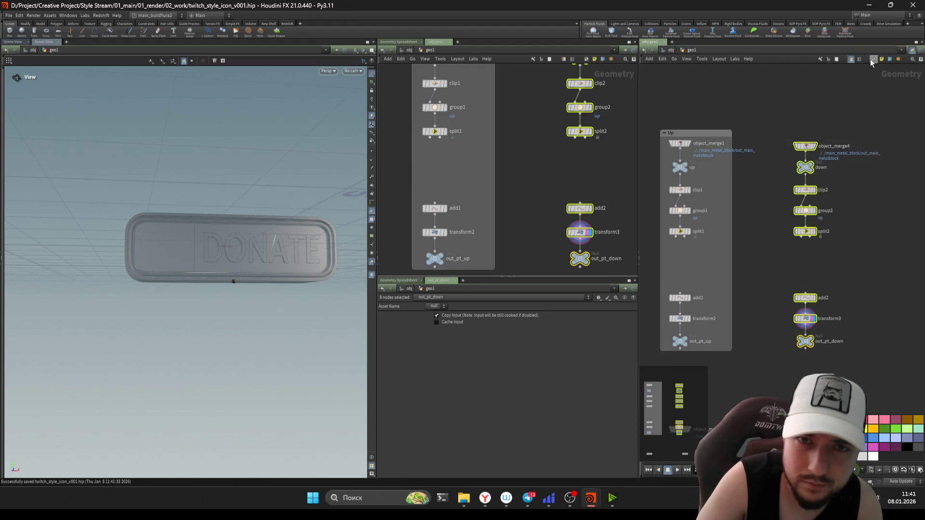
left_click(870, 59)
scroll(856, 179, "down", 2)
left_click_drag(818, 175, 833, 176)
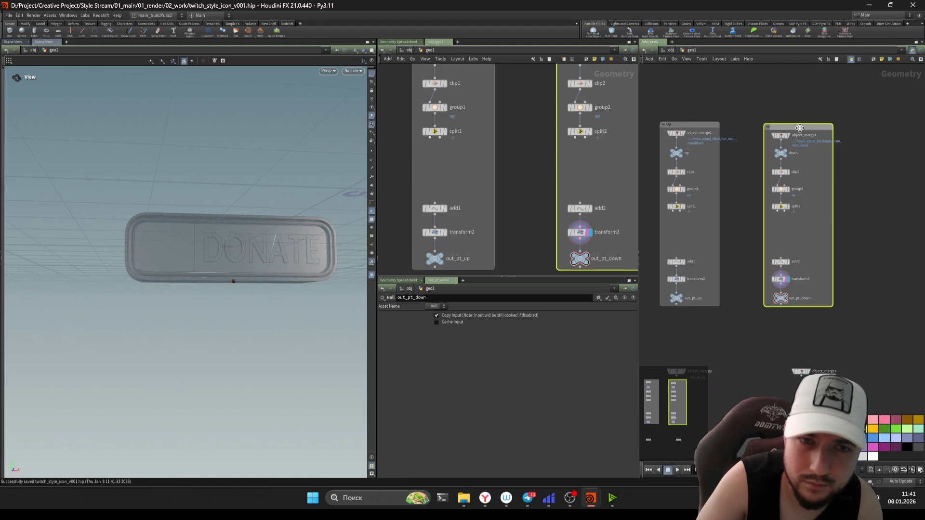
key("Return")
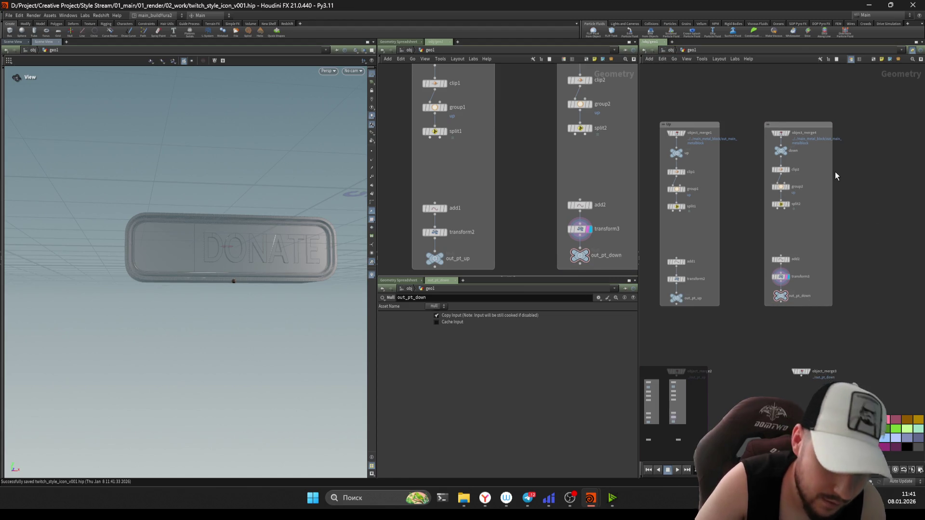
Step: Widen the boxes and retitle them UP and DOWN
key("XF86AudioLowerVolume")
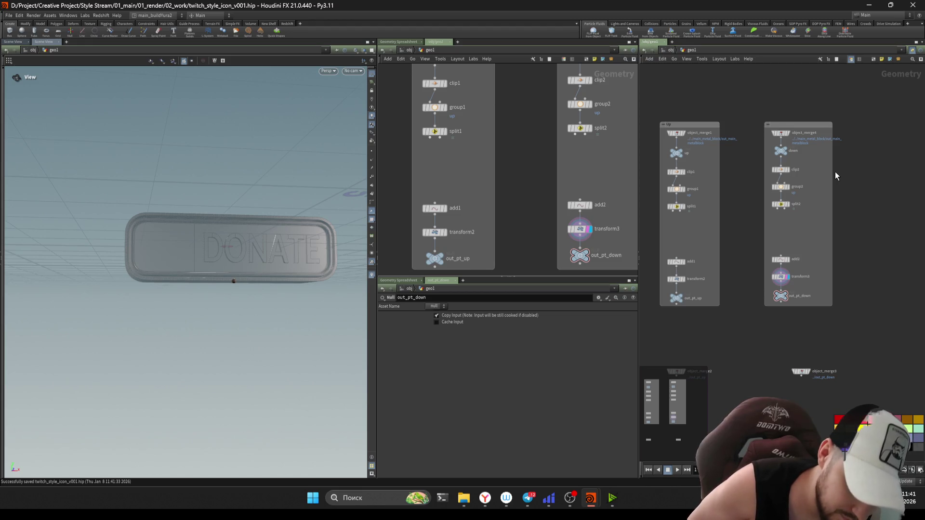
scroll(839, 144, "up", 2)
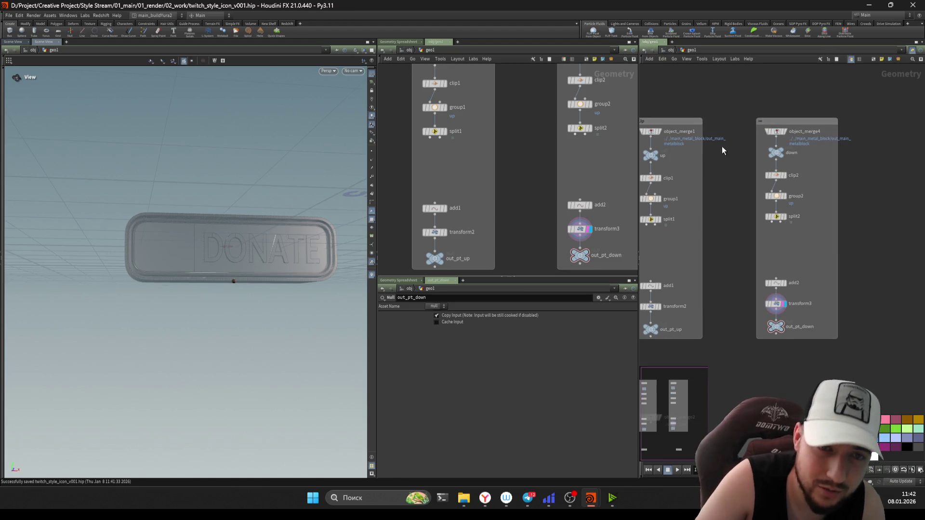
middle_click_drag(722, 147, 758, 158)
left_click_drag(736, 165, 763, 165)
scroll(809, 191, "up", 2)
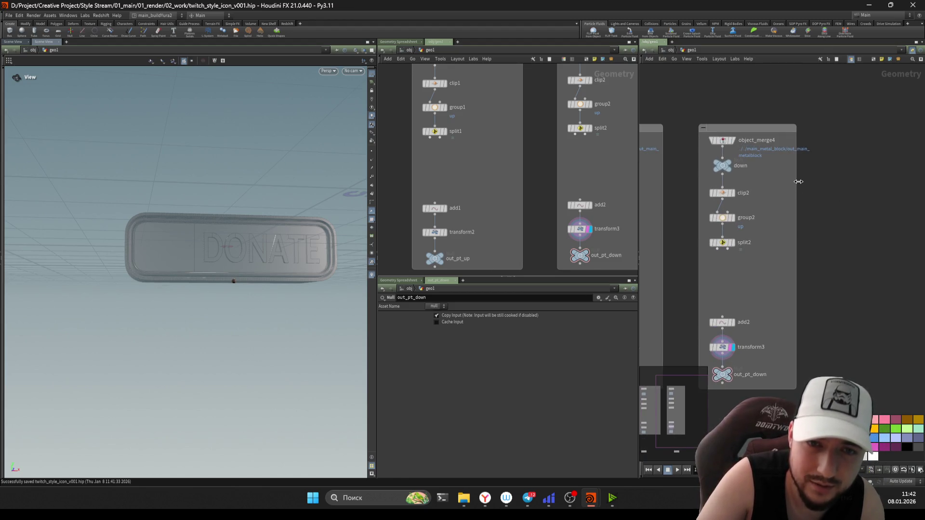
middle_click_drag(731, 133, 820, 146)
double_click(755, 131)
double_click(699, 137)
type("Up")
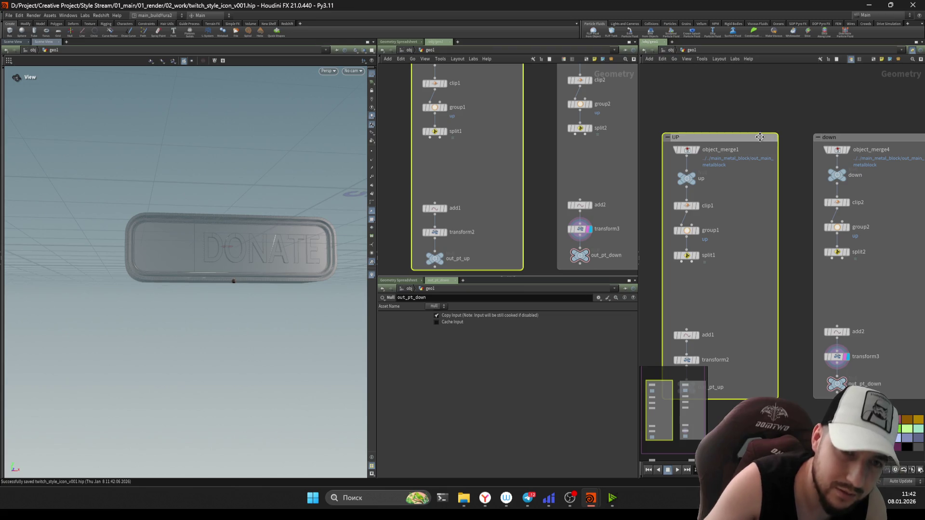
scroll(777, 136, "up", 1)
double_click(882, 139)
type("own")
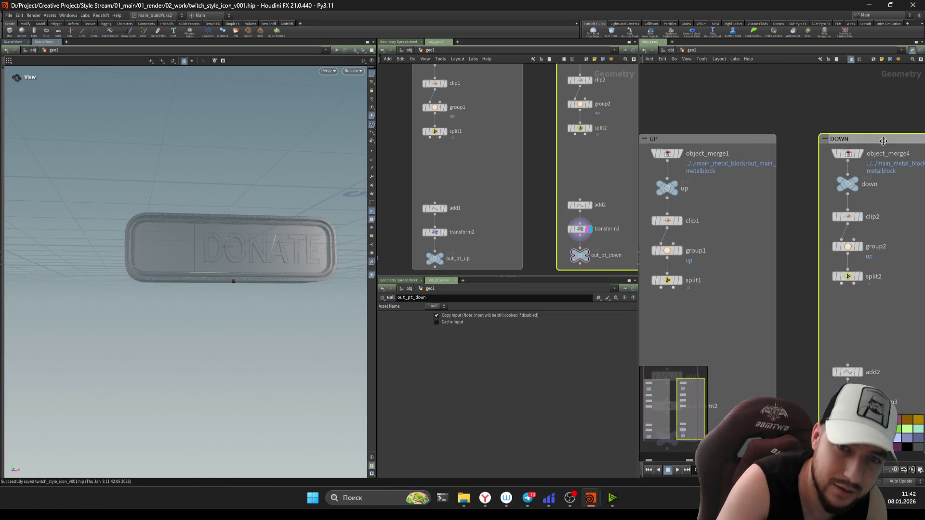
key("Return")
scroll(745, 141, "down", 1)
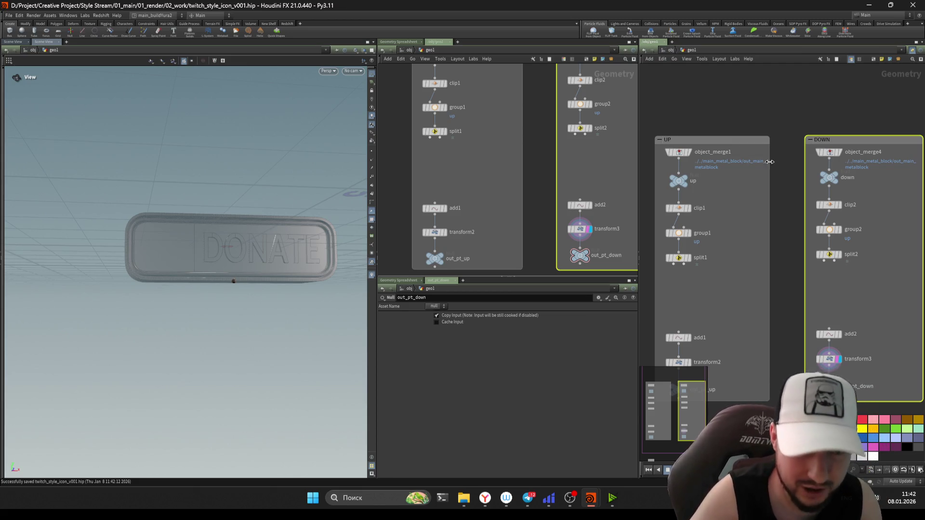
scroll(778, 159, "down", 2)
Step: Frame both boxes and check the node selections inside UP and DOWN
middle_click_drag(735, 275, 758, 238)
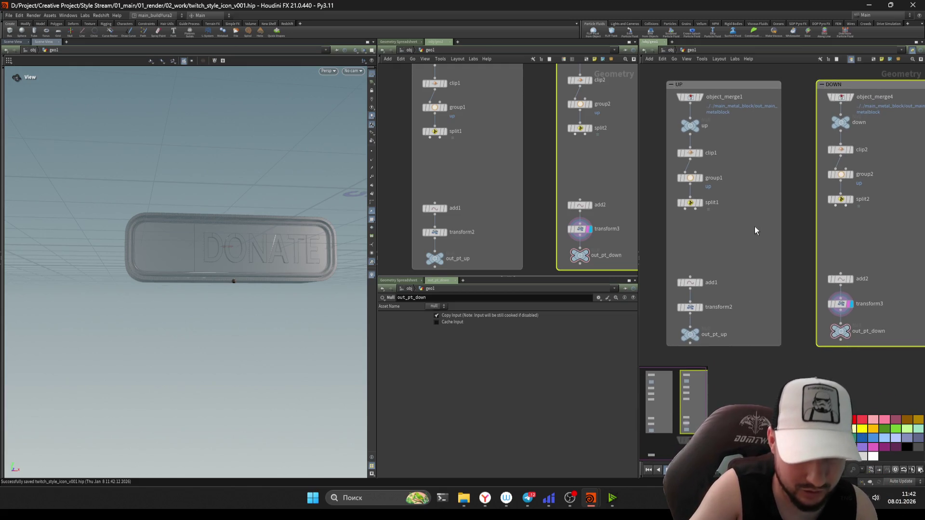
scroll(751, 235, "down", 2)
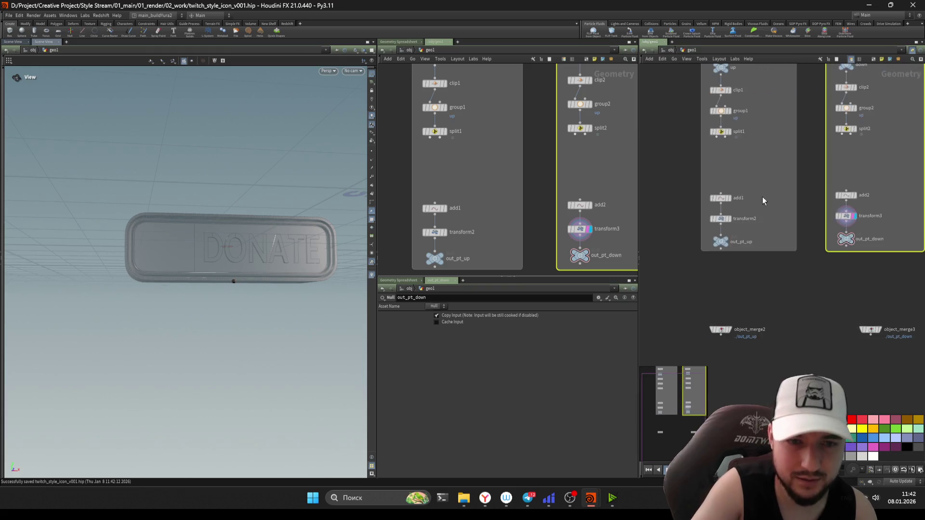
scroll(767, 228, "down", 2)
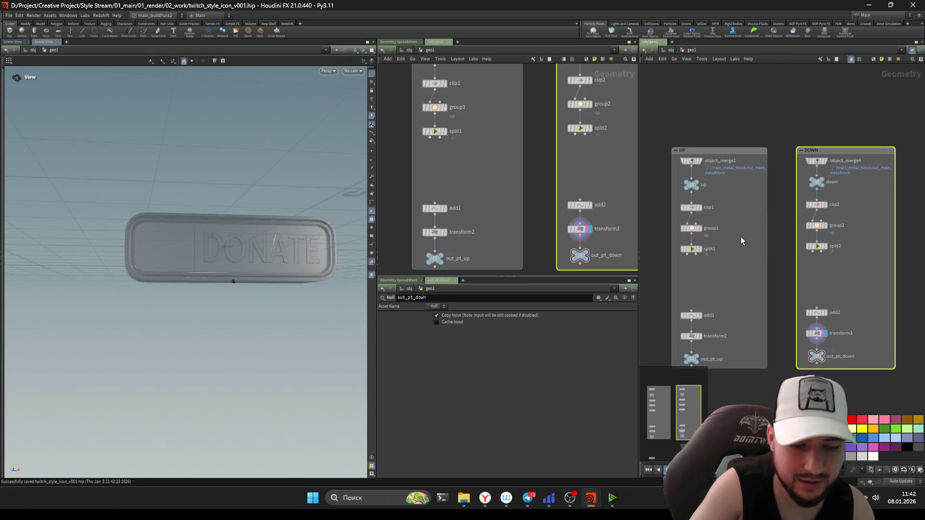
scroll(754, 250, "up", 2)
scroll(766, 261, "up", 1)
scroll(754, 250, "down", 1)
middle_click_drag(743, 268, 740, 257)
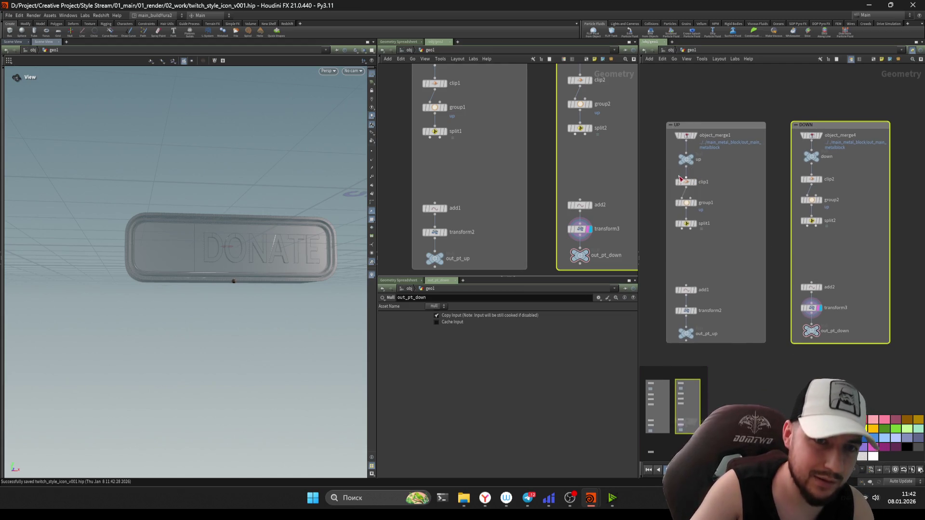
left_click_drag(718, 246, 674, 144)
left_click_drag(715, 220, 718, 225)
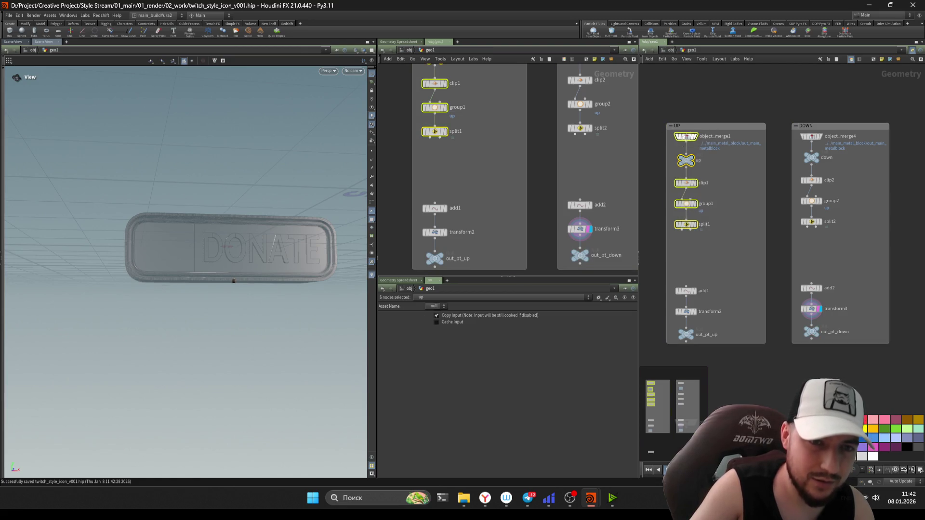
left_click_drag(847, 254, 801, 139)
left_click(831, 245)
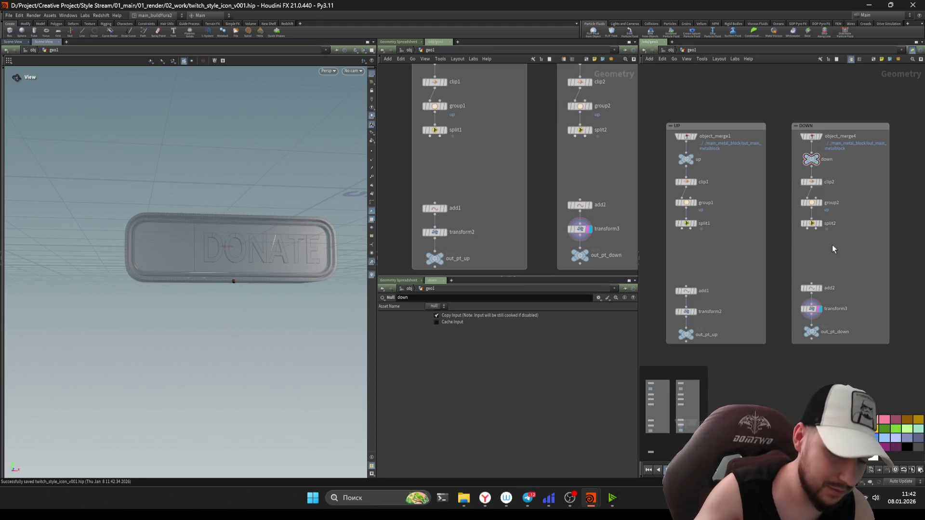
Step: Shift the output nulls down and drop object merges of out_pt_up and out_pt_down below the boxes
middle_click_drag(832, 249, 839, 219)
left_click_drag(727, 252, 687, 314)
left_click_drag(850, 310, 821, 268)
left_click(861, 249)
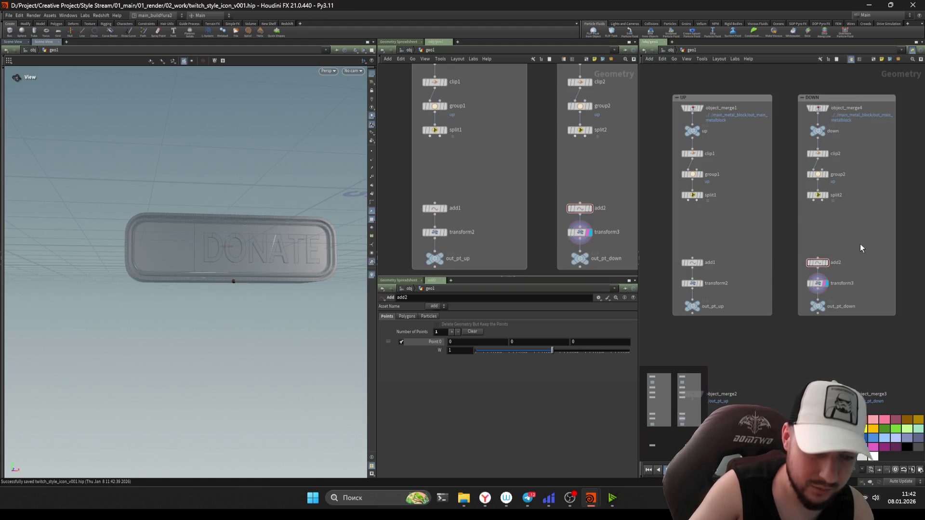
middle_click_drag(861, 249, 886, 104)
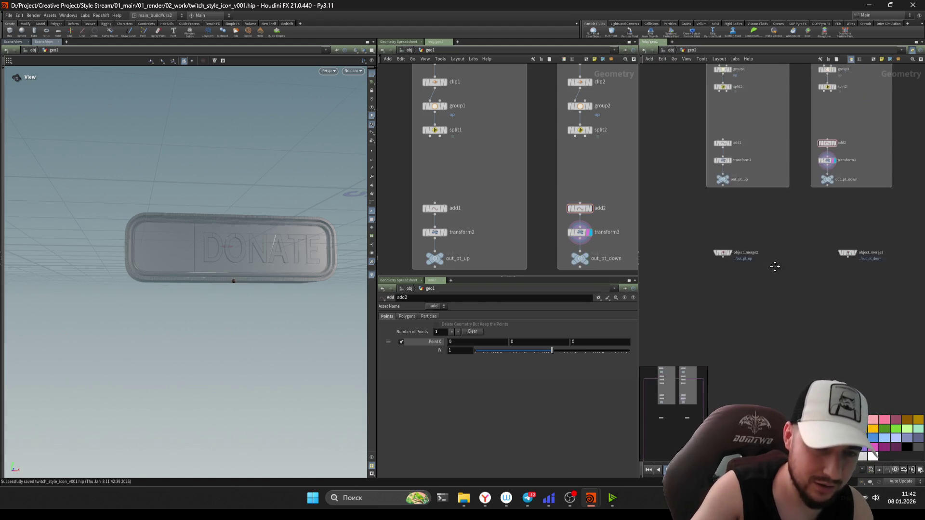
left_click(721, 244)
left_click_drag(721, 244, 719, 248)
left_click(790, 310)
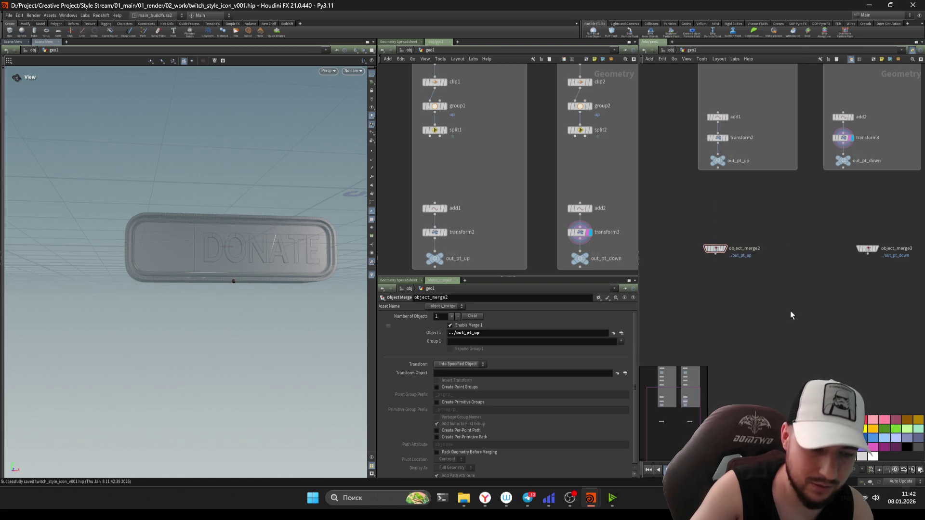
middle_click_drag(790, 310, 793, 336)
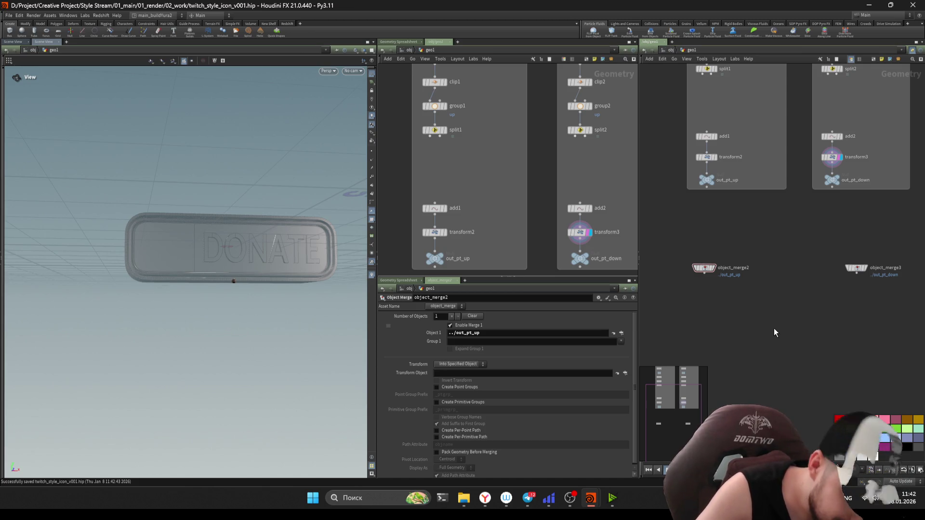
scroll(768, 337, "down", 1)
scroll(803, 371, "down", 1)
scroll(771, 377, "down", 1)
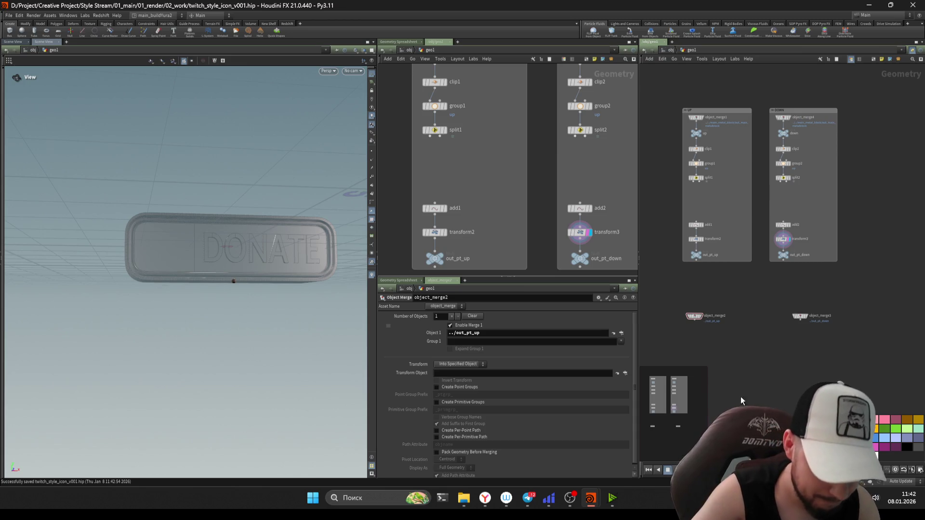
scroll(740, 397, "down", 1)
Step: Display object_merge2 and compare the ../out_pt_up and ../out_pt_down merge parameters
middle_click_drag(740, 397, 758, 354)
scroll(758, 354, "up", 2)
scroll(790, 348, "up", 1)
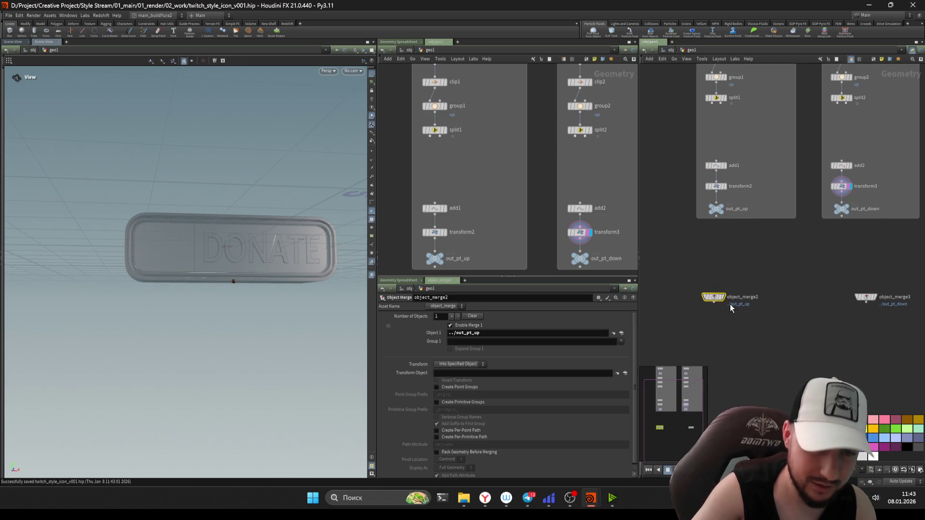
left_click_drag(718, 303, 720, 303)
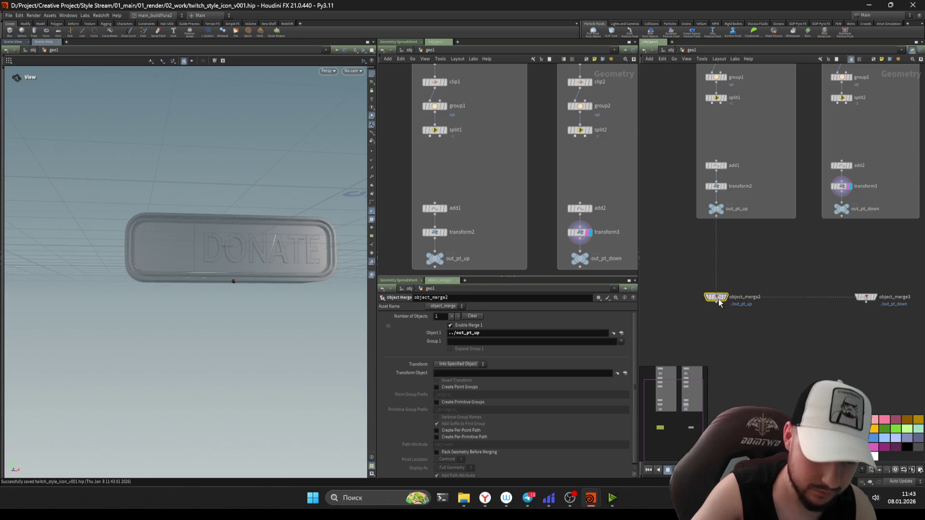
left_click(725, 298)
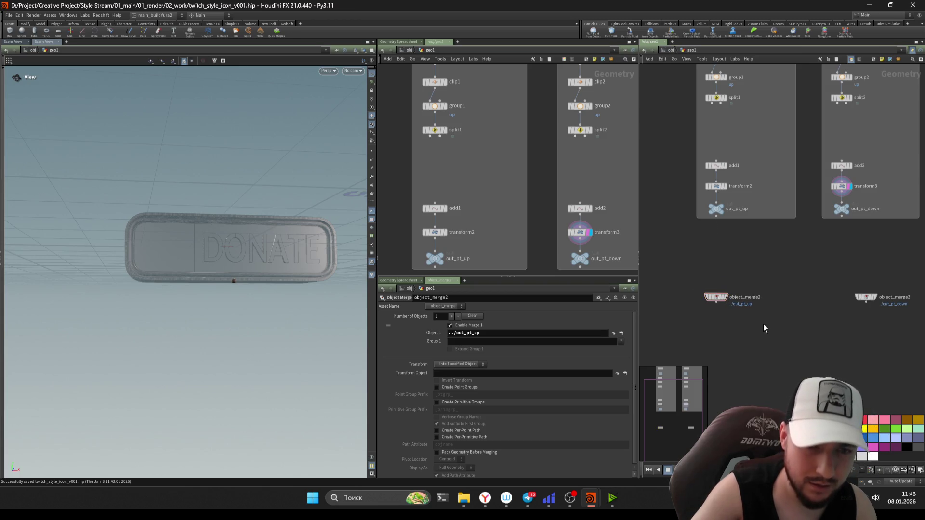
left_click(851, 294)
left_click(699, 294)
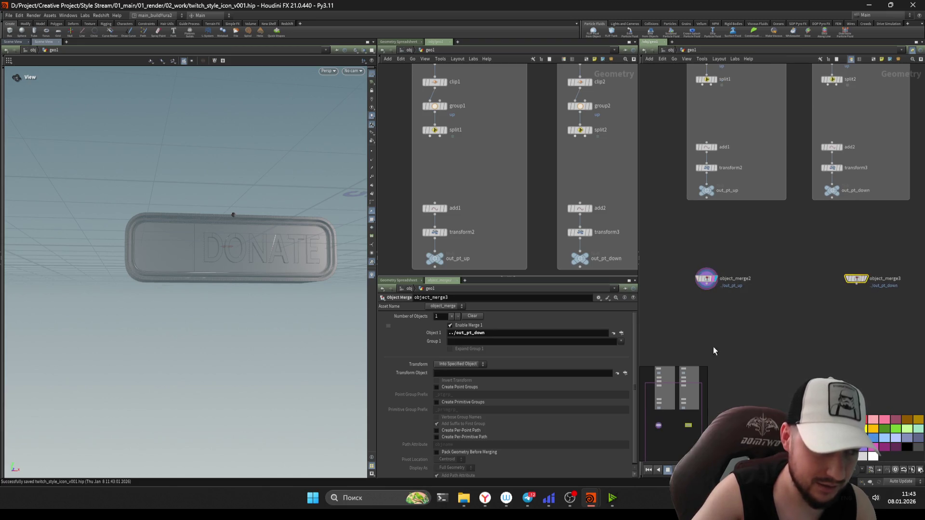
left_click(856, 280)
scroll(826, 297, "down", 3)
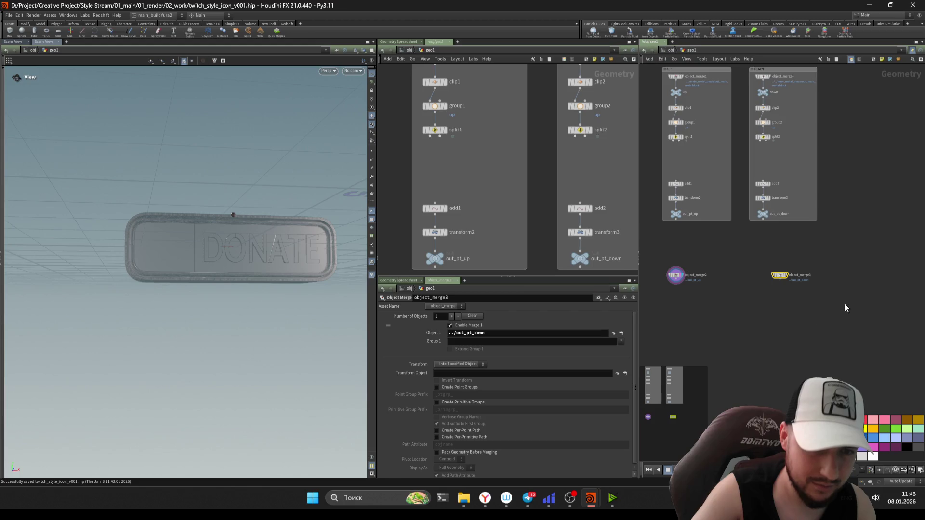
Step: Duplicate an object merge (object_merge6 fetching out_pt_down) and lay the merges in a row
key("ctrl+c")
key("ctrl+v")
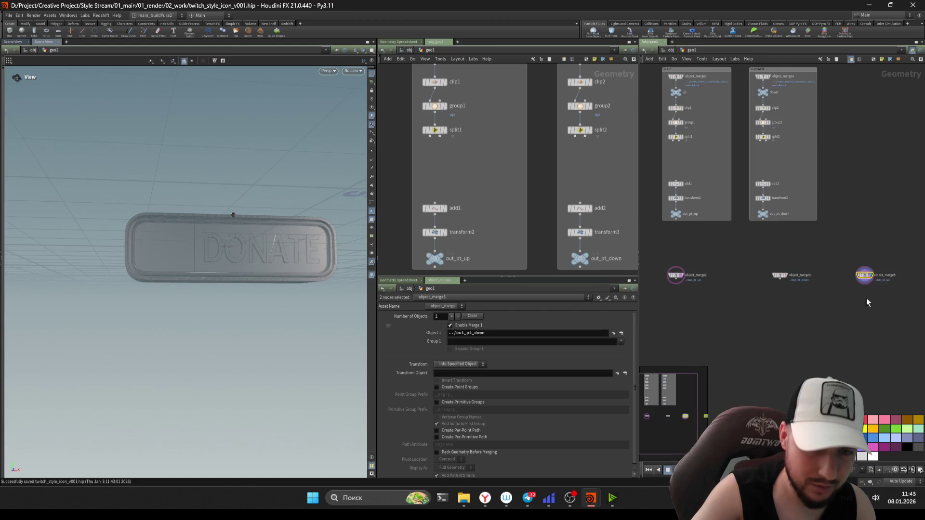
key("l")
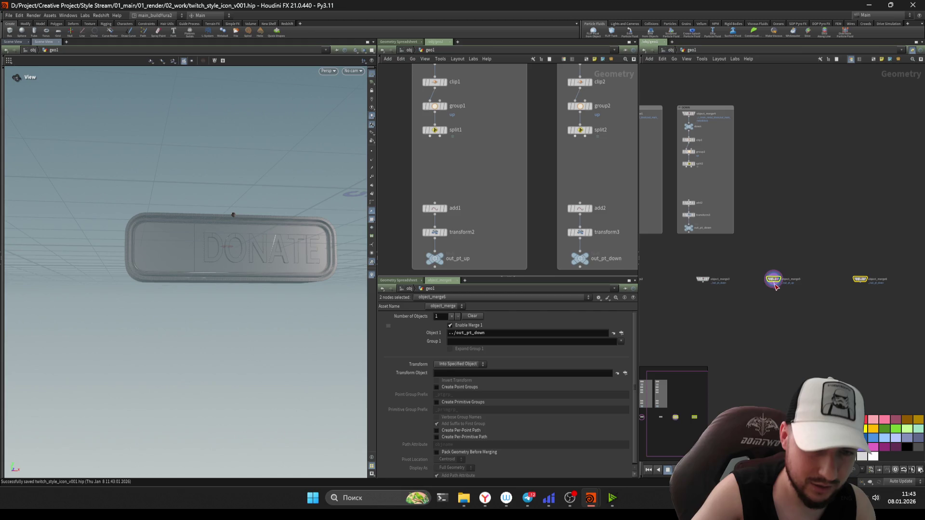
left_click(816, 311)
Step: Add switch1 taking object_merge2, object_merge3 and merge1, scrub Select Input and leave it at 0
key("Tab")
type("sw")
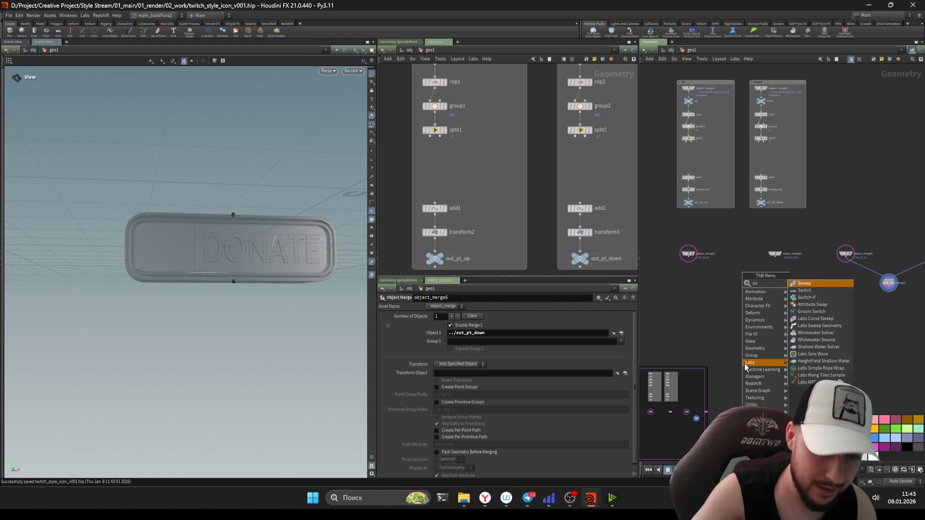
left_click(810, 289)
left_click(788, 360)
left_click_drag(689, 260, 787, 360)
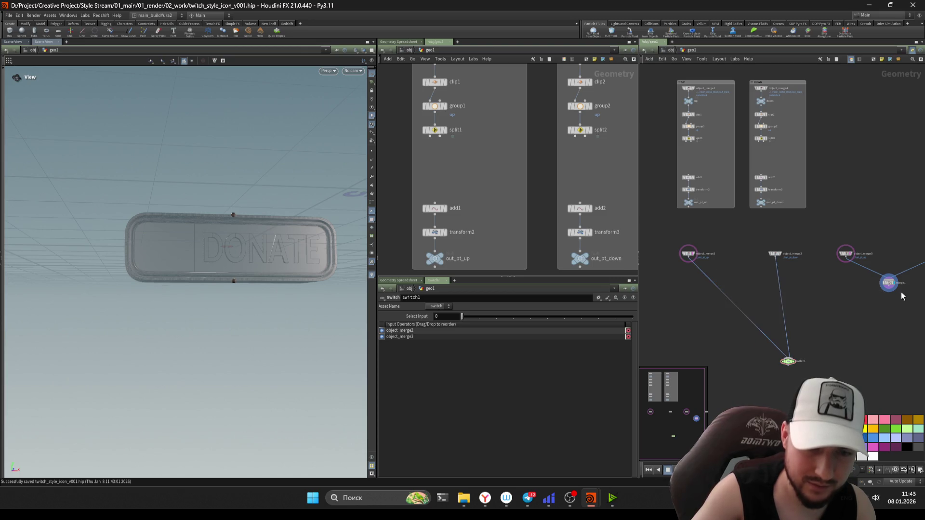
left_click(802, 359)
mouse_move(462, 316)
left_mouse_down()
mouse_move(516, 322)
mouse_move(463, 318)
mouse_move(493, 323)
mouse_move(484, 322)
left_mouse_up()
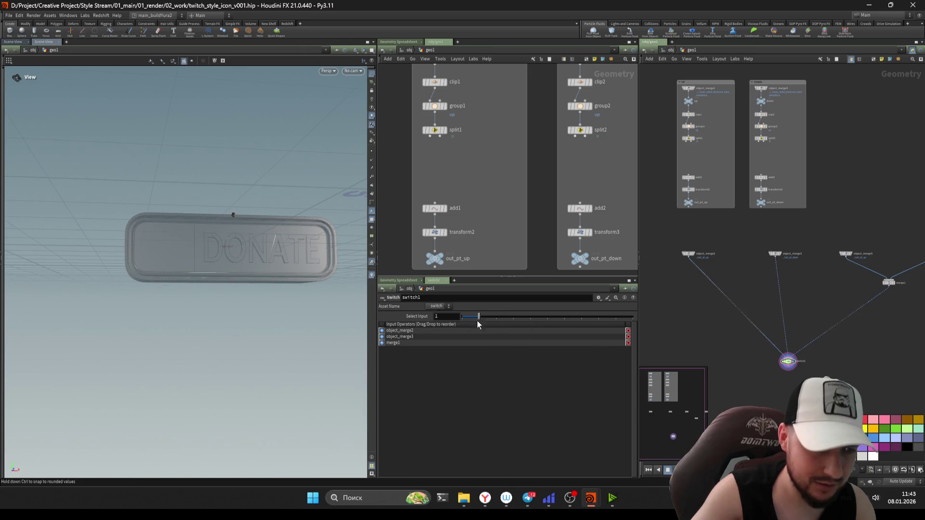
left_click_drag(425, 324, 502, 325)
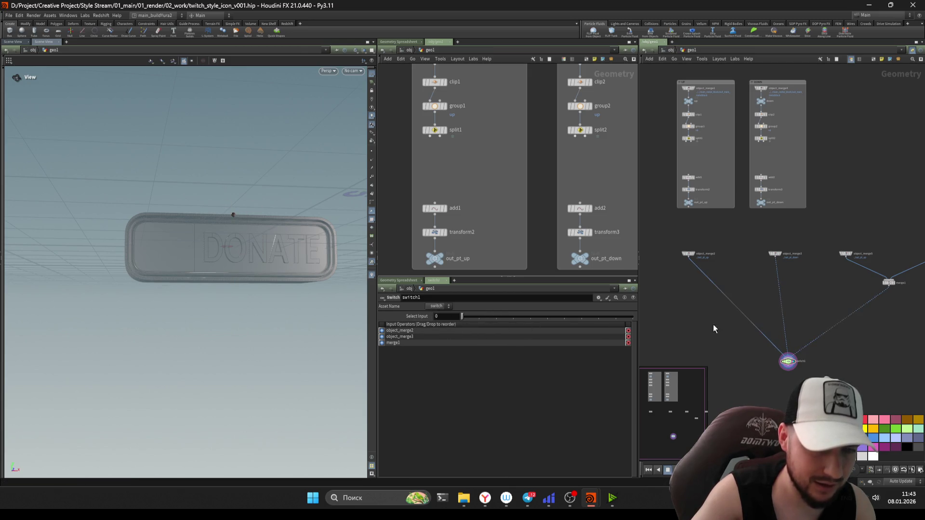
left_click(682, 265)
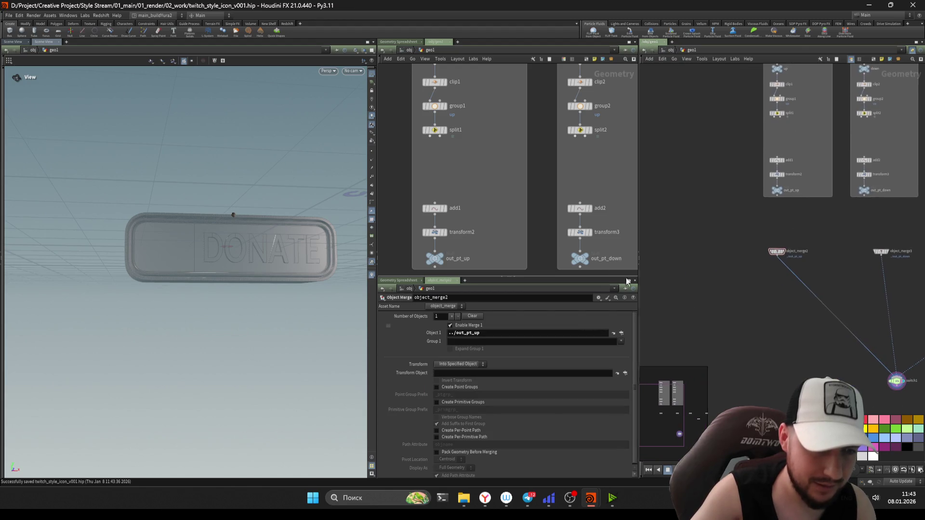
scroll(498, 242, "down", 2)
scroll(470, 181, "down", 2)
scroll(430, 121, "down", 2)
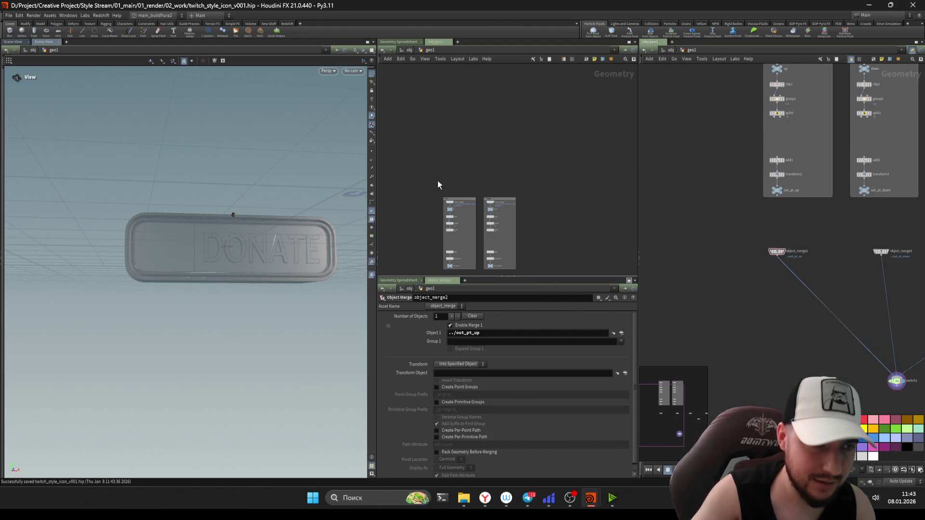
Step: Go up to /obj in the middle pane to show the reference image, then select switch1
key("u")
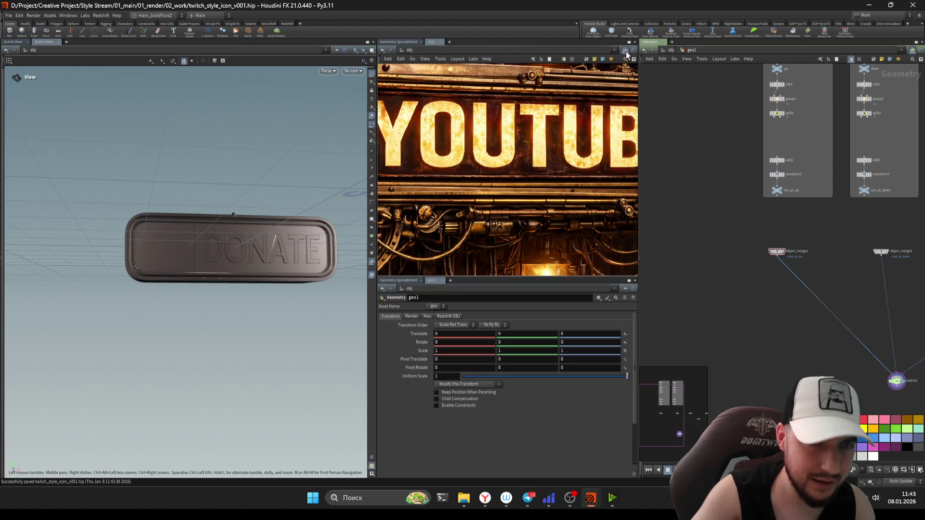
scroll(506, 166, "down", 3)
scroll(491, 159, "down", 2)
scroll(463, 152, "up", 2)
scroll(448, 145, "up", 3)
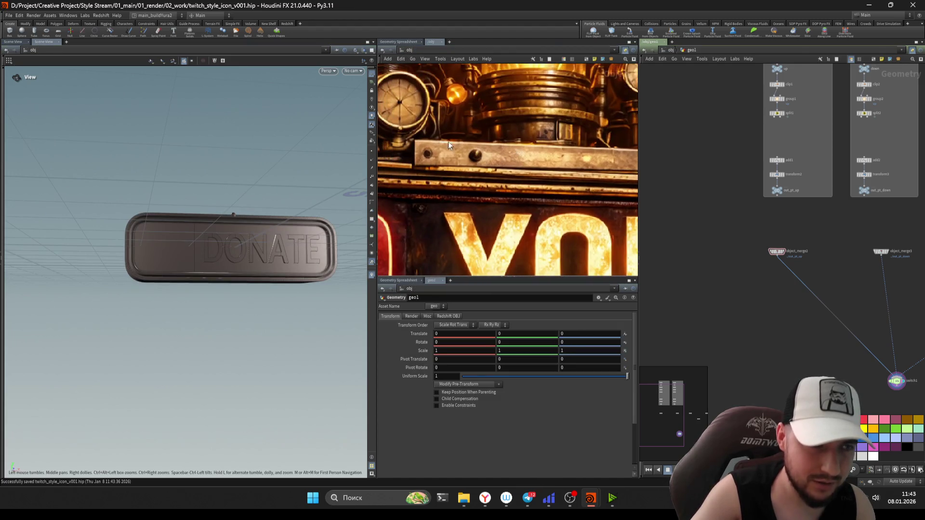
scroll(477, 177, "down", 2)
scroll(520, 184, "down", 2)
scroll(706, 268, "down", 2)
scroll(712, 258, "down", 2)
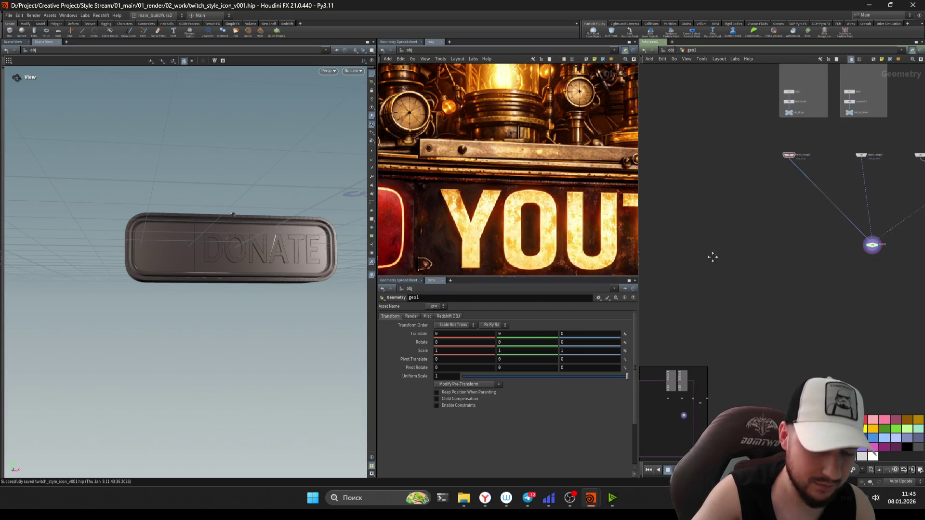
scroll(693, 257, "down", 2)
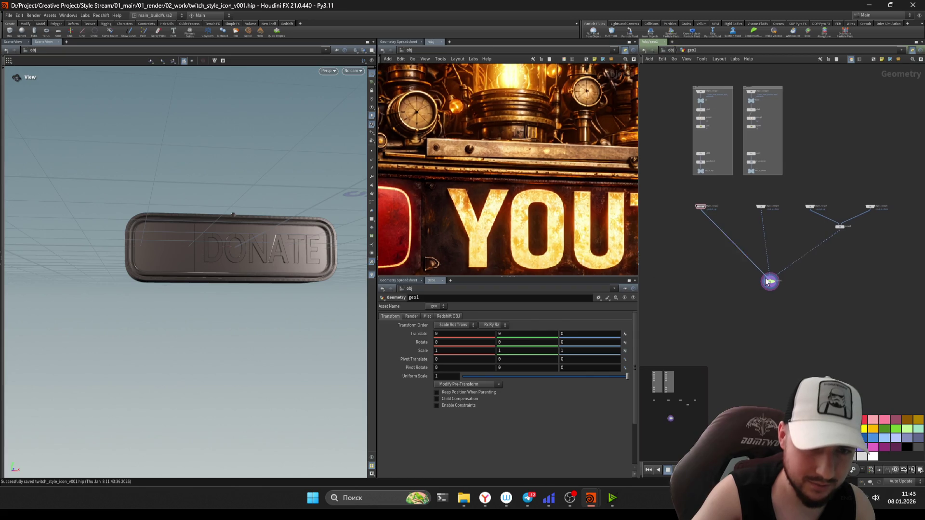
scroll(765, 268, "up", 2)
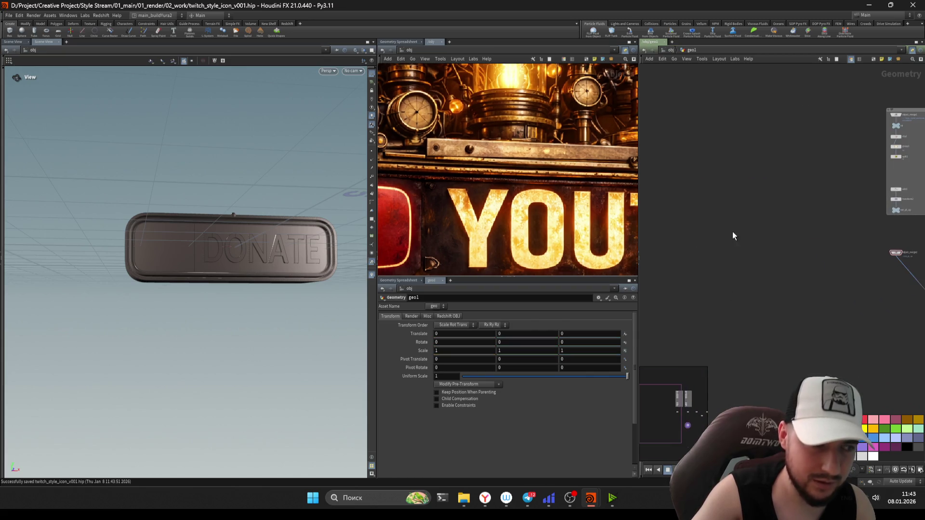
scroll(730, 244, "up", 2)
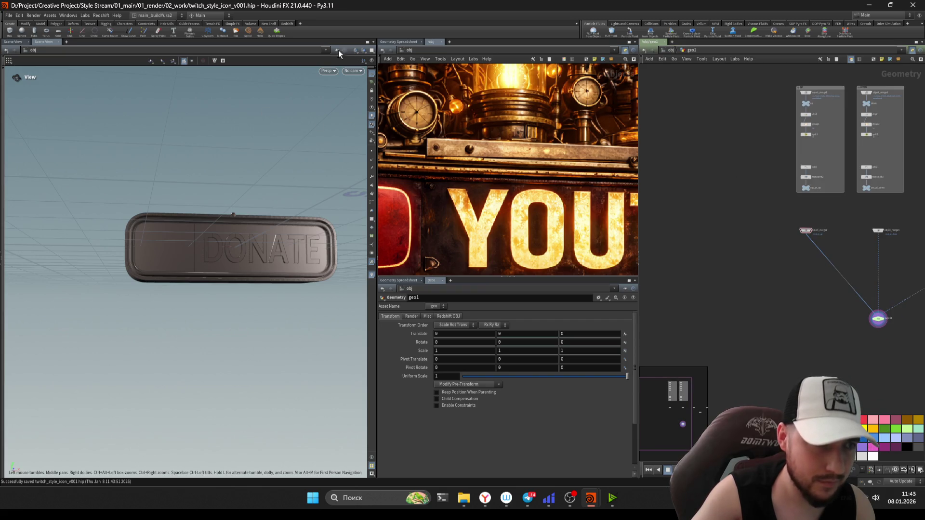
scroll(723, 233, "down", 1)
scroll(723, 234, "down", 1)
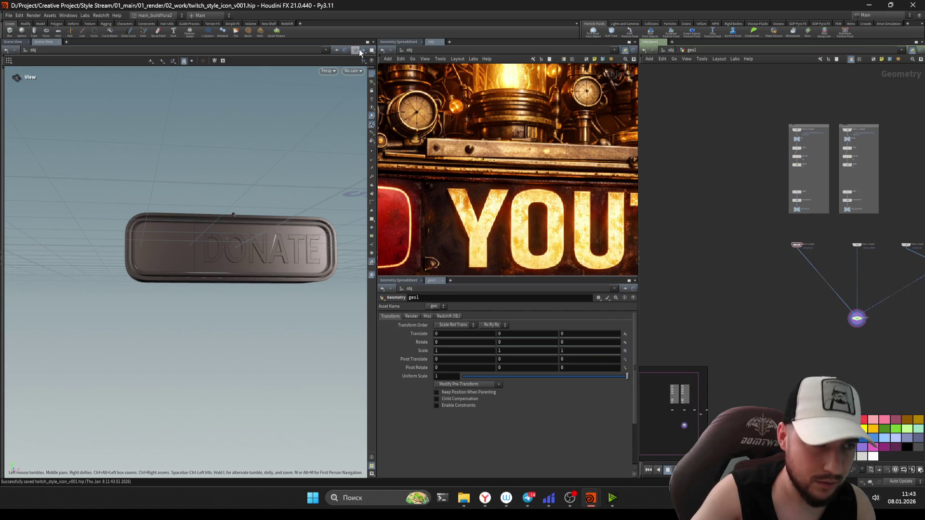
left_click(867, 330)
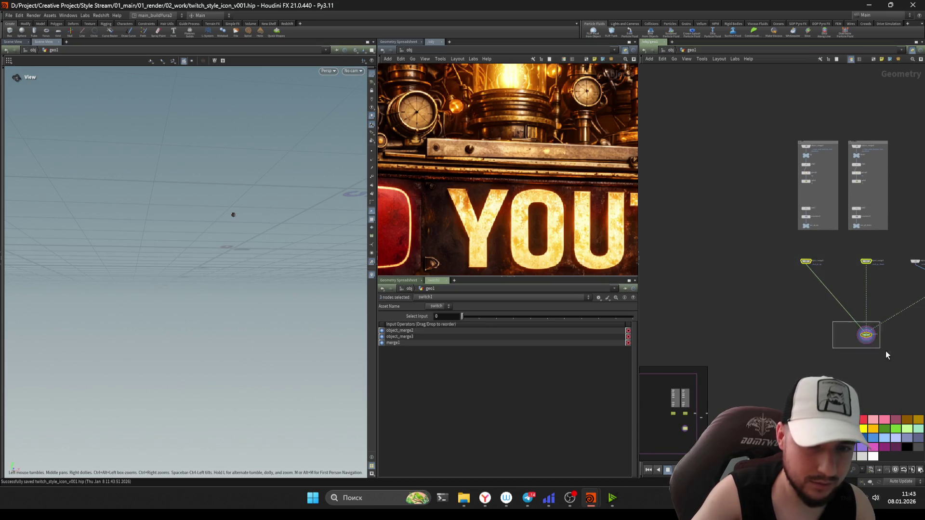
Step: Add a new grid node via the Tab menu in the geometry network
key("Tab")
key("Escape")
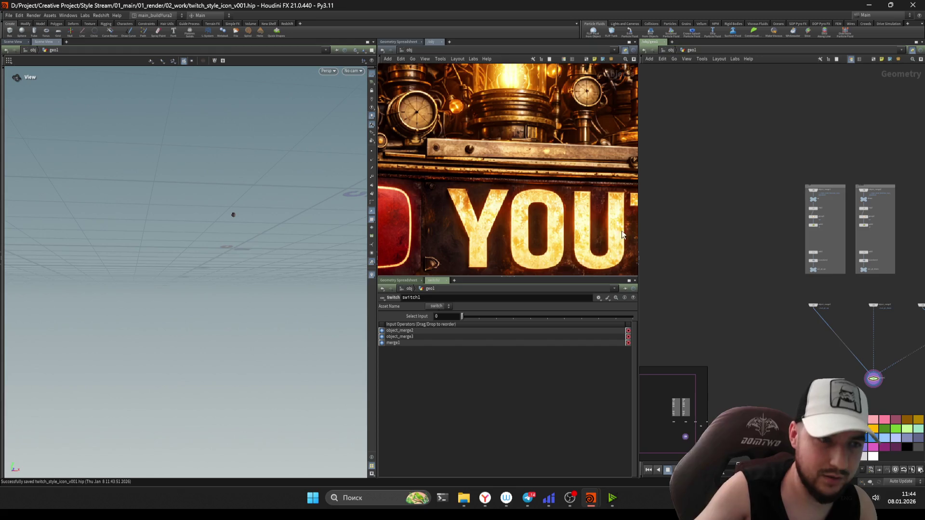
key("Tab")
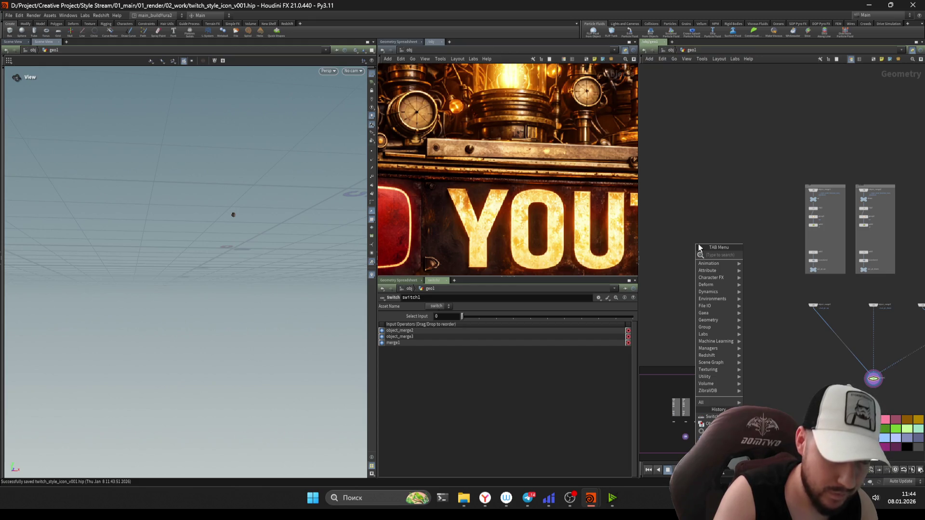
type("grid")
key("Return")
Step: Place grid1 and set its size to 4 by 5 with 2 rows and 2 columns
left_click(711, 244)
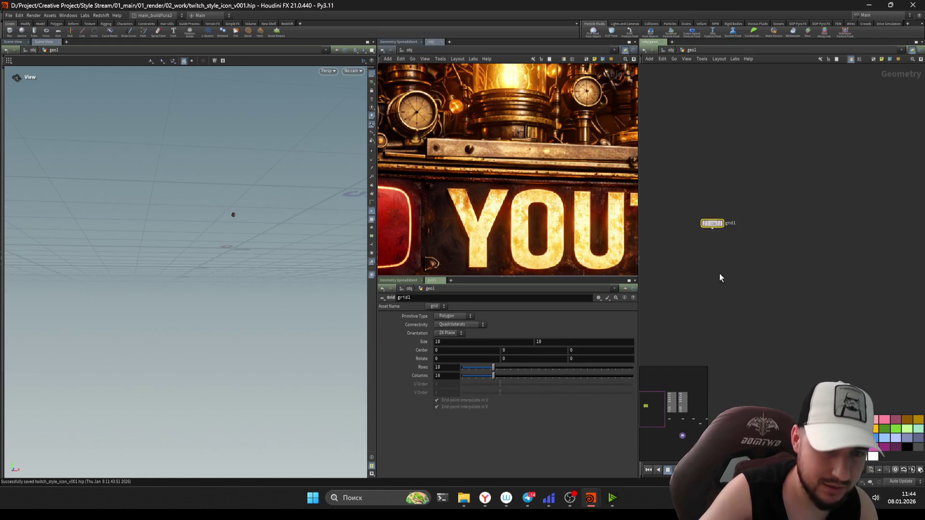
key("h")
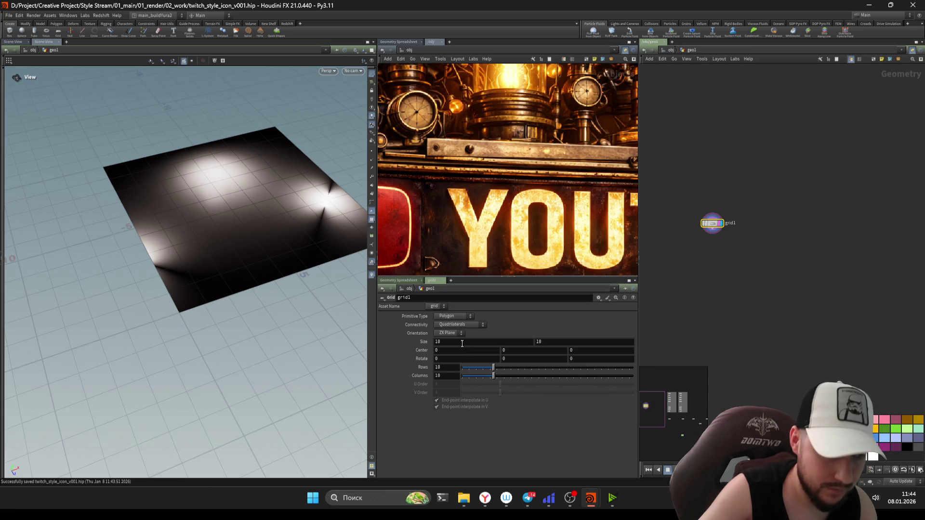
middle_click_drag(462, 343, 483, 343)
middle_click_drag(583, 342, 556, 340)
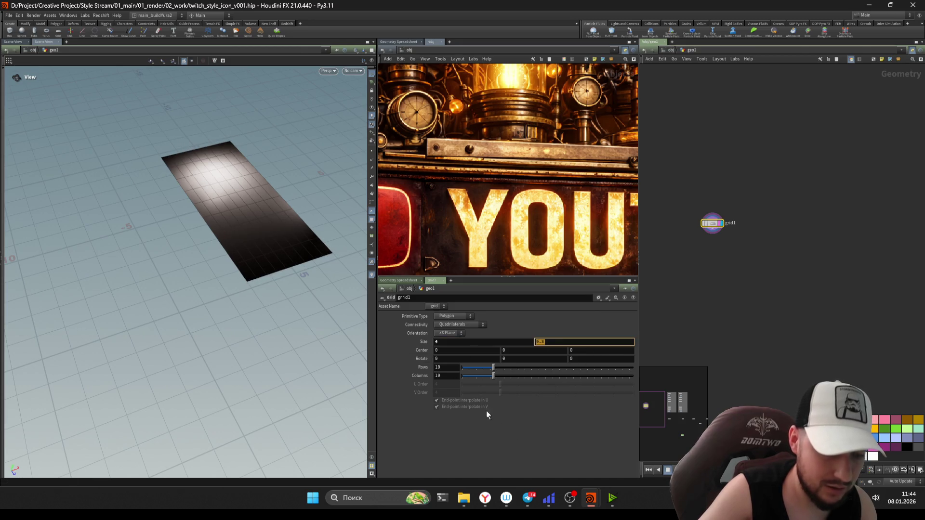
type("5")
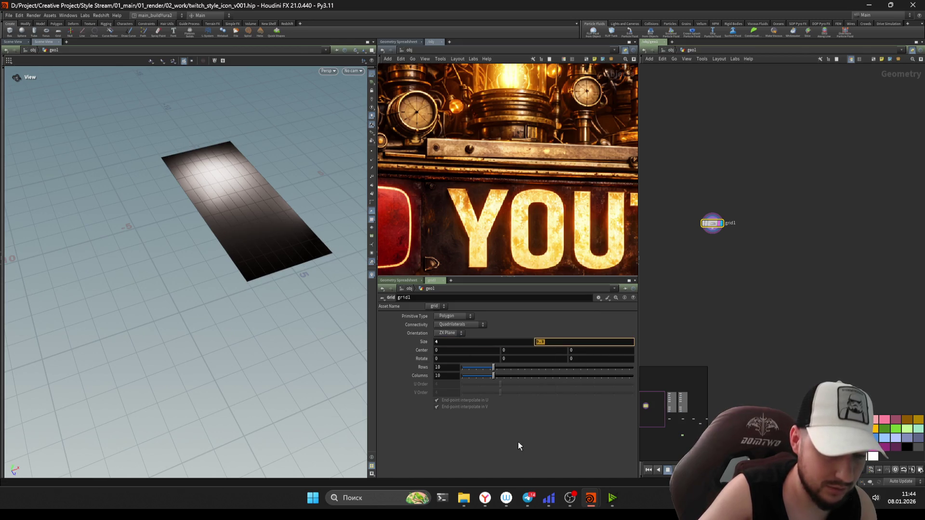
key("Return")
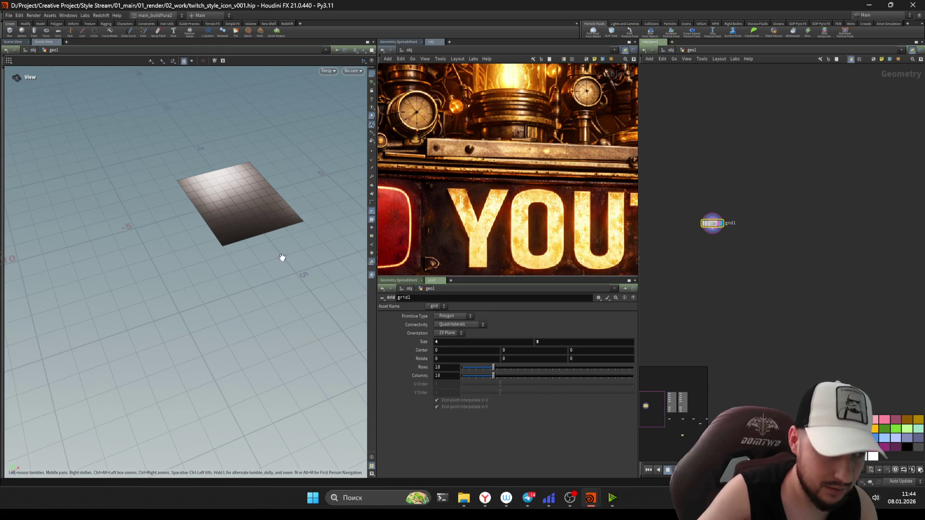
Step: Inspect the plane from new angles, save the scene, and close the duplicate Scene View tab
left_click_drag(281, 258, 254, 226)
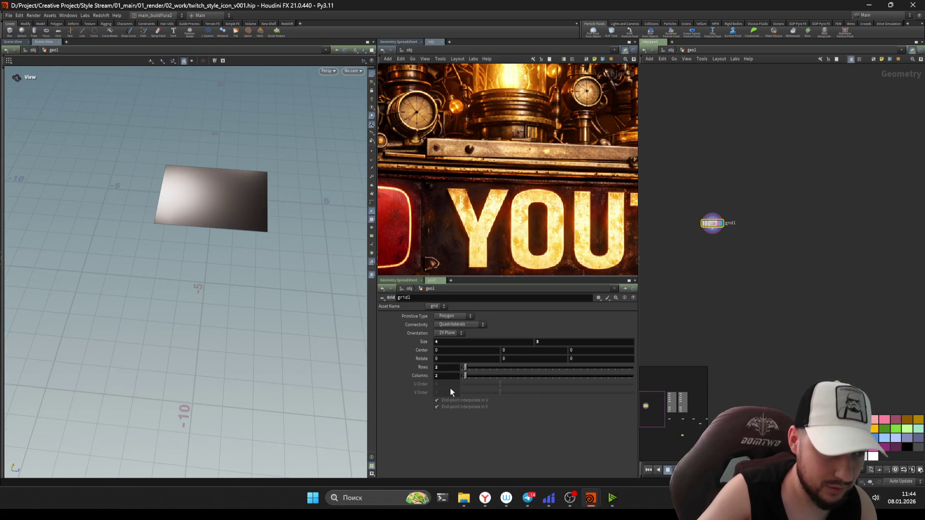
key("h")
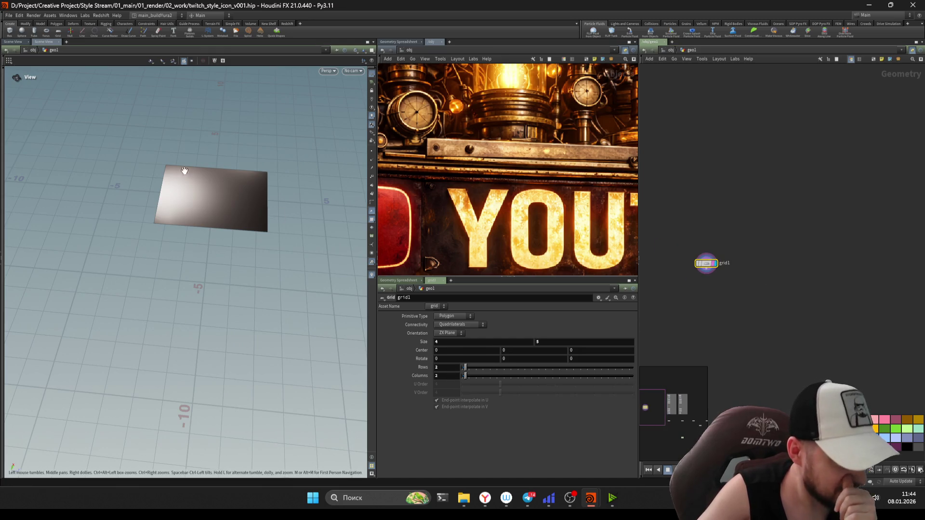
left_click_drag(256, 190, 282, 174)
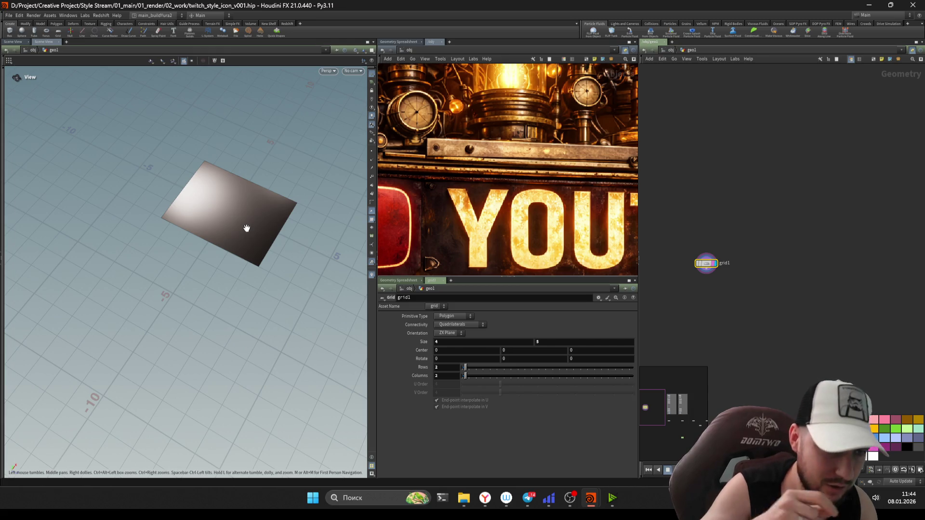
key("ctrl+s")
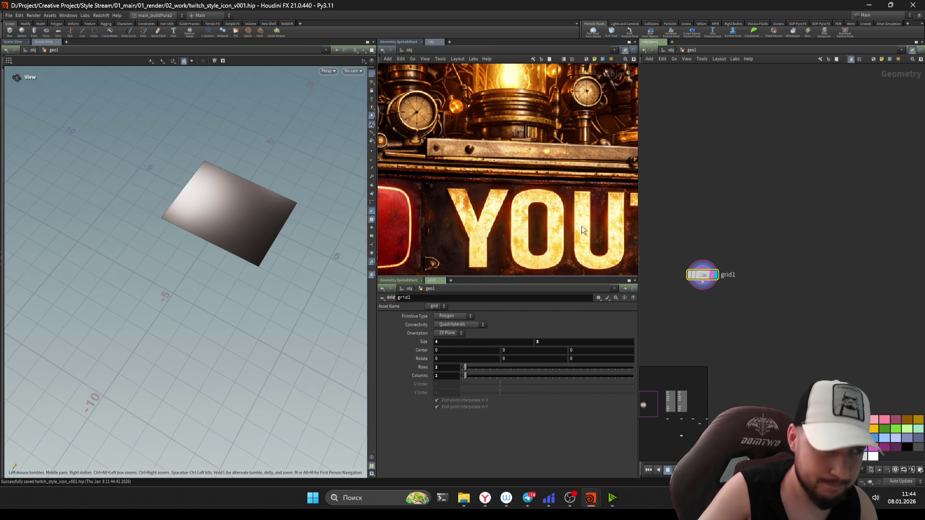
left_click(25, 42)
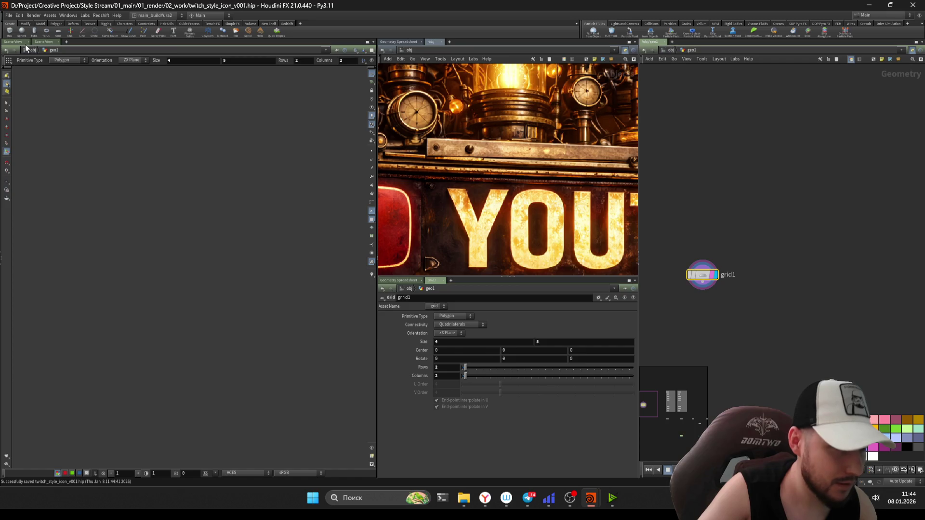
left_click(27, 43)
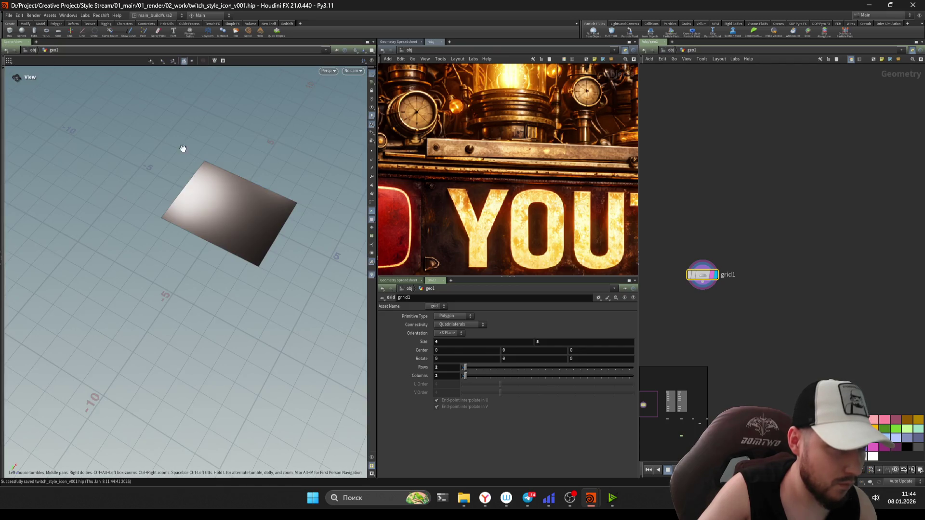
scroll(722, 311, "up", 2)
left_click_drag(697, 244, 707, 317)
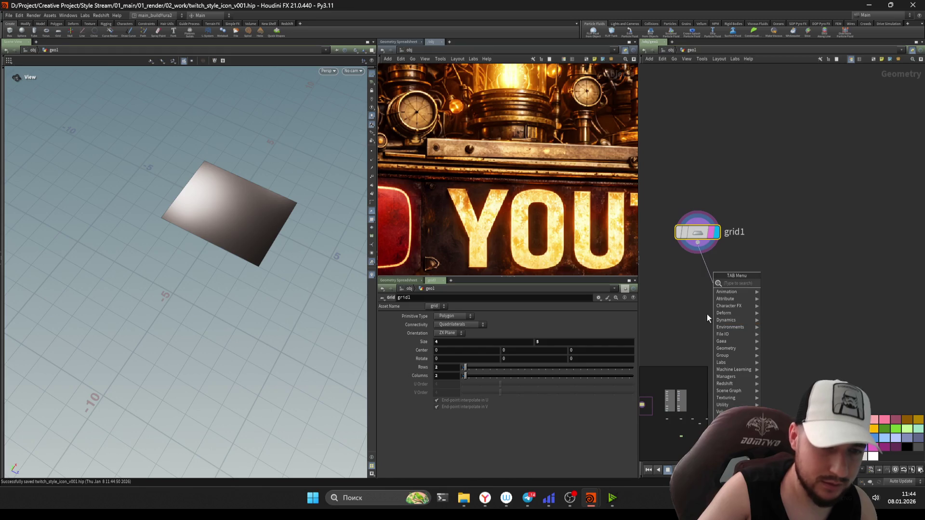
type("v")
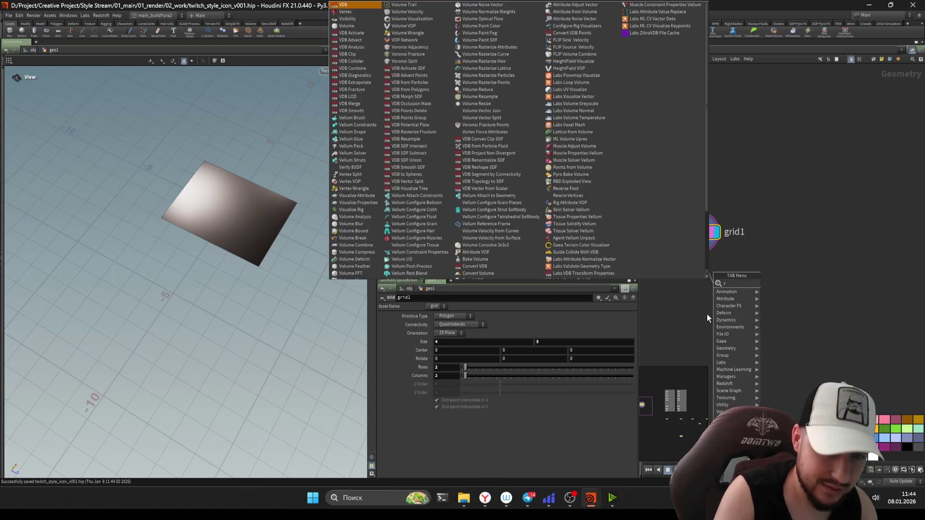
key("BackSpace")
type("dev")
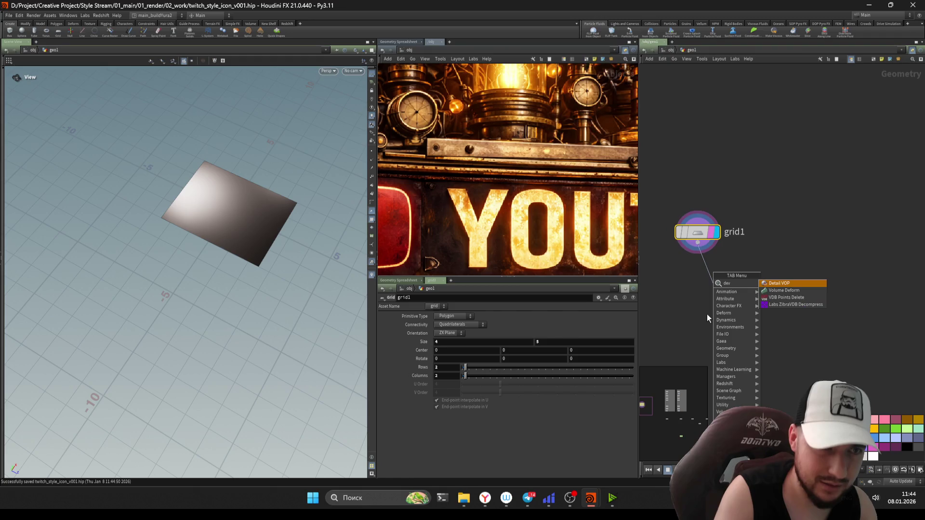
key("BackSpace")
key("BackSpace")
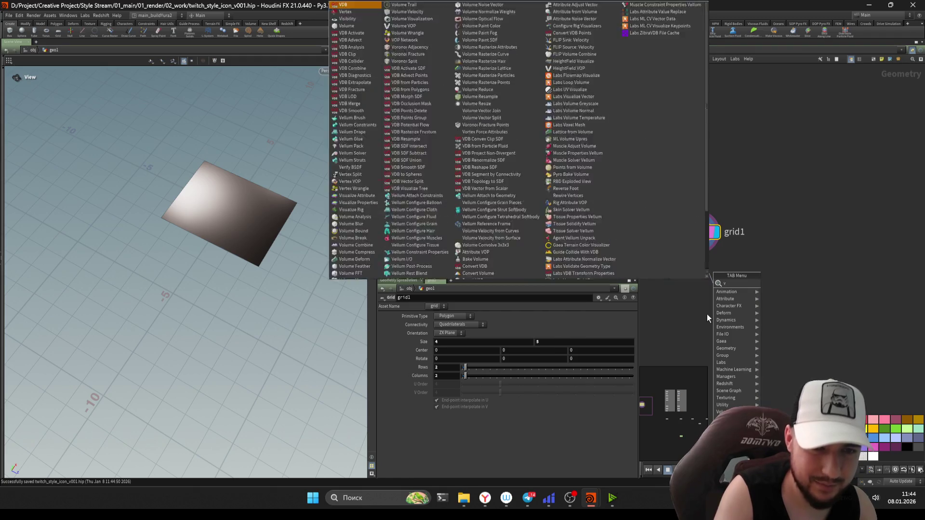
type("di")
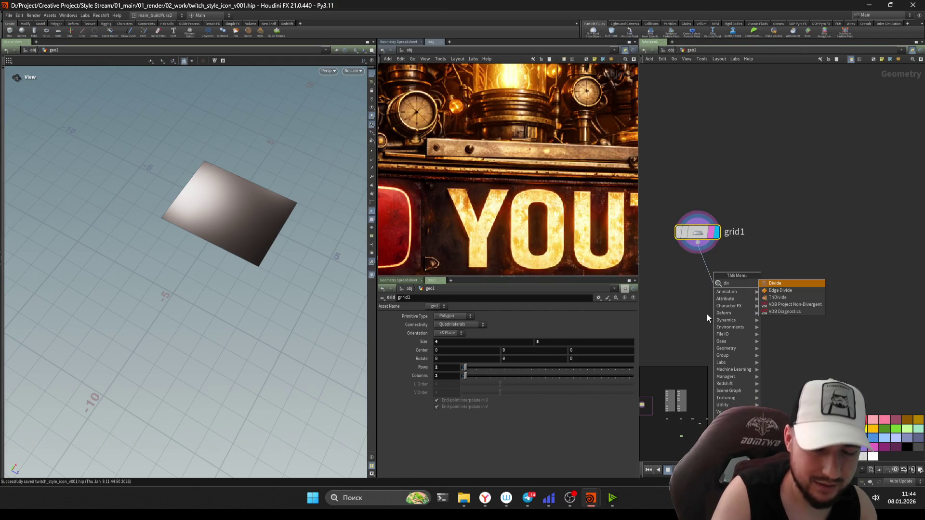
key("Return")
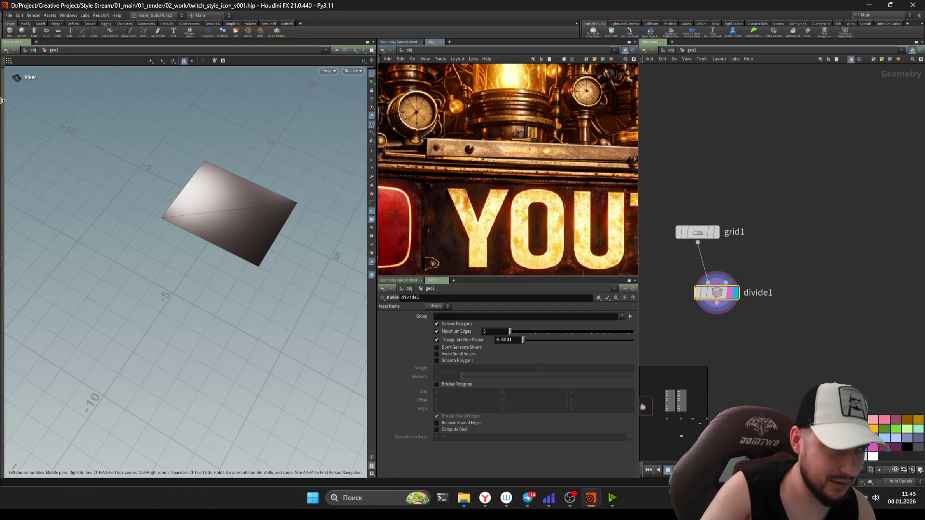
key("s")
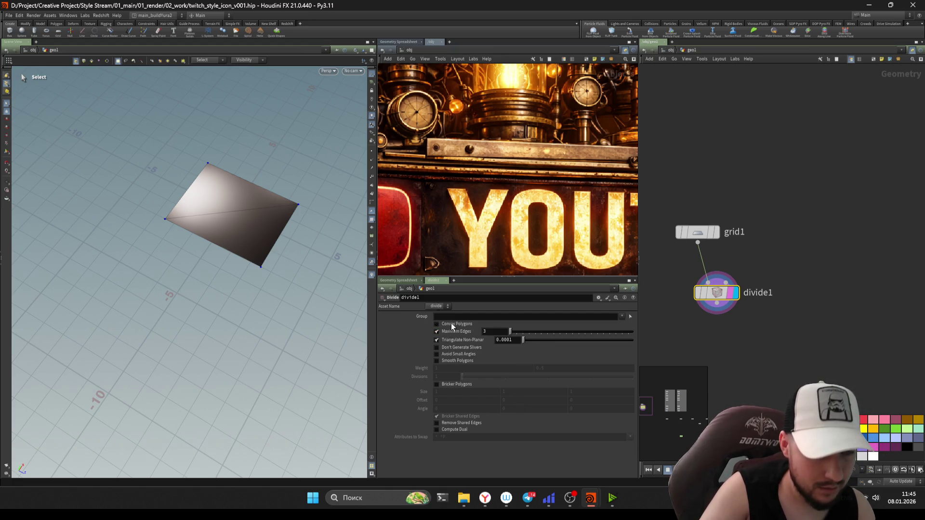
key("Delete")
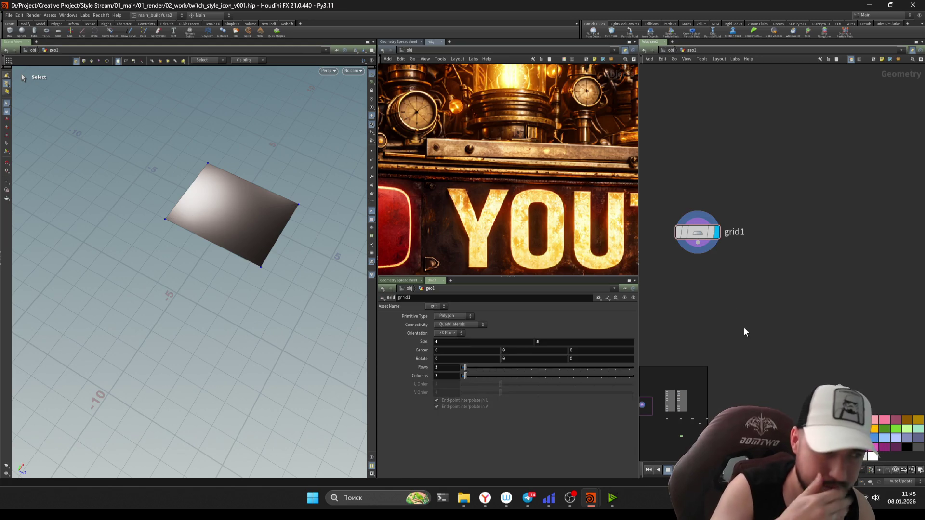
Step: Add clip3 below grid1 keeping all primitives after the cut
key("Tab")
type("spl")
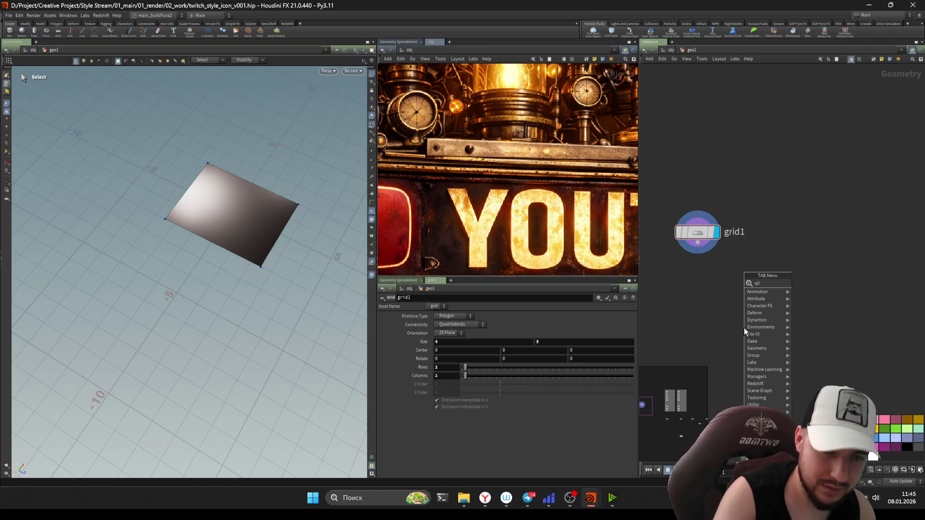
key("BackSpace")
key("BackSpace")
key("BackSpace")
type("clip")
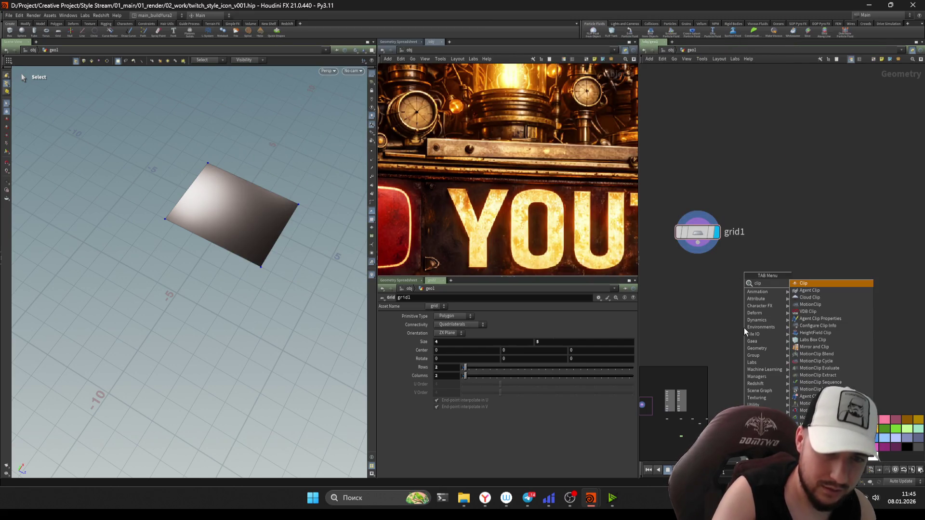
key("Return")
left_click(697, 299)
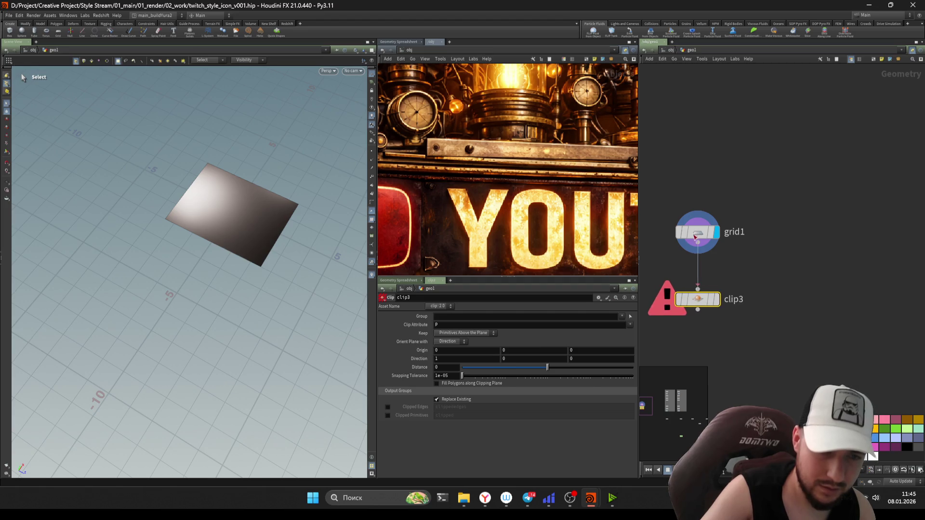
left_click(466, 333)
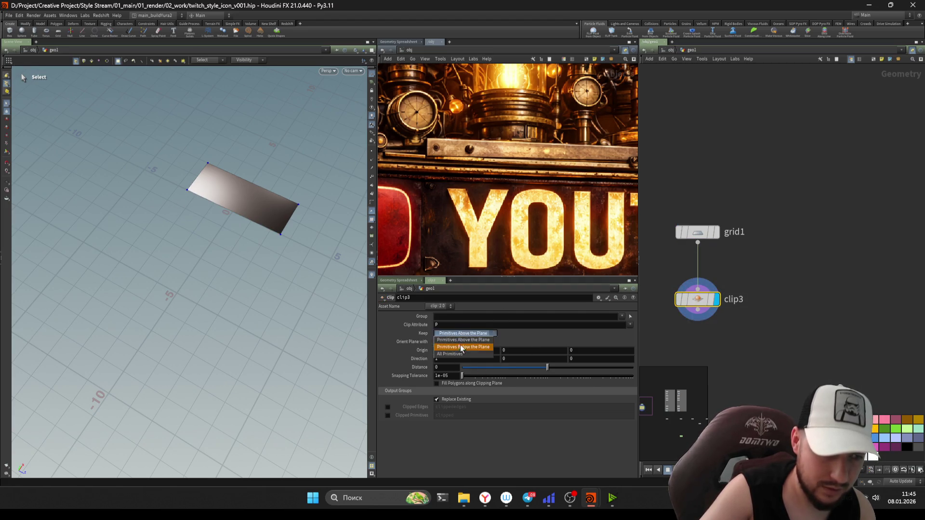
left_click(470, 350)
type("1")
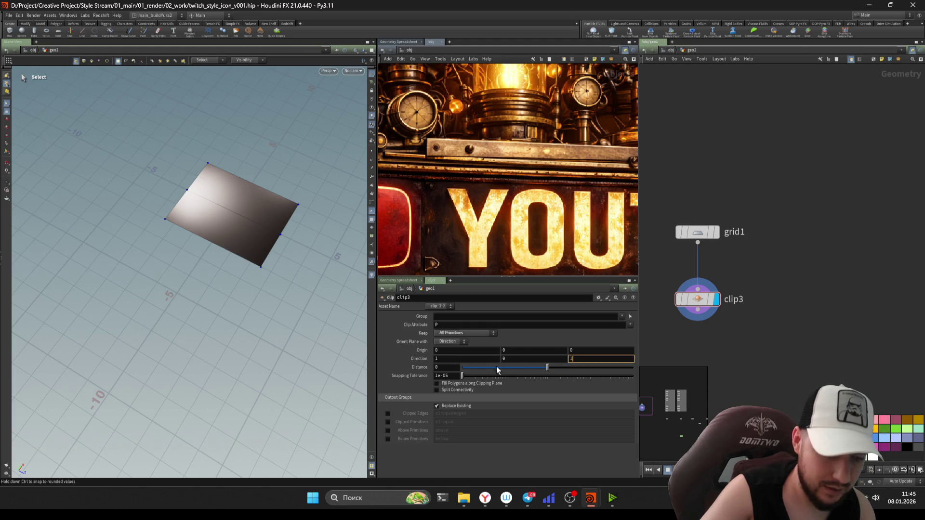
Step: Set the clip direction to 0,0,1 and slide the cutting plane to about 0.59
key("Return")
type("0")
key("Return")
key("ctrl+s")
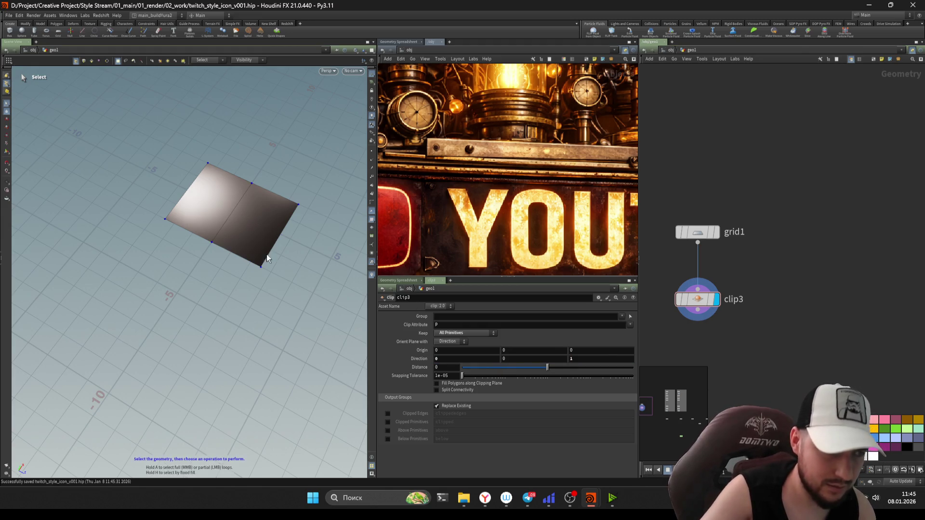
left_click_drag(535, 376, 548, 369)
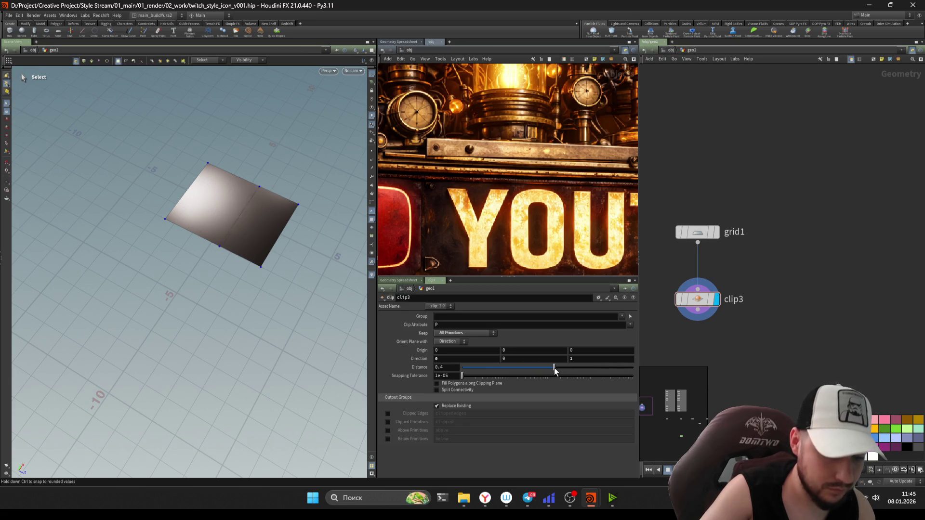
Step: Add fuse1 below clip3 and tidy the three nodes into a column
key("Tab")
type("fuse")
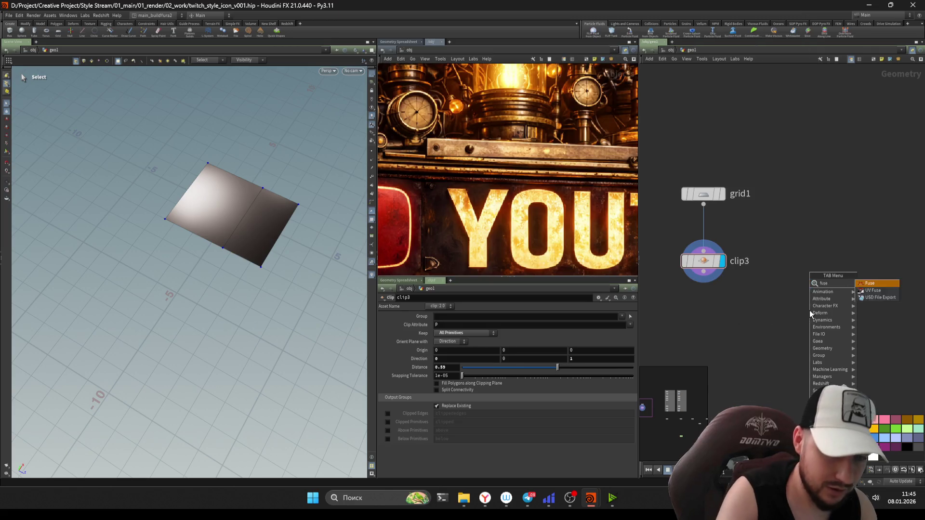
key("Return")
left_click(809, 314)
left_click_drag(810, 315, 705, 319)
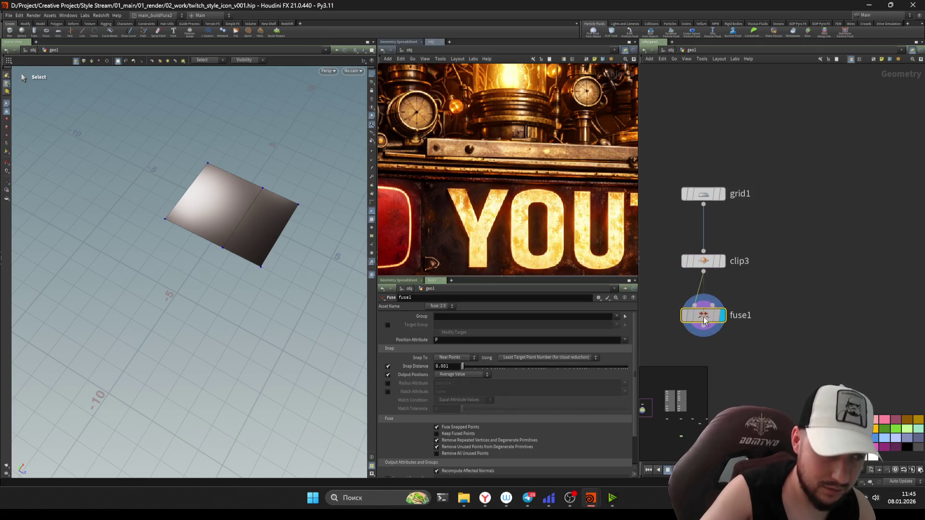
key("n")
key("l")
left_click(754, 348)
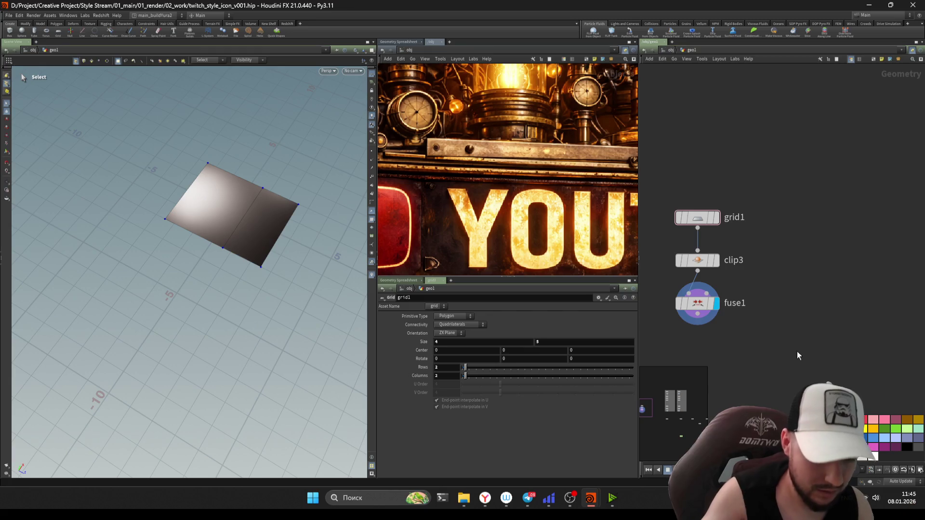
Step: Save, re-lay out the nodes, and select the grid's top-right corner point edge-on
key("ctrl+s")
key("n")
key("shift+l")
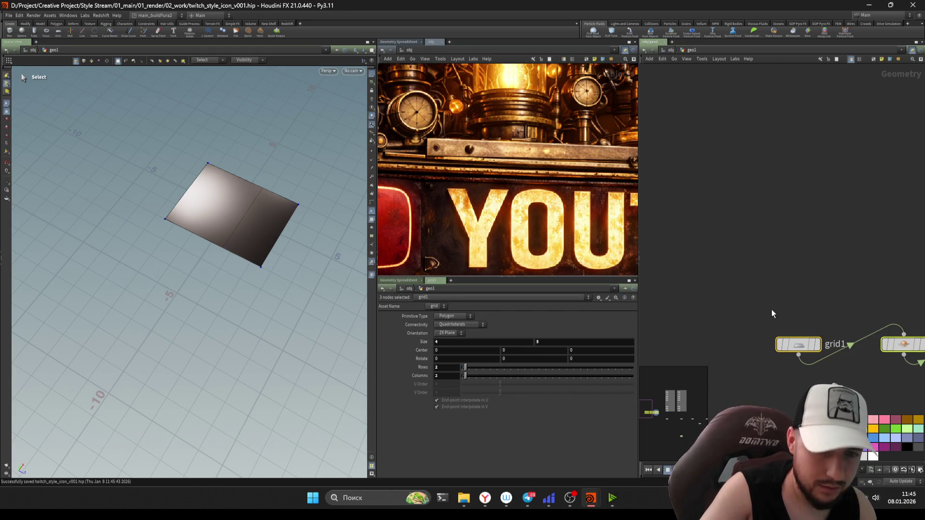
scroll(764, 336, "down", 3)
scroll(696, 267, "down", 3)
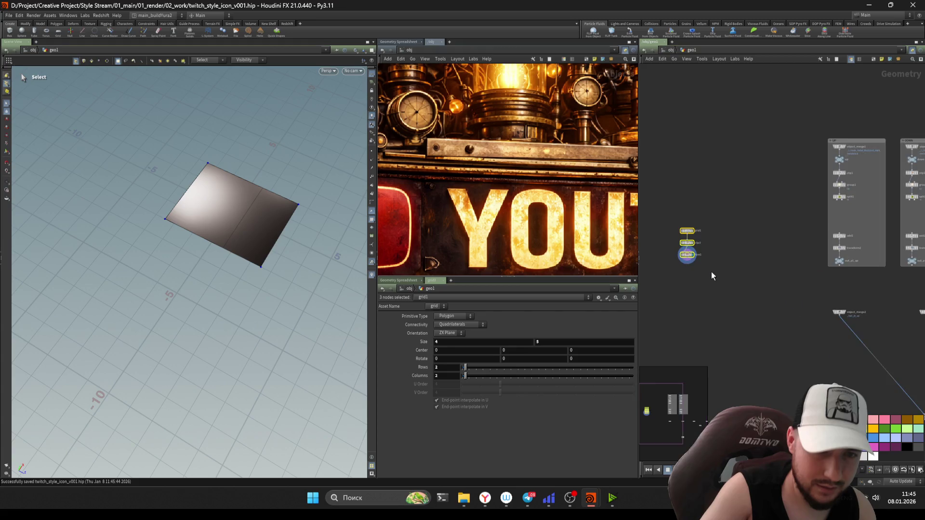
left_click(711, 276)
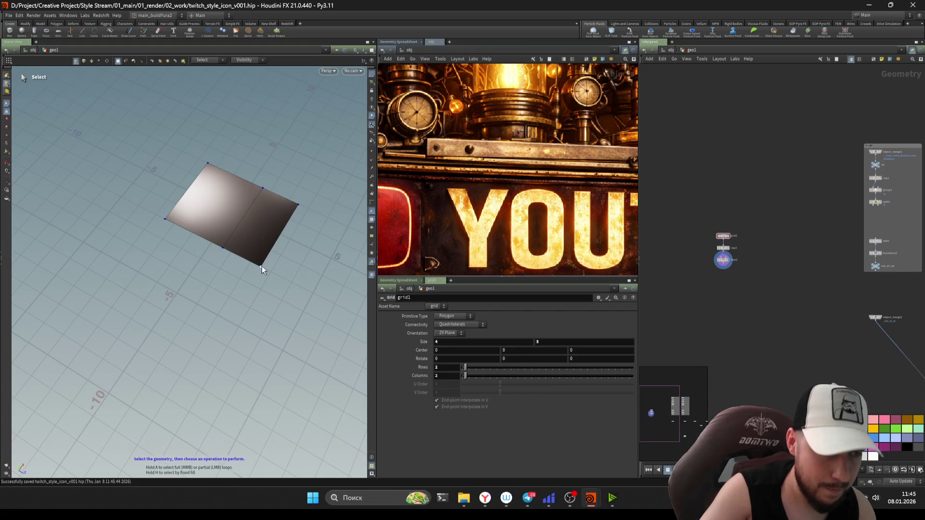
key("Escape")
mouse_move(262, 266)
left_mouse_down()
mouse_move(304, 209)
mouse_move(308, 229)
mouse_move(296, 230)
mouse_move(282, 207)
mouse_move(301, 185)
left_mouse_up()
key("s")
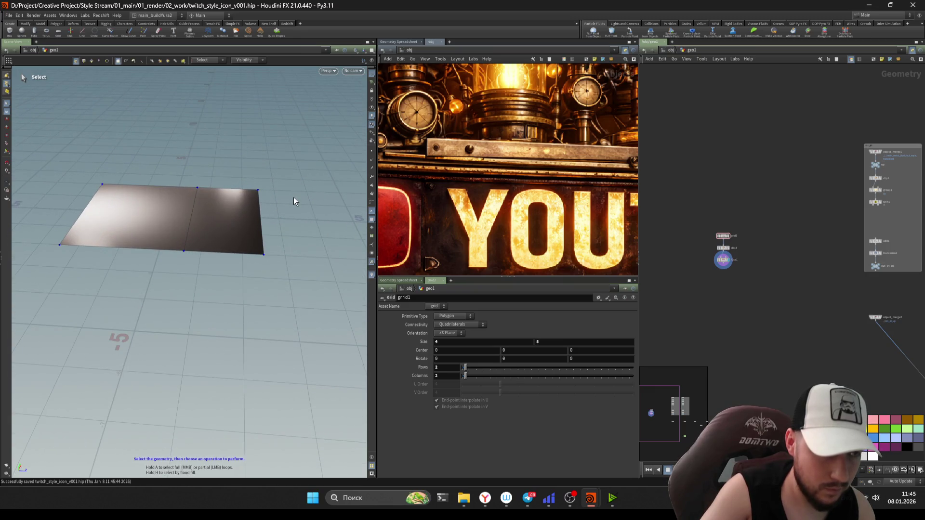
left_click(258, 190)
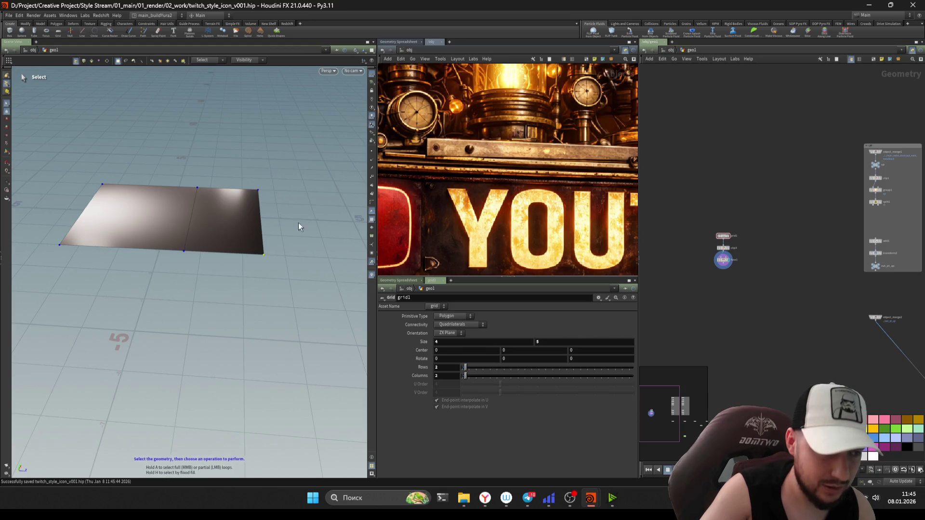
scroll(669, 215, "up", 5)
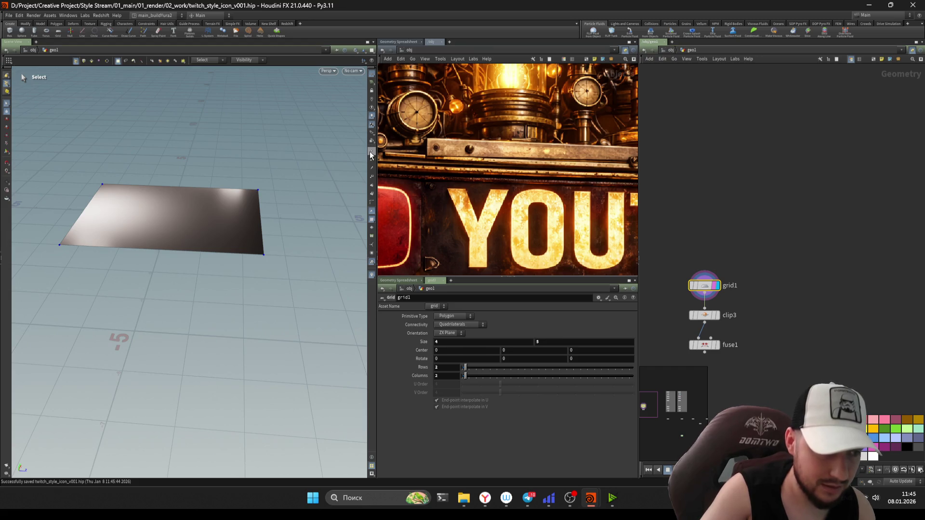
Step: Read the other corner point numbers (including point 2) and move grid1 up above clip3
key("Escape")
mouse_move(187, 216)
left_mouse_down()
mouse_move(254, 231)
mouse_move(222, 232)
mouse_move(255, 240)
left_mouse_up()
key("s")
left_click_drag(347, 202, 126, 371)
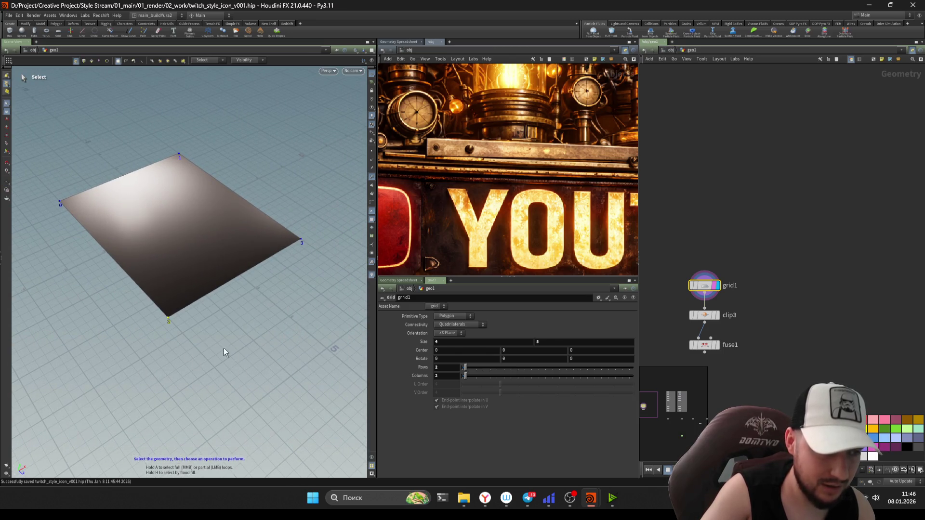
mouse_move(215, 293)
left_mouse_down()
mouse_move(111, 354)
mouse_move(161, 340)
left_mouse_up()
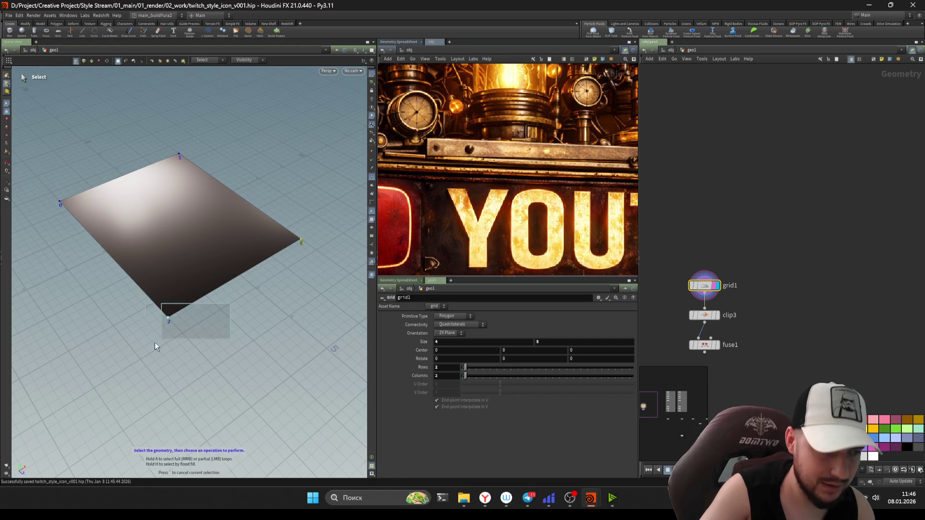
left_click_drag(703, 290, 703, 258)
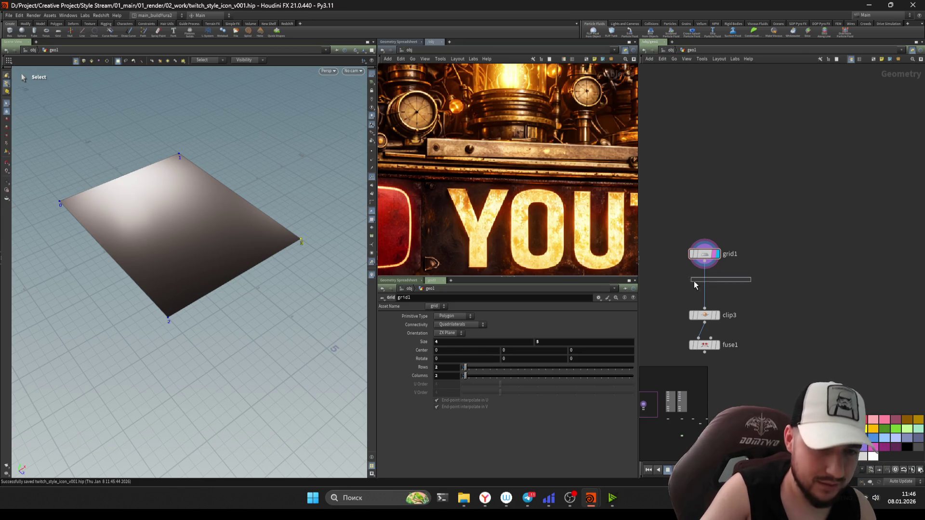
Step: Insert group3 between grid1 and clip3 as a point group 'end' holding points 2-3
key("Tab")
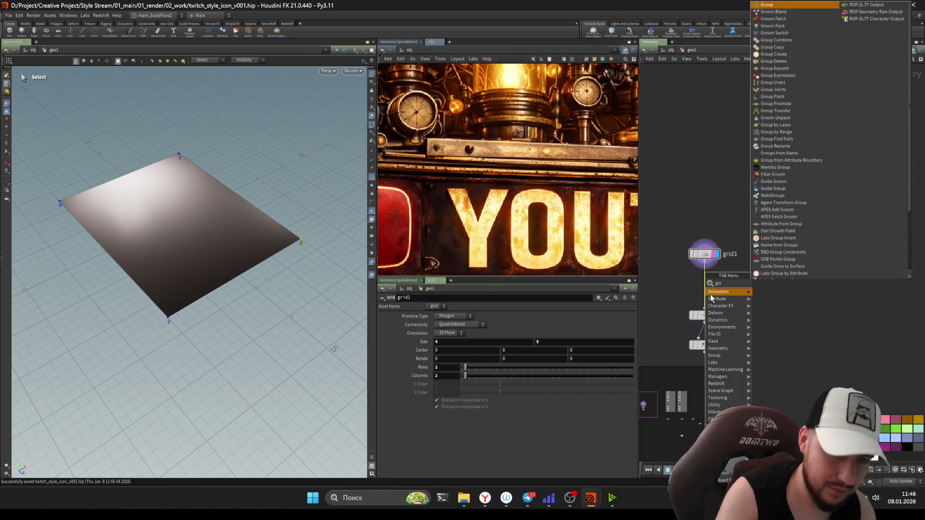
left_click(710, 294)
left_click_drag(711, 296, 712, 293)
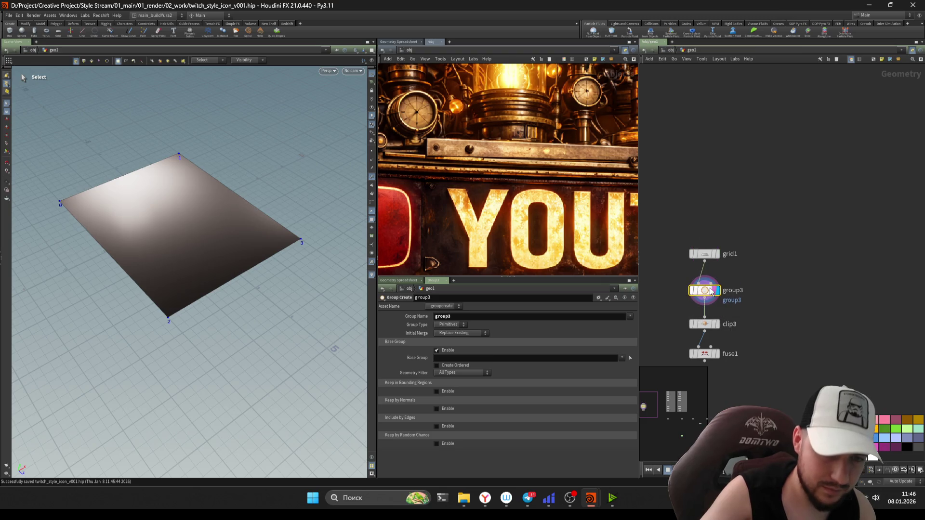
left_click(451, 325)
left_click(482, 357)
type("2-3")
key("Return")
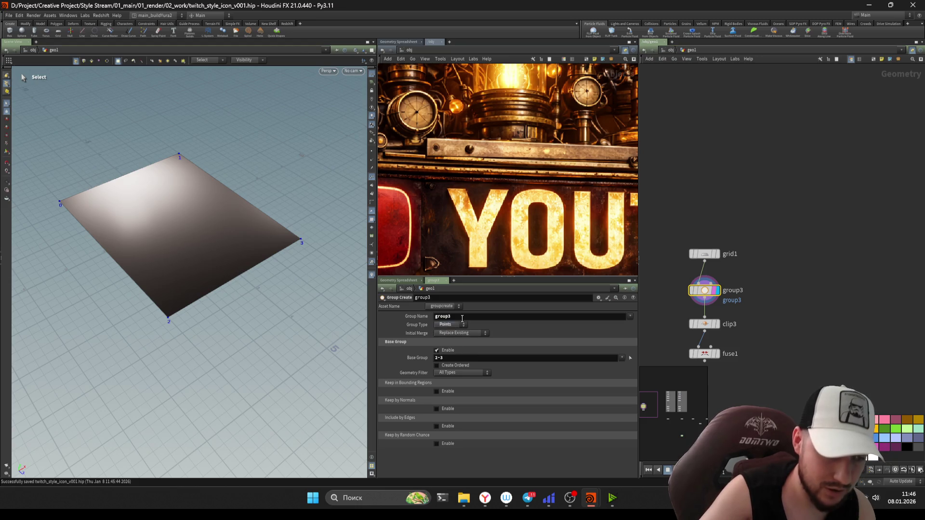
double_click(443, 317)
type("d")
key("Return")
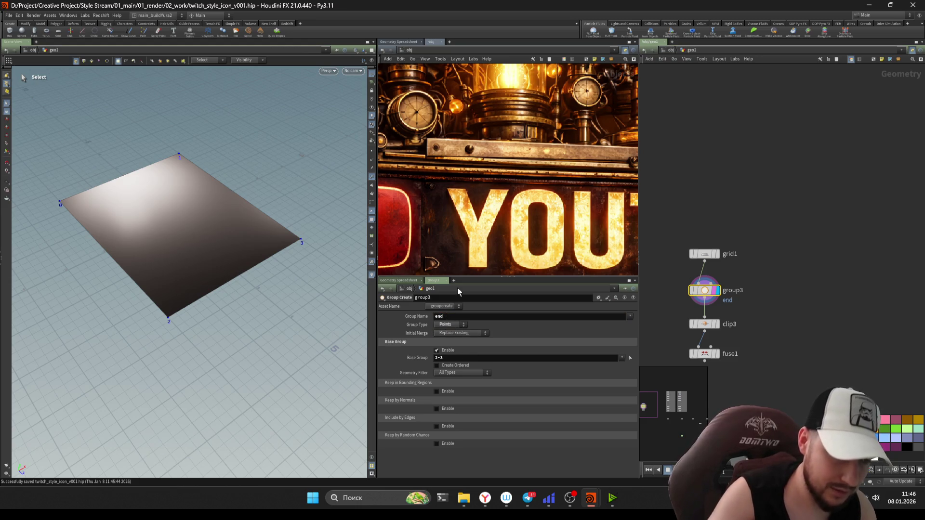
Step: Show the group handles and review grid1, group3 and clip3 in turn
key("Return")
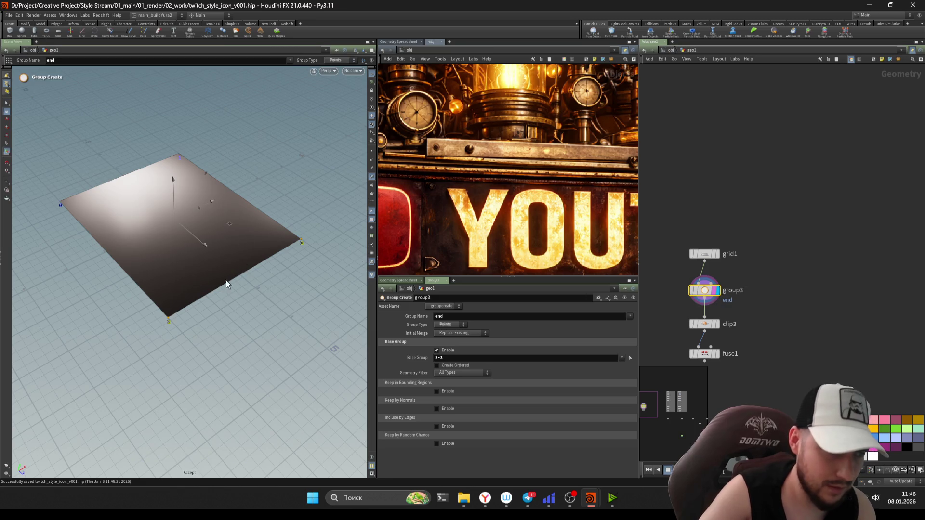
left_click_drag(778, 247, 704, 314)
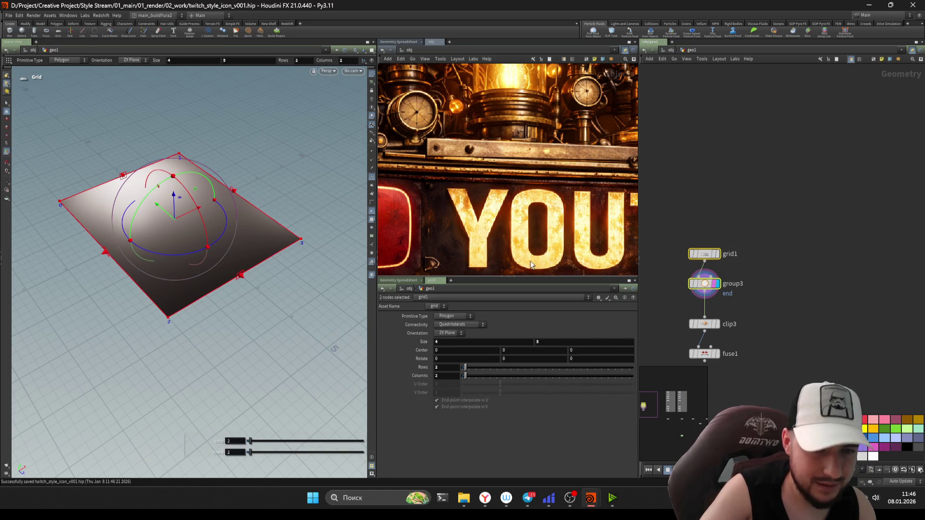
left_click(704, 254)
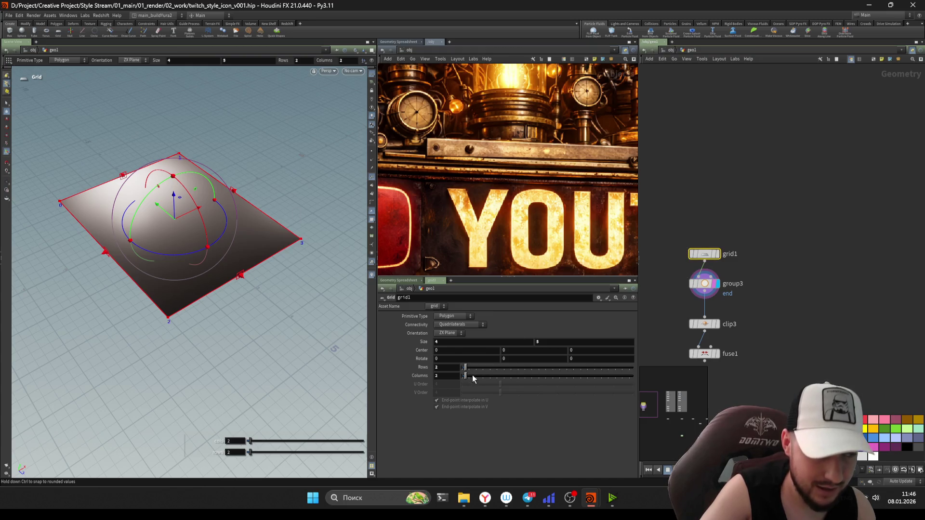
left_click(705, 284)
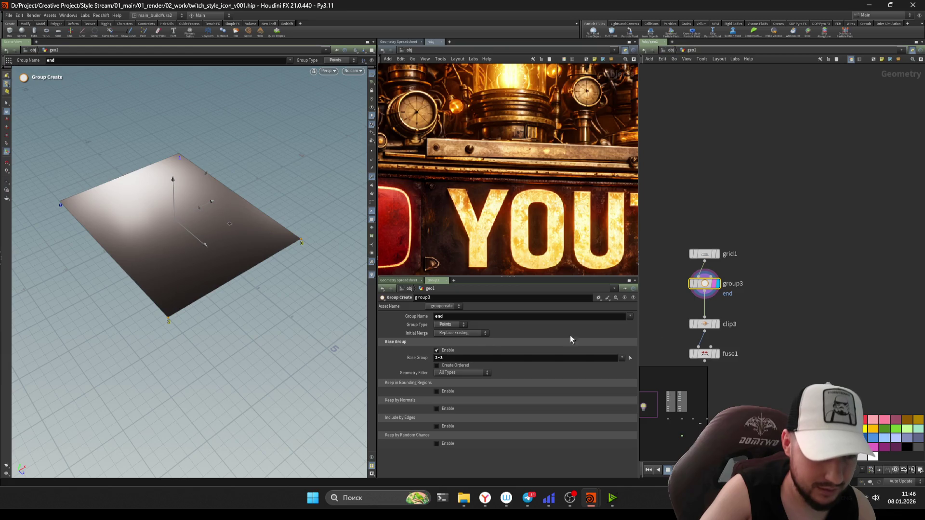
left_click_drag(311, 248, 268, 304, "alt")
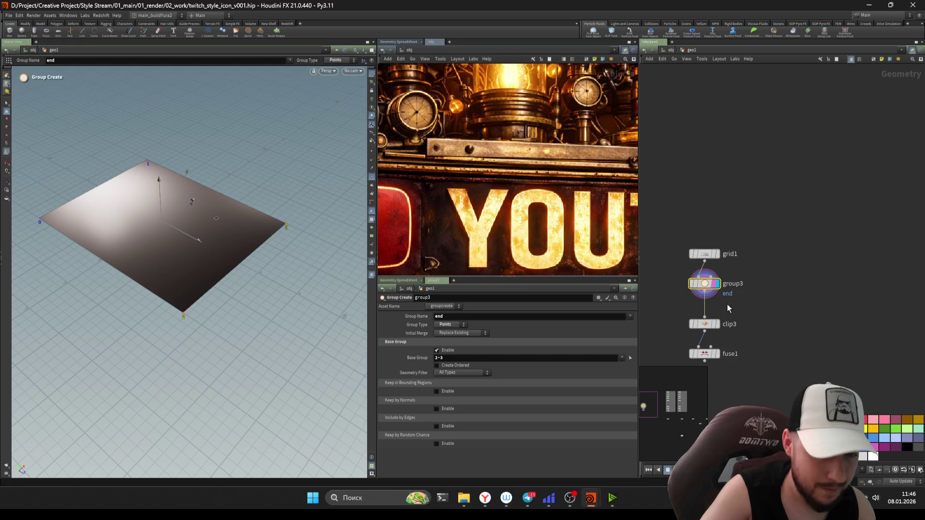
left_click(703, 324)
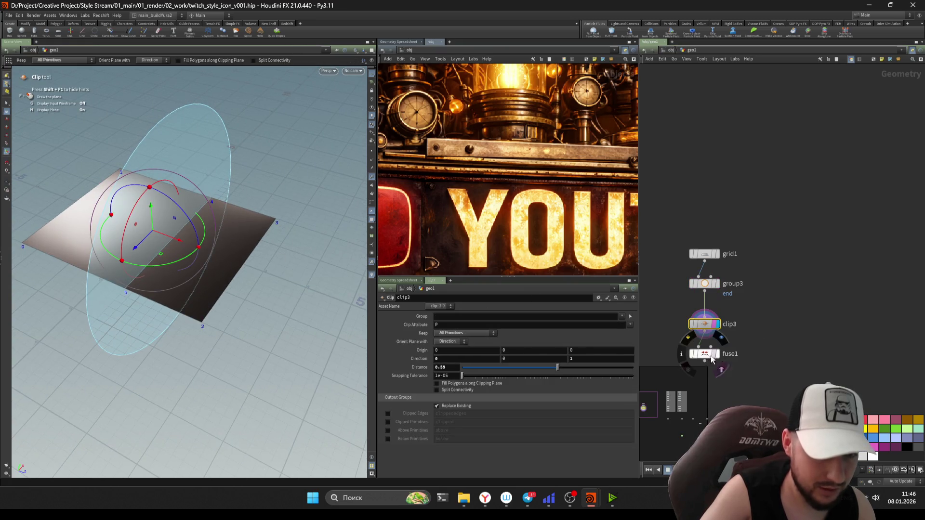
Step: Add a trial point group based on 'end' after fuse1, then delete it again
key("Tab")
type("group")
key("Return")
left_click(755, 353)
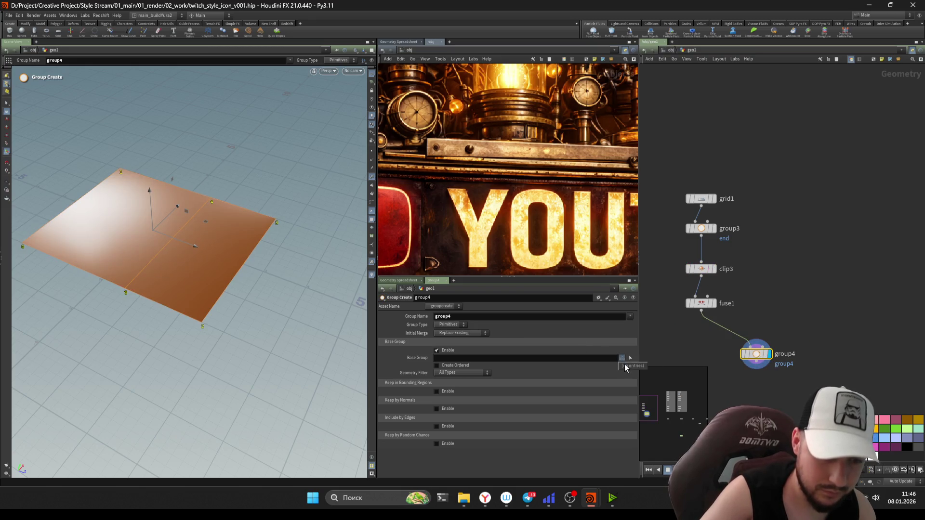
left_click(453, 327)
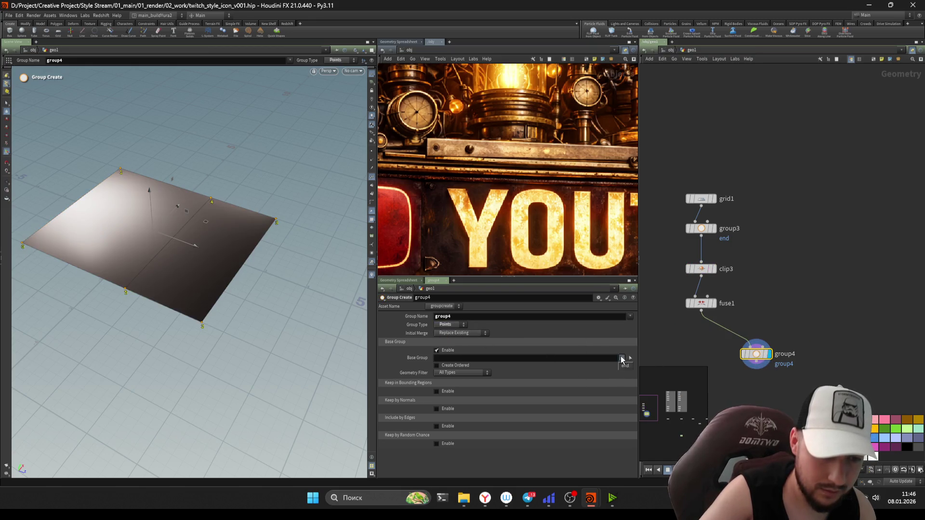
type("end")
left_click(719, 352)
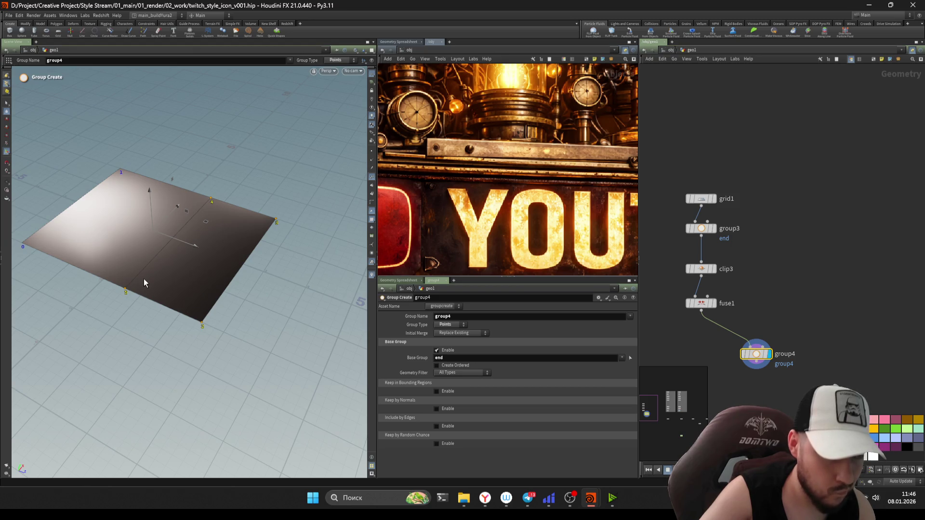
key("h")
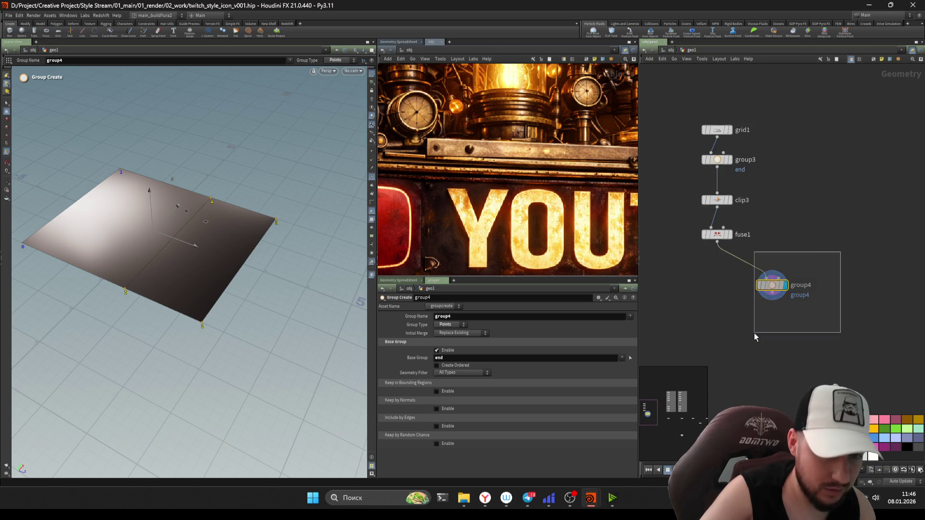
key("Delete")
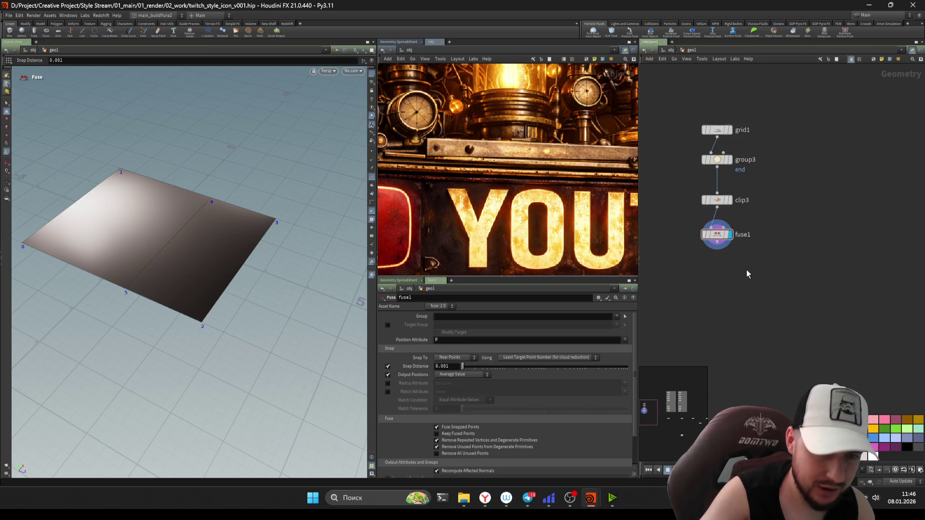
Step: Add transform1 below fuse1 limited to group 'end' with a 90 degree X rotation
key("Tab")
key("Escape")
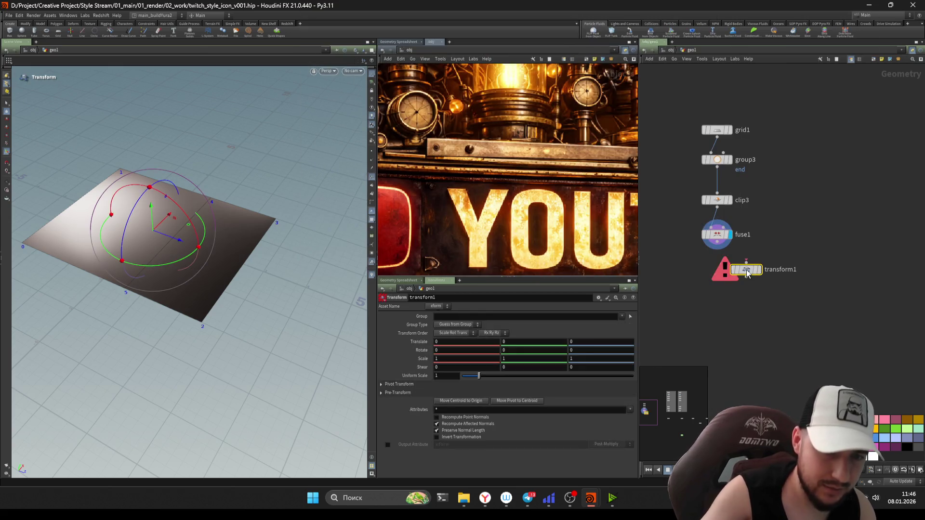
left_click(752, 323)
left_click(625, 325)
middle_click_drag(528, 349, 583, 331)
key("ctrl+z")
key("ctrl+z")
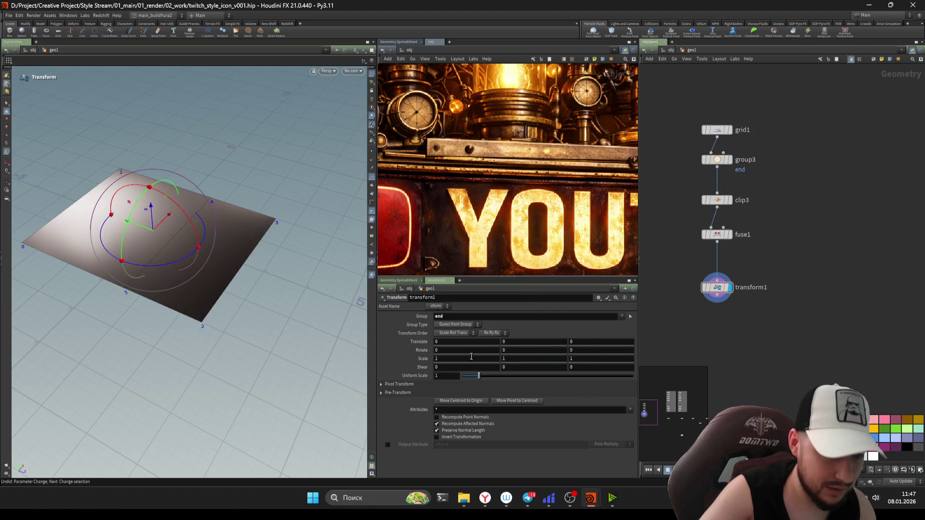
middle_click_drag(462, 350, 620, 347)
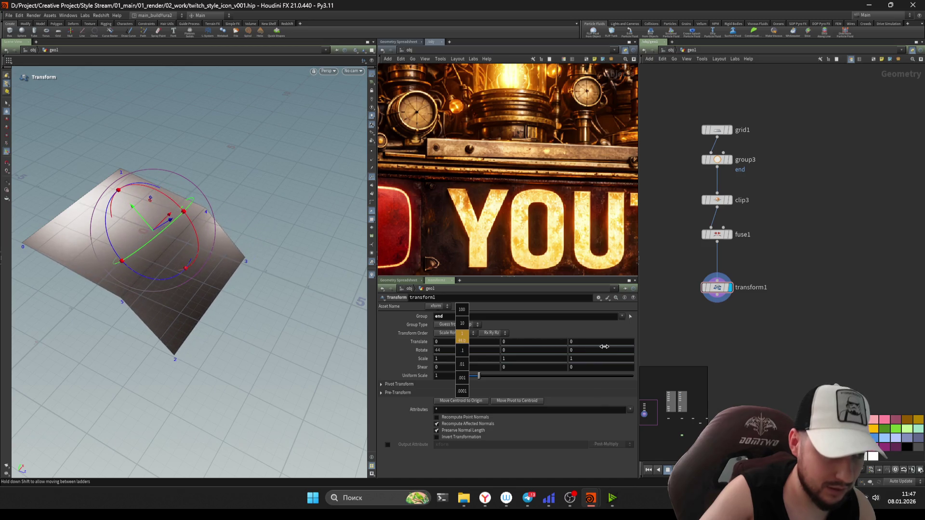
double_click(438, 350)
type("90")
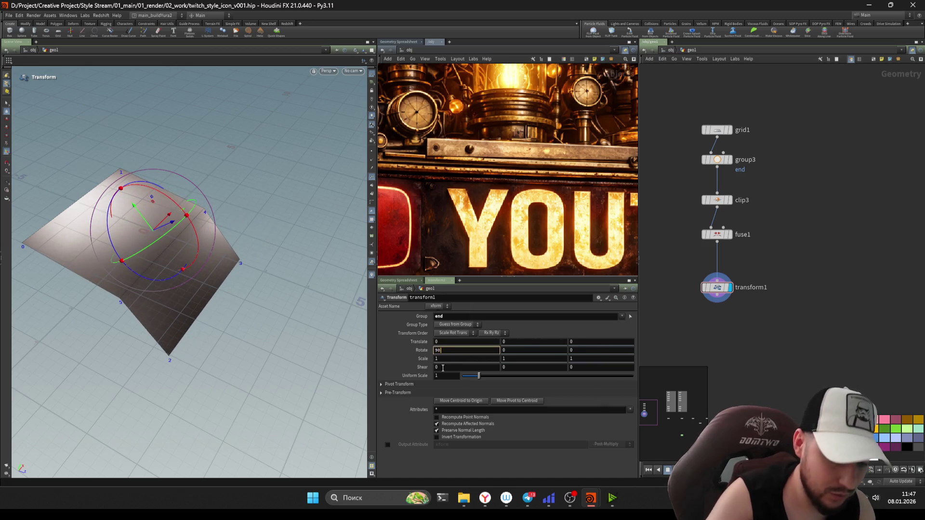
key("Return")
Step: Shift the pivot translate Z to 0.6 so the end folds at the clip line, then review clip3
left_click_drag(161, 247, 165, 213, "alt")
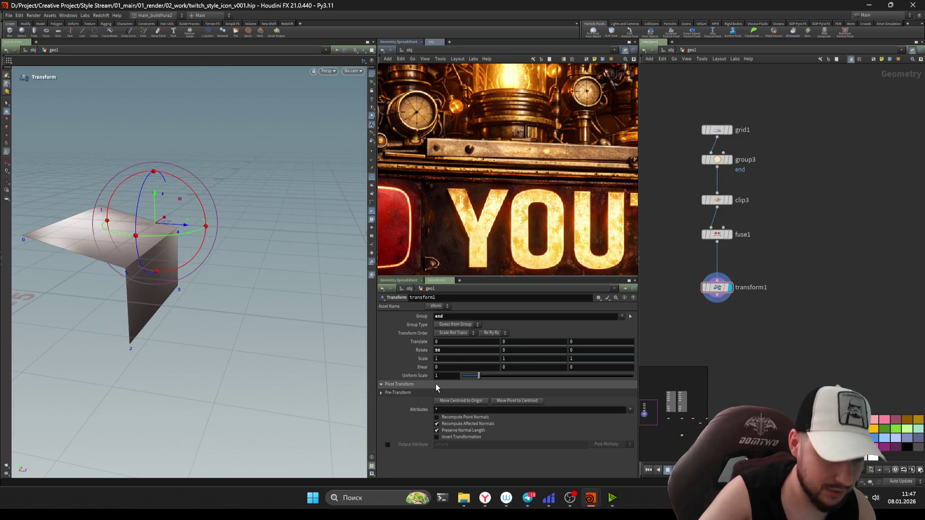
left_click(423, 392)
middle_click_drag(463, 393, 470, 393)
middle_click_drag(575, 393, 618, 398)
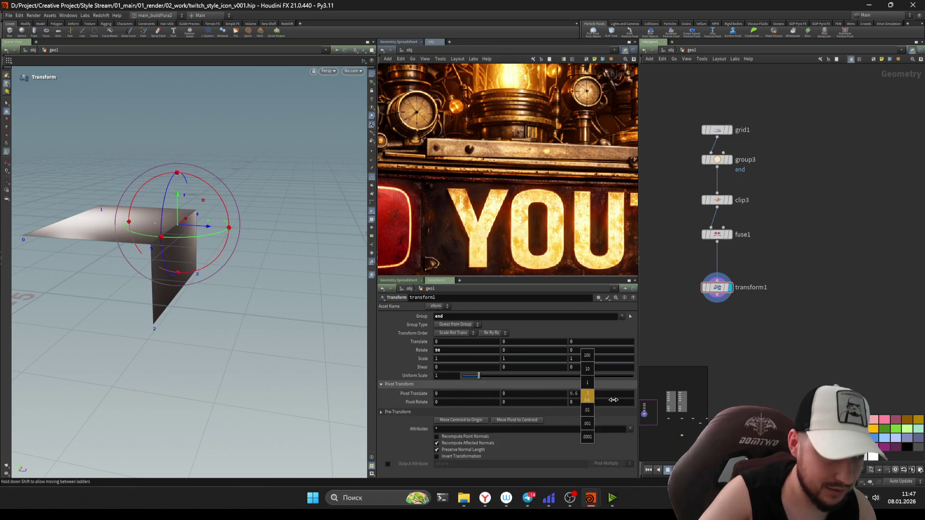
key("Escape")
mouse_move(189, 242)
left_mouse_down()
mouse_move(213, 271)
mouse_move(205, 222)
left_mouse_up()
key("Return")
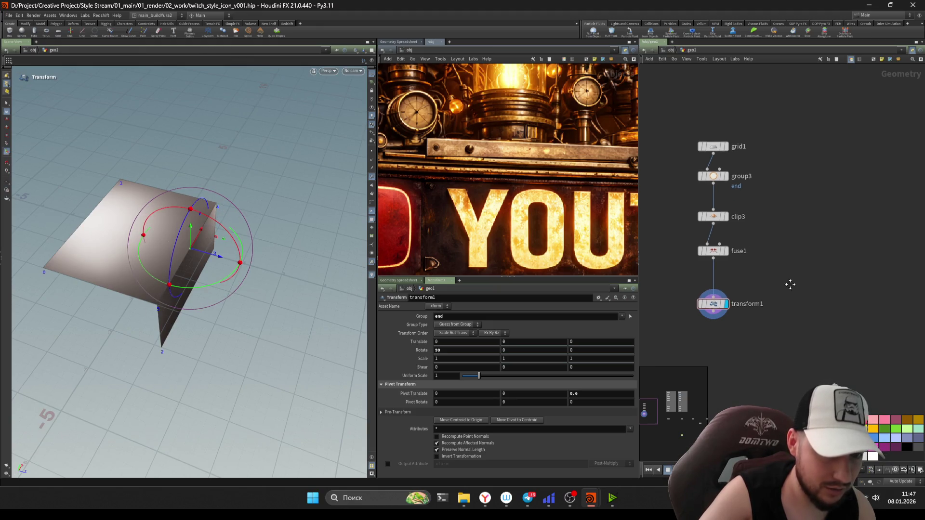
left_click(722, 225)
middle_click_drag(725, 249, 669, 276)
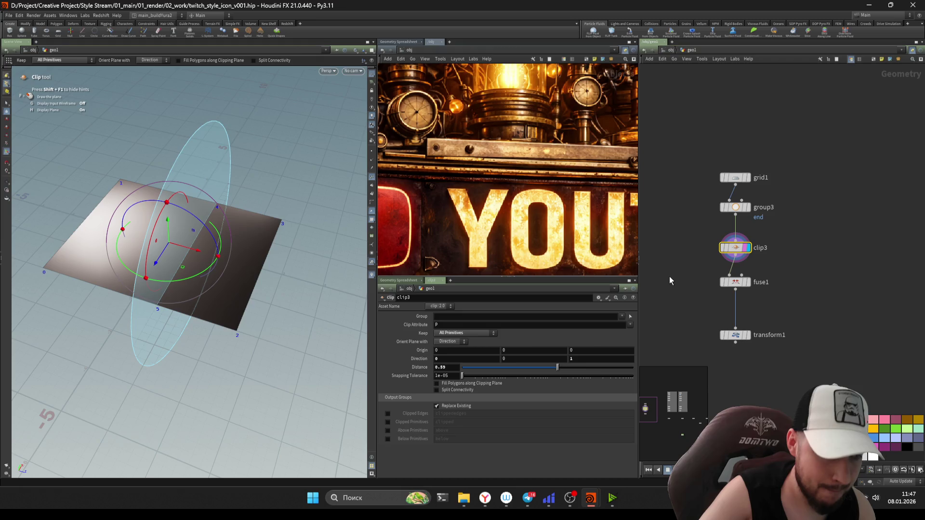
middle_click_drag(688, 289, 687, 271)
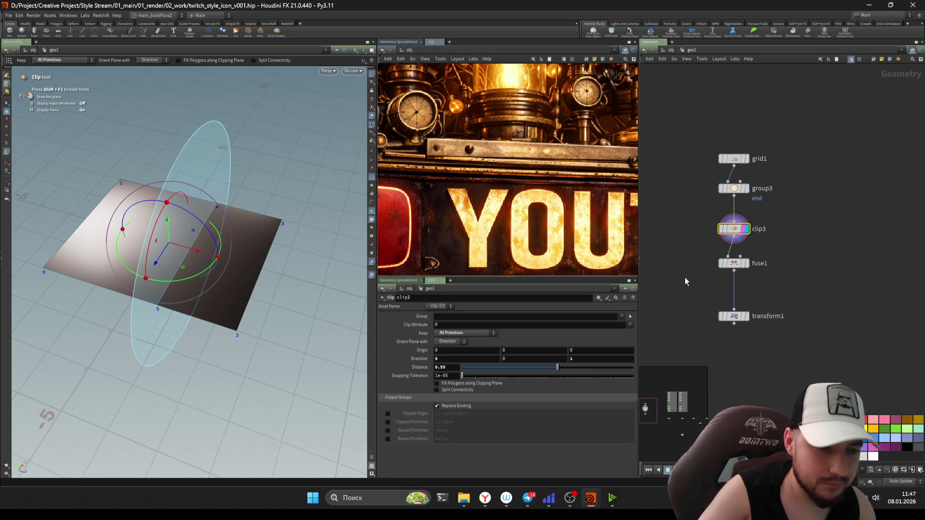
left_click(480, 383)
left_click(479, 383)
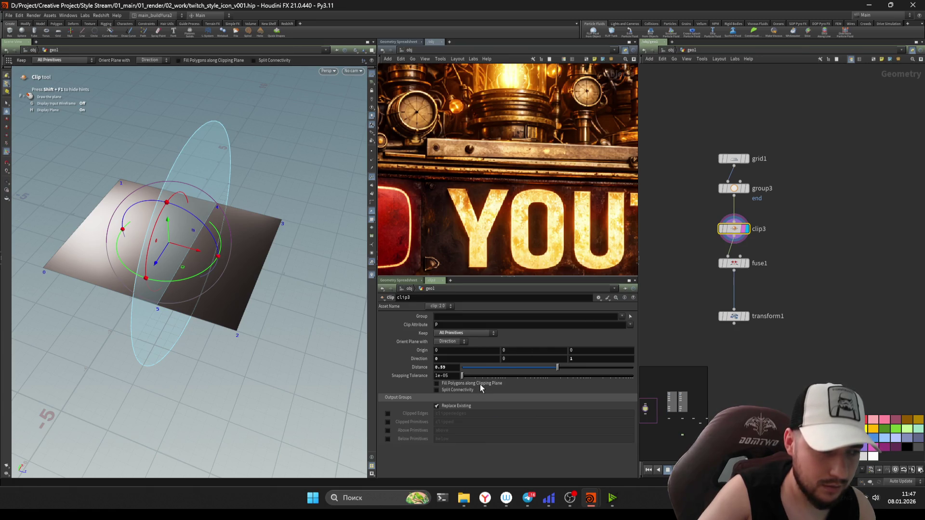
left_click(481, 385)
left_click(480, 384)
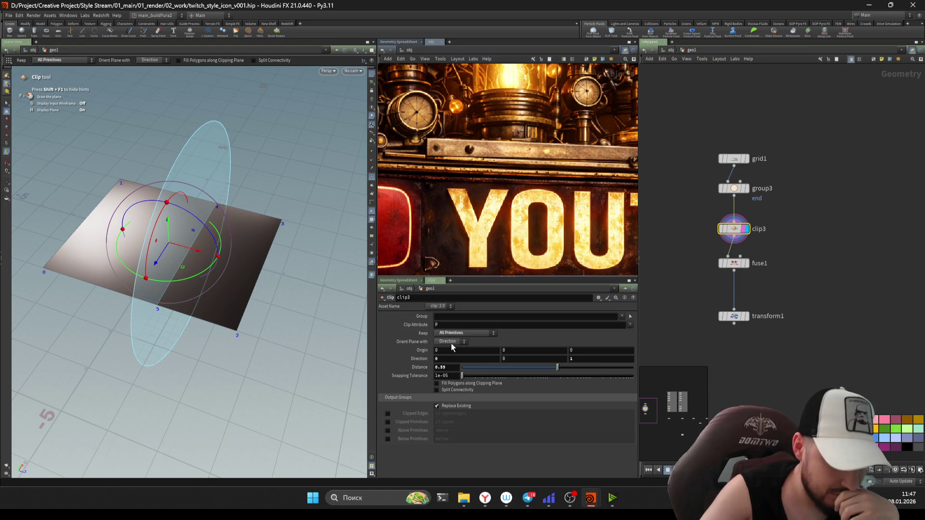
mouse_move(715, 291)
middle_mouse_down()
mouse_move(687, 304)
mouse_move(725, 310)
middle_mouse_up()
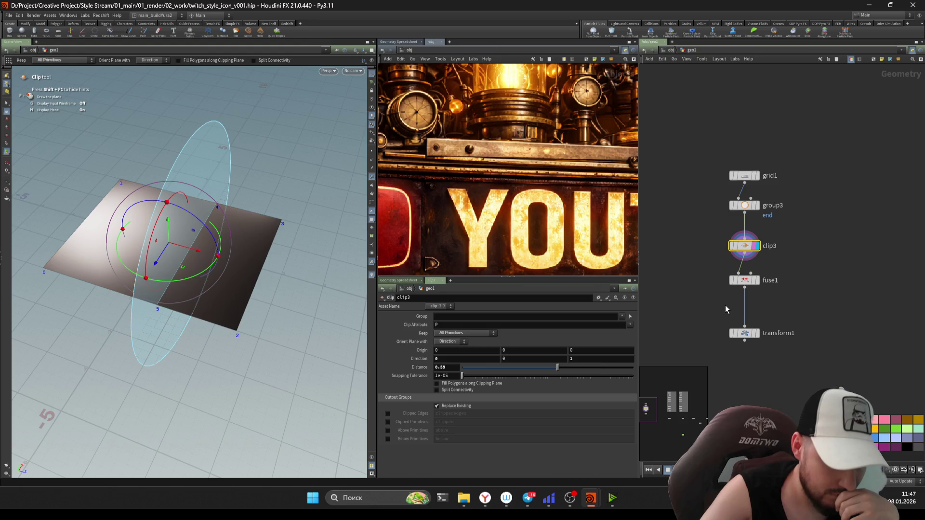
left_click_drag(744, 246, 675, 250, "alt")
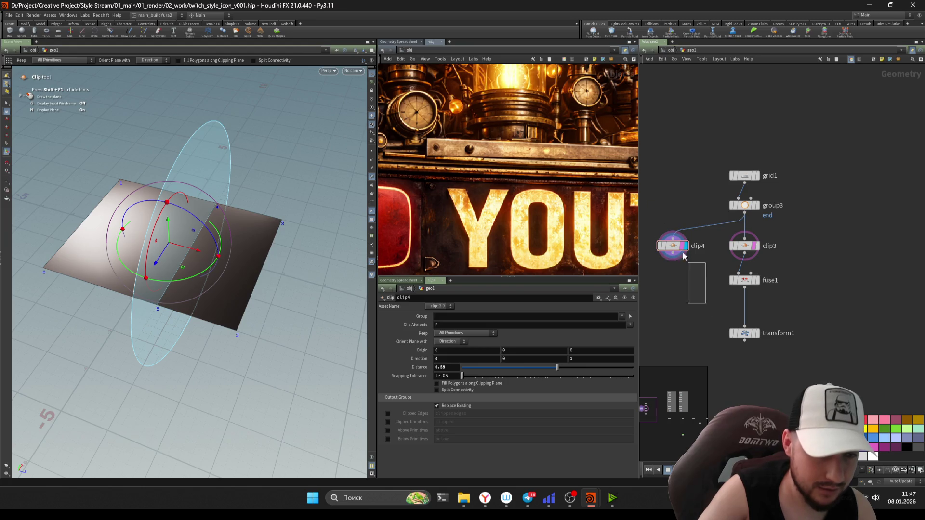
left_click(460, 337)
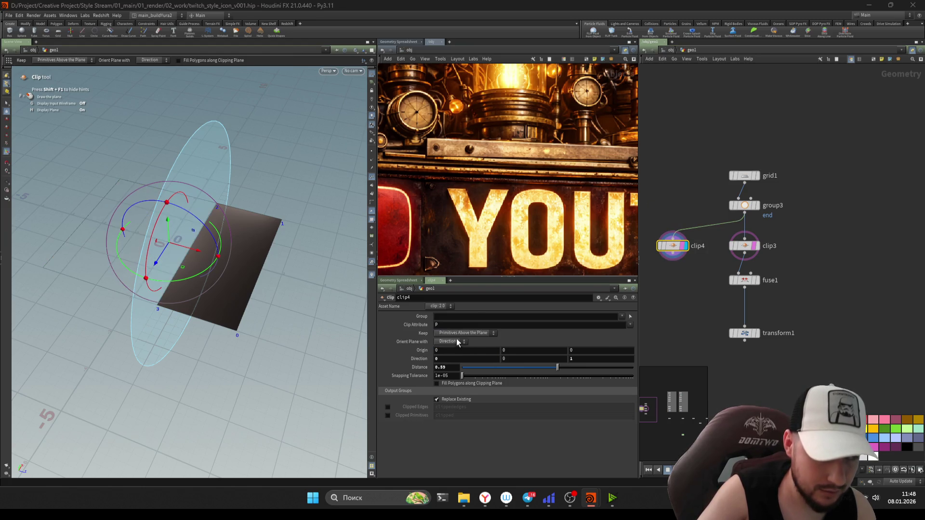
left_click(456, 336)
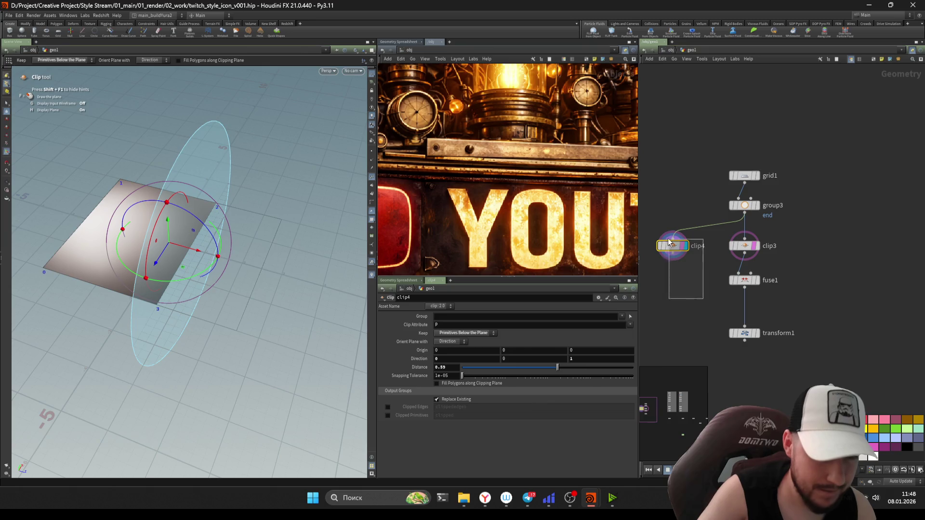
key("Delete")
left_click(745, 246)
Step: Enable Clipped Edges on clip3 and add blast1 wired from fuse1
left_click(388, 416)
key("Tab")
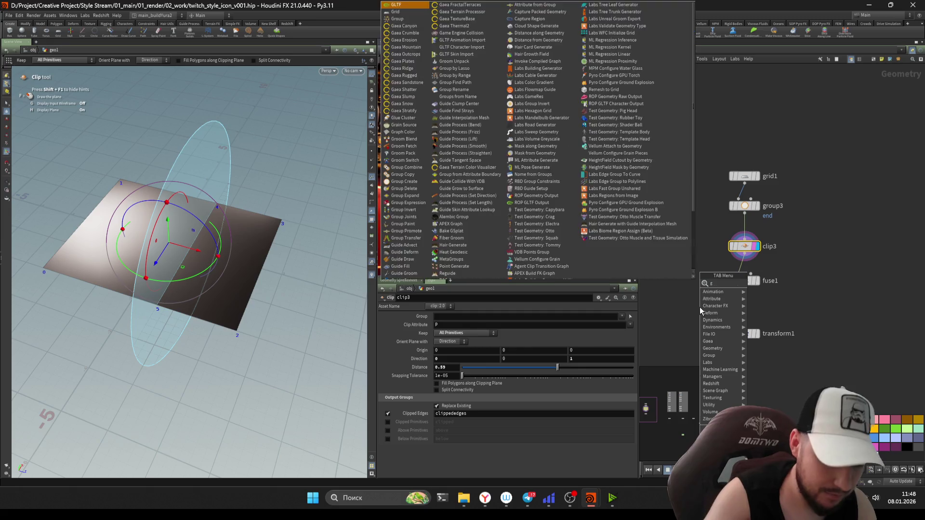
type("blast")
key("Return")
left_click(700, 307)
mouse_move(699, 307)
left_mouse_down()
mouse_move(692, 317)
mouse_move(744, 287)
left_mouse_up()
left_click(706, 318)
Step: Make blast1 keep only the clippededges group and park it beside the main chain
left_click(634, 335)
left_click(437, 340)
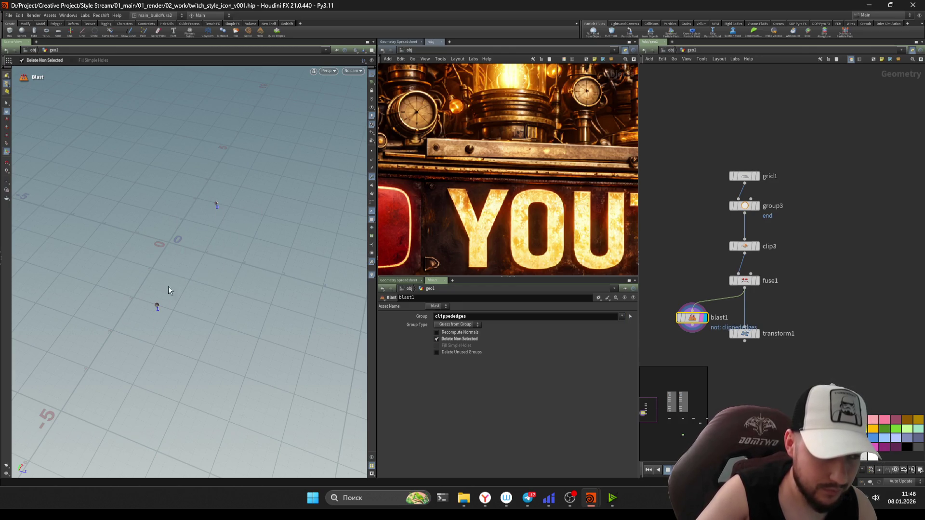
middle_click_drag(716, 372, 728, 355)
left_click_drag(705, 310, 673, 304)
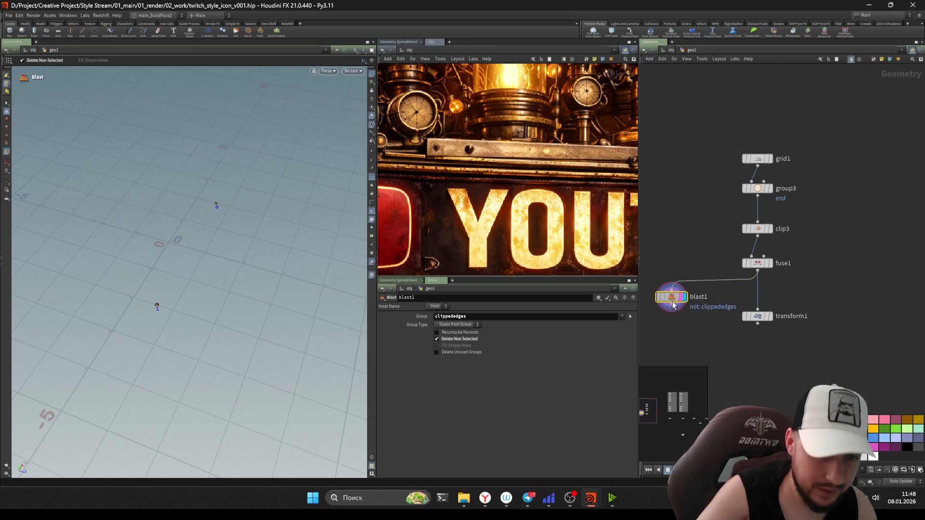
middle_click_drag(671, 296, 672, 275)
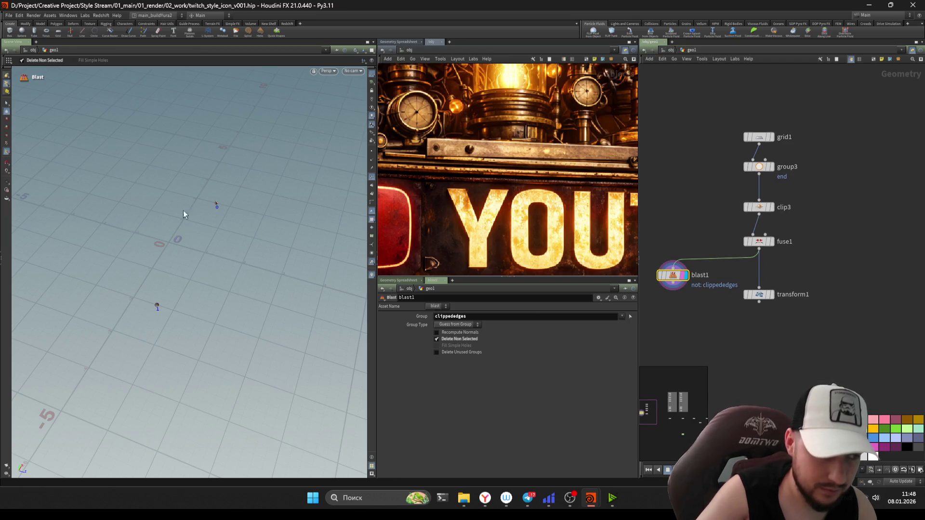
Step: Push clip3's distance to its maximum of 5, checking fuse1 and the viewport result
left_click(755, 207)
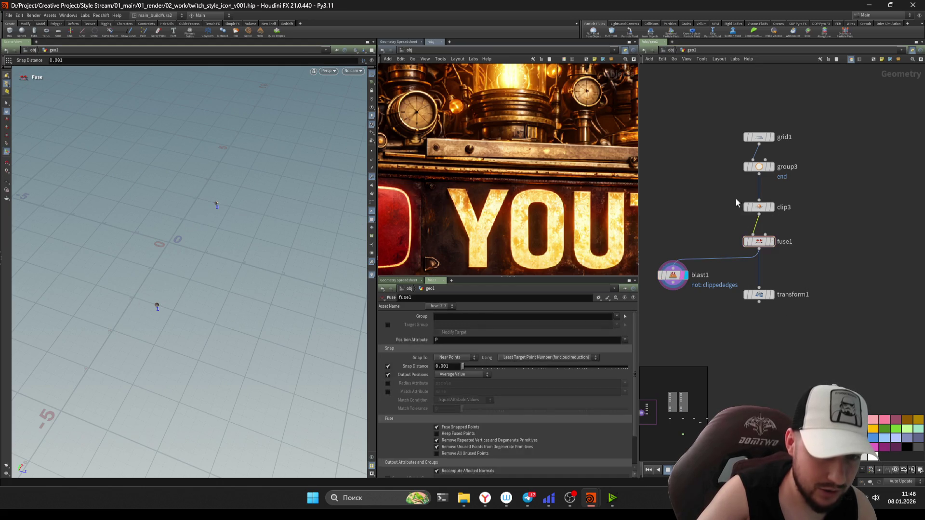
mouse_move(554, 372)
left_mouse_down()
mouse_move(528, 369)
mouse_move(633, 367)
left_mouse_up()
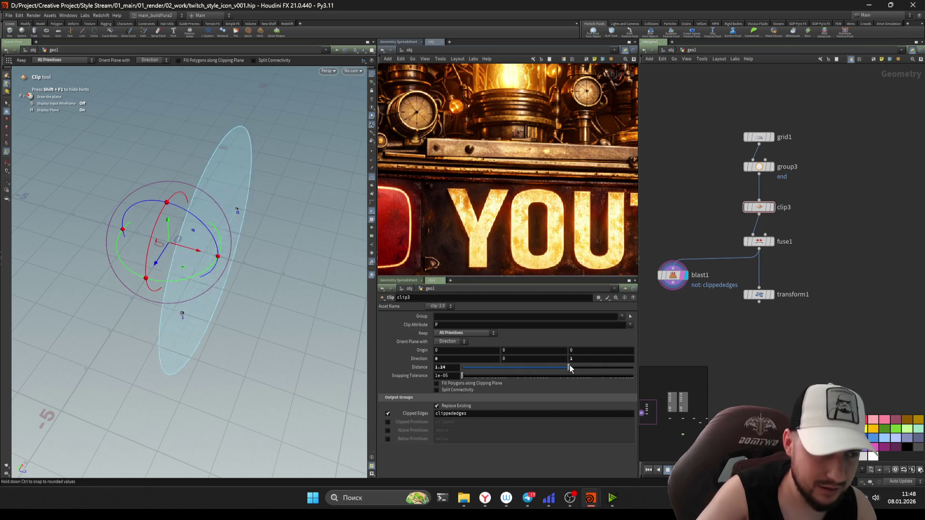
key("Escape")
left_click_drag(223, 265, 290, 279)
key("Return")
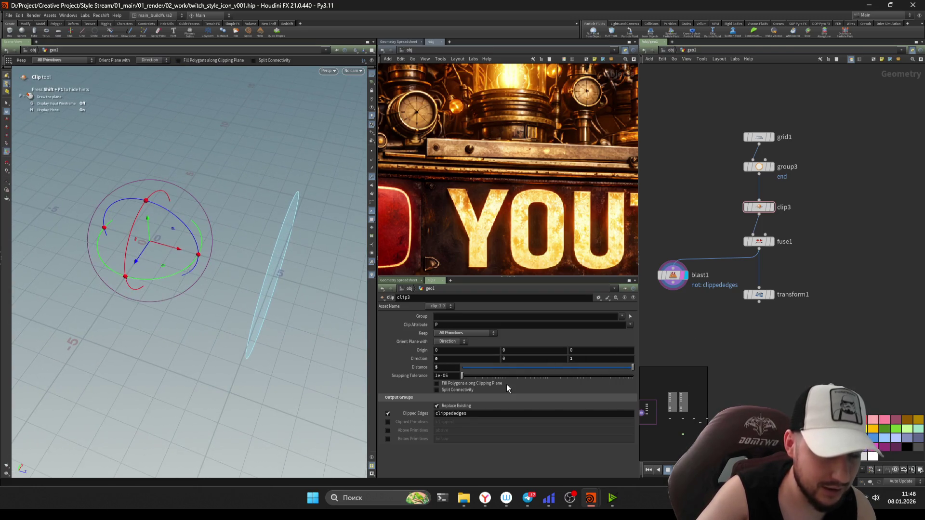
scroll(728, 232, "up", 2)
key("Down")
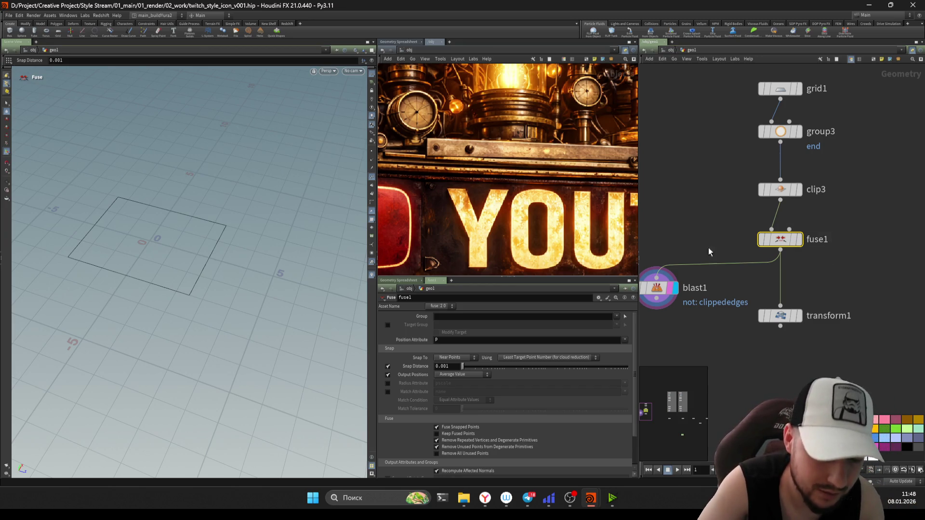
left_click(768, 190)
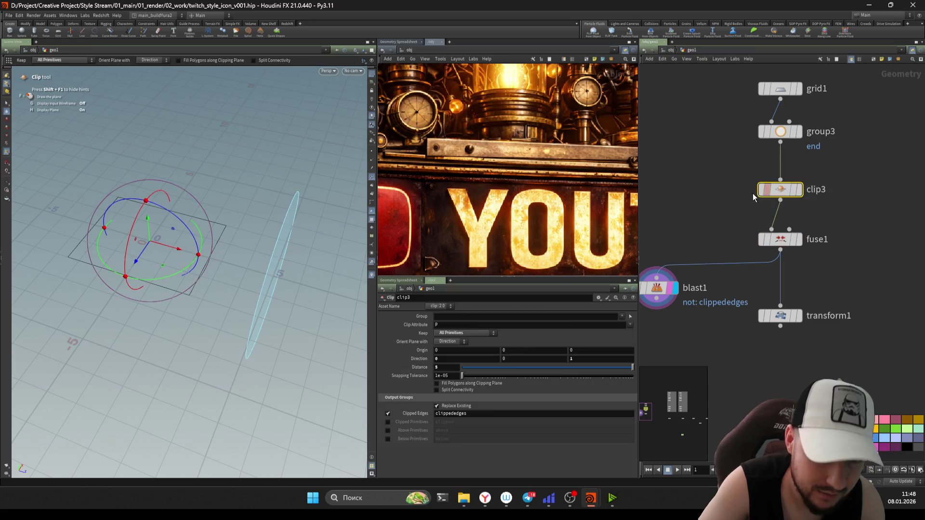
left_click(599, 298)
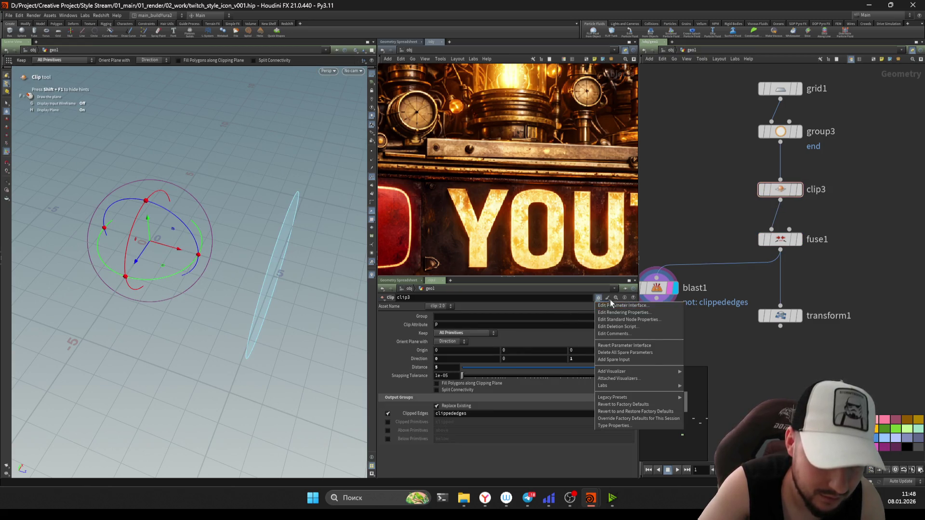
middle_click_drag(735, 147, 715, 186)
left_click(759, 129)
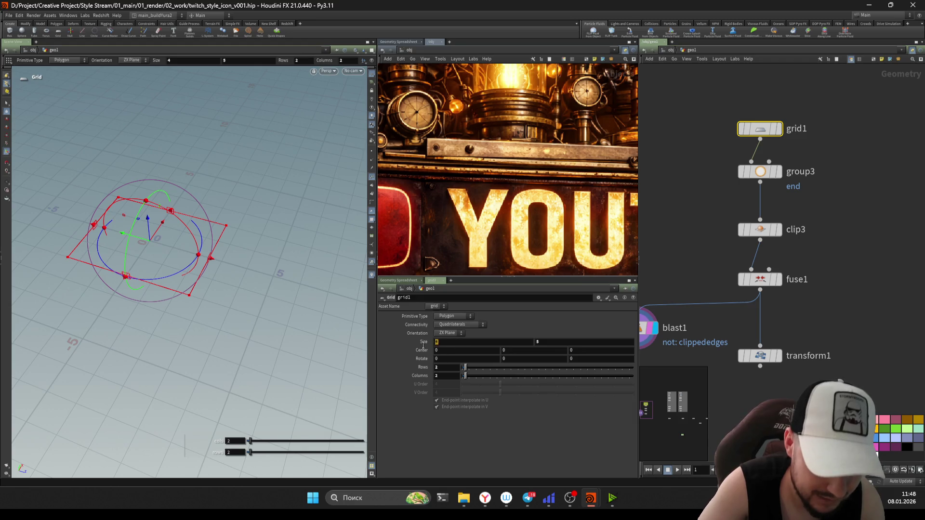
Step: Set grid1's size to 4 by 5.1, display blast1, and pull clip3's distance back to 2.37
key("Tab")
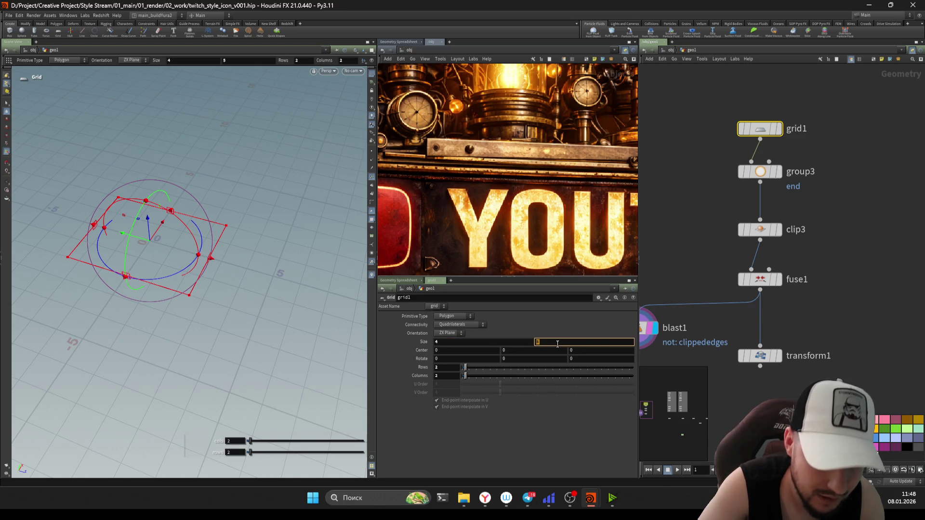
key("Return")
key("Return")
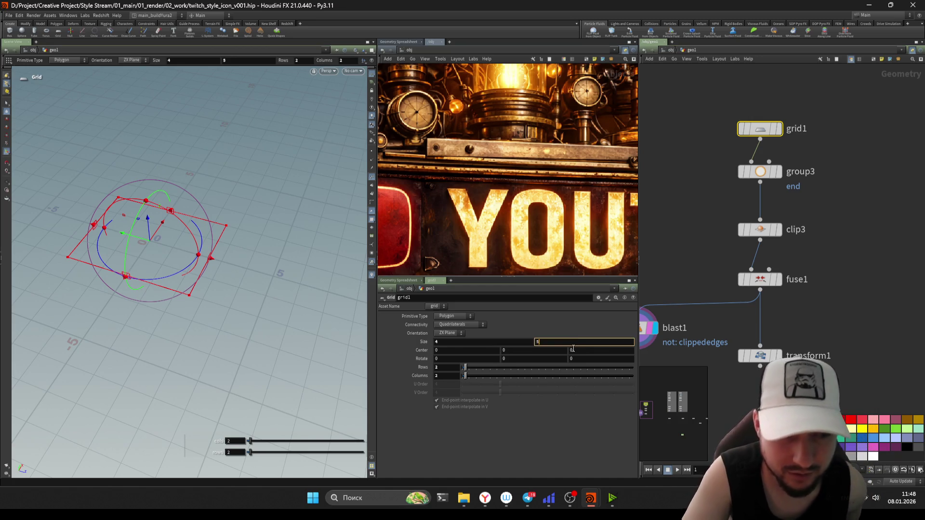
middle_click_drag(732, 174, 715, 191)
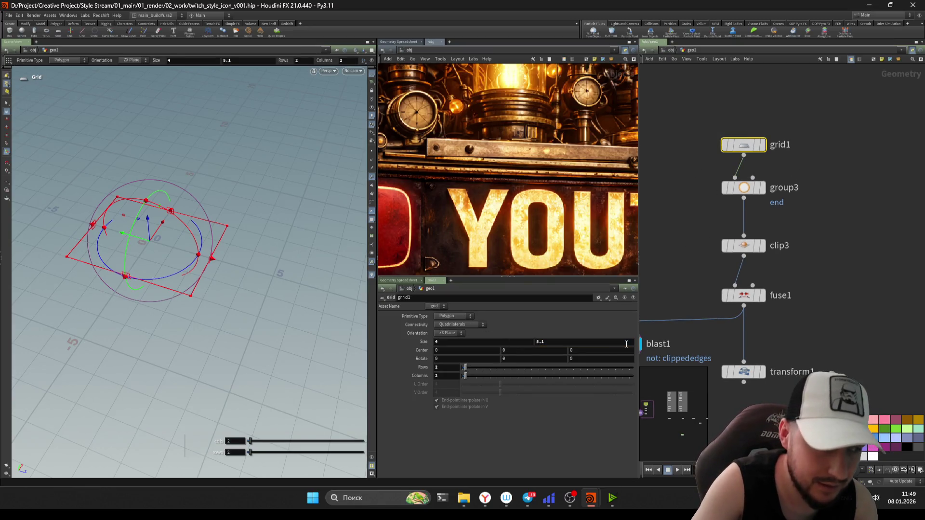
middle_click_drag(668, 220, 713, 161)
left_click(682, 284)
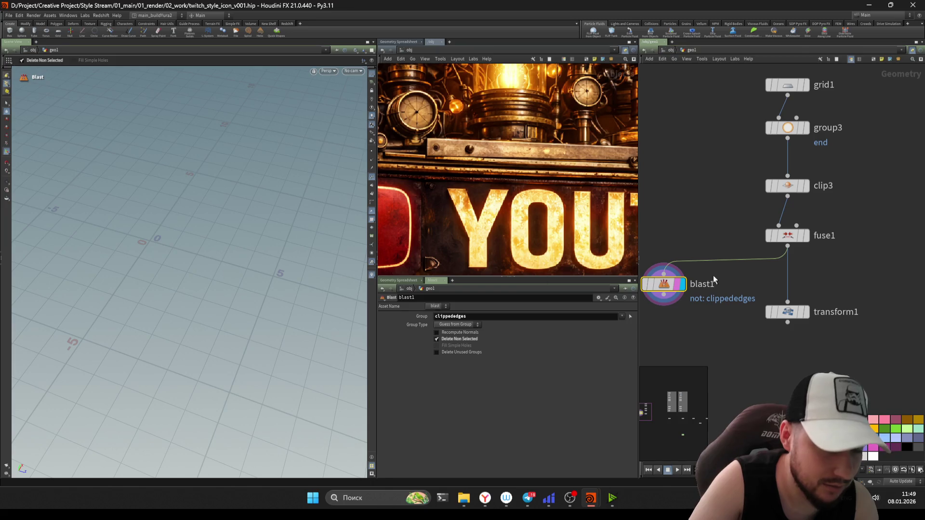
left_click(786, 185)
mouse_move(621, 370)
left_mouse_down()
mouse_move(578, 371)
mouse_move(594, 373)
left_mouse_up()
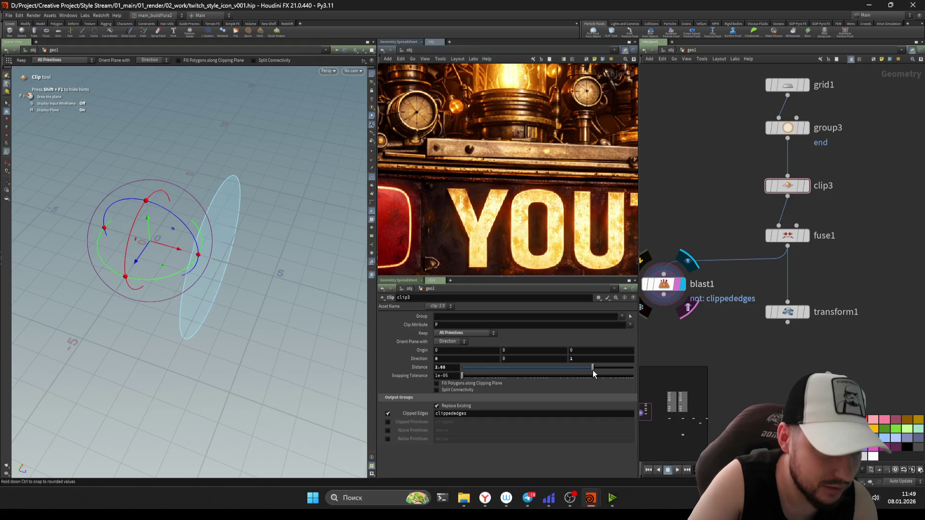
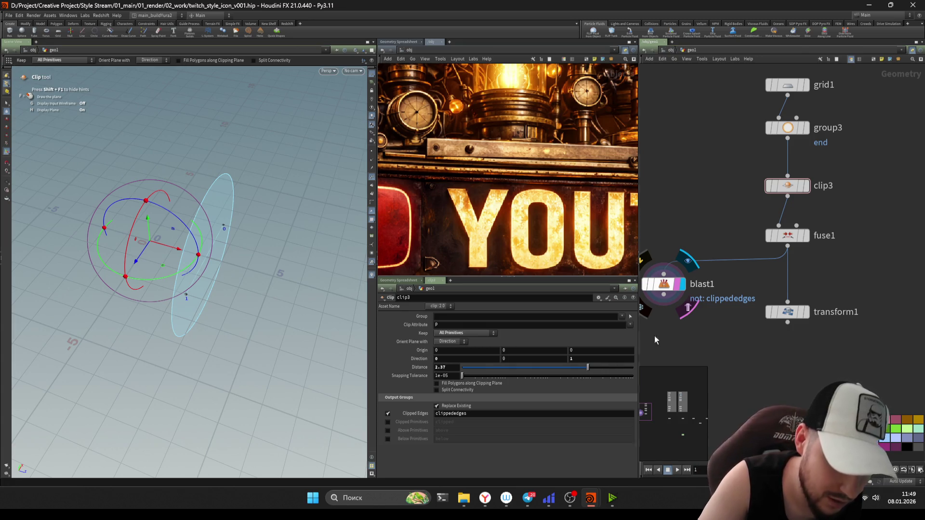
Step: Save the twitch_style_icon_v001 scene with blast1 selected, then box-select grid1, group3 and clip3
left_click(663, 284)
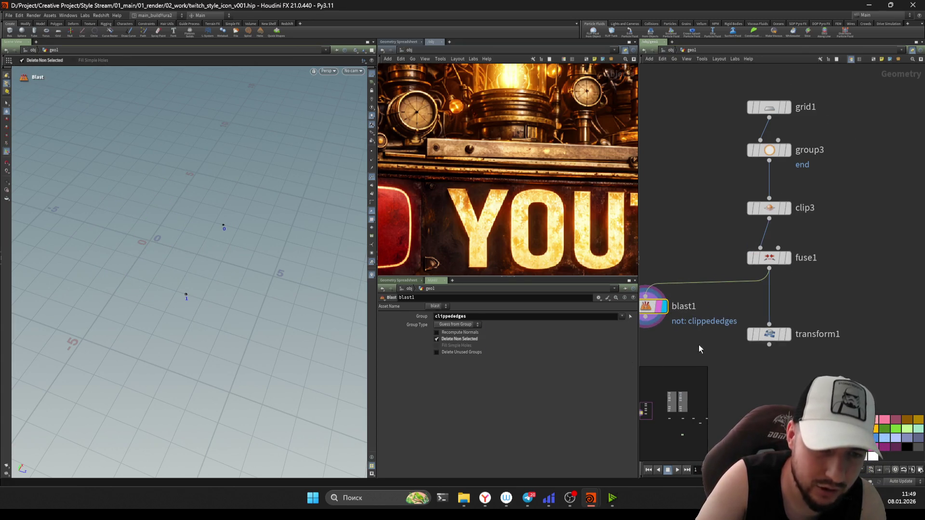
key("ctrl+s")
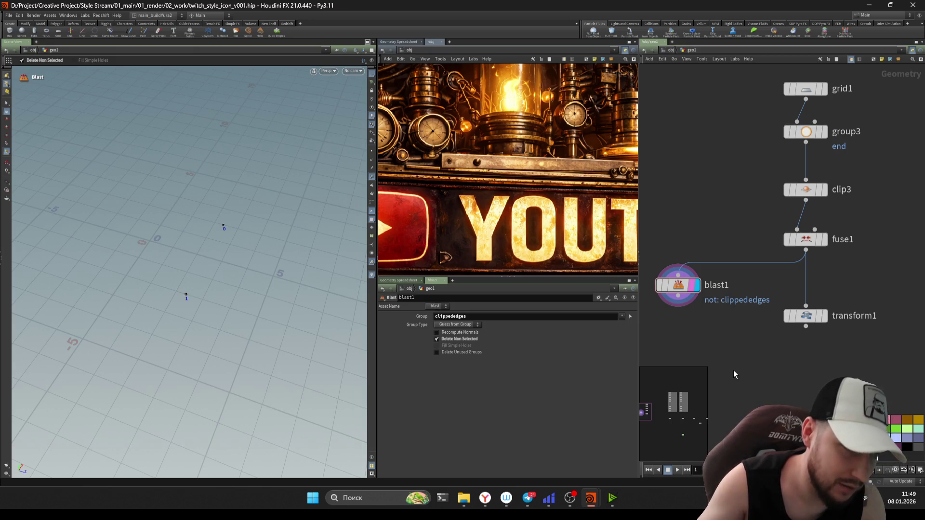
key("ctrl+s")
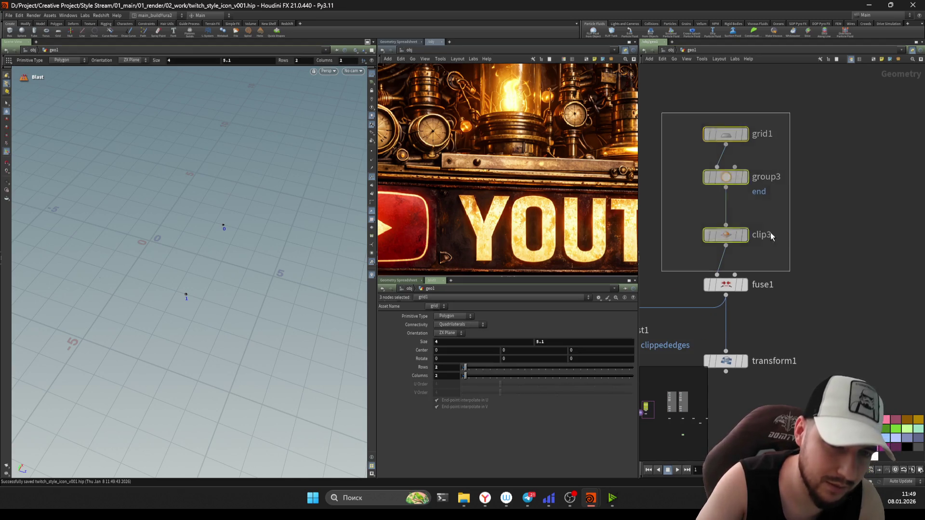
left_click_drag(658, 115, 772, 242)
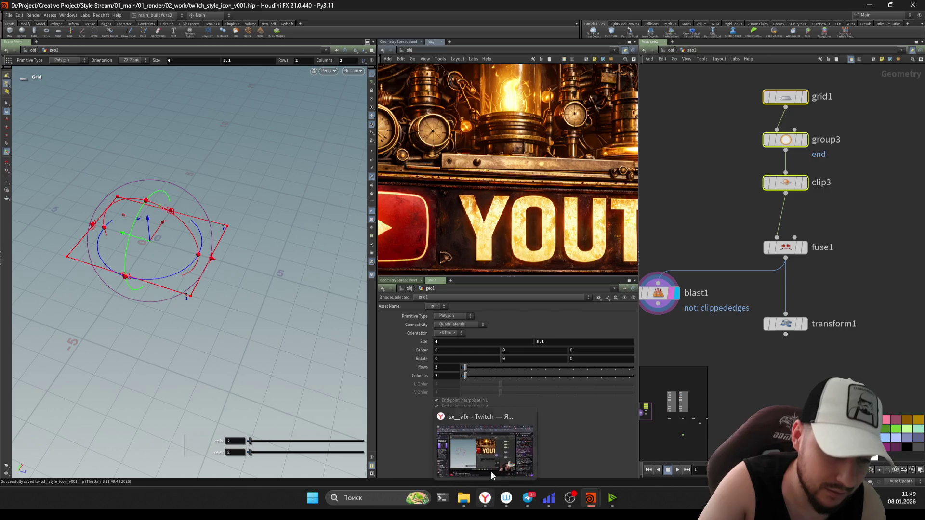
Step: Bring the browser window with the music video to the front
left_click(490, 471)
left_click(605, 6)
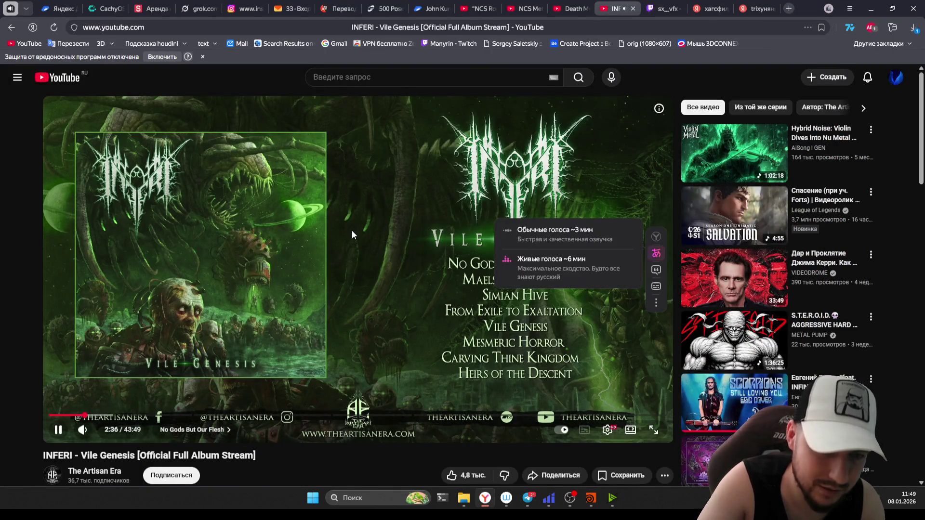
scroll(352, 230, "down", 1)
scroll(349, 265, "up", 1)
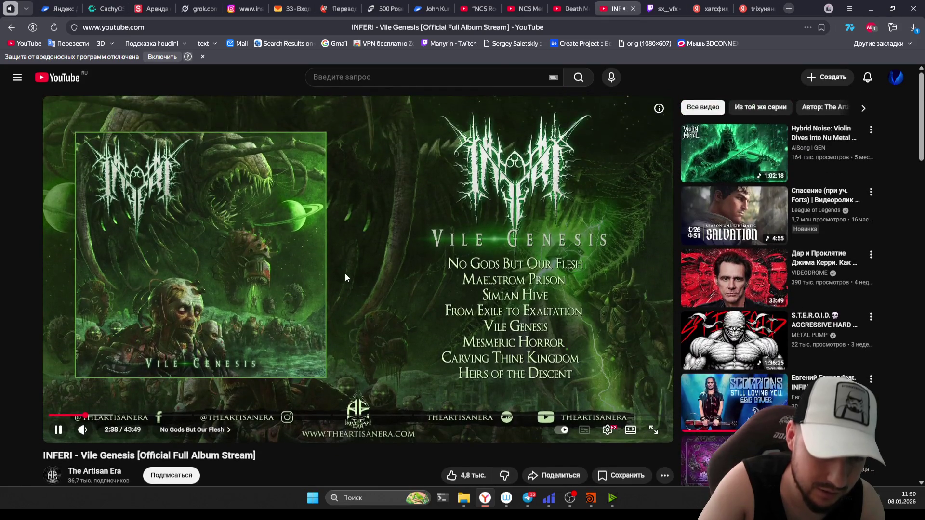
Step: Rerun the YouTube search as 'NCS Rock Playlist' with '/ Metal' removed from the query
left_click(526, 9)
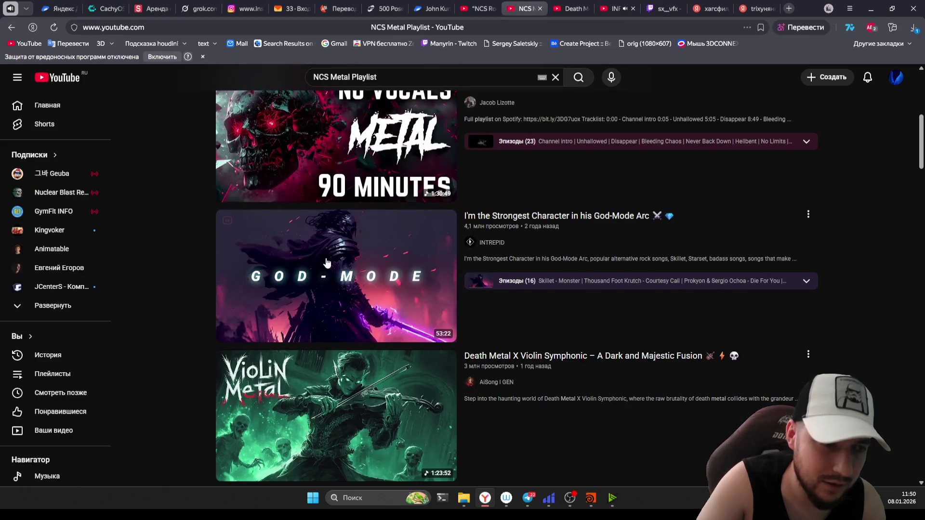
key("ctrl+shift+Tab")
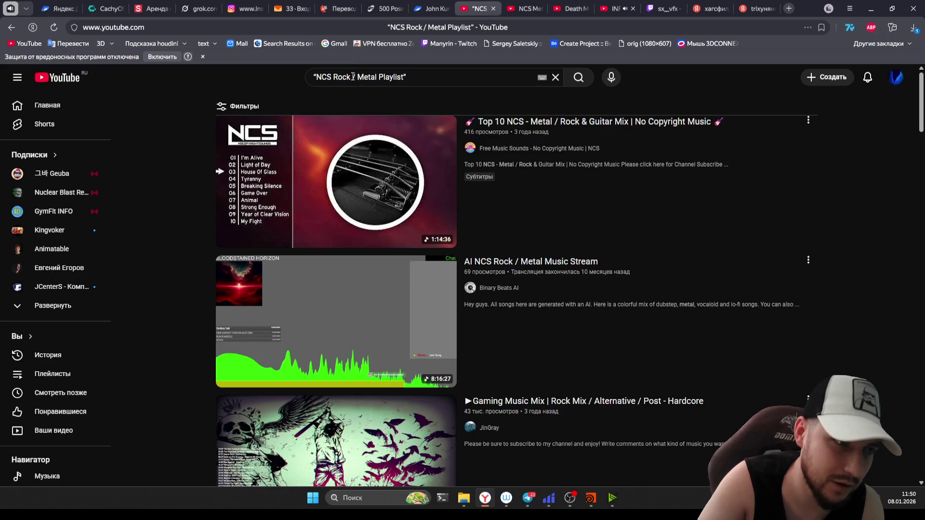
key("BackSpace")
key("Return")
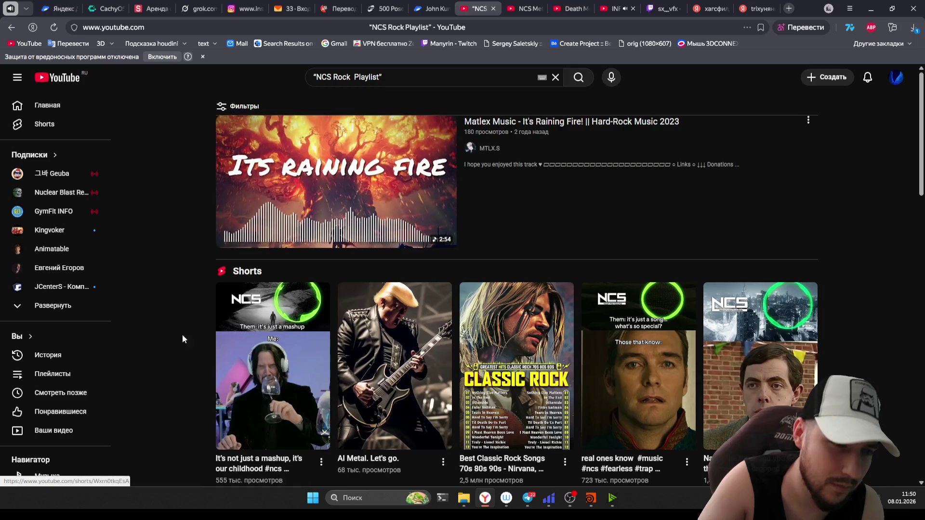
scroll(149, 310, "down", 5)
scroll(147, 309, "down", 5)
scroll(146, 307, "down", 3)
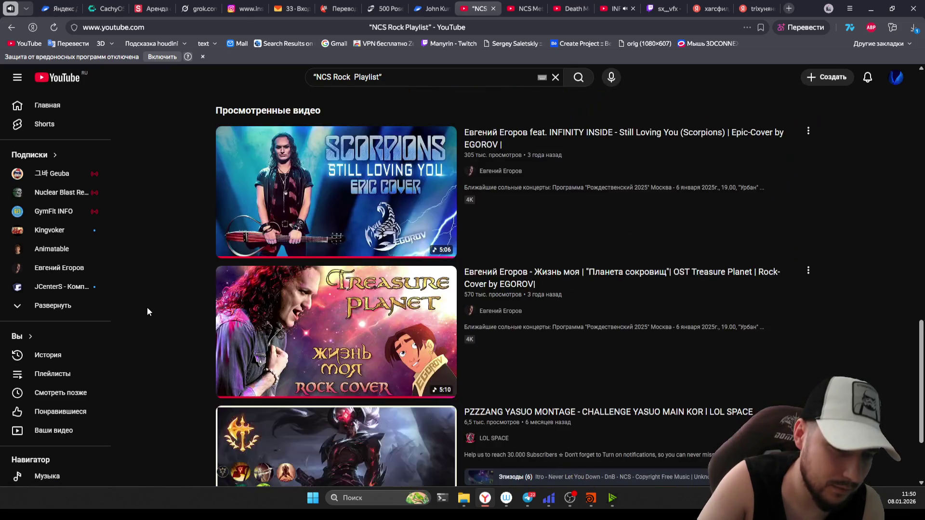
scroll(174, 289, "up", 10)
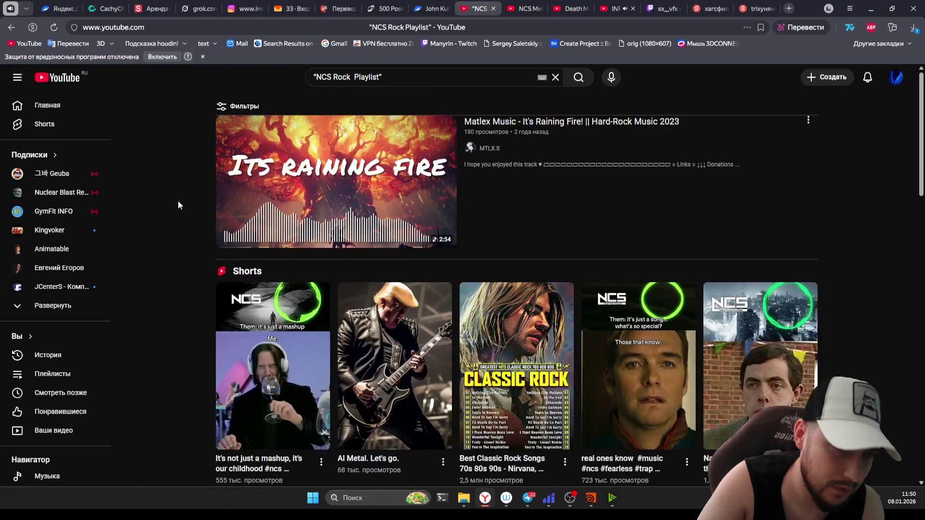
scroll(199, 293, "down", 3)
scroll(198, 315, "up", 1)
scroll(199, 315, "up", 2)
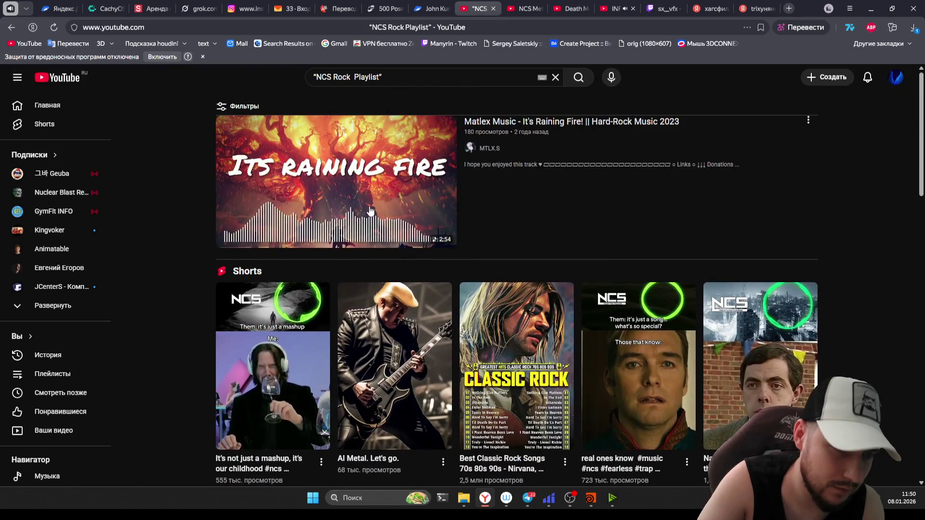
Step: Search 'ncs rock playlist' without the stray quote and open the NCS Rock playlist
left_click(383, 77)
key("BackSpace")
left_click(356, 102)
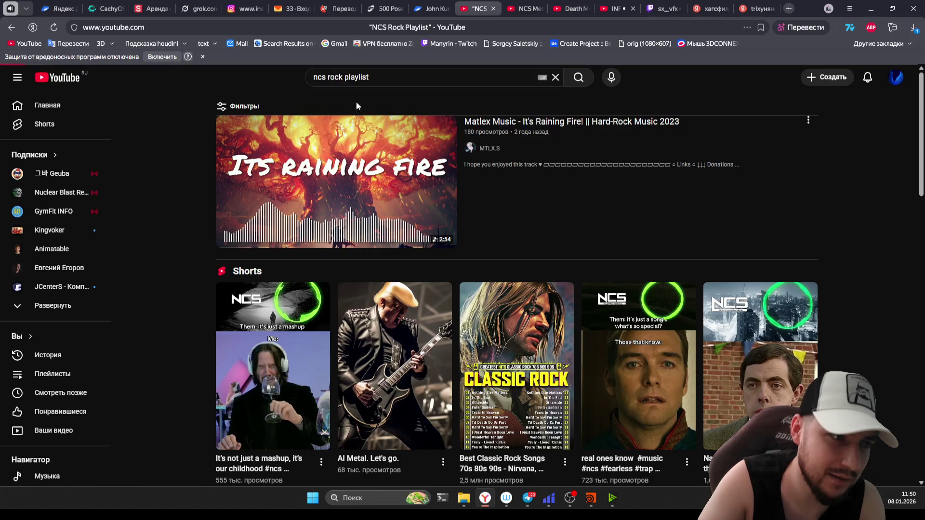
left_click(355, 192)
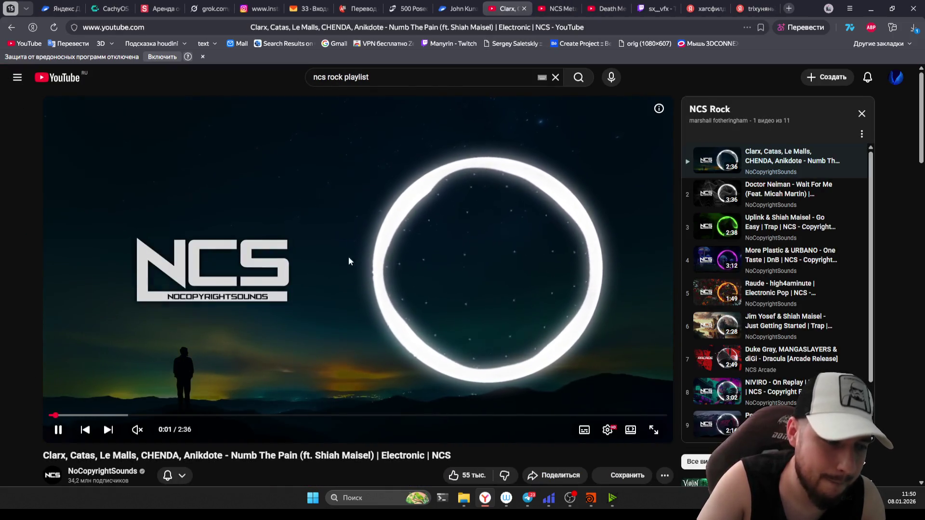
Step: Unmute the video at a slightly lower volume and open YouTube in a new tab
left_click(137, 429)
left_click_drag(160, 434, 157, 433)
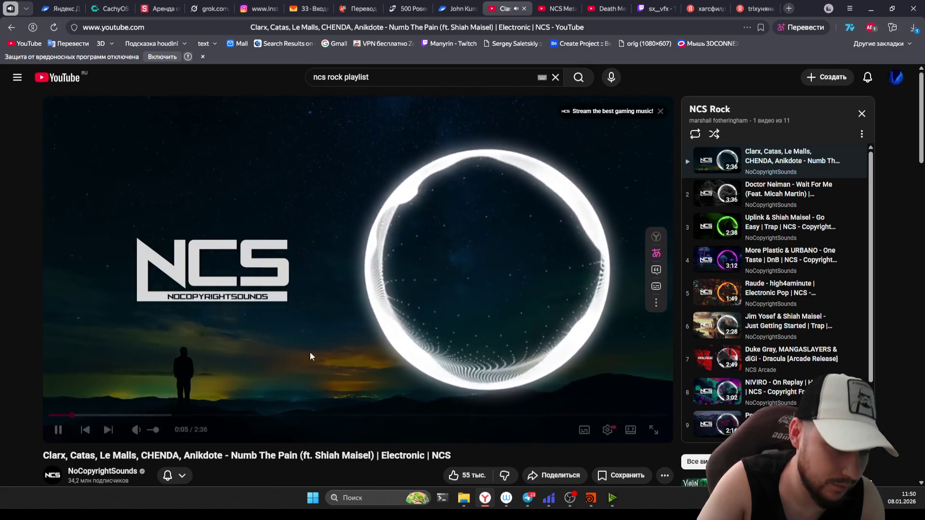
left_click(58, 77)
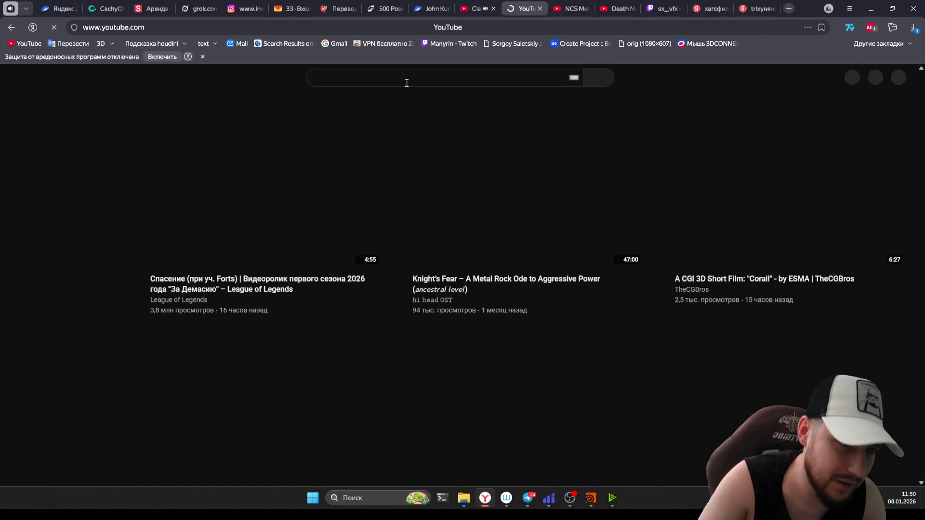
Step: Search YouTube for 'houdini', browse the Houdini channel page, then return to the NCS Rock playlist tab
left_click(477, 76)
type("houdini")
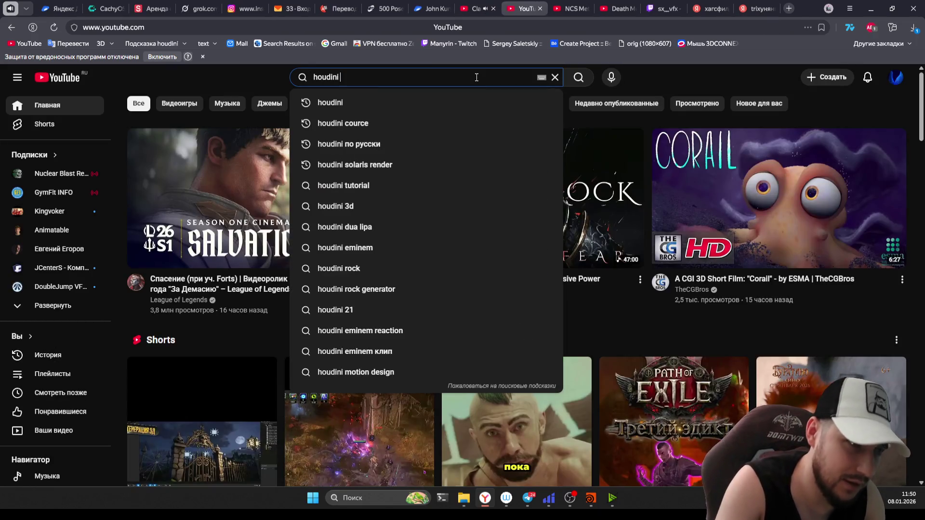
type(" cource")
key("ctrl+BackSpace")
key("Return")
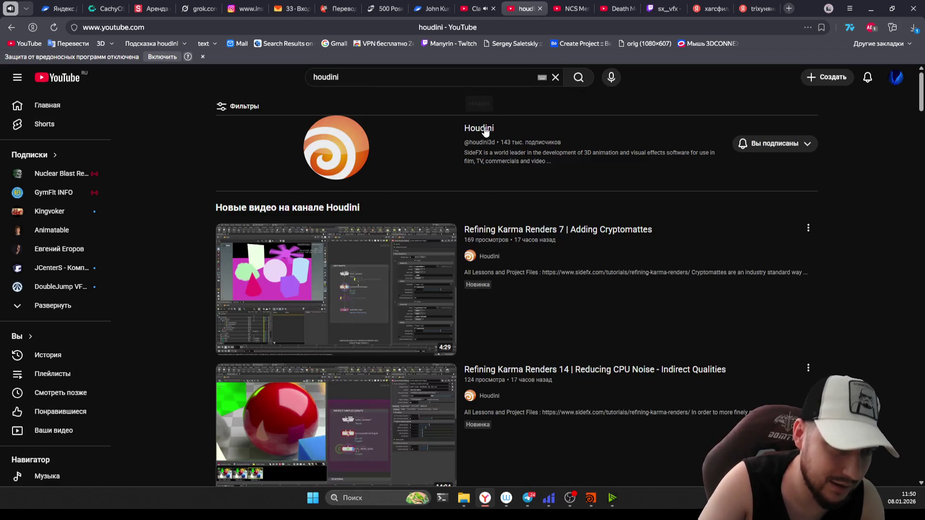
left_click(482, 129)
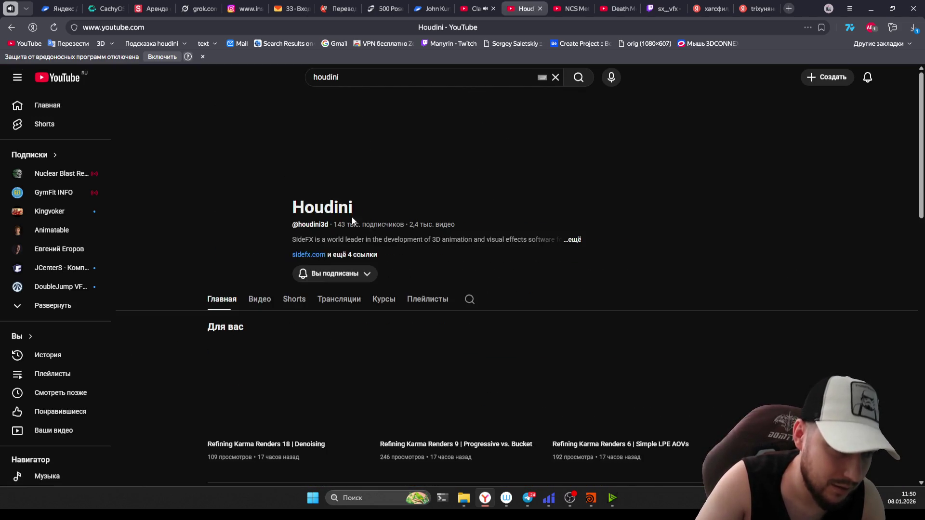
scroll(166, 339, "down", 2)
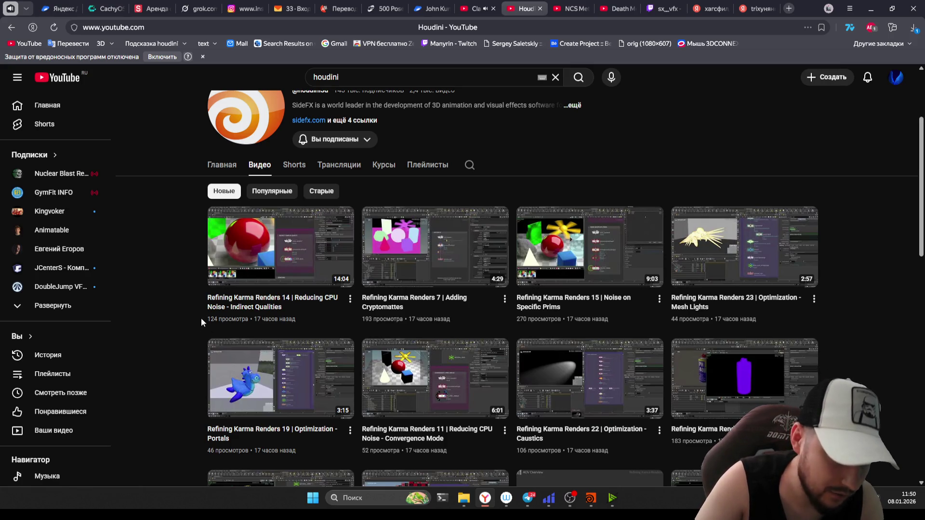
mouse_move(434, 246)
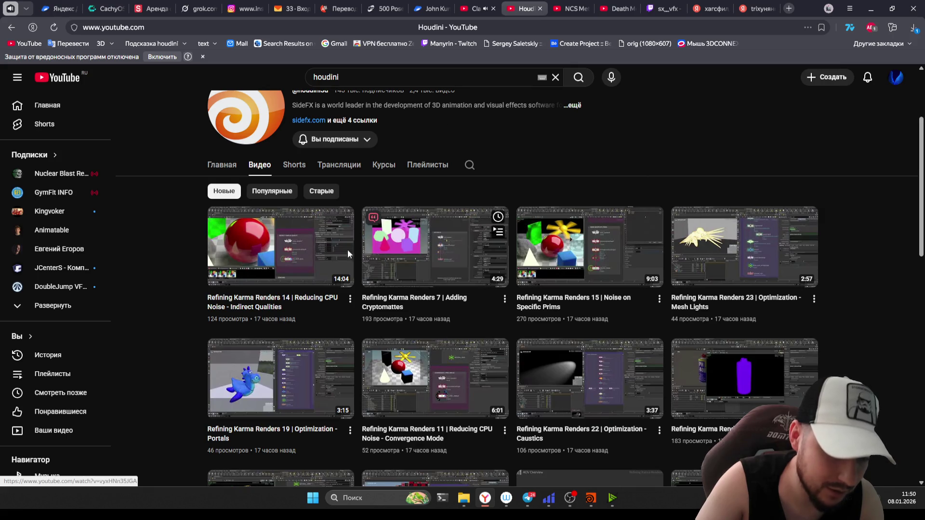
scroll(137, 308, "down", 1)
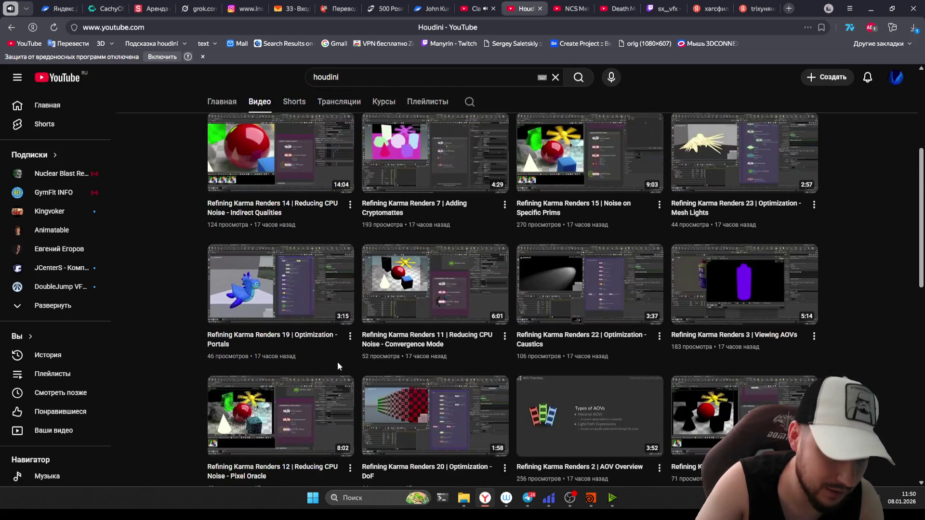
scroll(202, 358, "down", 2)
scroll(178, 204, "down", 4)
scroll(178, 248, "down", 3)
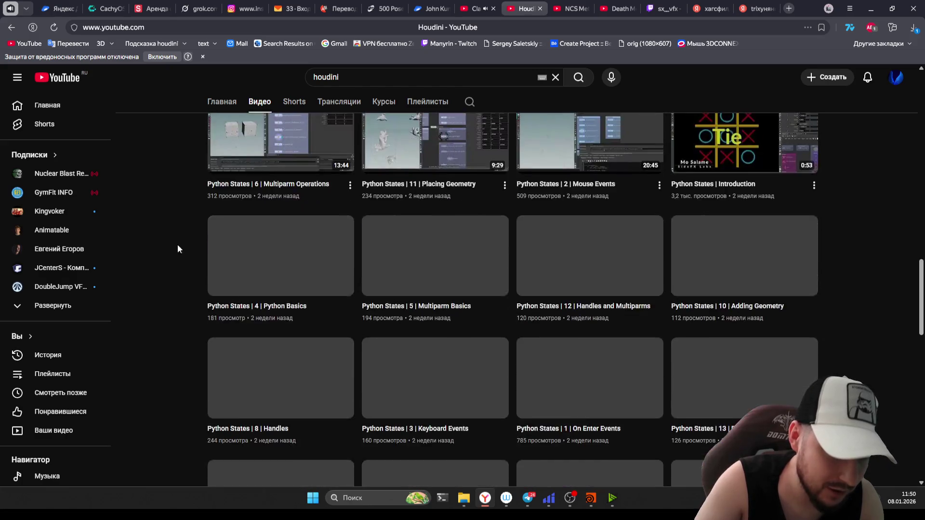
scroll(169, 412, "down", 5)
scroll(173, 395, "down", 5)
scroll(176, 376, "down", 5)
scroll(180, 355, "down", 1)
scroll(181, 351, "down", 3)
scroll(187, 367, "down", 5)
scroll(184, 302, "down", 2)
scroll(184, 305, "down", 10)
scroll(174, 305, "up", 2)
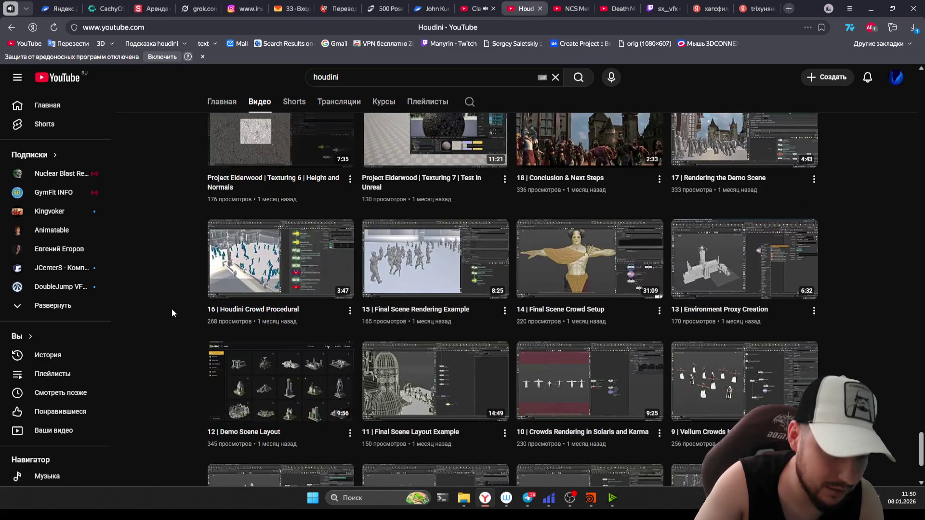
scroll(171, 308, "up", 6)
scroll(177, 350, "down", 5)
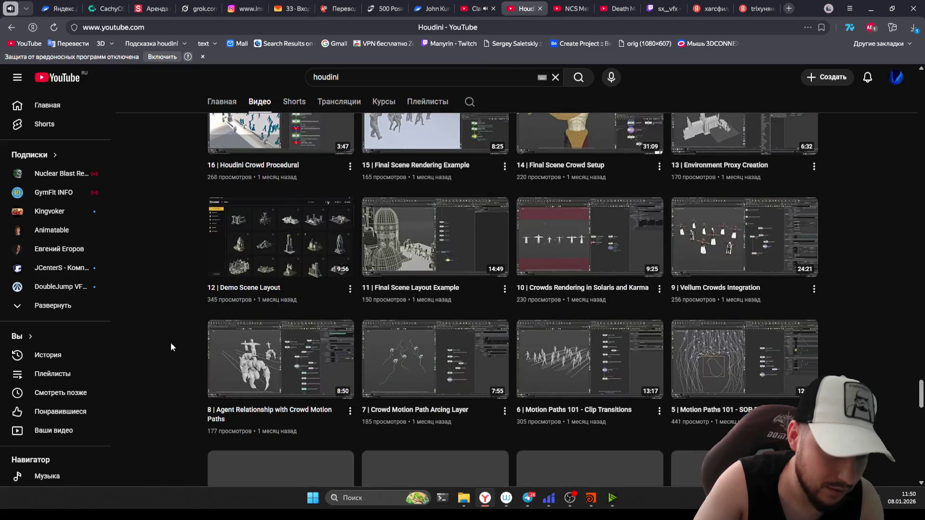
scroll(171, 342, "down", 5)
scroll(171, 344, "up", 3)
scroll(172, 345, "down", 2)
scroll(172, 346, "down", 4)
scroll(172, 346, "up", 1)
scroll(172, 347, "down", 3)
scroll(167, 349, "down", 3)
scroll(167, 347, "down", 1)
scroll(168, 347, "down", 4)
scroll(166, 346, "up", 2)
scroll(166, 348, "down", 1)
scroll(166, 348, "down", 1)
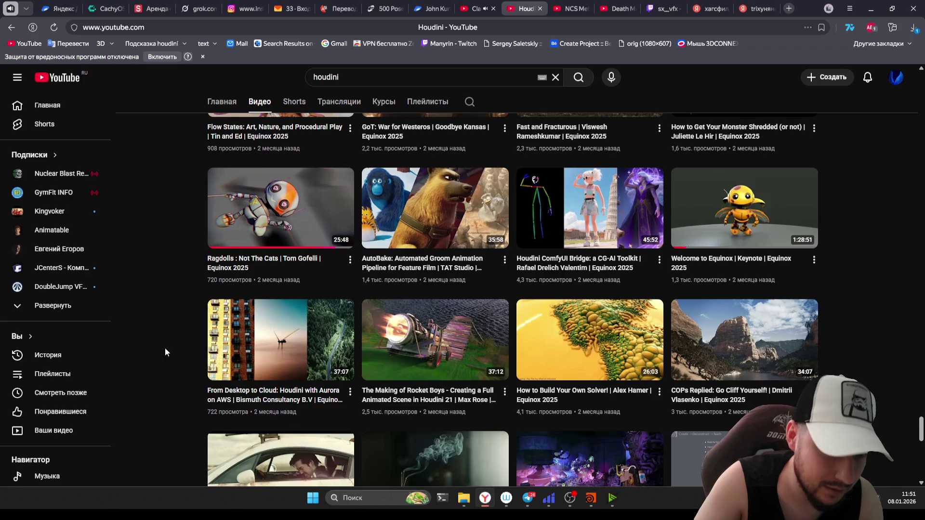
scroll(164, 349, "down", 2)
scroll(161, 351, "down", 2)
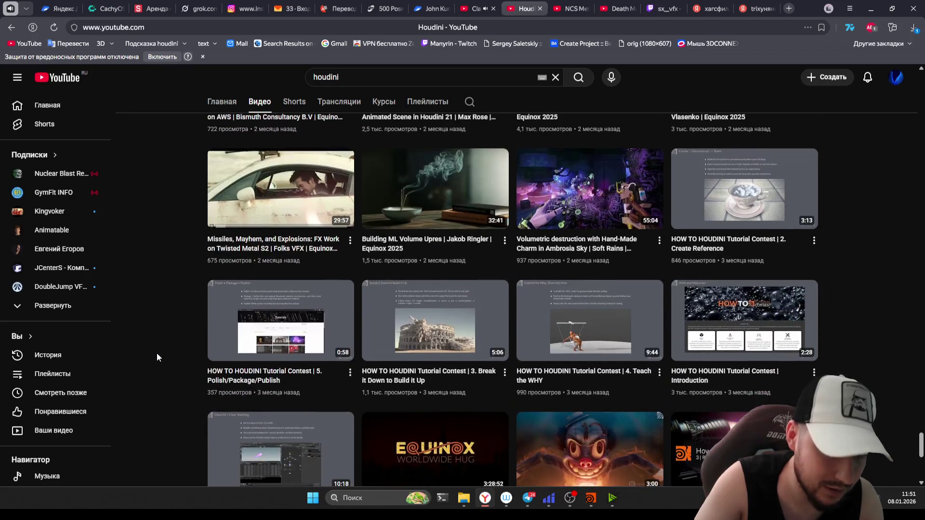
scroll(157, 353, "down", 1)
scroll(156, 354, "down", 1)
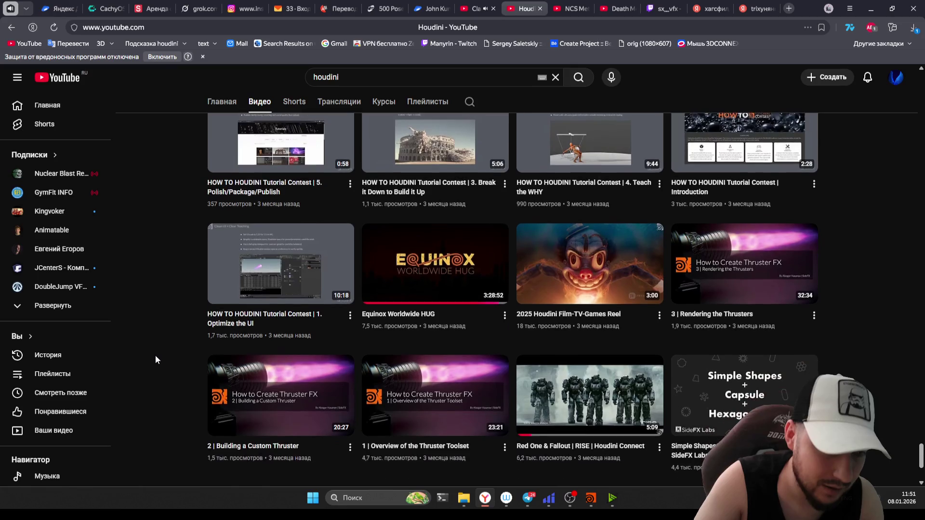
scroll(156, 356, "down", 1)
scroll(150, 355, "down", 1)
scroll(160, 353, "down", 1)
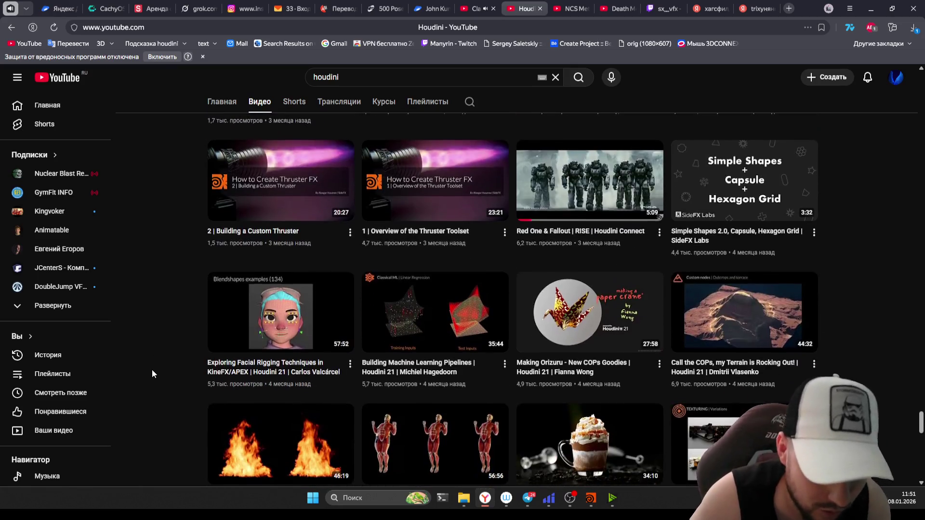
scroll(152, 374, "down", 2)
scroll(153, 364, "down", 1)
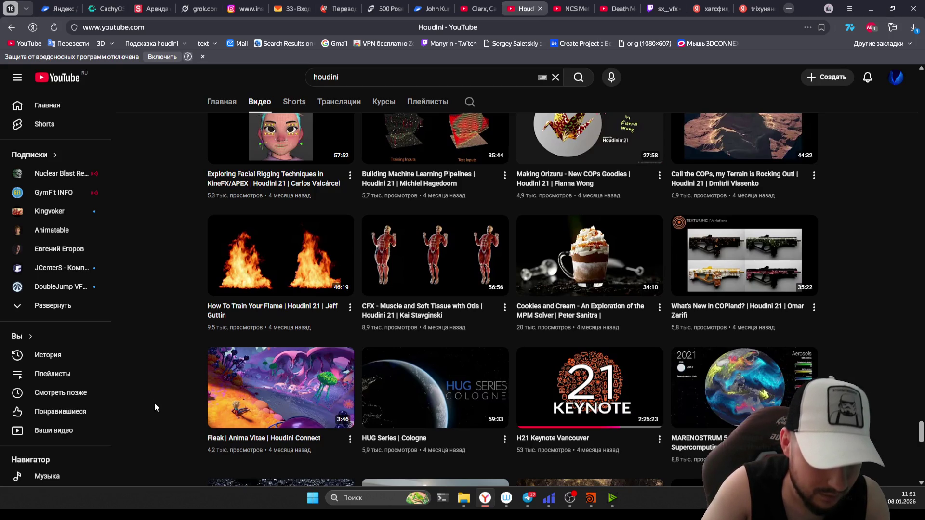
scroll(153, 404, "down", 2)
left_click(477, 9)
mouse_move(357, 267)
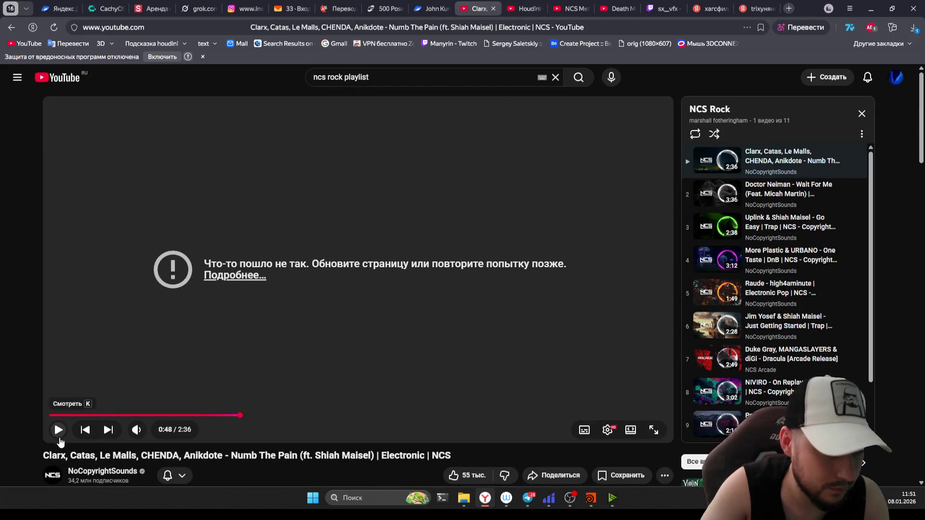
Step: Confirm the Hiddify VPN is connected, play track 2 'Wait For Me', and switch to the Houdini results tab
left_click(549, 498)
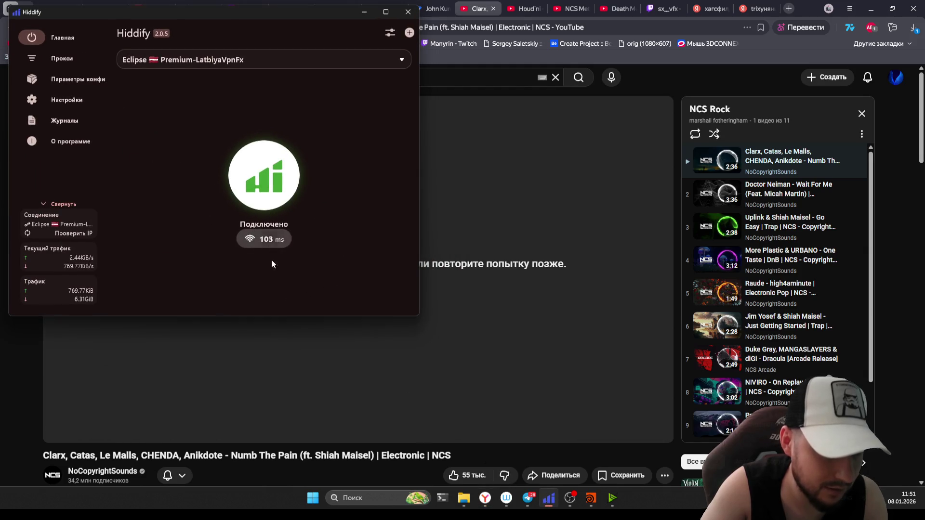
left_click(479, 311)
left_click(705, 205)
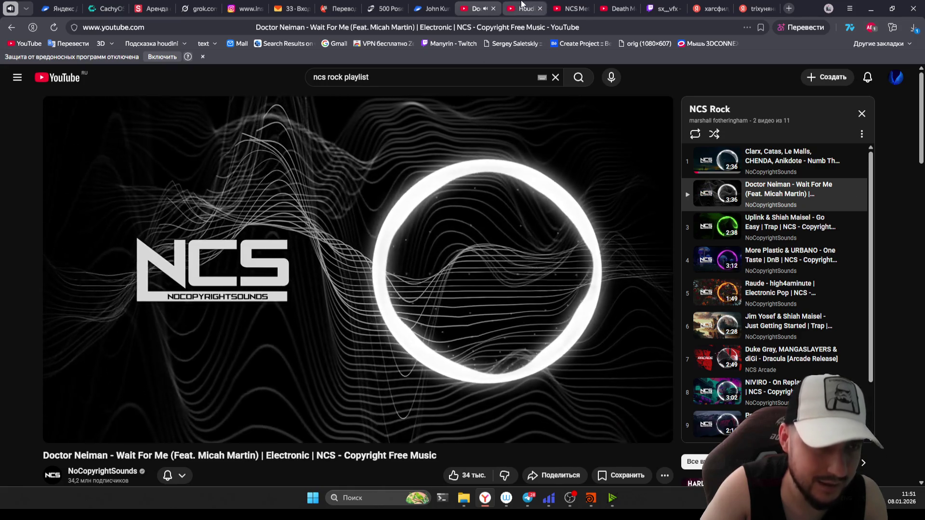
left_click(522, 6)
scroll(146, 403, "down", 3)
scroll(146, 402, "down", 3)
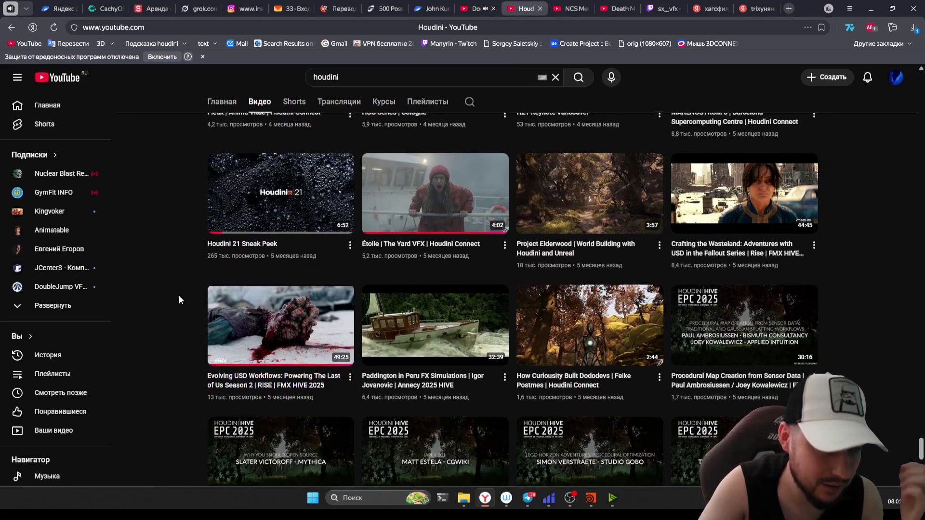
scroll(166, 326, "up", 2)
scroll(166, 332, "up", 1)
scroll(169, 327, "down", 1)
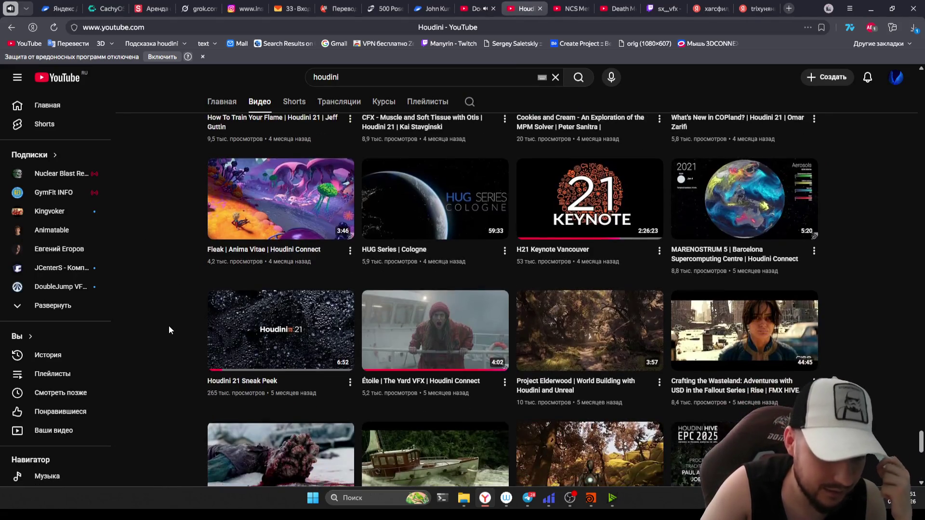
scroll(170, 326, "down", 1)
scroll(162, 332, "down", 2)
scroll(166, 323, "down", 1)
scroll(164, 325, "down", 2)
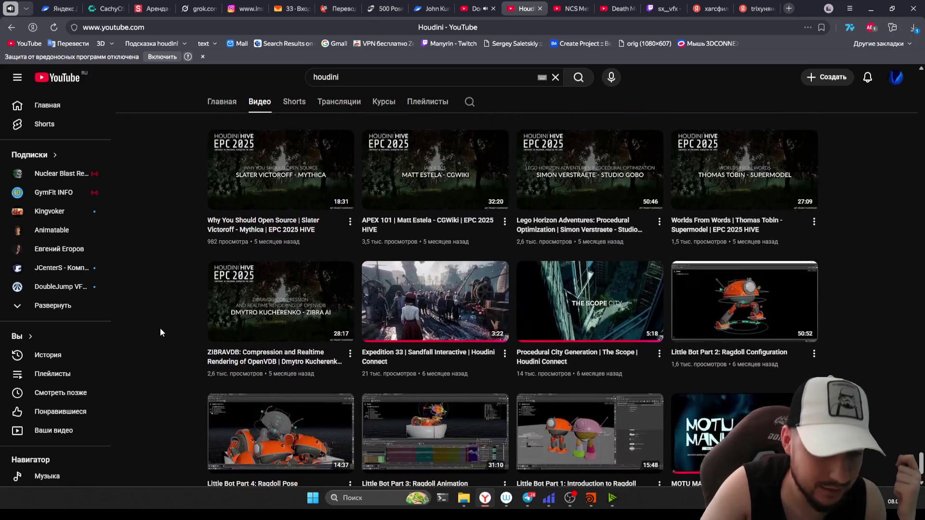
scroll(160, 328, "down", 1)
scroll(152, 331, "down", 2)
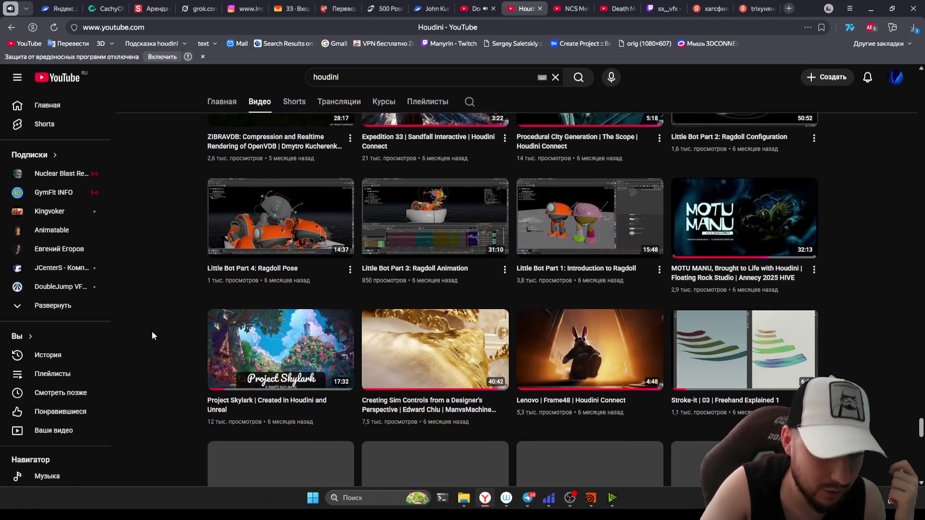
Step: Open a new browser tab for the SideFX search
key("ctrl+t")
type("side")
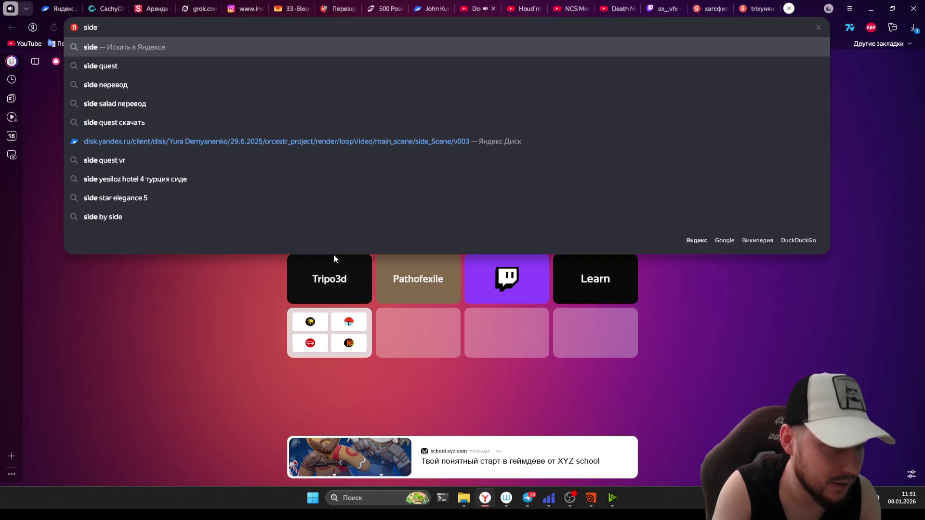
type("fx")
Step: Open sidefx.com from the search results and go to its Tutorial Library
key("Return")
left_click(147, 140)
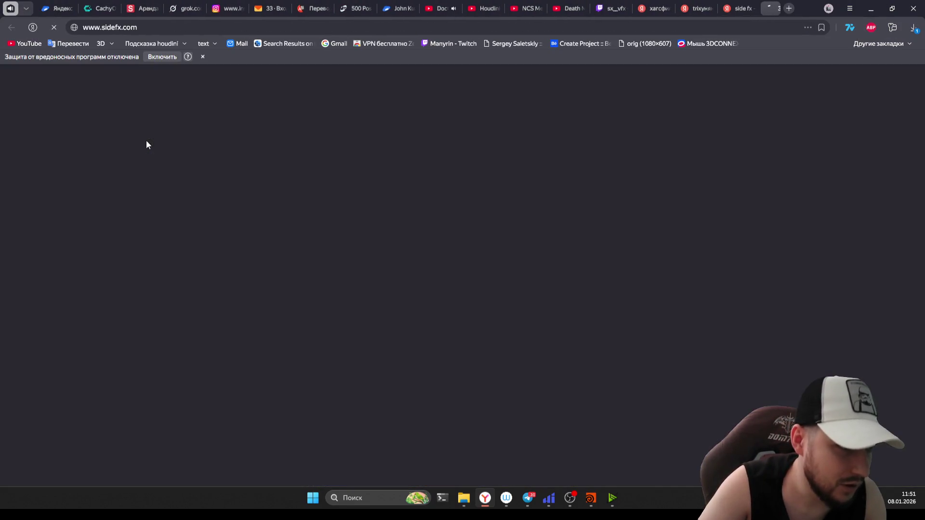
middle_click(736, 11)
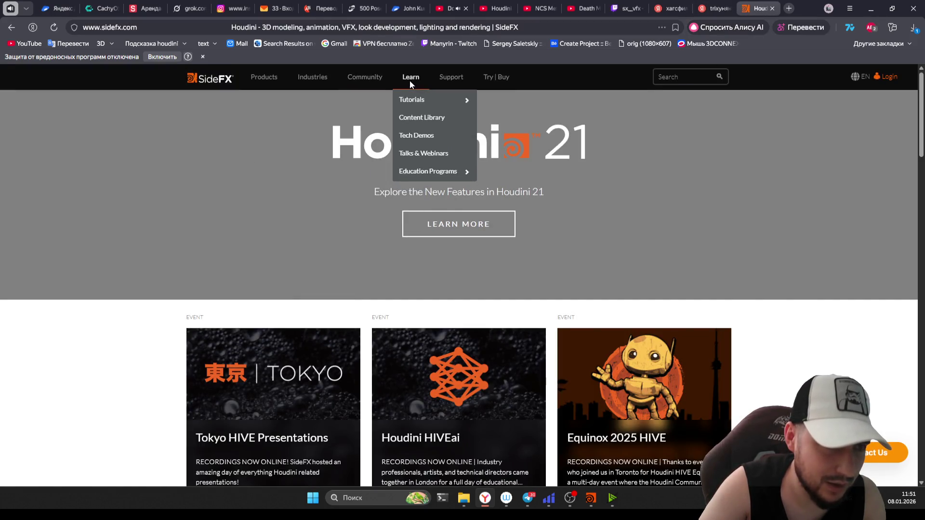
mouse_move(410, 77)
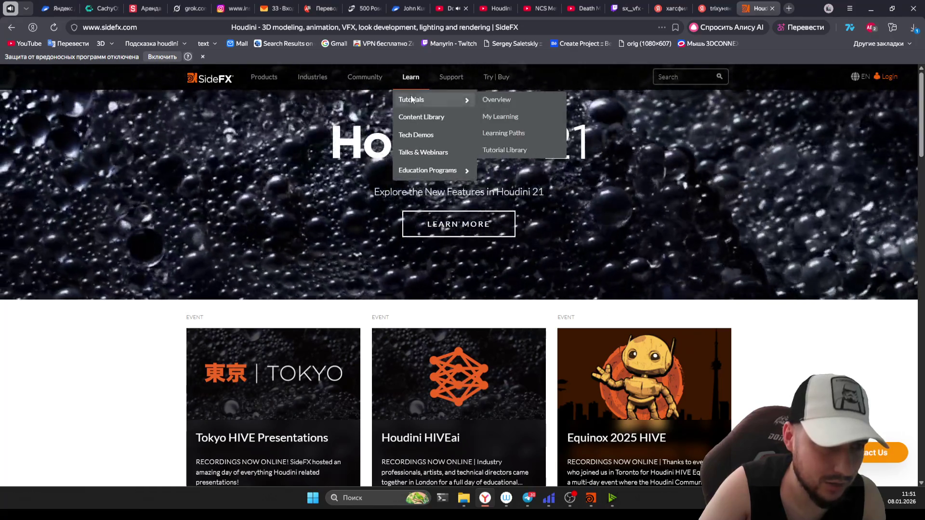
mouse_move(427, 100)
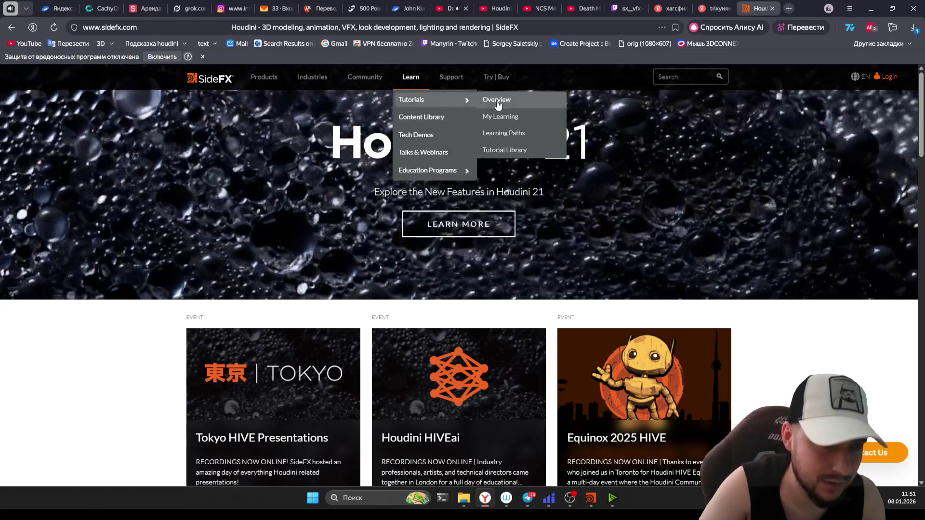
left_click(504, 150)
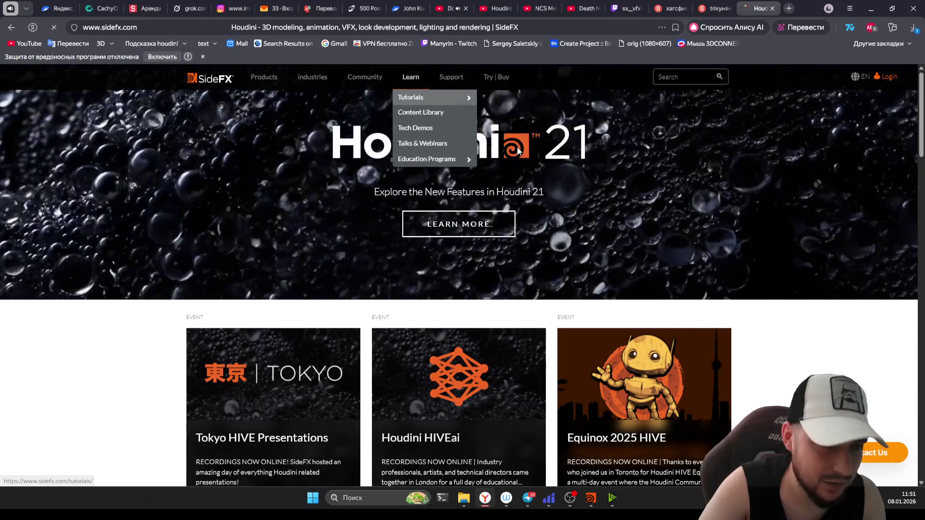
scroll(143, 275, "down", 3)
scroll(142, 275, "down", 3)
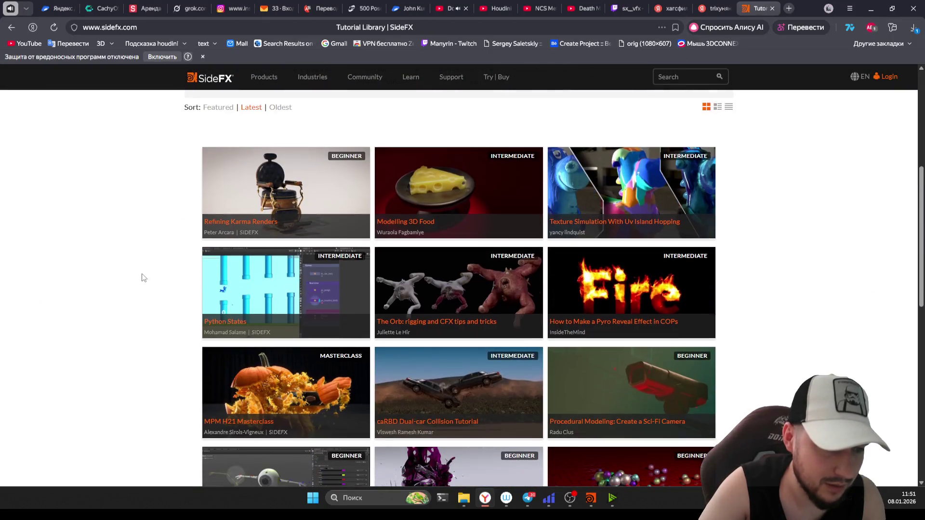
scroll(143, 278, "down", 1)
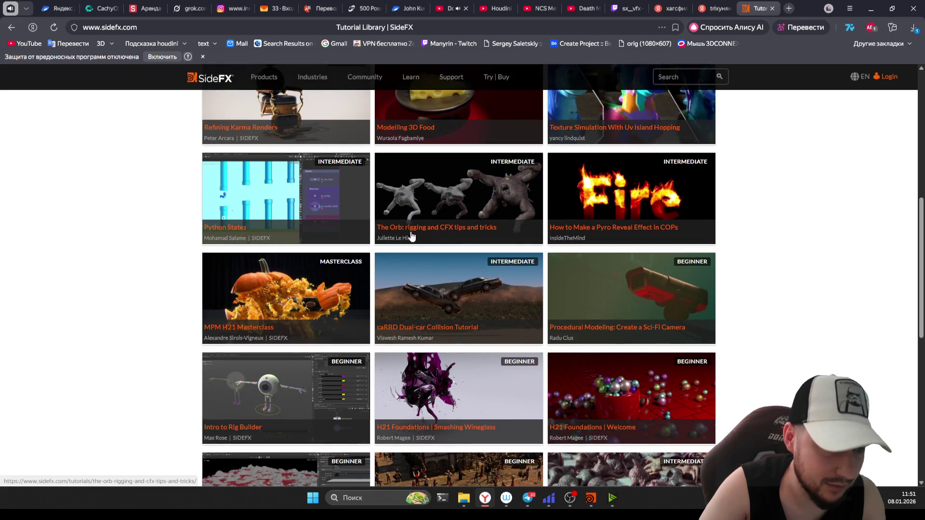
scroll(476, 194, "down", 1)
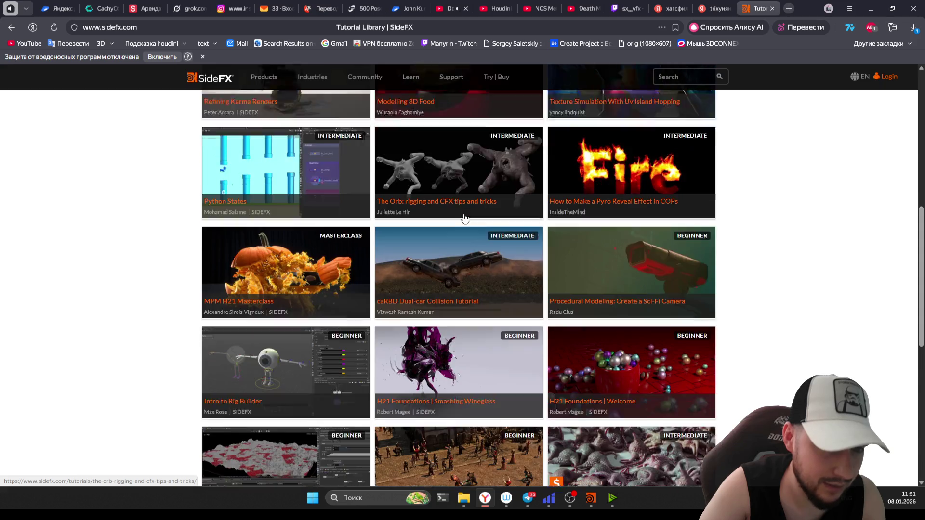
scroll(428, 172, "down", 1)
scroll(405, 188, "down", 1)
scroll(375, 205, "down", 2)
scroll(376, 205, "down", 1)
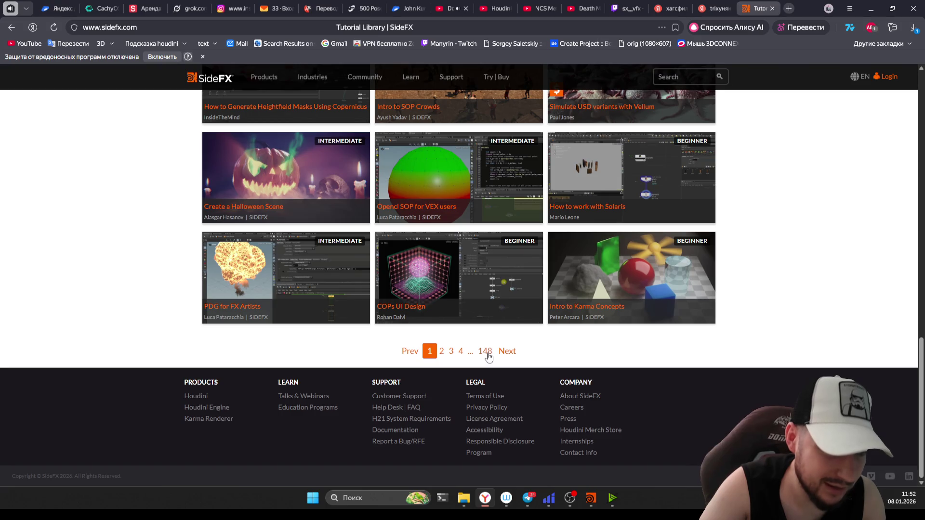
Step: Browse page 3 of tutorials, replace the 'fire' search with 'rig', then return to the YouTube music tab
left_click(454, 353)
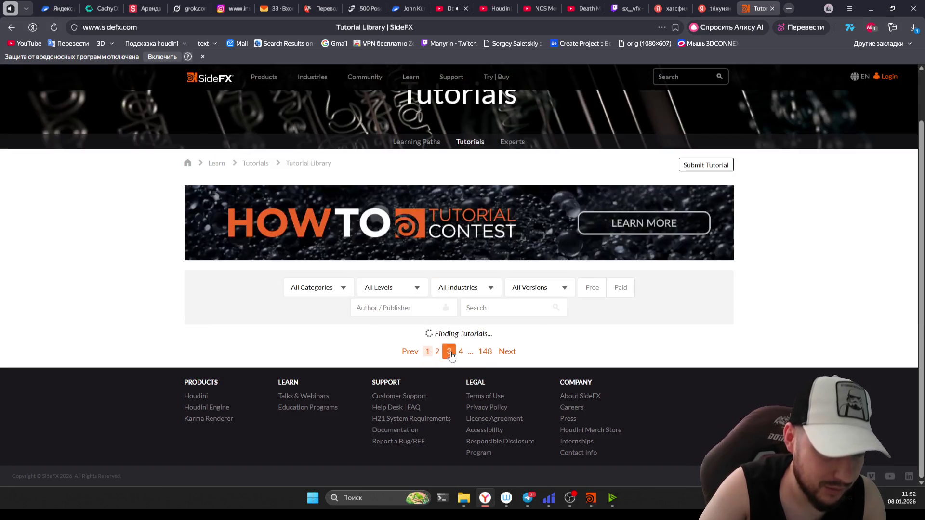
scroll(130, 266, "up", 3)
scroll(126, 268, "down", 1)
scroll(124, 272, "up", 3)
scroll(115, 285, "up", 2)
scroll(110, 293, "up", 1)
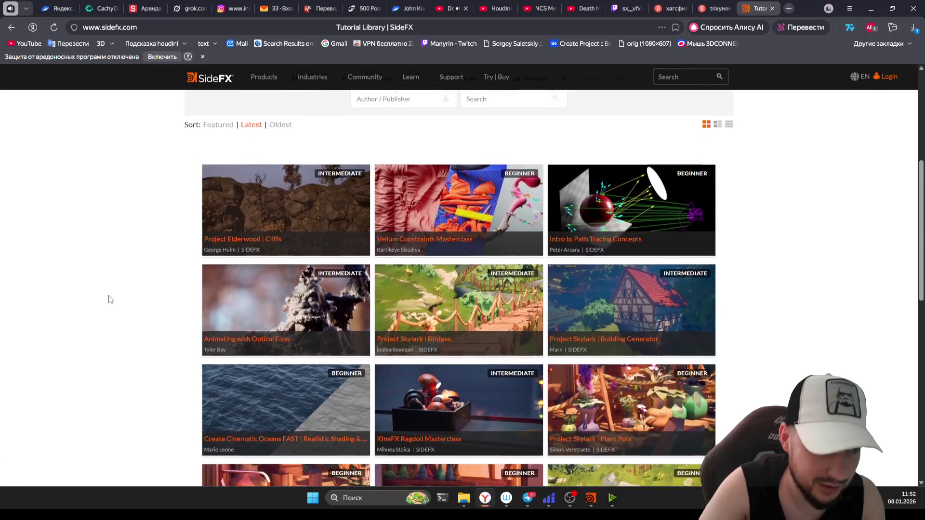
scroll(108, 297, "up", 3)
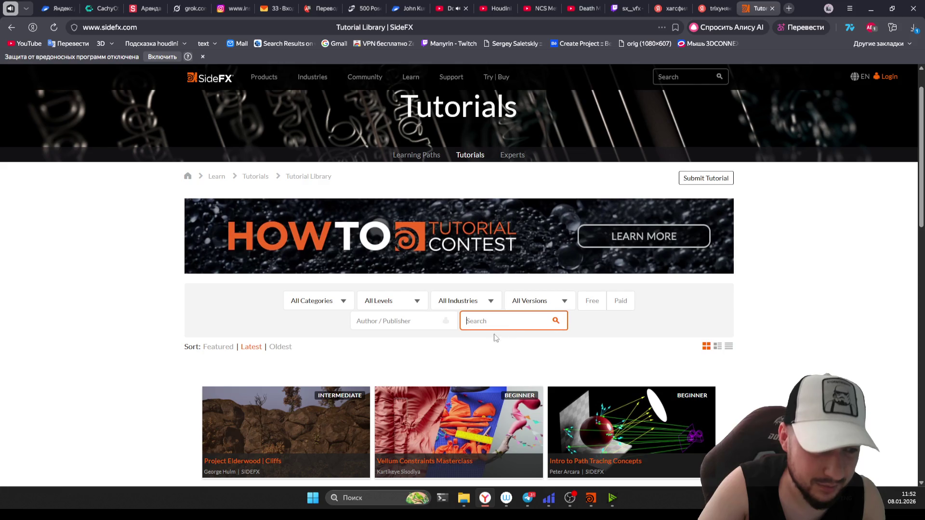
scroll(534, 336, "down", 2)
type("fire")
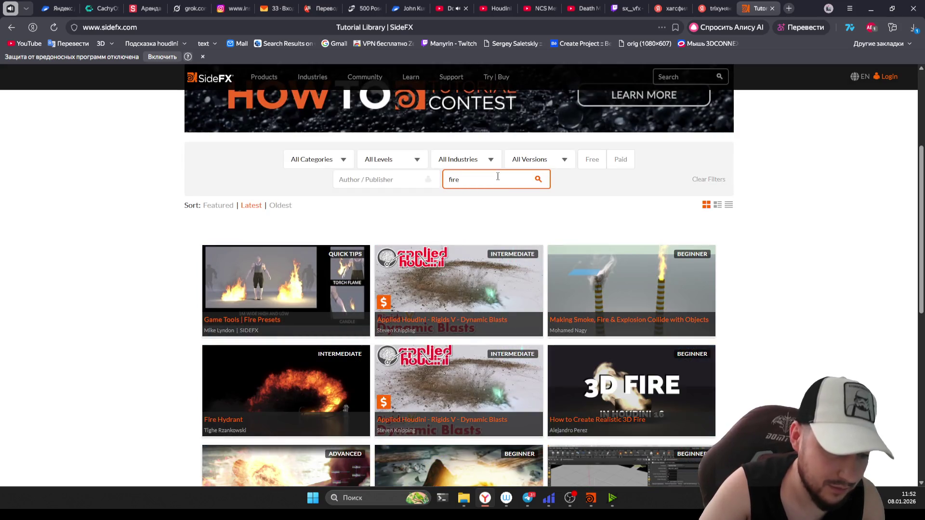
scroll(217, 193, "down", 1)
scroll(217, 202, "down", 1)
scroll(231, 232, "down", 2)
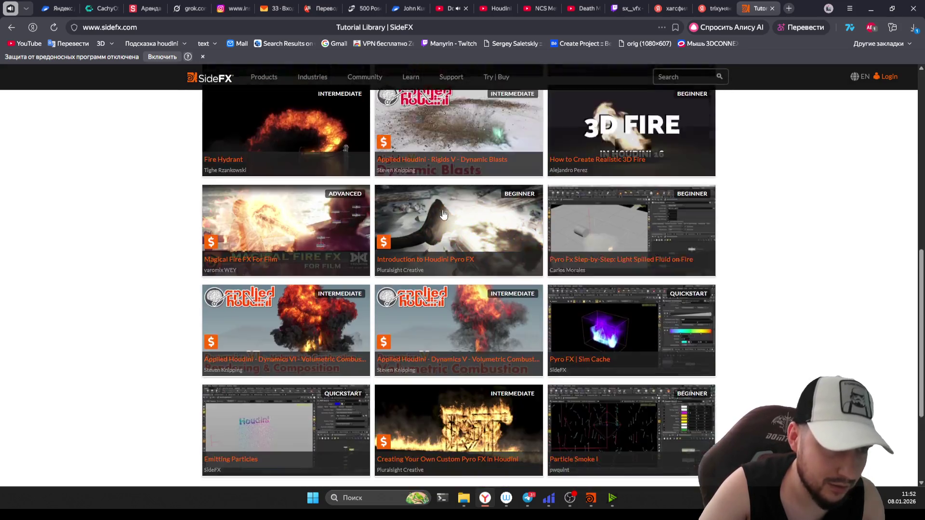
scroll(243, 263, "down", 2)
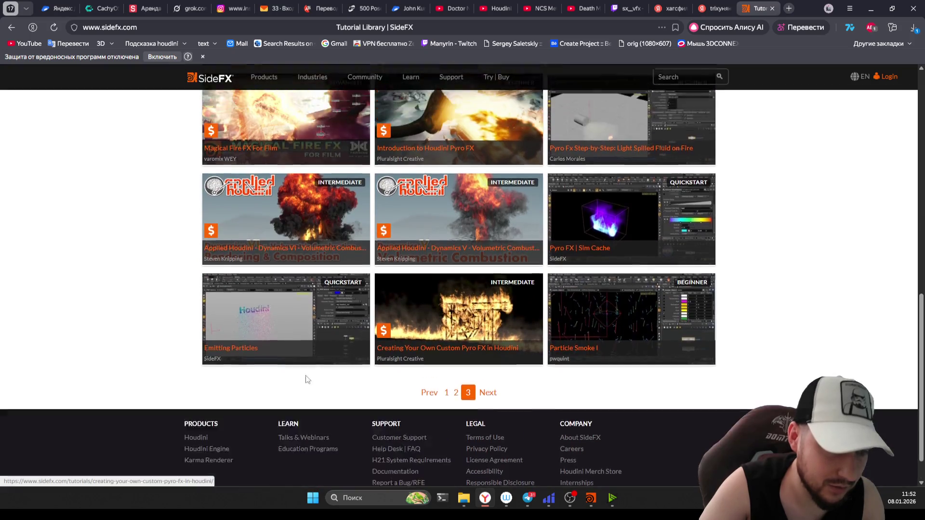
scroll(305, 378, "up", 10)
scroll(464, 374, "up", 3)
scroll(483, 237, "down", 2)
key("ctrl+a")
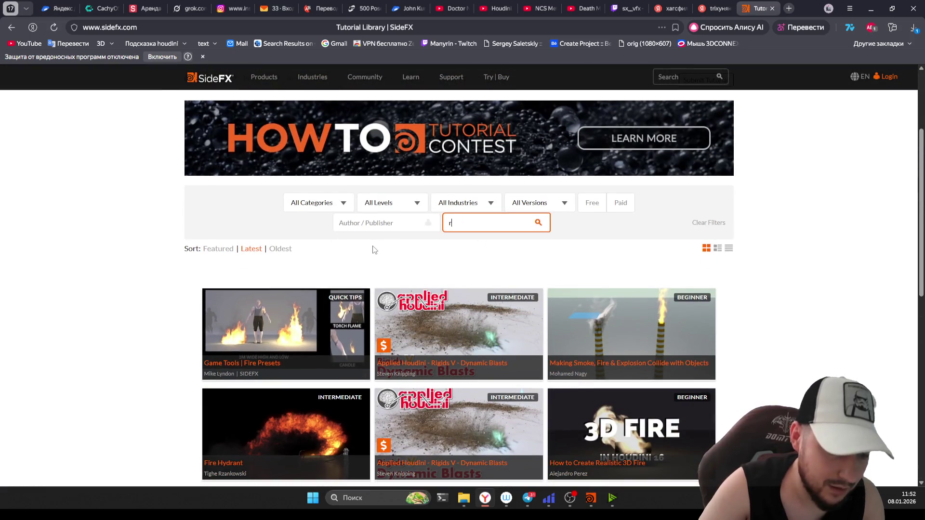
type("rig")
scroll(176, 304, "down", 2)
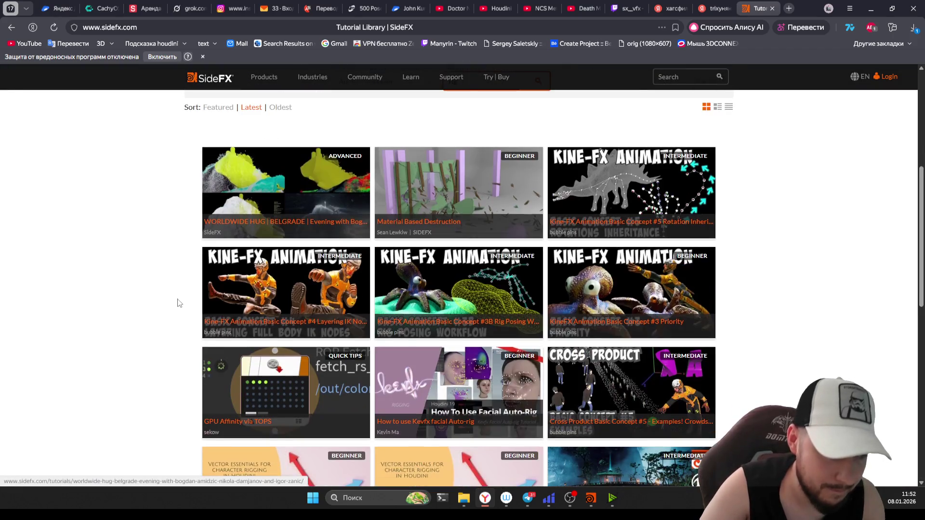
scroll(176, 303, "down", 2)
scroll(145, 306, "down", 4)
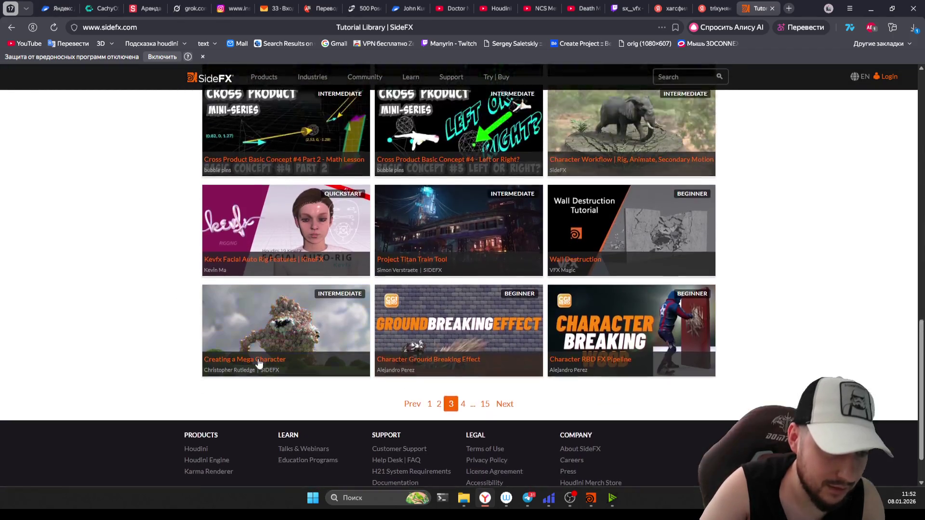
scroll(468, 348, "down", 1)
scroll(249, 333, "up", 4)
scroll(250, 333, "up", 5)
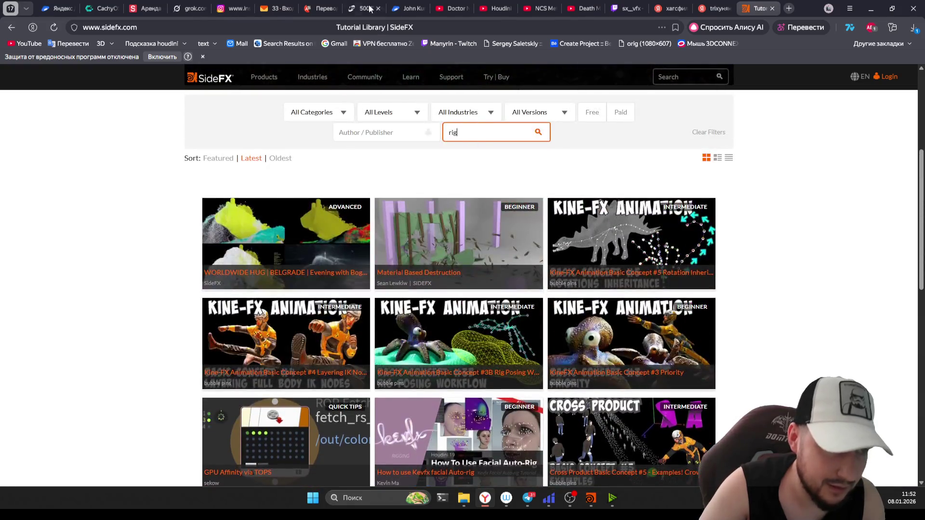
left_click(451, 8)
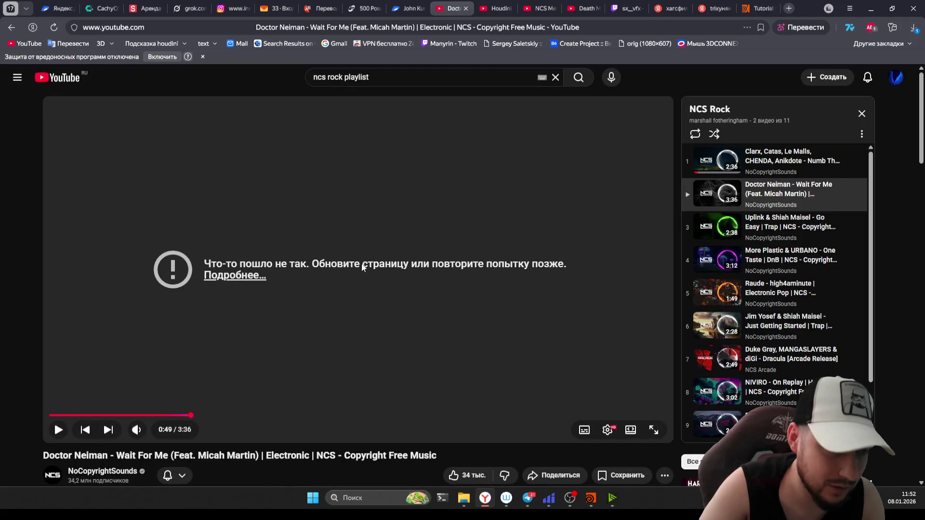
Step: Reload the broken 'Wait For Me' page, skip ahead to about 1:09, and return to the SideFX tab
right_click(289, 346)
left_click(325, 392)
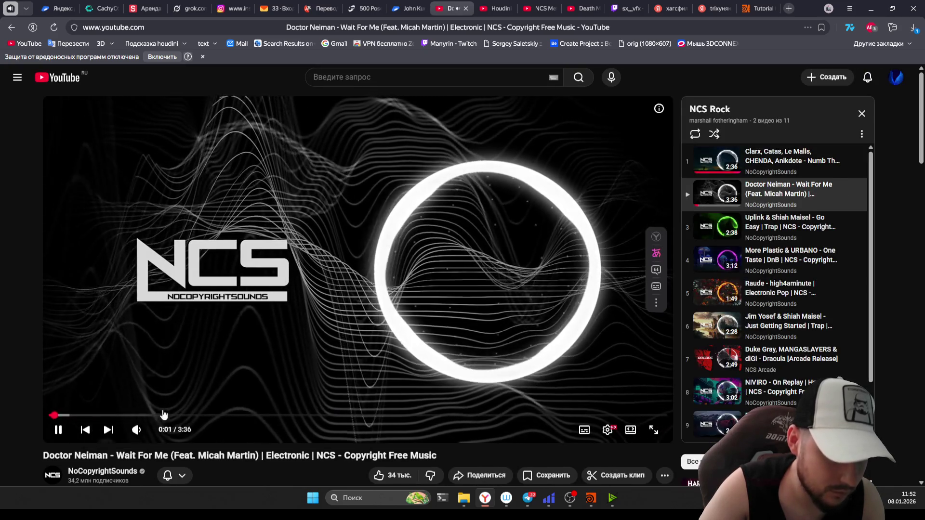
left_click(248, 416)
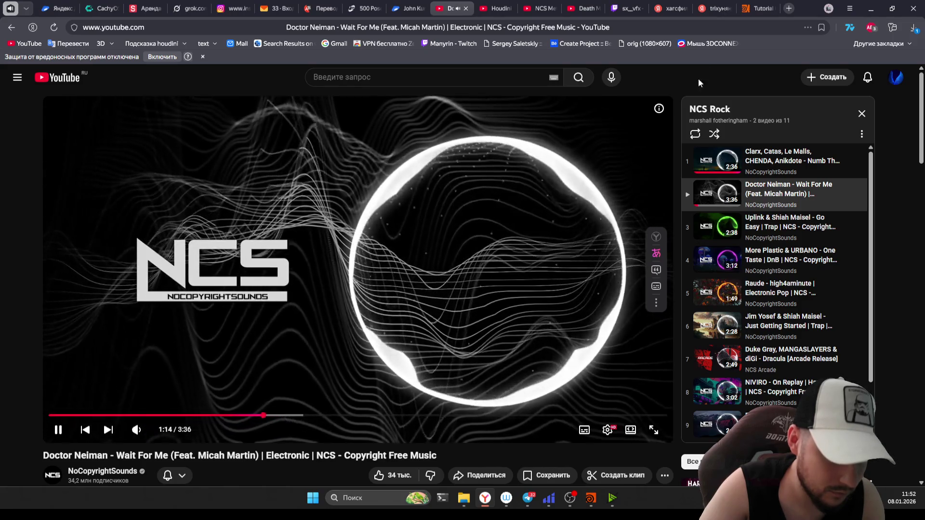
key("ctrl+9")
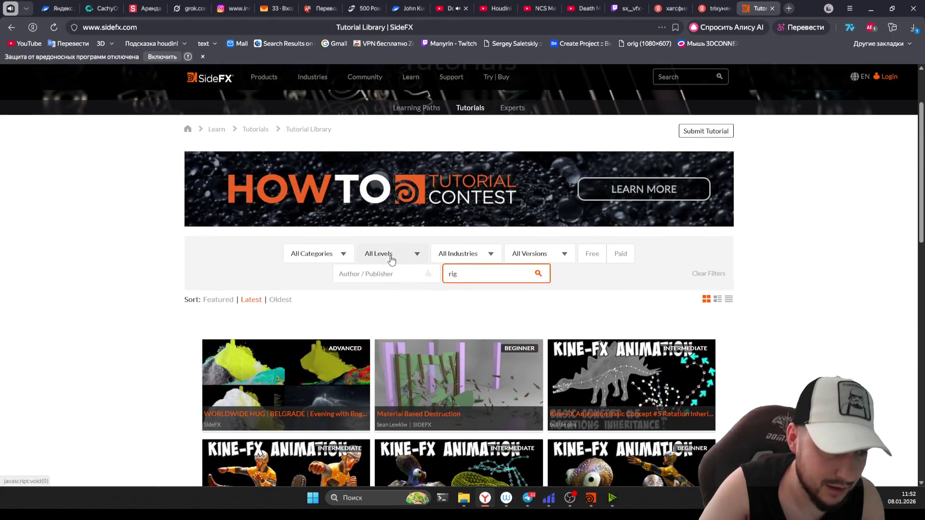
Step: Filter the rig tutorial results to Beginner level, then switch to the YouTube music tab
left_click(390, 260)
scroll(399, 311, "down", 3)
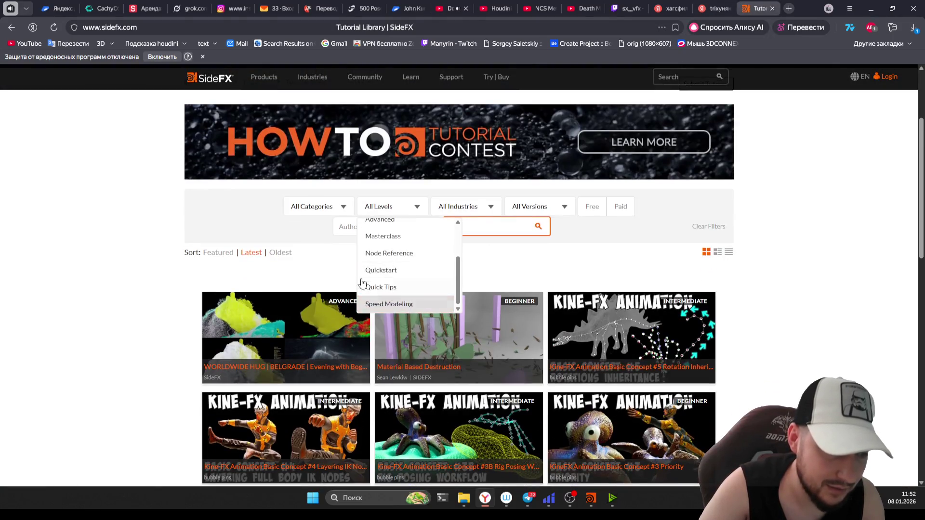
scroll(378, 296, "up", 3)
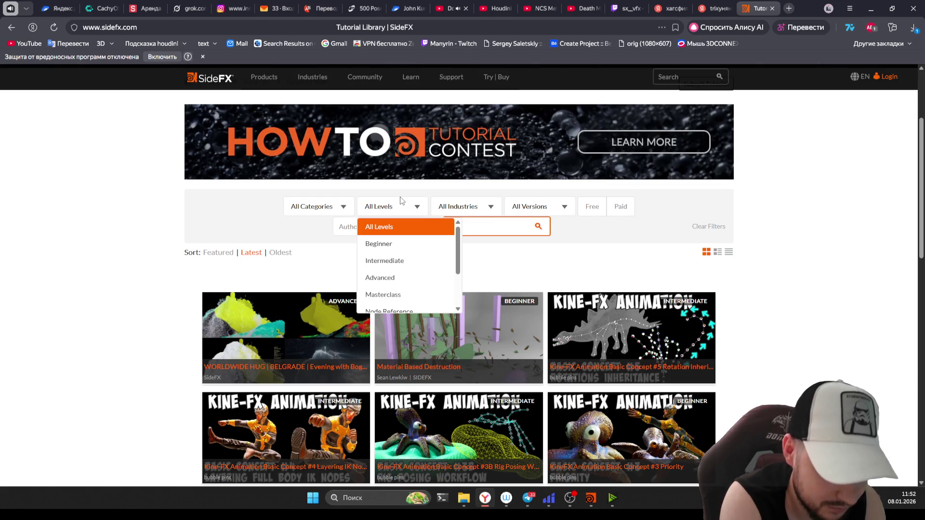
left_click(378, 243)
scroll(225, 349, "down", 3)
scroll(286, 363, "down", 6)
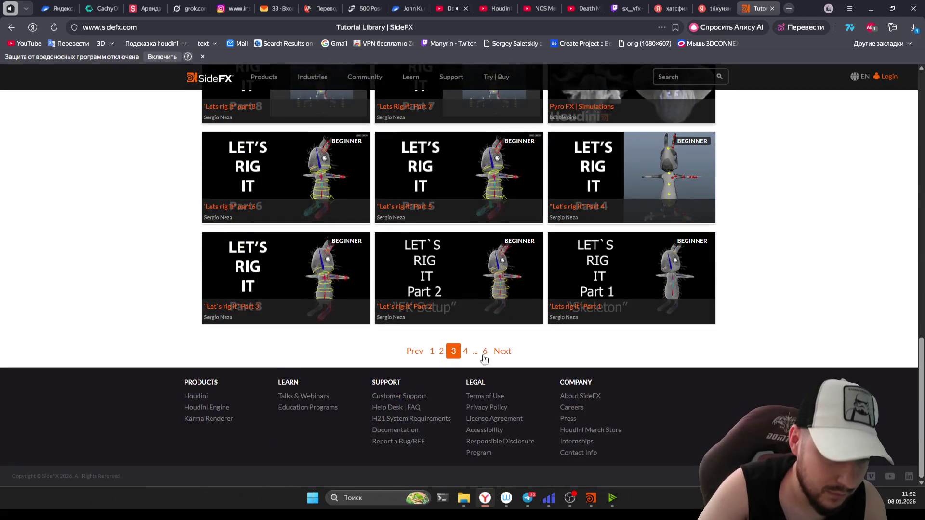
scroll(434, 366, "up", 5)
scroll(274, 361, "up", 5)
scroll(170, 352, "up", 3)
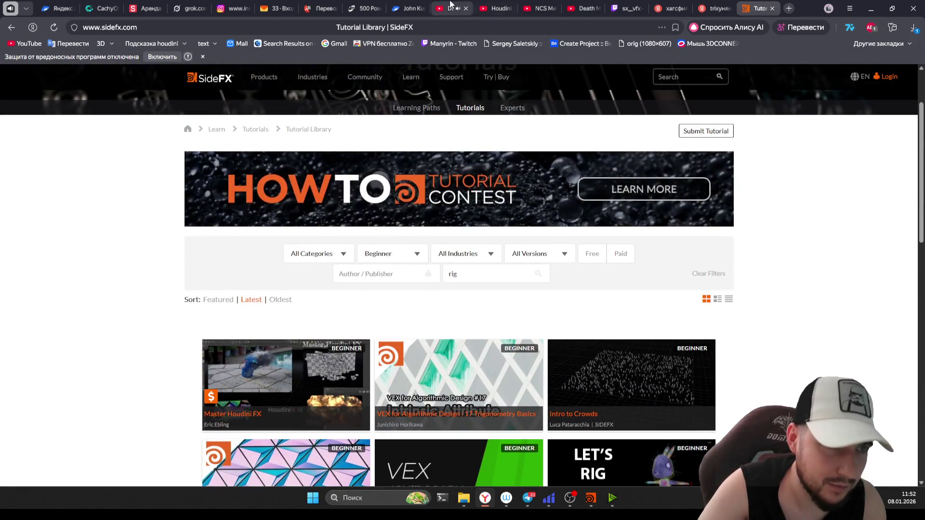
left_click(450, 6)
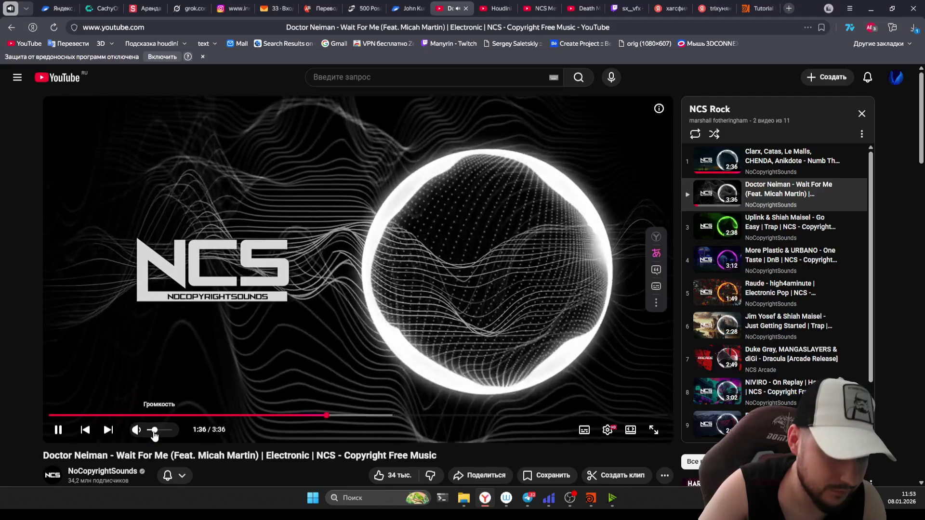
Step: Dismiss the player menu, glance at the OBS window, and return to the SideFX Beginner rig results
right_click(164, 340)
left_click(449, 246)
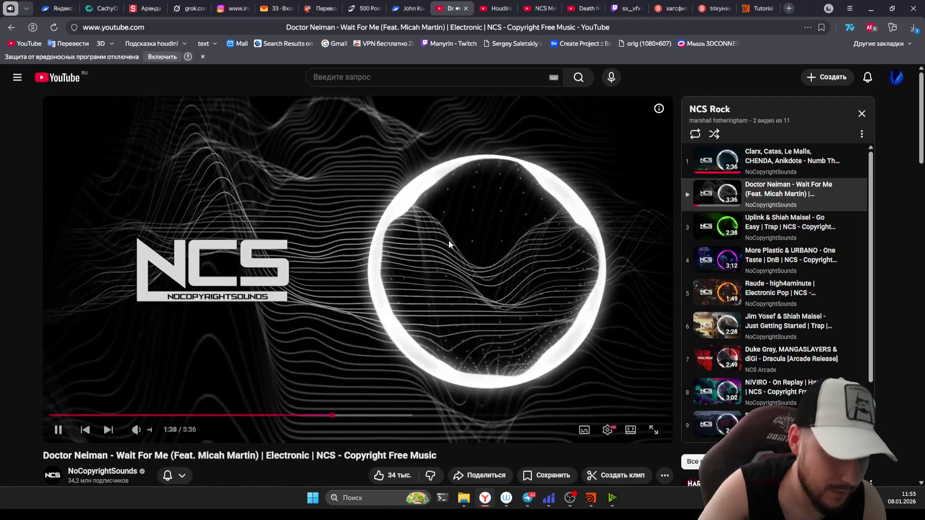
left_click(571, 499)
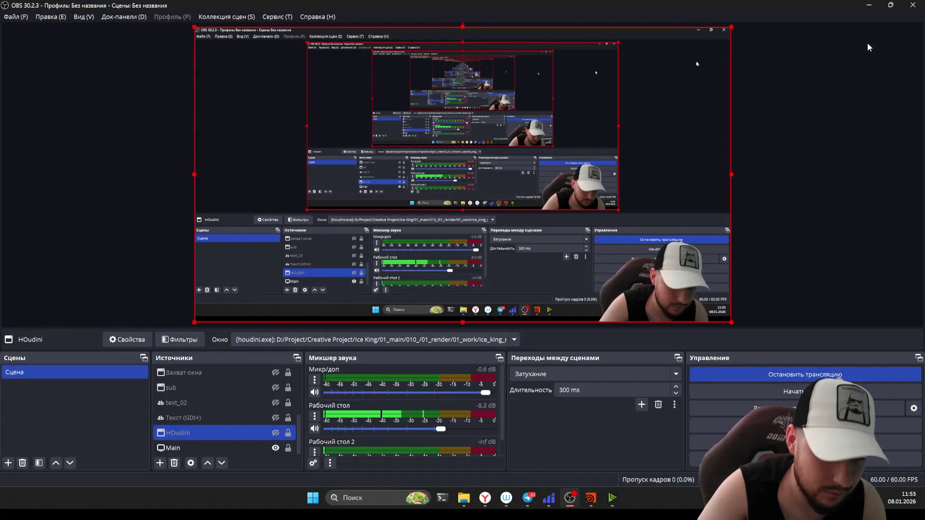
left_click(485, 498)
left_click(755, 8)
scroll(285, 345, "down", 3)
scroll(286, 344, "down", 2)
scroll(260, 239, "up", 2)
scroll(229, 122, "down", 1)
scroll(228, 121, "up", 3)
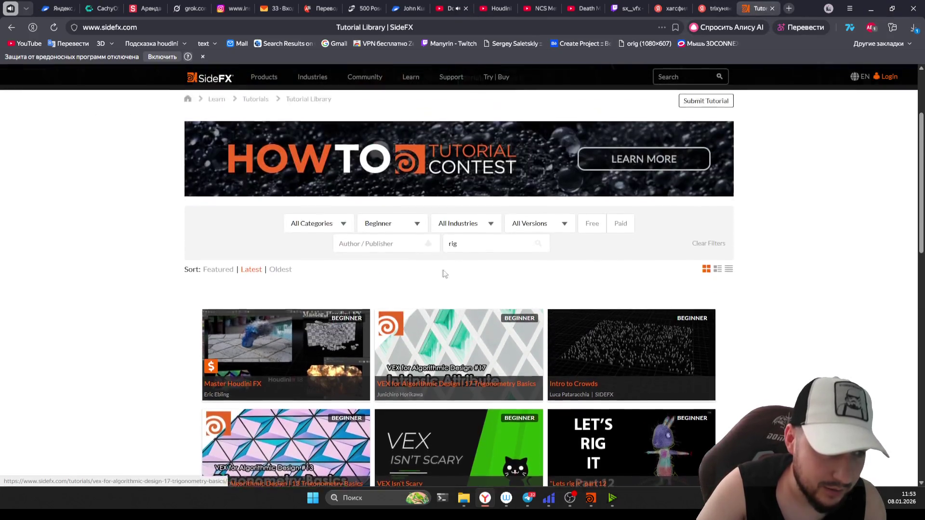
type("vex")
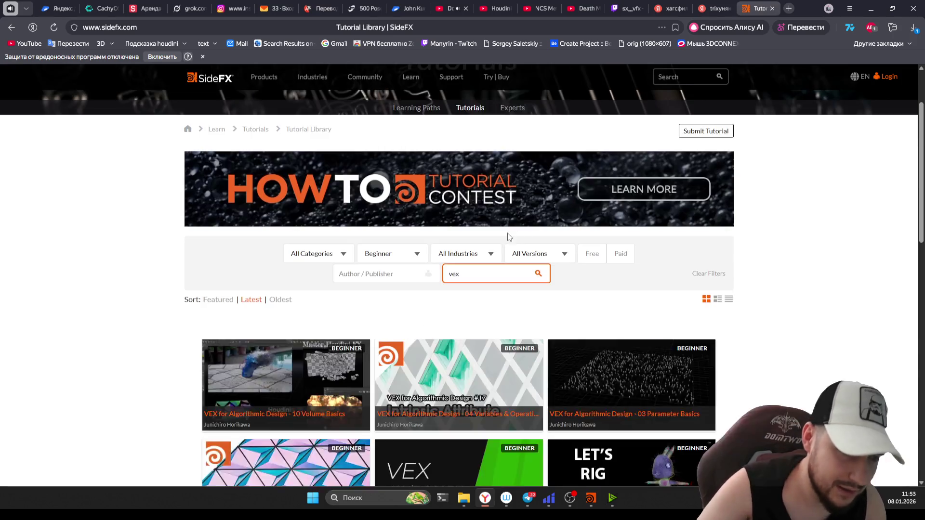
scroll(275, 275, "down", 2)
scroll(442, 223, "up", 1)
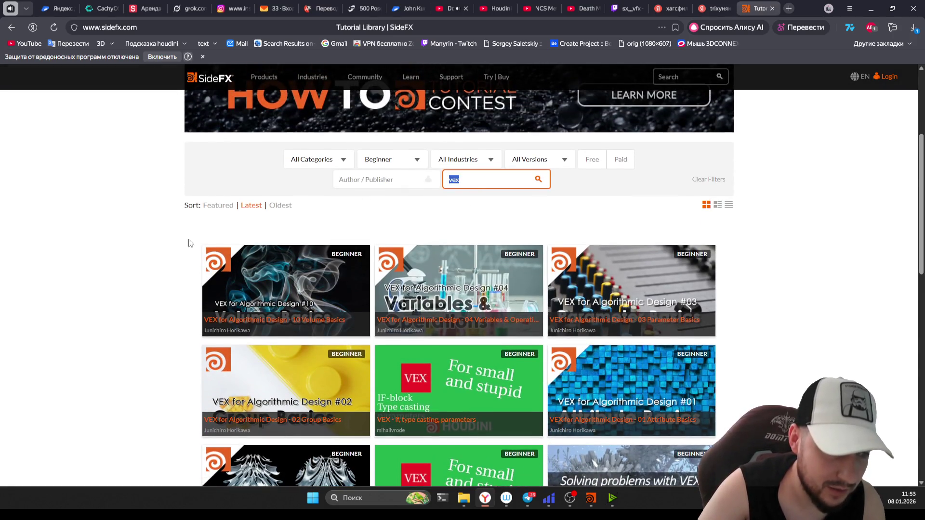
scroll(217, 343, "down", 2)
scroll(107, 323, "down", 3)
scroll(50, 358, "down", 2)
scroll(50, 357, "down", 2)
scroll(155, 371, "up", 5)
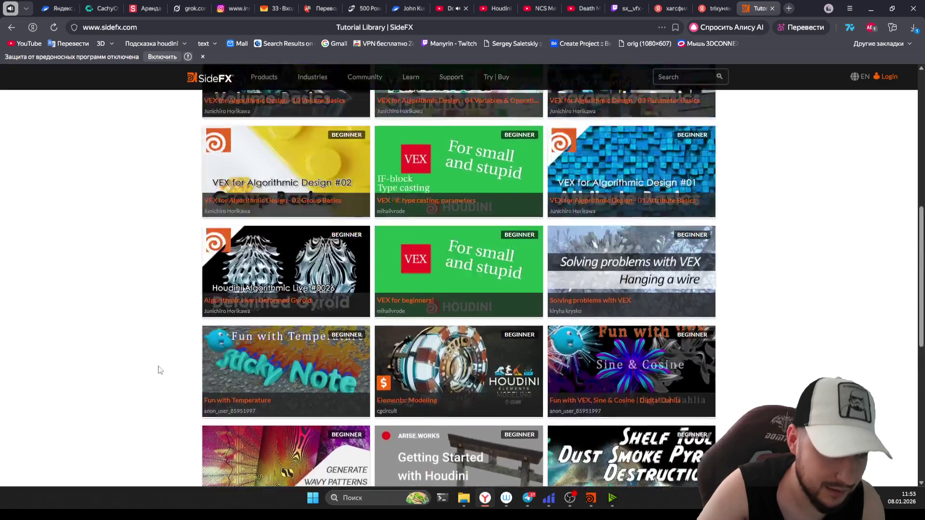
scroll(239, 362, "up", 5)
scroll(434, 354, "up", 2)
scroll(296, 267, "up", 1)
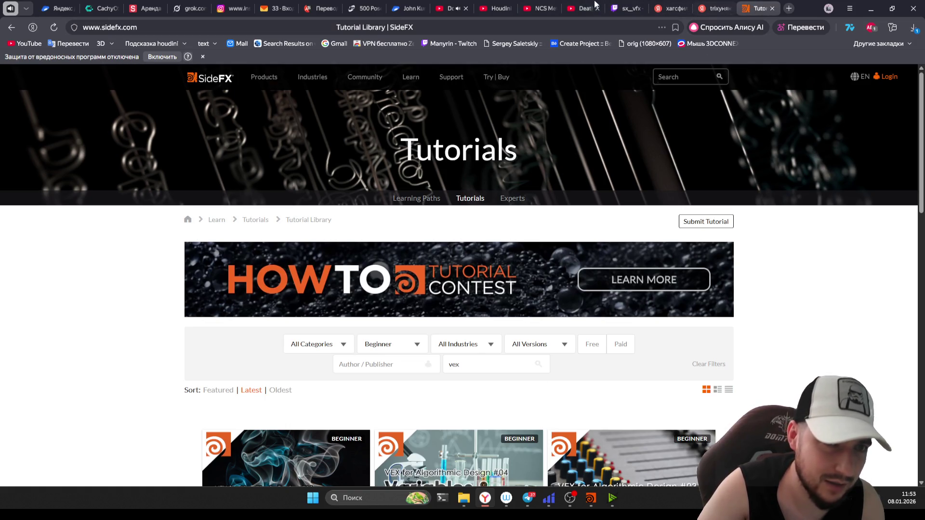
Step: Close the SideFX tutorials tab after browsing the Beginner VEX results
left_click(772, 8)
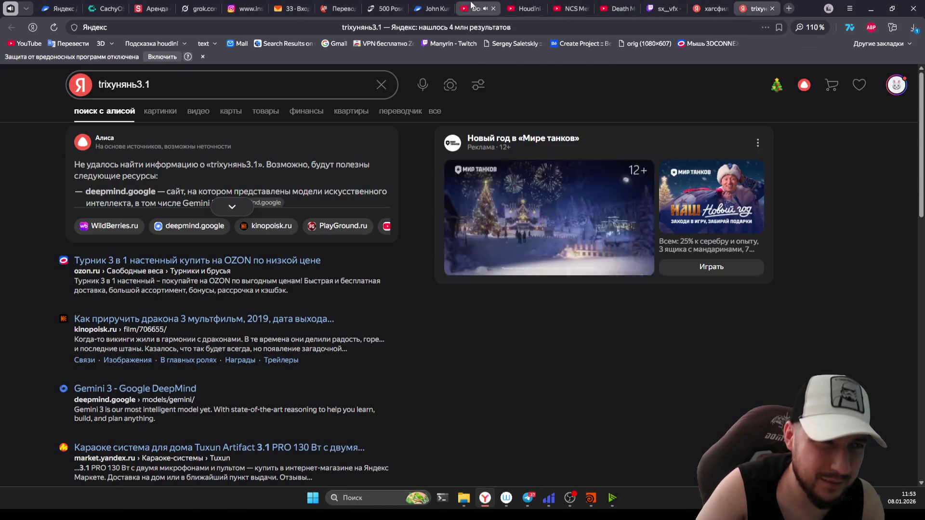
Step: Switch from the browser through OBS Studio back toward the Houdini window
key("alt+Tab")
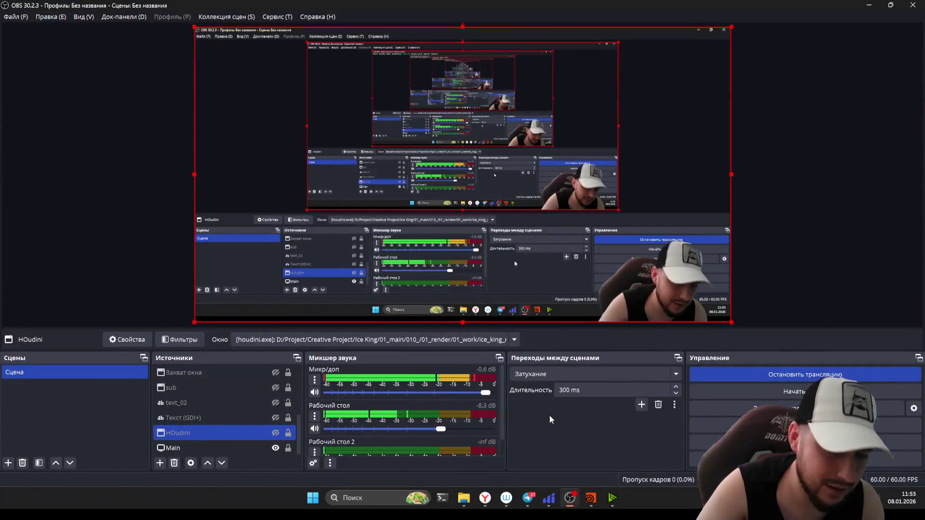
key("alt+Tab")
key("alt+Tab")
key("alt+Tab")
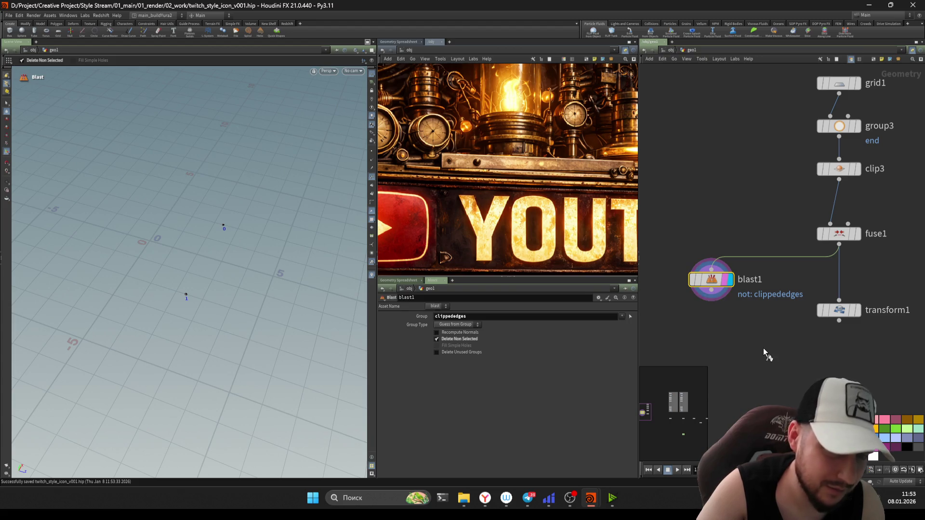
scroll(796, 382, "down", 2)
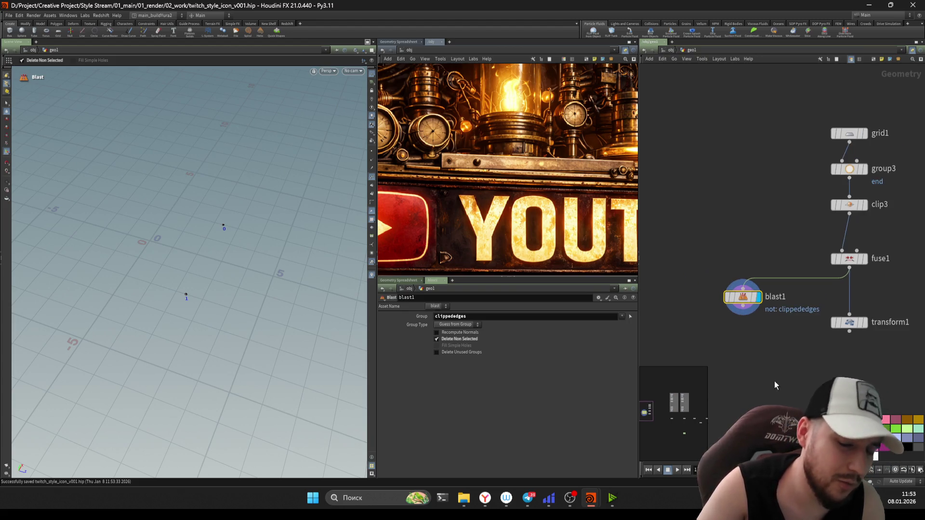
Step: Drag blast1 left and down below fuse1, ready to add a new node
left_click_drag(770, 298, 712, 325)
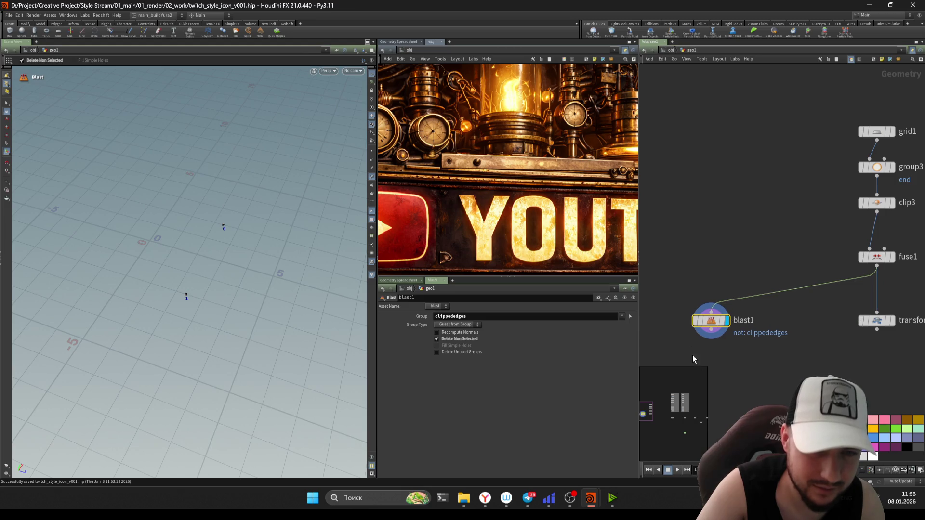
scroll(723, 326, "up", 2)
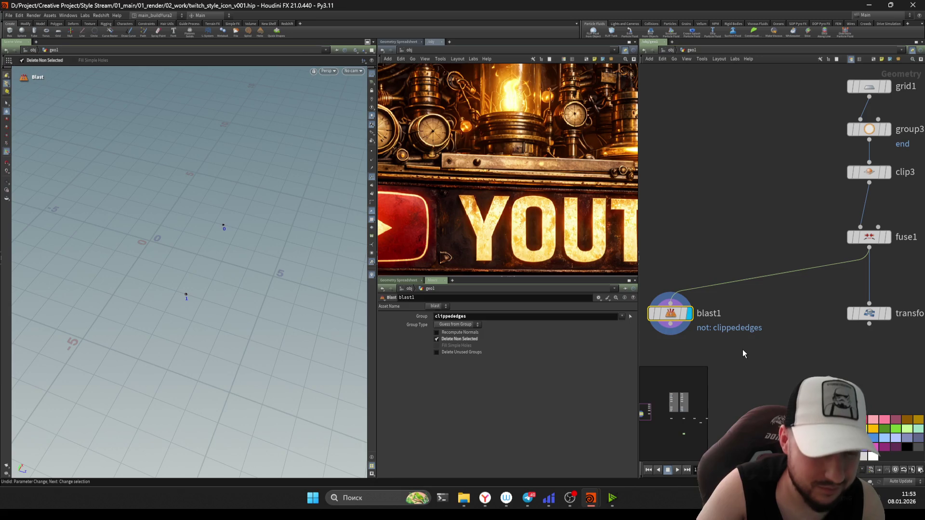
key("Tab")
type("conver")
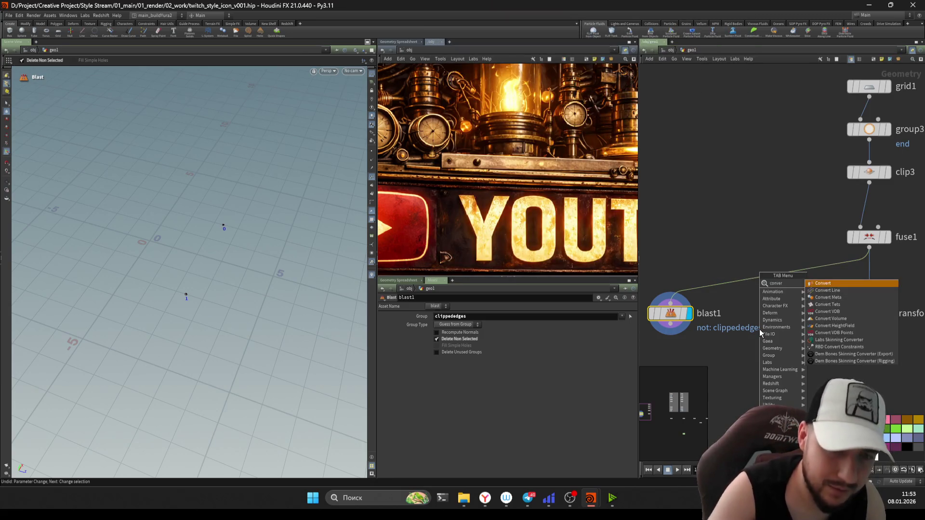
Step: Insert convertline1 between fuse1 and blast1 and position it above blast1
key("Return")
left_click(758, 279)
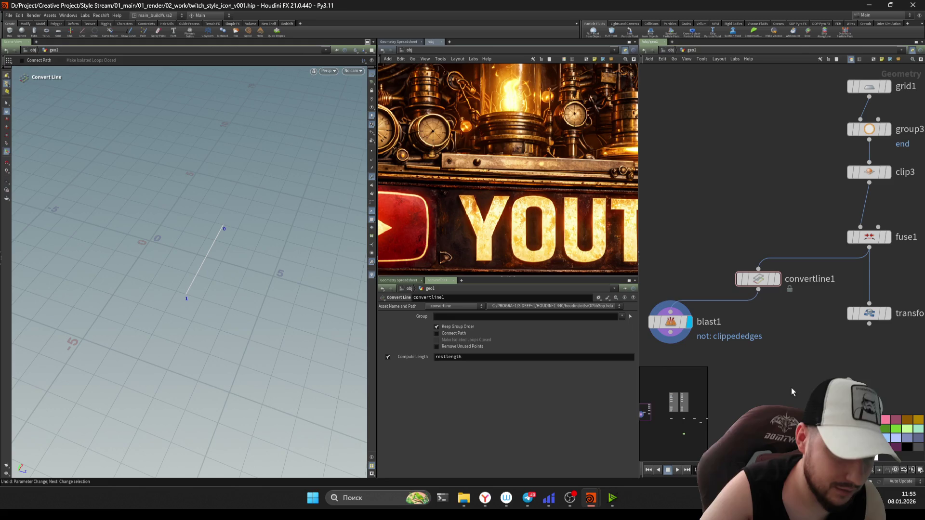
left_click_drag(763, 279, 675, 279)
middle_click_drag(762, 347, 803, 289)
Step: Chain add3 below blast1 with pack1 inserted before it, deleting the stray agentclipproperties1
key("Tab")
type("add")
left_click(806, 281)
left_click(741, 373)
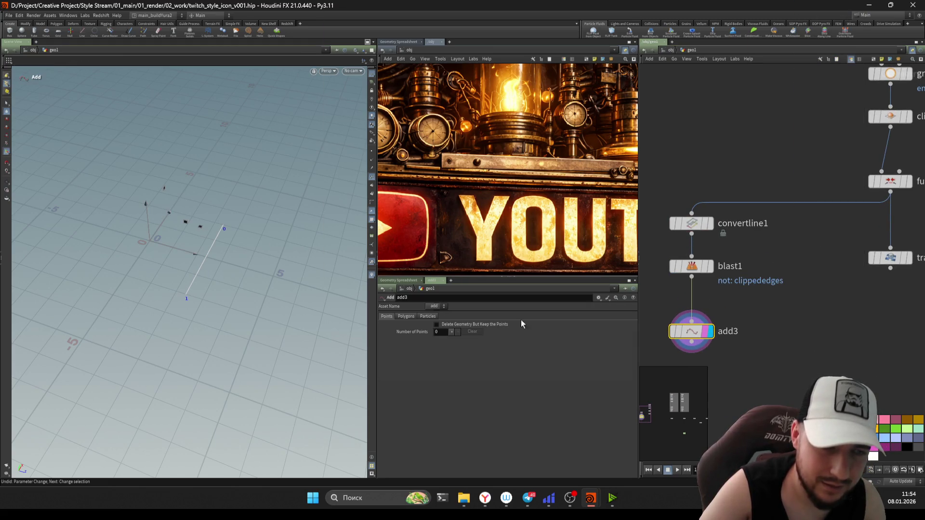
key("Tab")
left_click(788, 289)
left_click(757, 309)
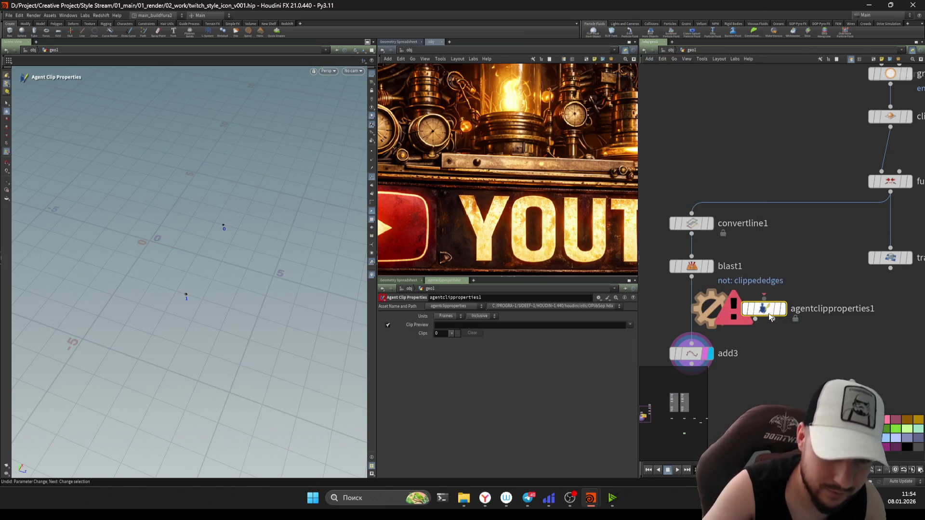
key("Delete")
key("Tab")
type("pack")
key("Return")
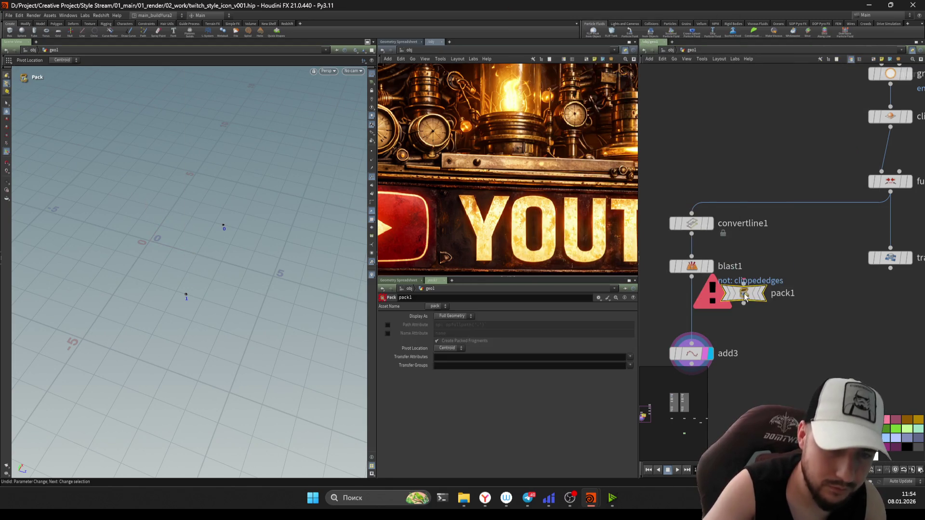
left_click(692, 311)
Step: Select the new branch, step up to clip3 and push its Distance out to 2.37
left_click_drag(788, 351, 680, 228)
scroll(800, 355, "down", 3)
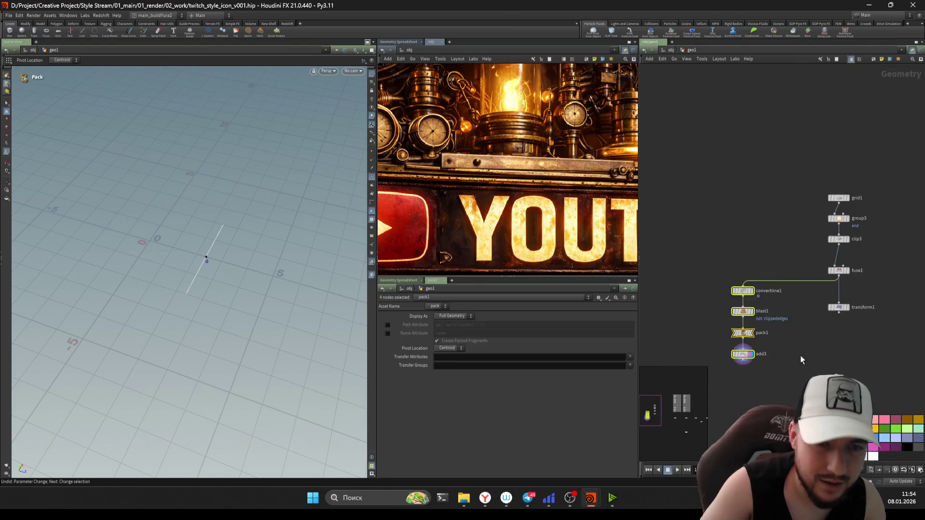
middle_click_drag(799, 356, 716, 203)
left_click(751, 180)
key("Up")
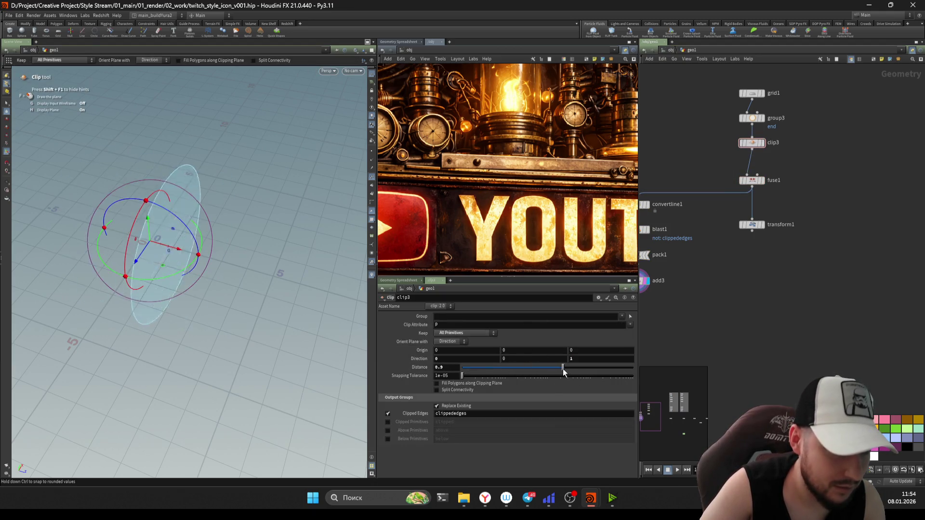
left_click_drag(533, 370, 587, 358)
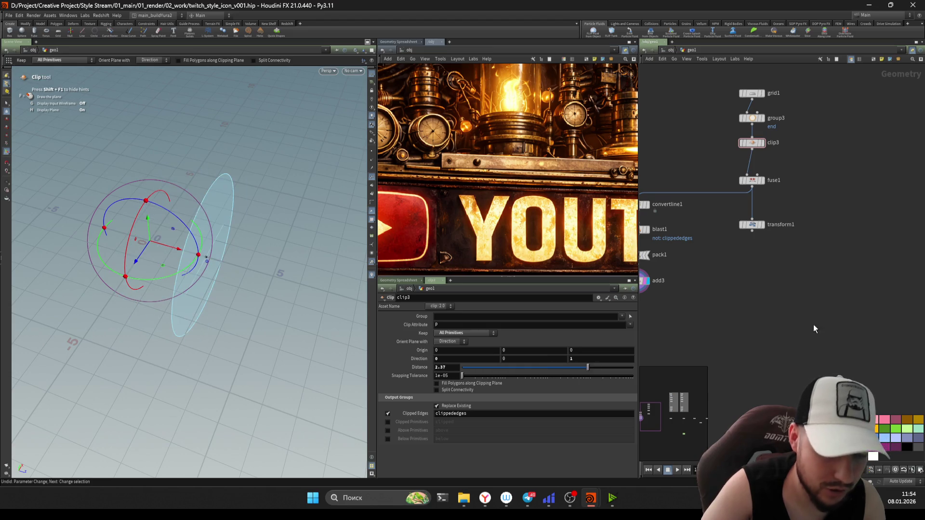
Step: Save the scene, show transform1's handle on the rotated plane and compare add3 with transform1
key("ctrl+s")
scroll(754, 290, "down", 2)
left_click(774, 212)
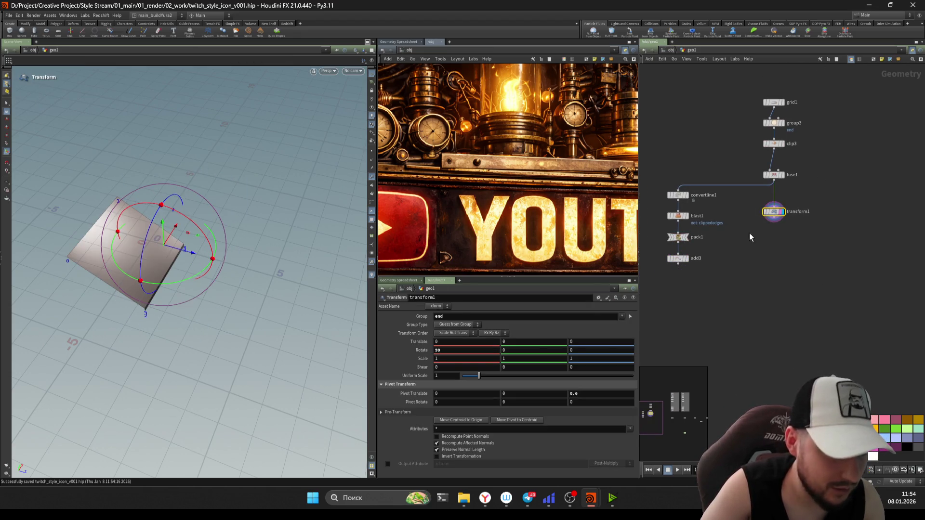
mouse_move(145, 239)
left_mouse_down()
mouse_move(198, 234)
mouse_move(232, 246)
left_mouse_up()
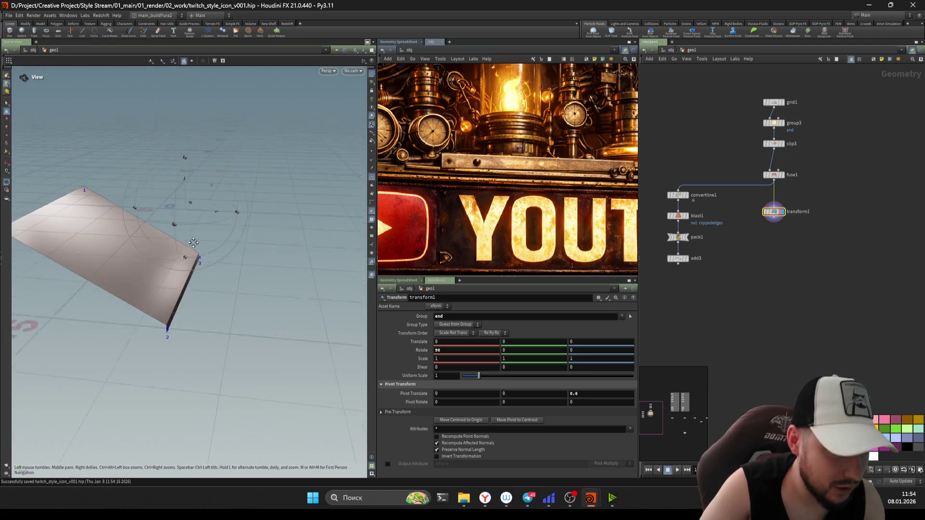
key("Return")
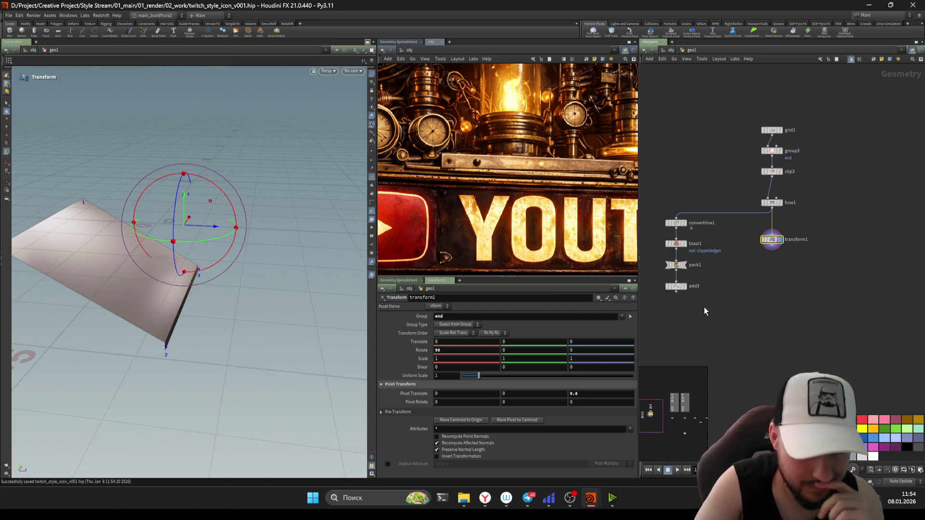
left_click(676, 287)
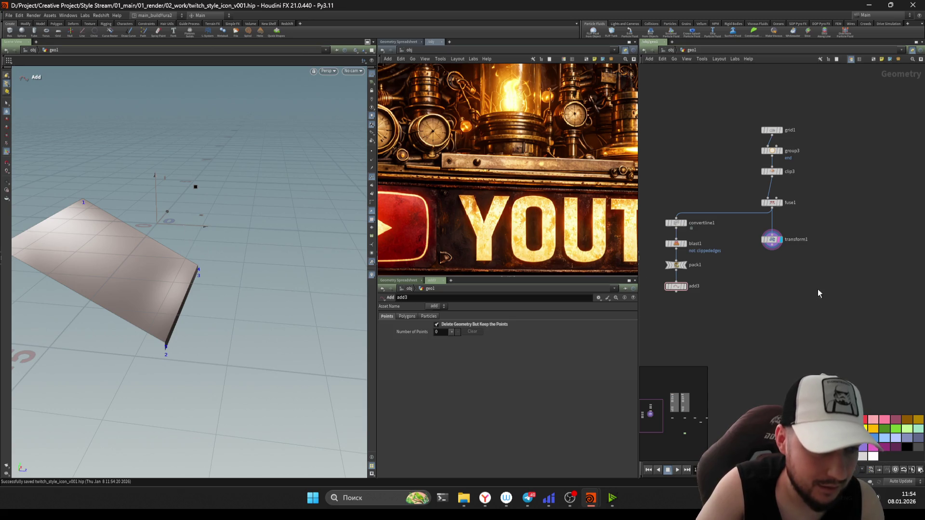
left_click(772, 239)
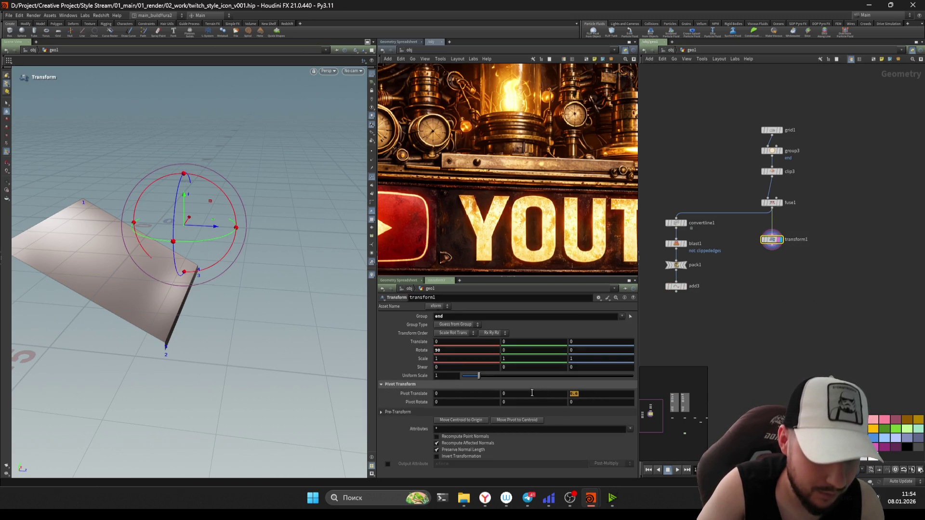
left_click_drag(669, 290, 666, 287)
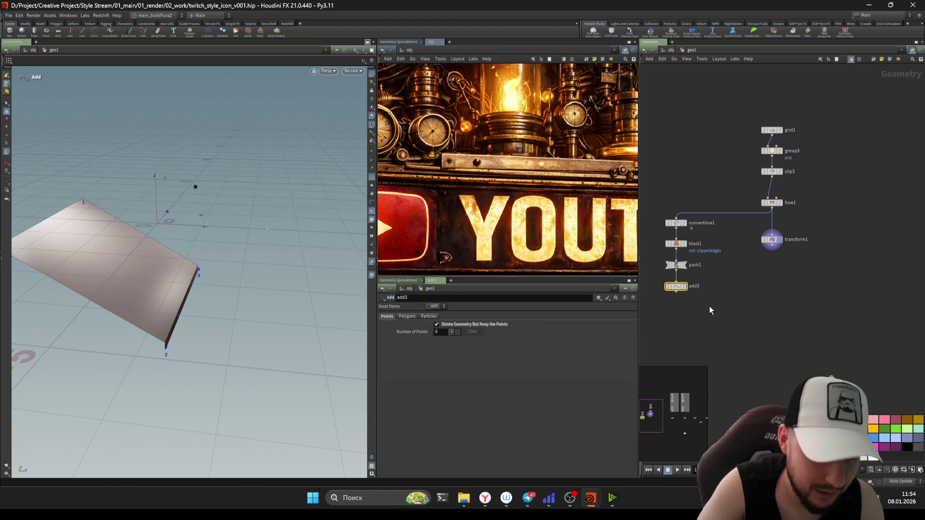
left_click_drag(848, 282, 759, 229)
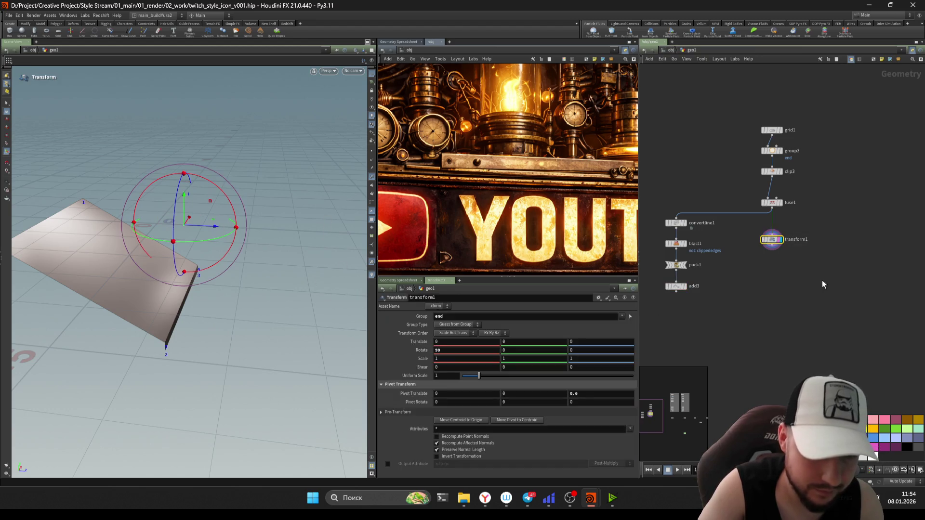
type("entroi")
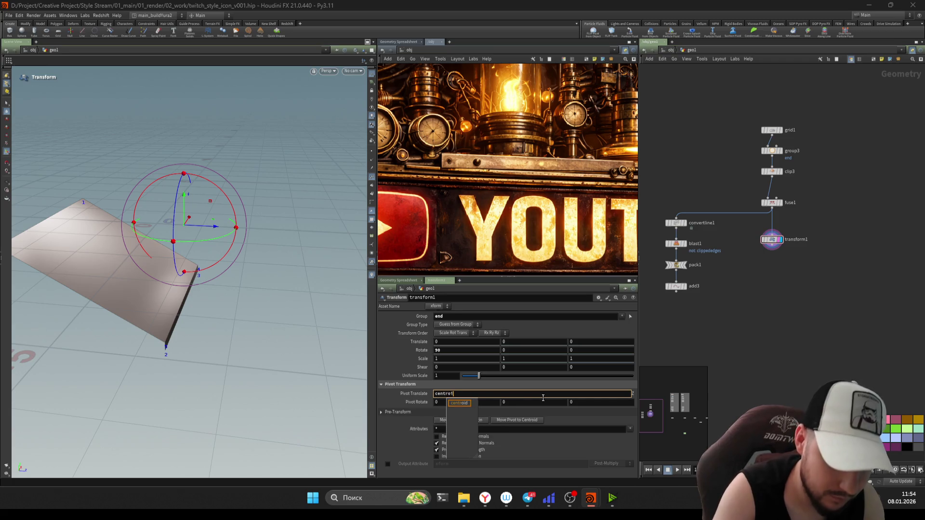
type("d( \"")
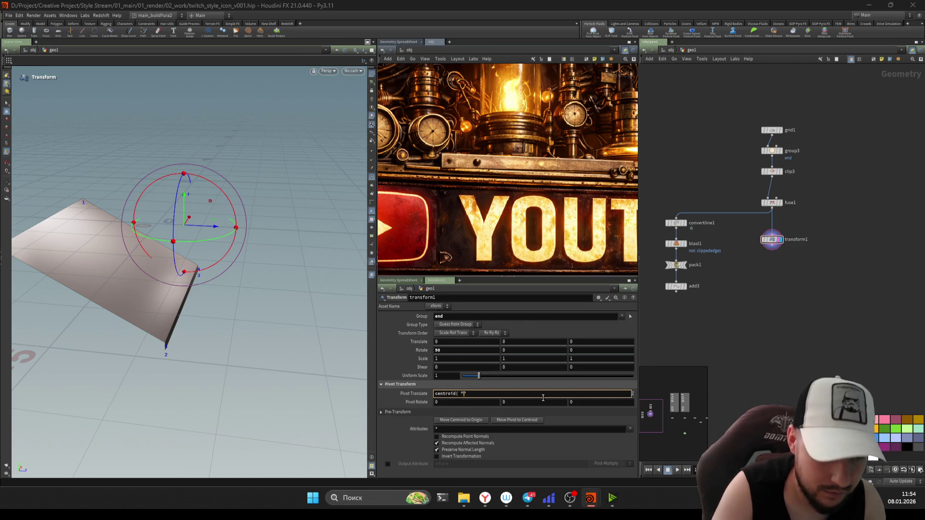
type("../a")
type("dd3\",")
type(" D_X")
Step: Commit the centroid("../add3", D_Z) pivot Z expression, check the panel, and lower clip3's Distance to 1.75
key("BackSpace")
key("BackSpace")
key("BackSpace")
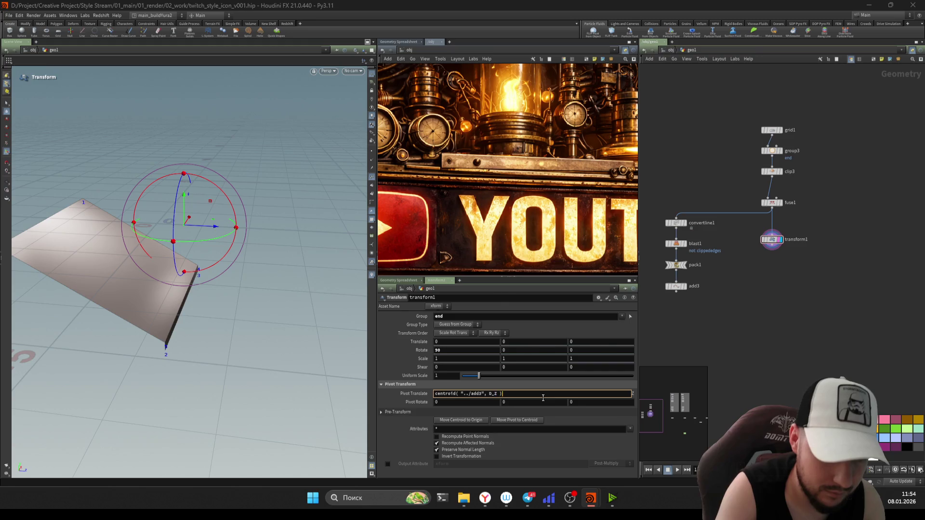
key("Return")
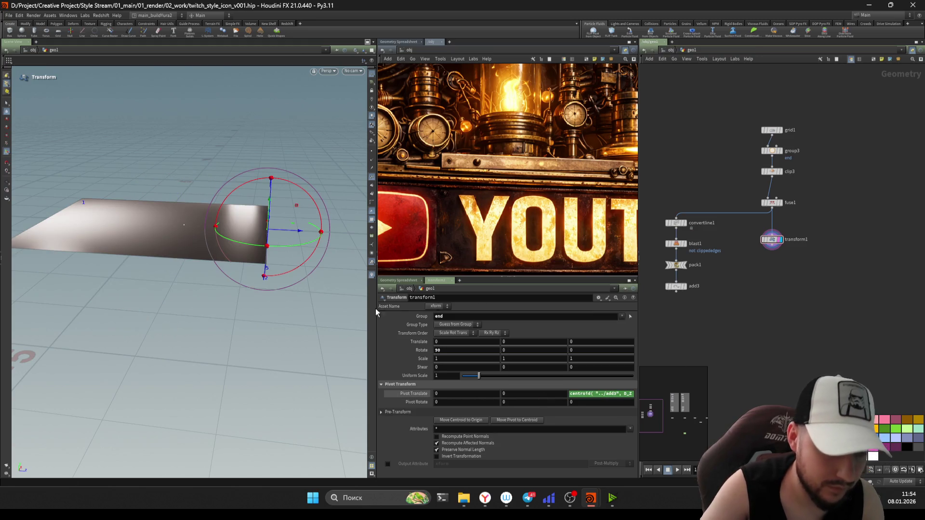
key("Escape")
mouse_move(253, 244)
left_mouse_down()
mouse_move(220, 266)
mouse_move(330, 262)
left_mouse_up()
key("Return")
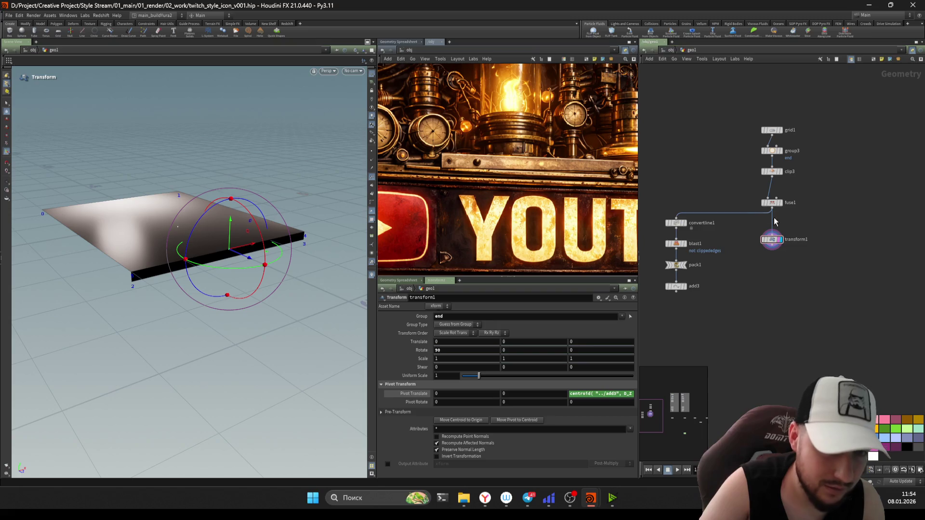
left_click(772, 172)
left_click_drag(587, 370, 560, 367)
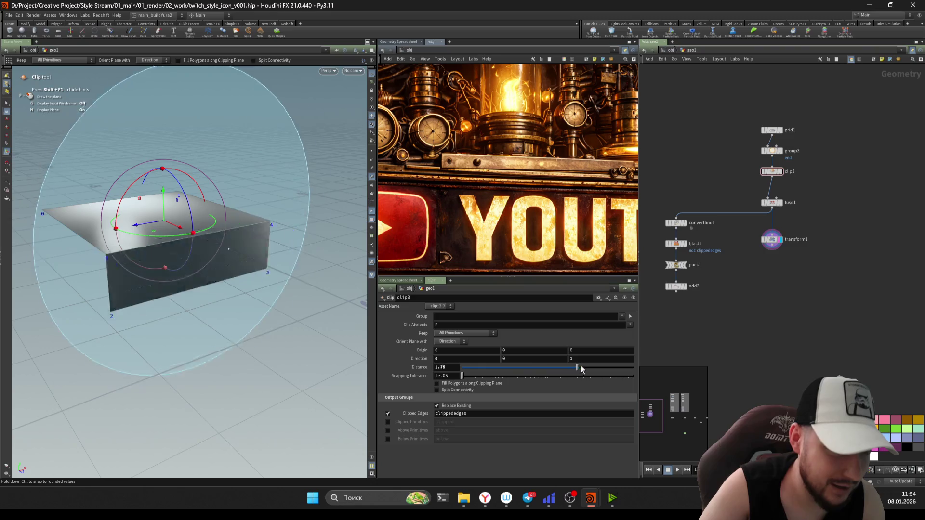
Step: Orbit the clipped geometry and adjust clip3's Distance to about 1.41
key("Escape")
left_click_drag(216, 253, 144, 246, "alt")
left_click_drag(543, 368, 572, 367)
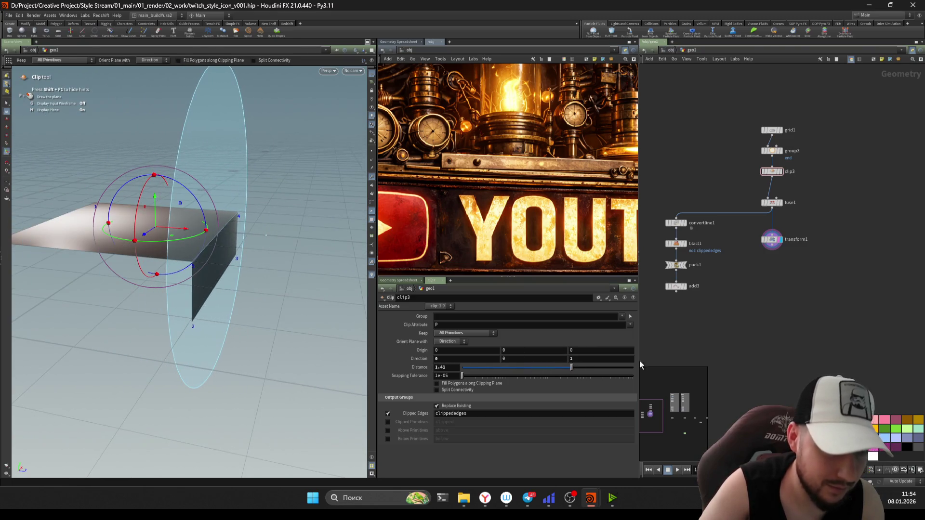
scroll(790, 318, "up", 2)
Step: Create a PolyBevel node (polybevel1) below transform1
key("Tab")
type("polybevel")
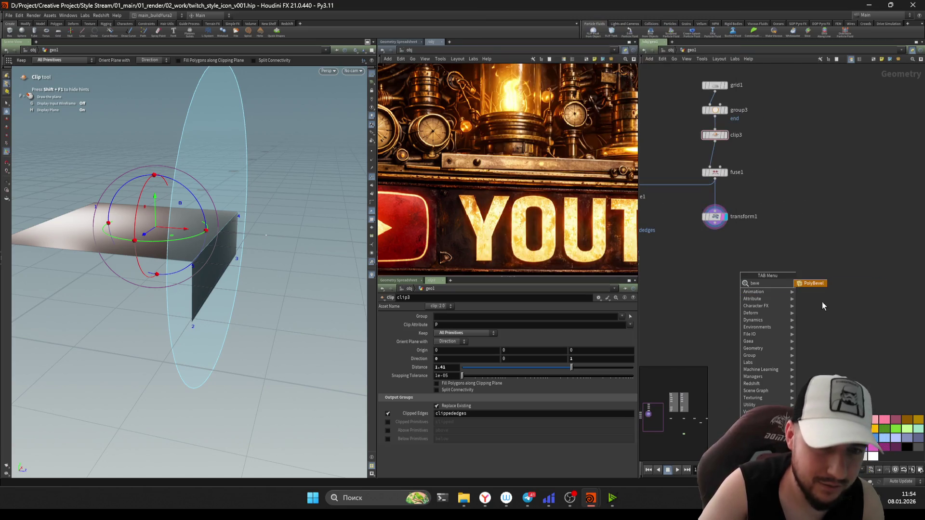
key("Return")
left_click(711, 232)
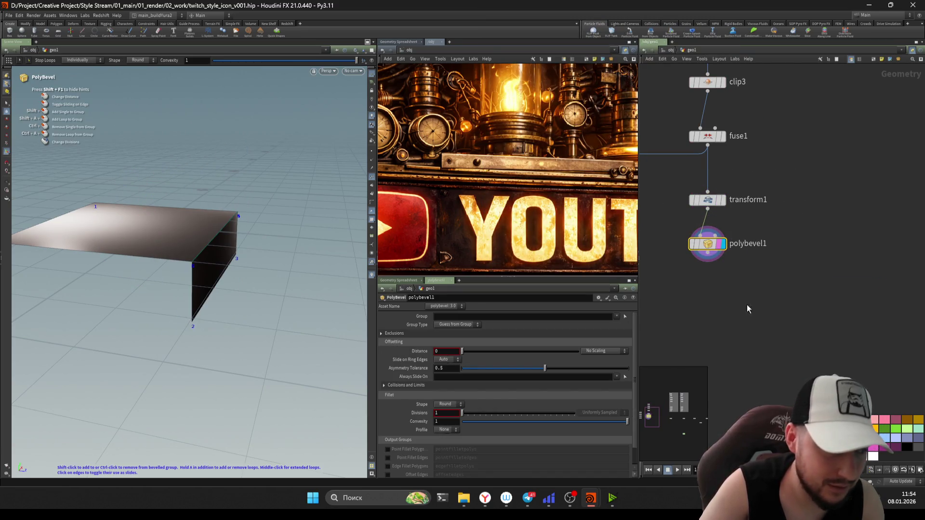
Step: Bevel the box edges with polybevel1 at Distance 0.129 and 4 divisions, then save
left_click_drag(181, 268, 210, 269, "alt")
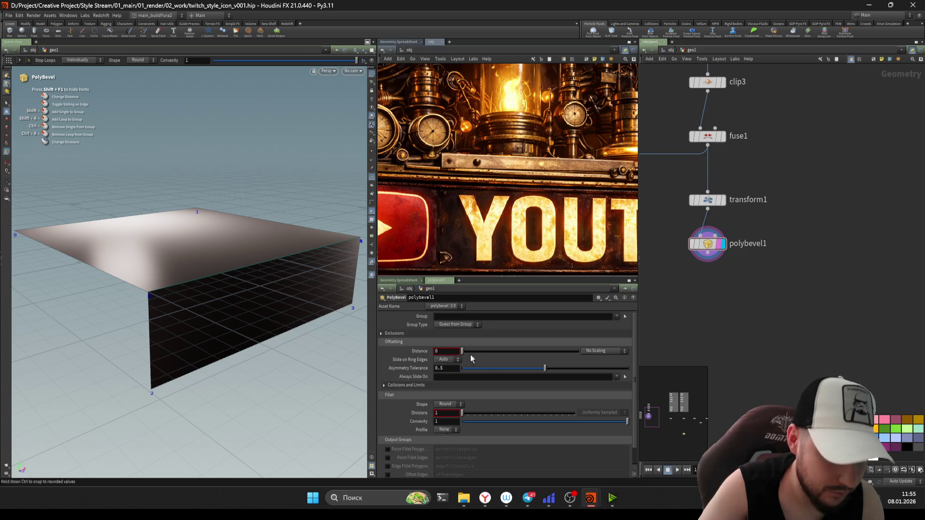
left_click_drag(463, 352, 493, 354)
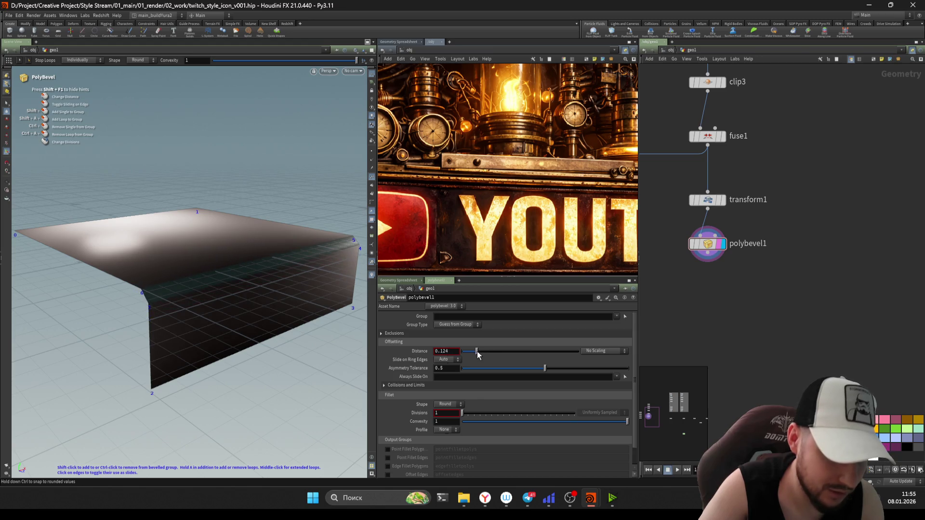
left_click_drag(462, 413, 487, 419)
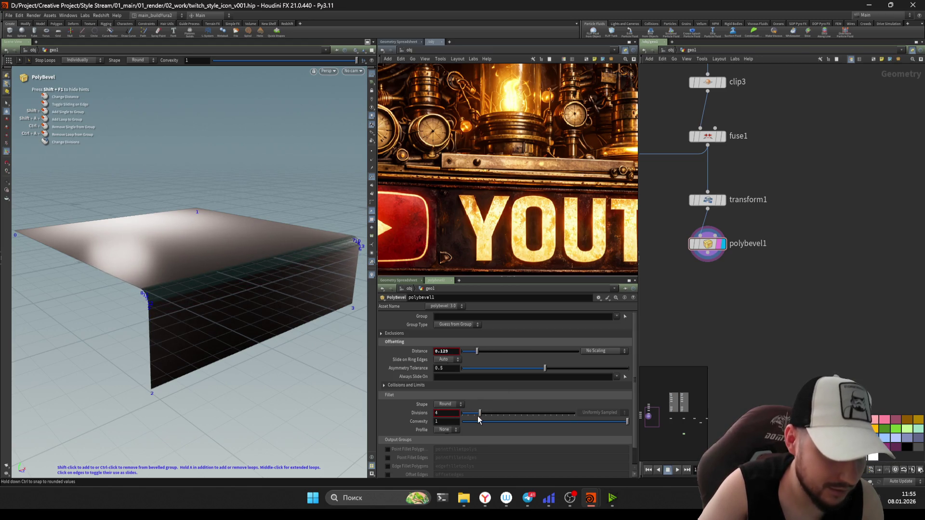
left_click_drag(238, 280, 227, 305, "alt")
key("ctrl+s")
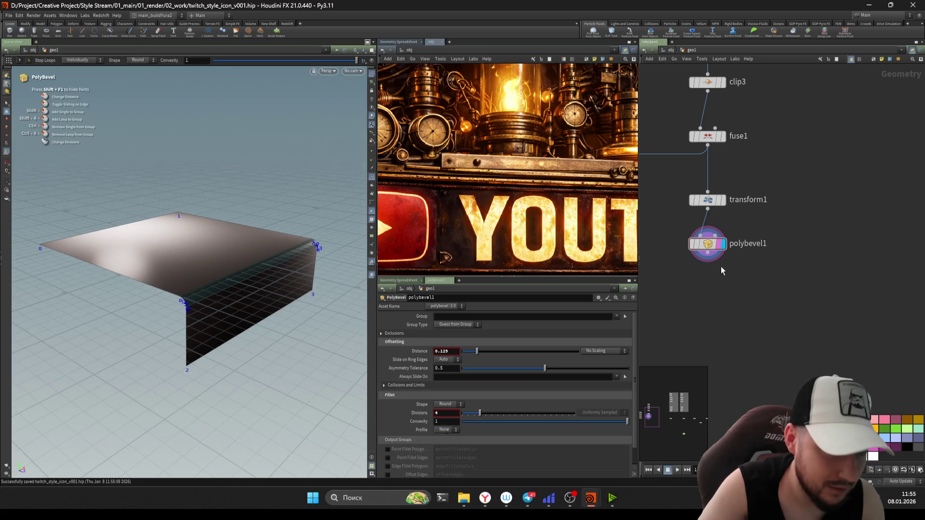
Step: Add polyextrude1 giving the surface 0.137 of extruded thickness
key("Tab")
type("pole")
key("Return")
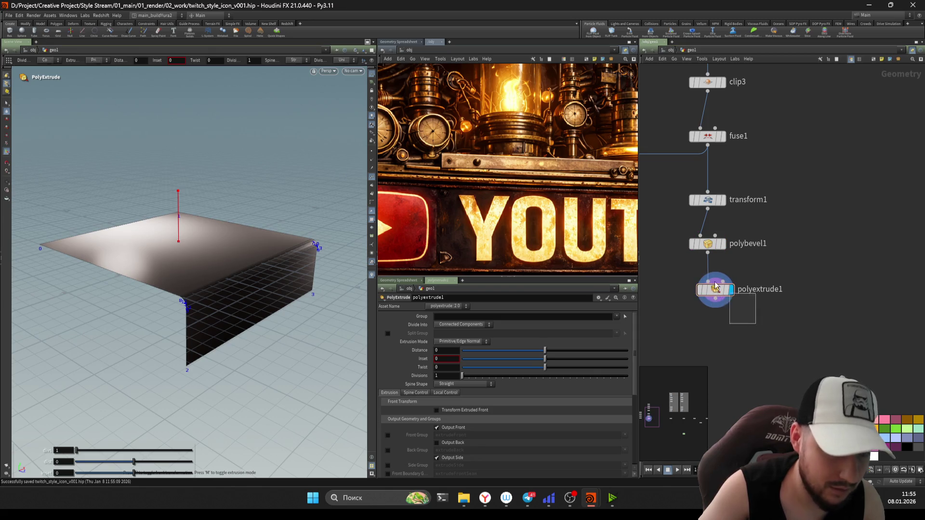
left_click_drag(545, 350, 555, 353)
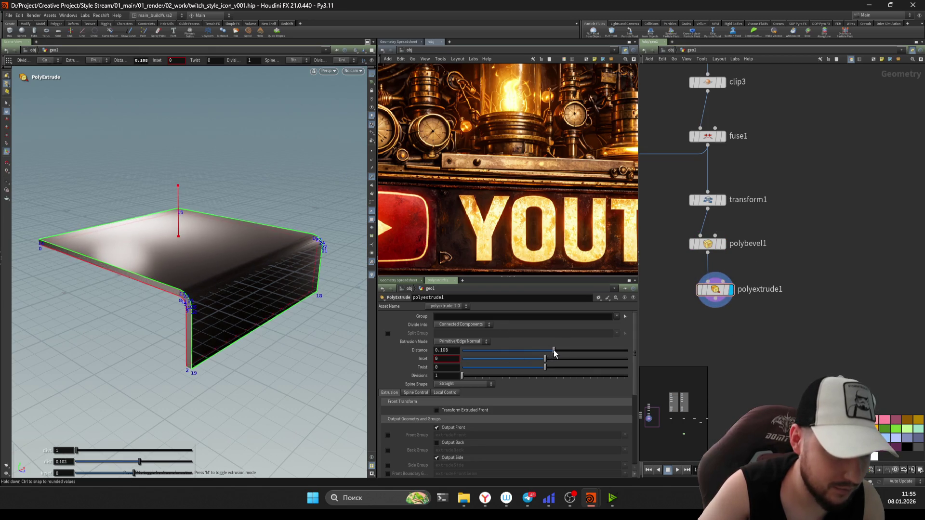
Step: Add a second PolyBevel, polybevel2, directly under polyextrude1
key("Tab")
type("polybevel")
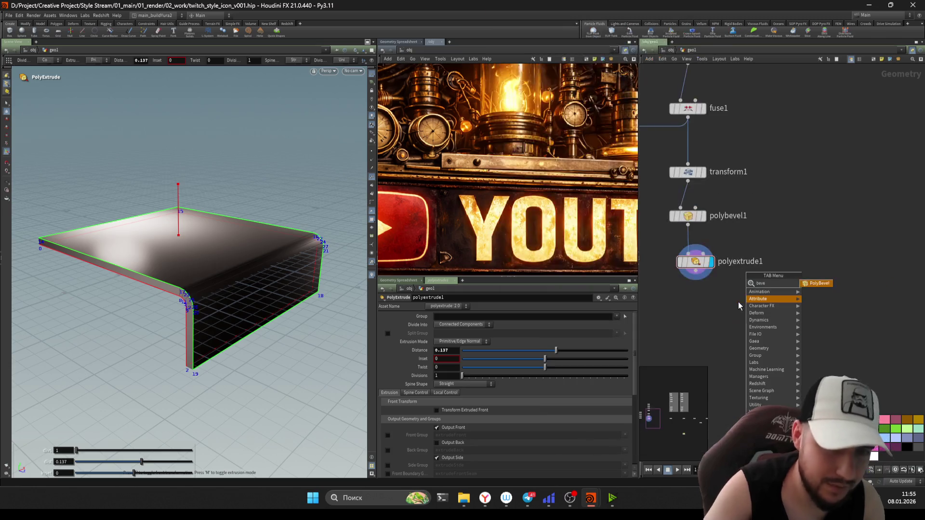
key("Return")
scroll(727, 309, "up", 2)
left_click_drag(726, 310, 679, 318)
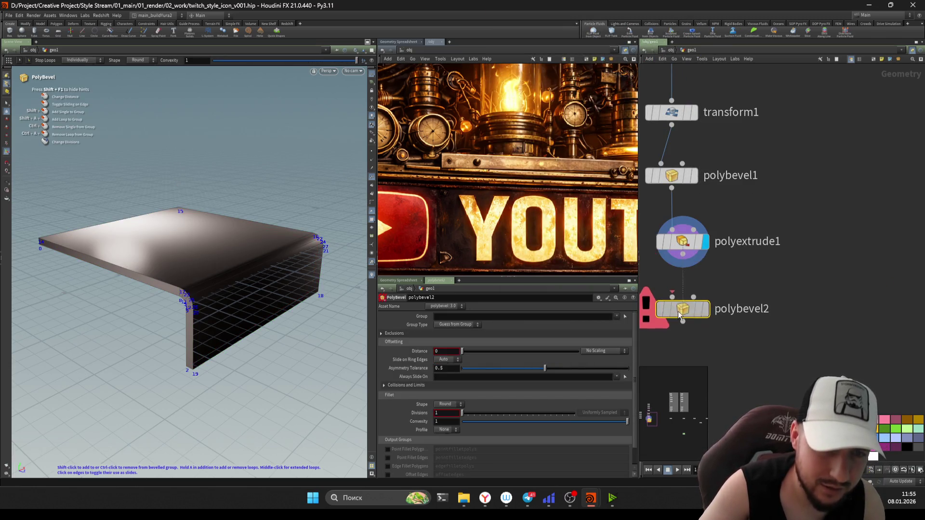
Step: Display polybevel2, enable Ignore Flat Edges and set a small bevel distance
left_click(706, 310)
left_click(419, 334)
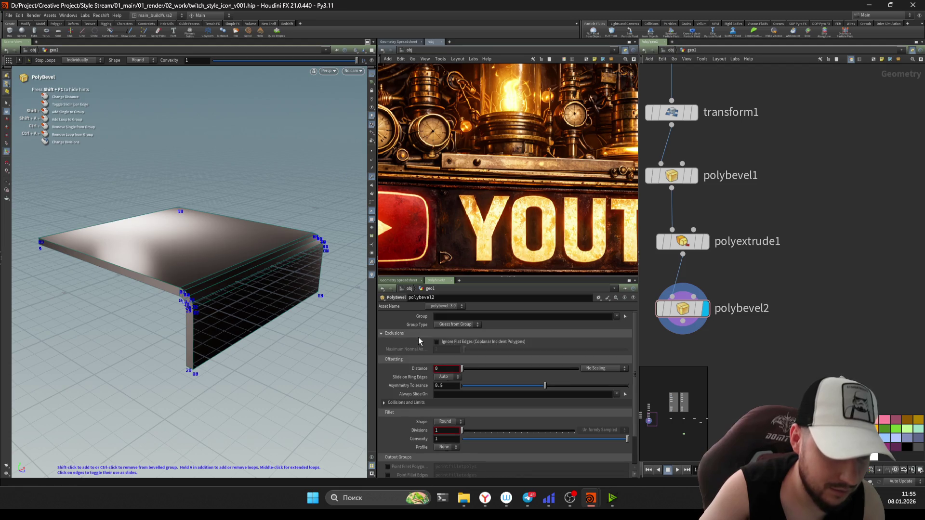
left_click_drag(463, 350, 476, 354)
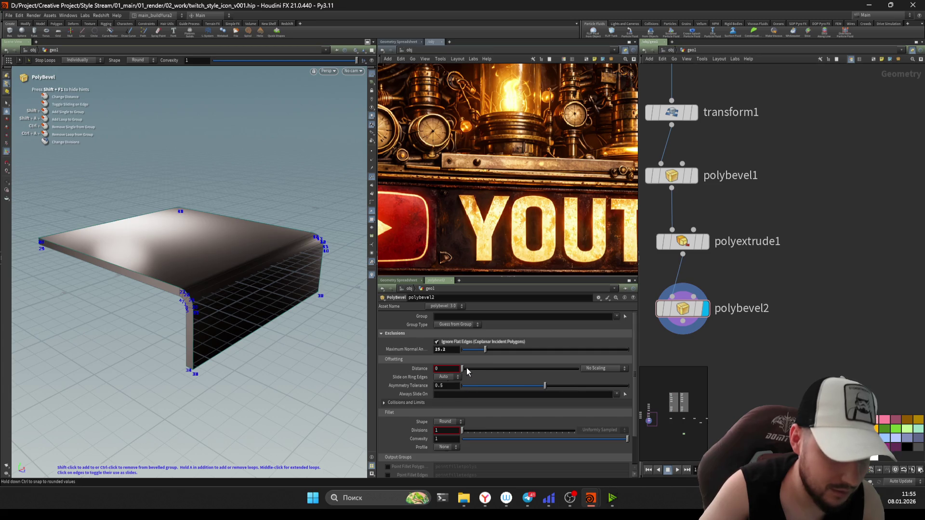
left_click_drag(467, 372, 464, 372)
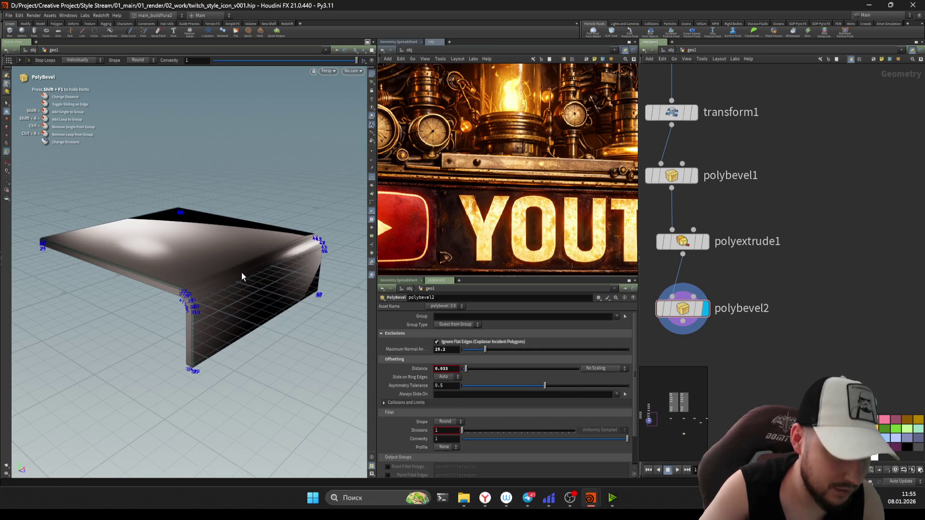
left_click_drag(241, 272, 286, 248, "alt")
Step: Enable Output Back on polyextrude1 to close the back of the extrusion
left_click(694, 242)
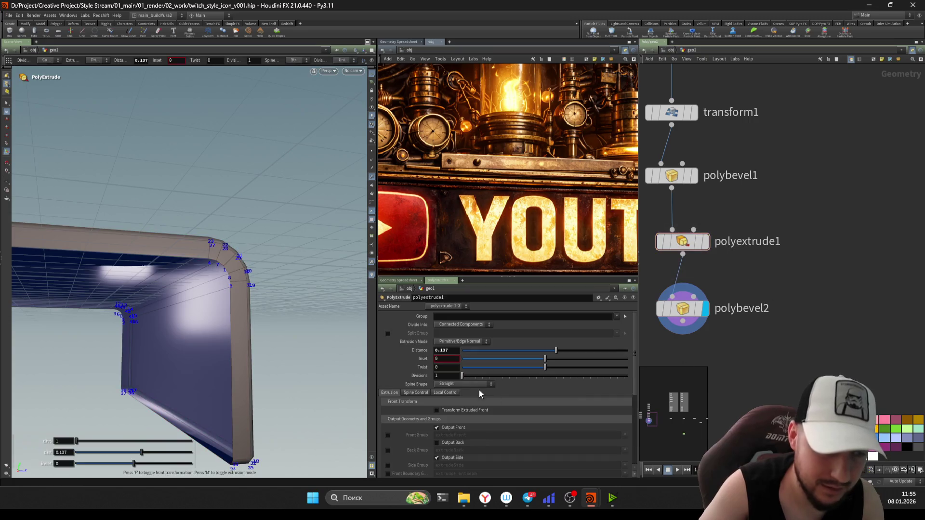
left_click(437, 442)
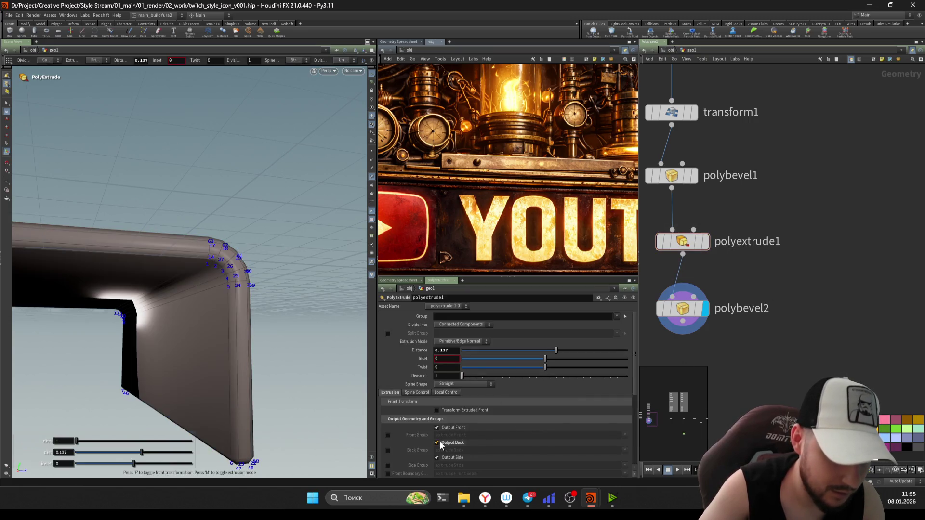
left_click_drag(338, 310, 311, 289, "alt")
Step: Narrow polybevel2 to Distance 0.012 with 3 divisions and inspect the slab
left_click(683, 309)
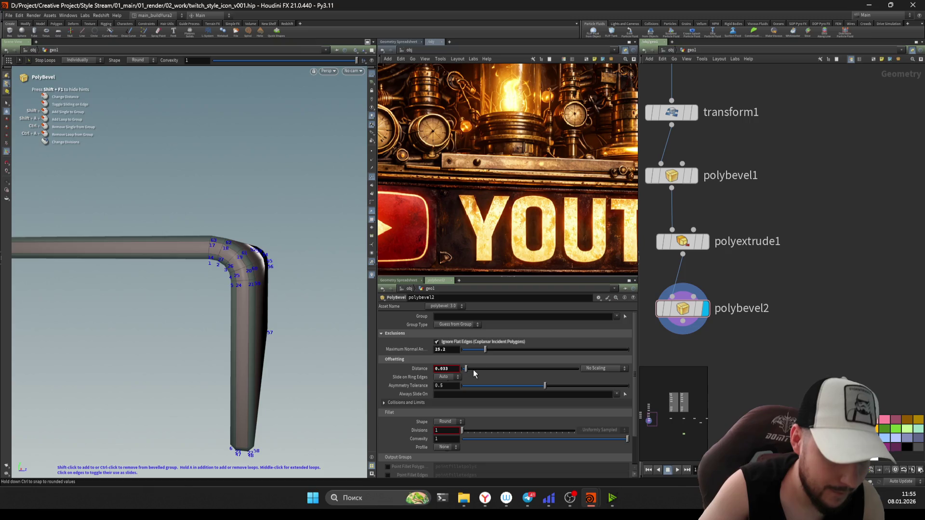
left_click_drag(466, 370, 463, 370)
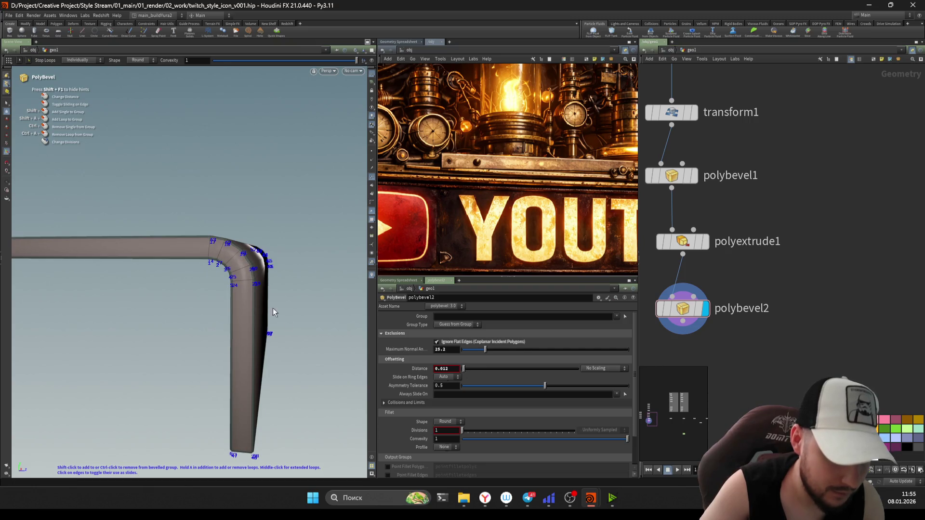
left_click_drag(273, 312, 306, 265, "alt")
scroll(234, 257, "up", 2)
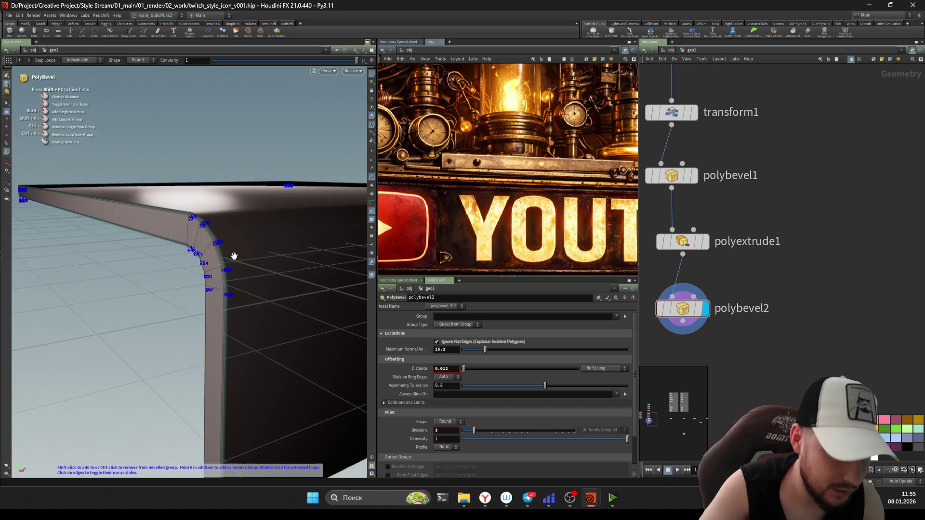
scroll(234, 257, "down", 5)
key("Escape")
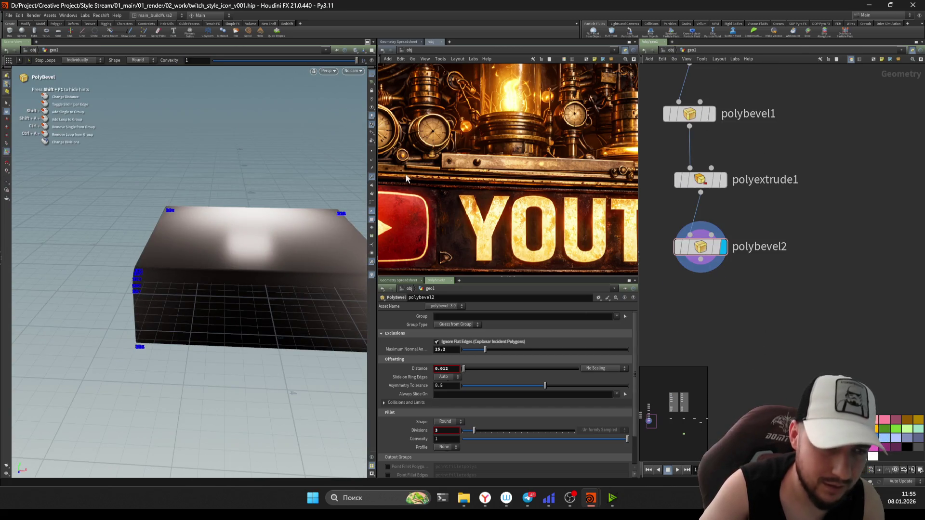
left_click_drag(216, 289, 326, 274, "alt")
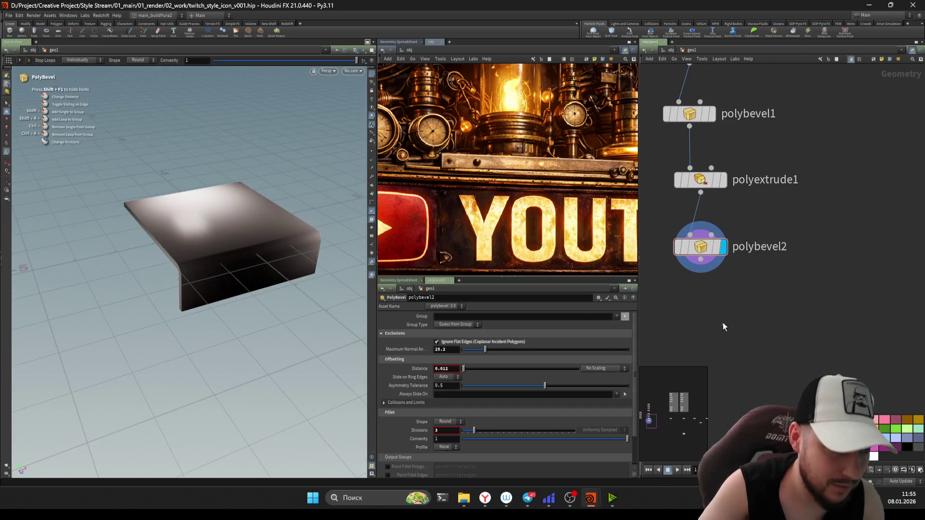
Step: Append a Normal node, normal1, below polybevel2
key("Tab")
type("normal")
key("Return")
left_click(712, 298)
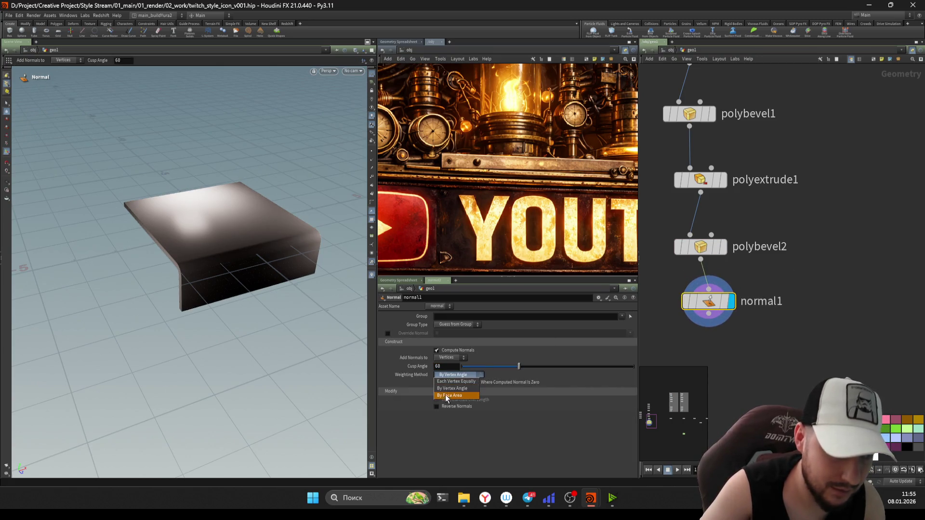
Step: Weight normal1's normals by face area and save the scene
left_click(447, 397)
mouse_move(247, 275)
left_mouse_down("alt")
mouse_move(247, 292)
mouse_move(180, 289)
left_mouse_up("alt")
key("ctrl+s")
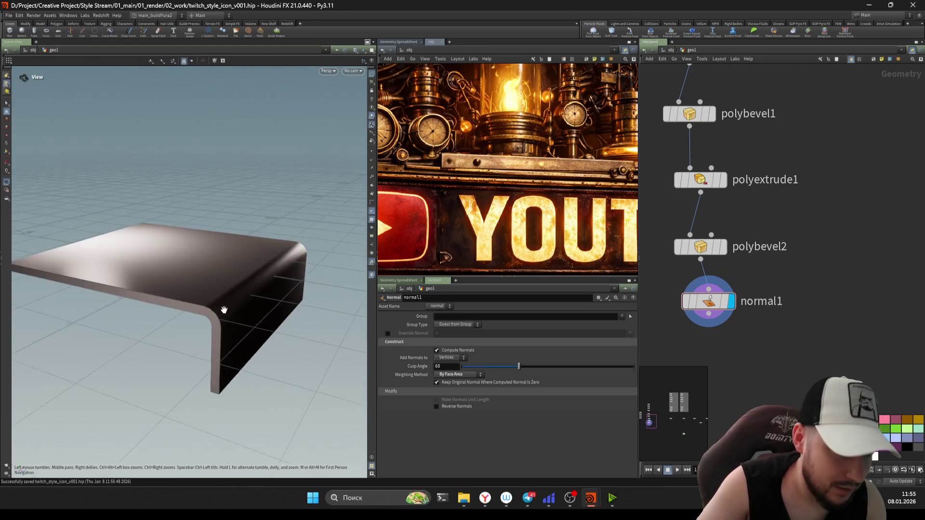
key("Return")
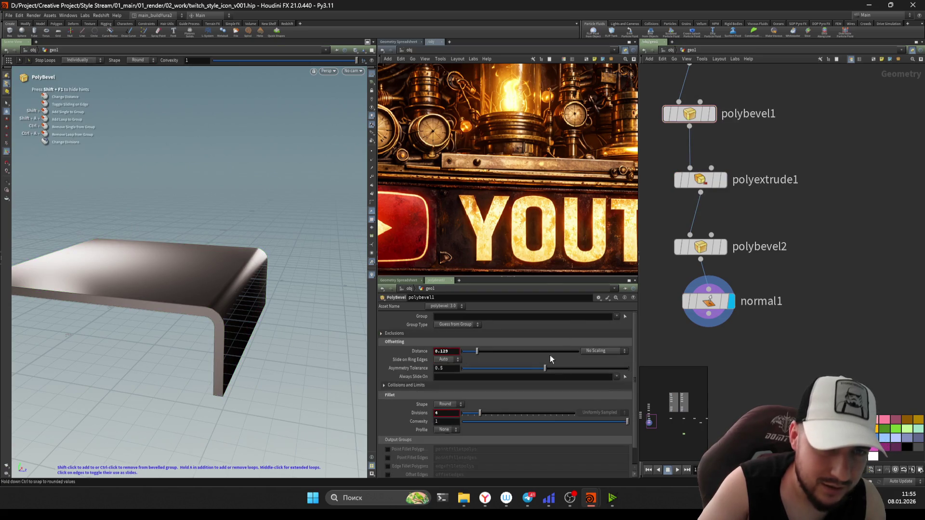
Step: Select polybevel1 and set its bevel Distance to 0.012
left_click_drag(774, 367, 672, 87)
scroll(724, 216, "down", 2)
mouse_move(733, 237)
middle_mouse_down()
mouse_move(777, 403)
mouse_move(804, 294)
middle_mouse_up()
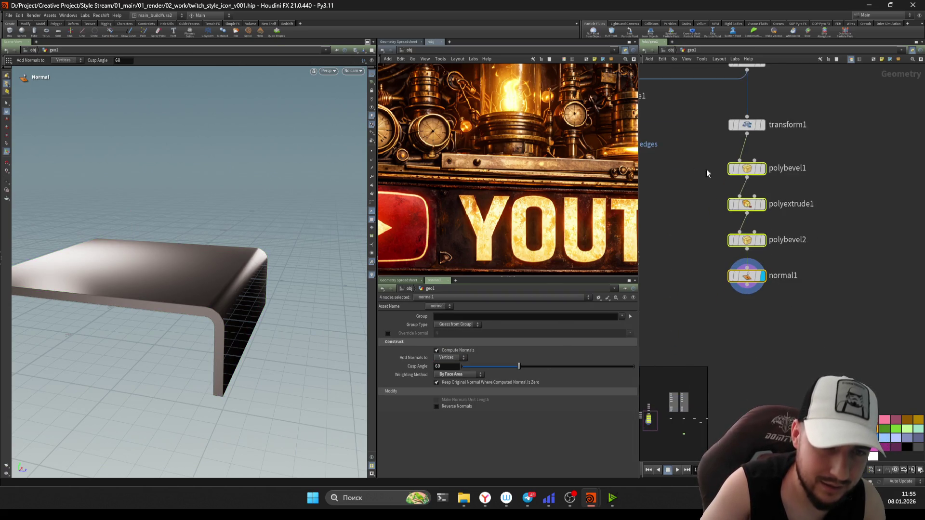
left_click(759, 175)
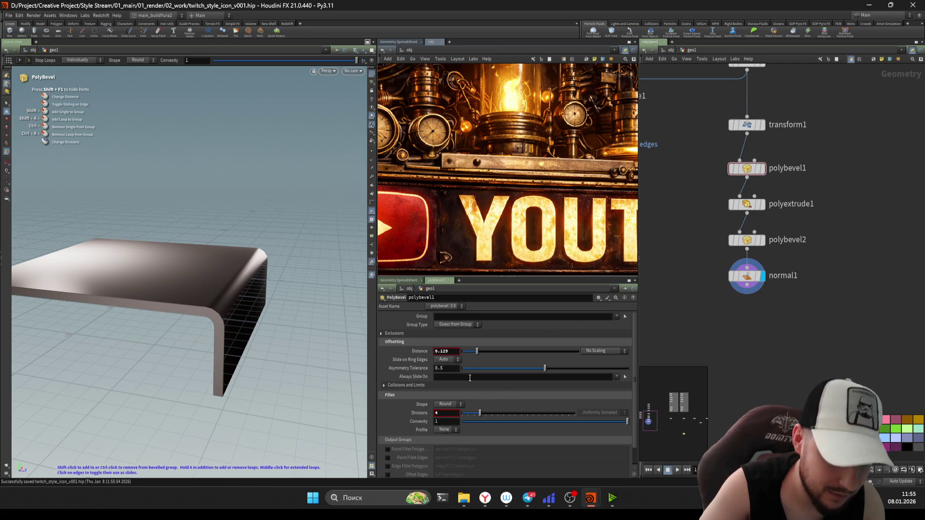
left_click_drag(462, 353, 464, 357)
scroll(752, 254, "up", 2)
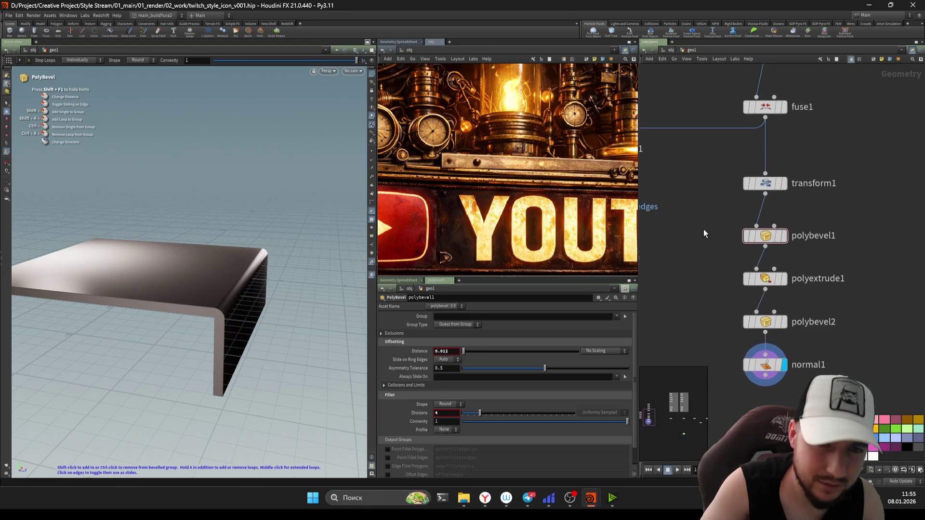
Step: Show the polybevel1 result, then switch the display flag to polyextrude1
key("r")
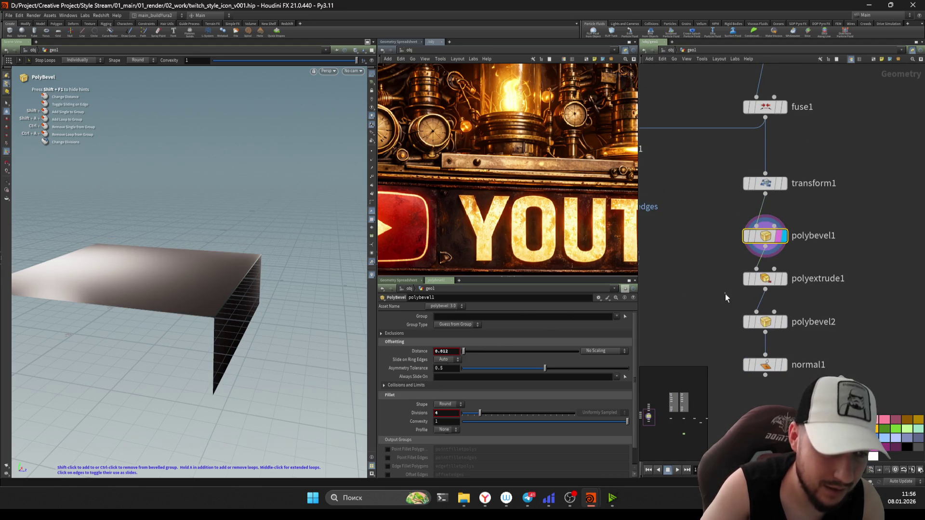
left_click(766, 279)
key("r")
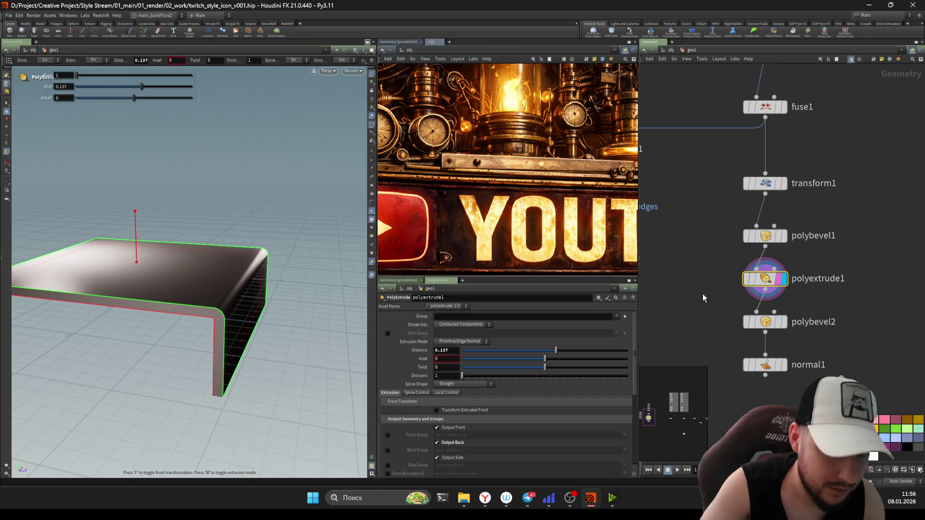
Step: Inspect the extrusion up close and drag polyextrude1's Distance inward
key("Escape")
mouse_move(214, 281)
left_mouse_down()
mouse_move(241, 301)
mouse_move(314, 286)
mouse_move(253, 300)
left_mouse_up()
key("Return")
left_click_drag(555, 351, 541, 354)
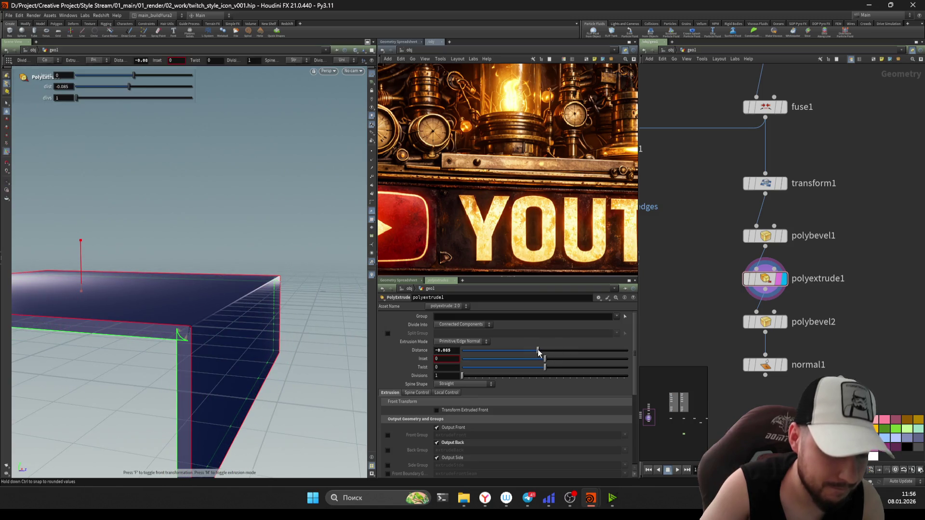
Step: Show transform1's result and pull polybevel1 out of the chain
left_click(784, 183)
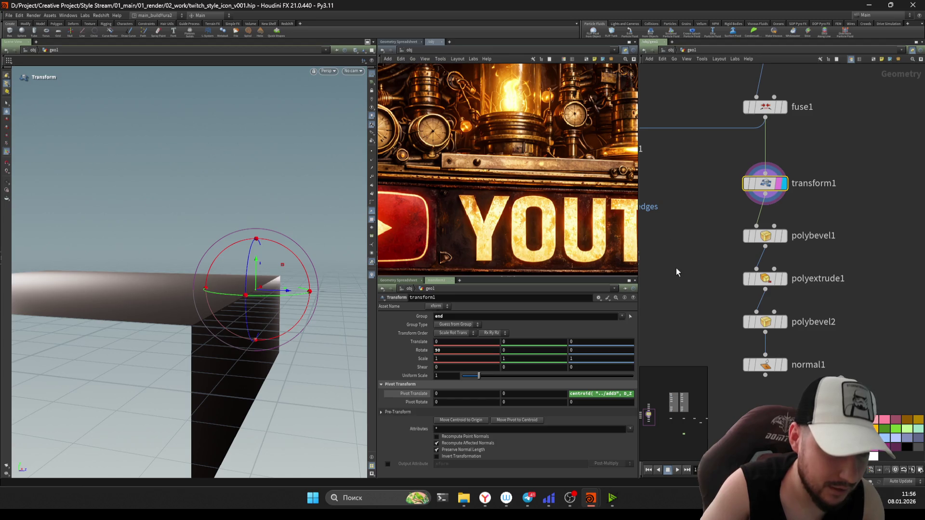
middle_click_drag(676, 272, 657, 247)
left_click(752, 211)
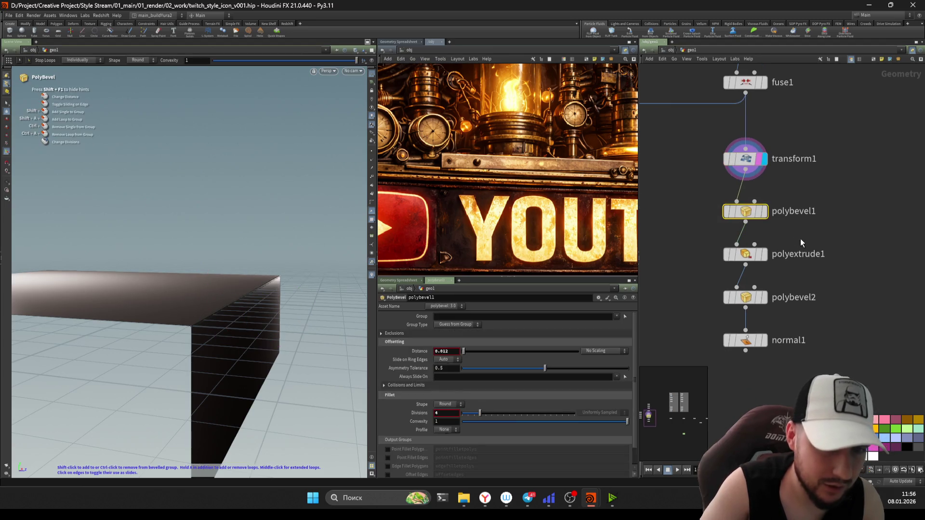
left_click_drag(752, 211, 737, 260)
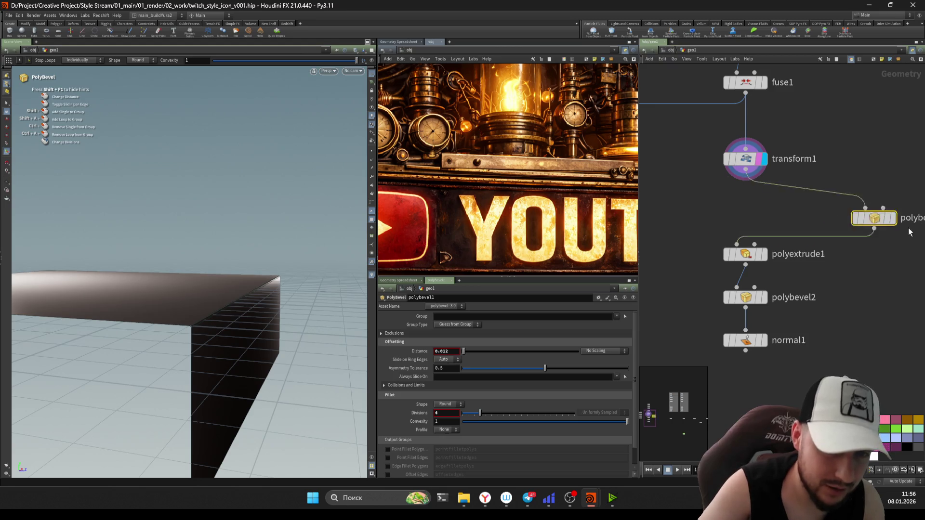
Step: Set polyextrude1's Distance to 0.096 outward and insert polybevel1 on the wire after it
left_click(765, 204)
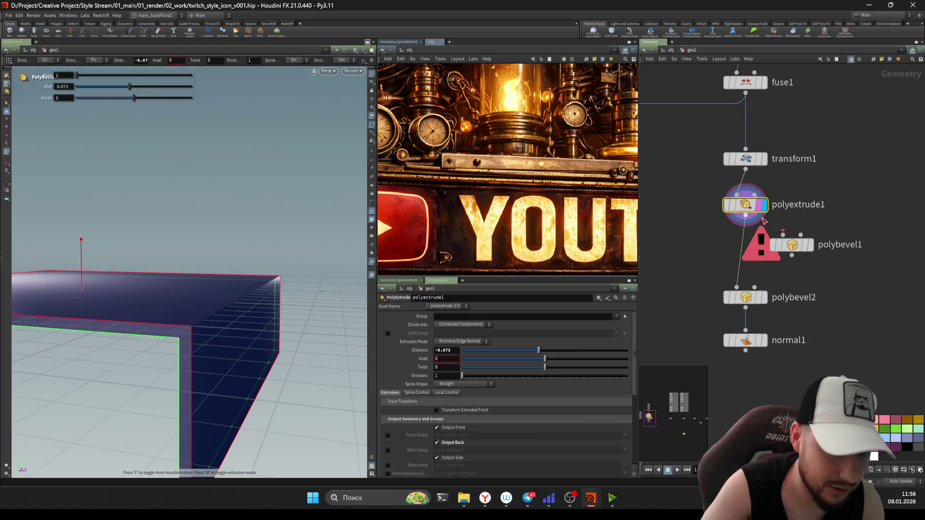
mouse_move(516, 370)
left_mouse_down()
mouse_move(558, 366)
mouse_move(553, 359)
left_mouse_up()
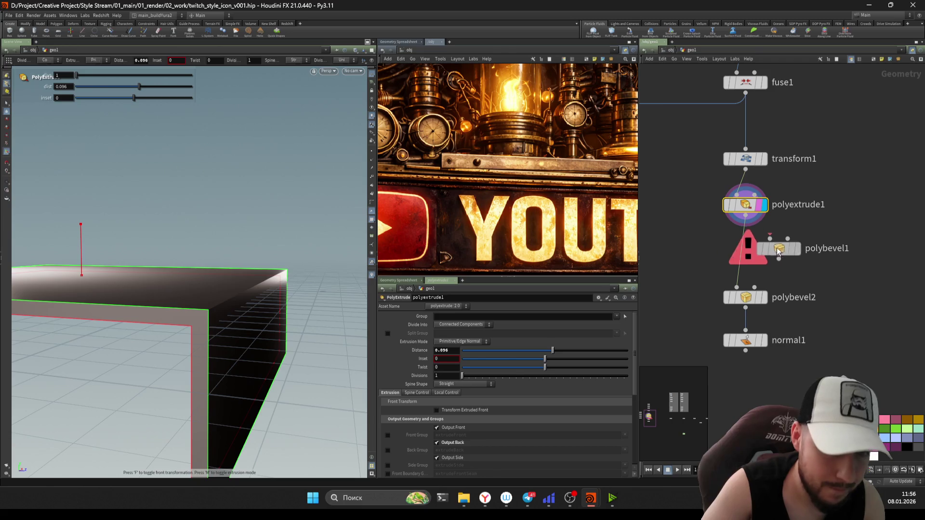
left_click_drag(749, 248, 729, 247)
left_click(762, 244)
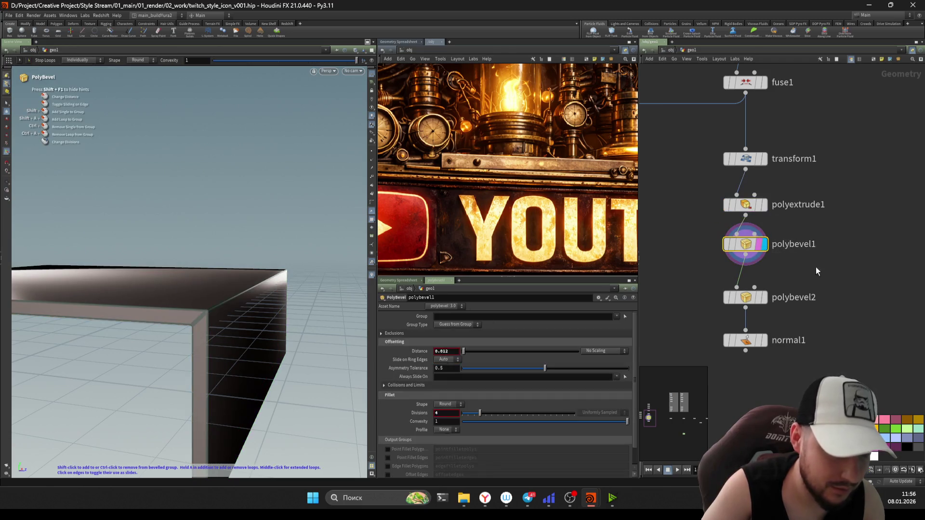
Step: Enable Ignore Flat Edges on polybevel1 with Maximum Normal Angle around 54.6
mouse_move(198, 321)
left_mouse_down("alt")
mouse_move(250, 293)
mouse_move(307, 301)
left_mouse_up("alt")
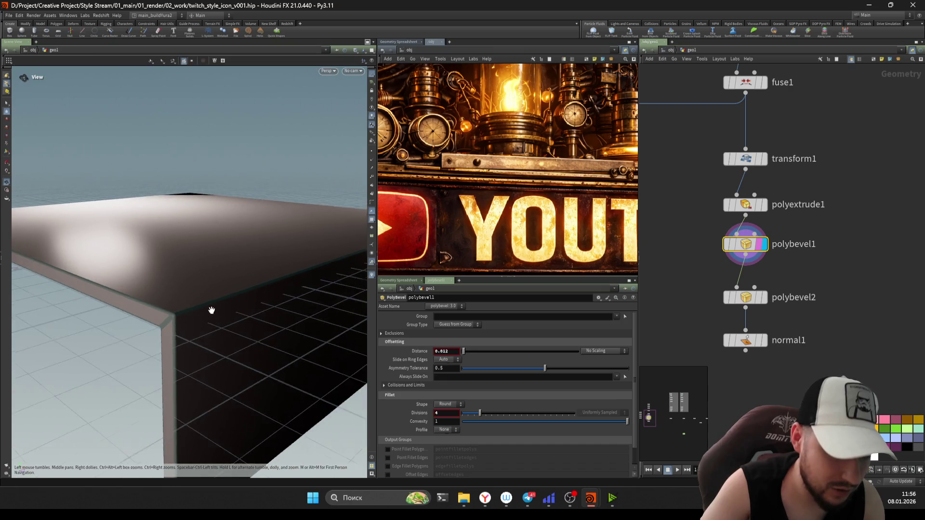
left_click(452, 334)
mouse_move(475, 349)
left_mouse_down()
mouse_move(573, 354)
mouse_move(509, 353)
left_mouse_up()
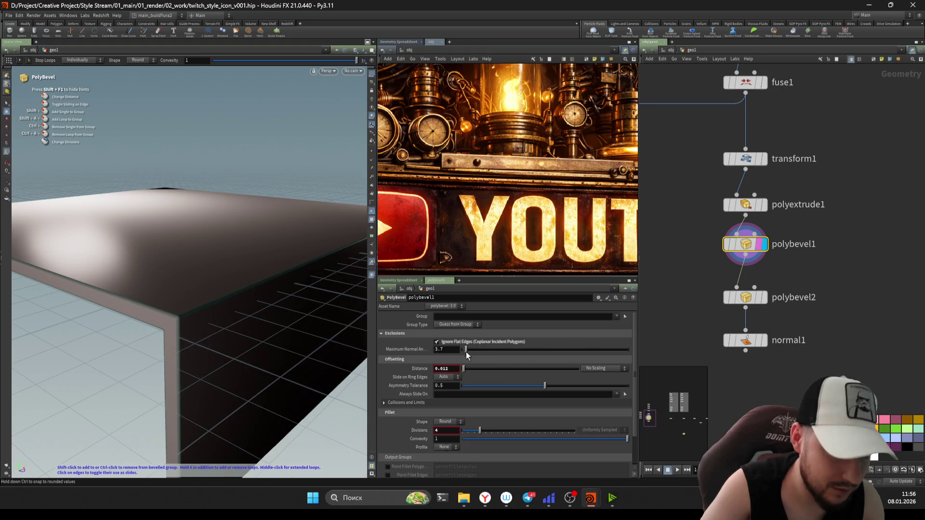
key("Escape")
mouse_move(213, 285)
left_mouse_down()
mouse_move(200, 314)
mouse_move(310, 285)
mouse_move(262, 282)
left_mouse_up()
Step: Display polyextrude1, then step up to show transform1
key("Return")
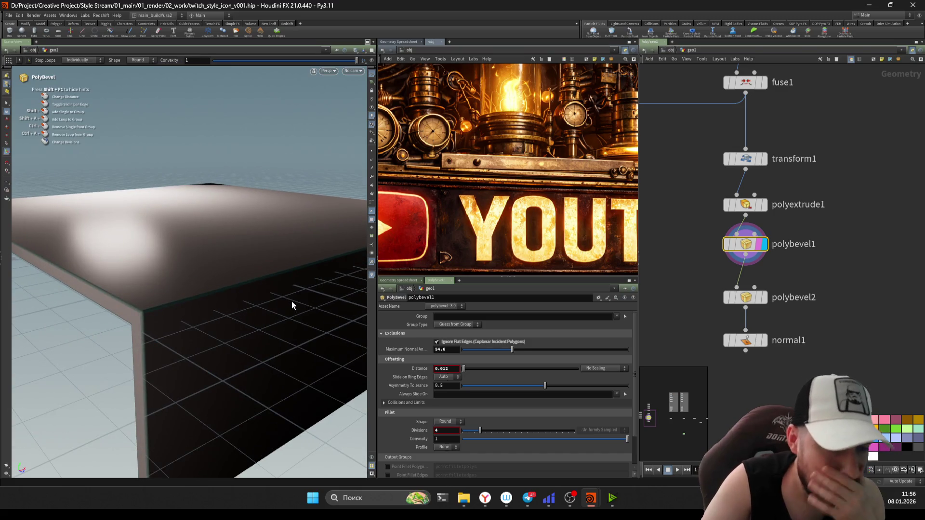
left_click(742, 205)
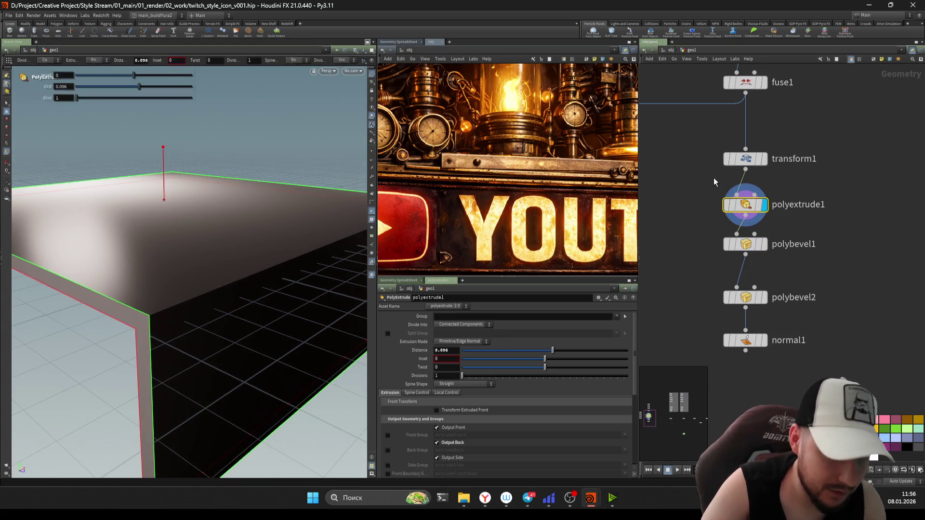
key("Up")
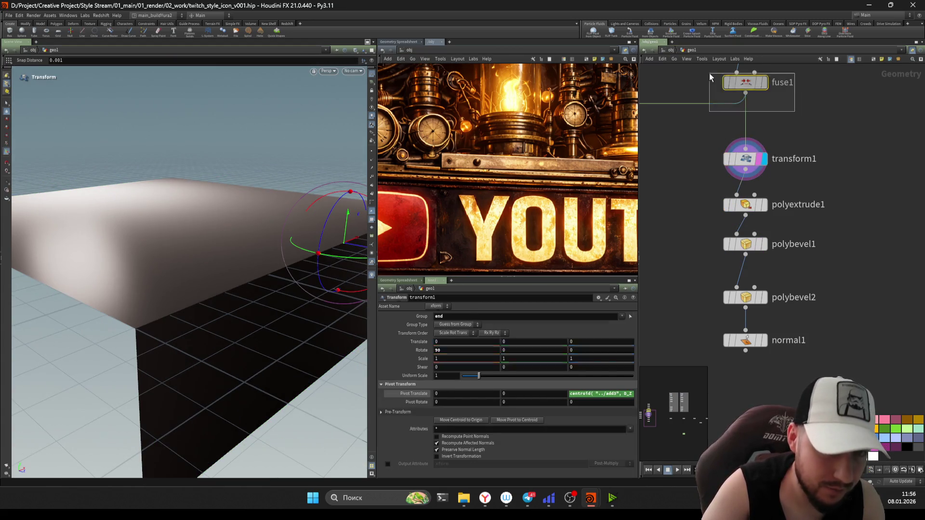
Step: Step up to fuse1 and inspect the fused plane in the viewport
key("Up")
mouse_move(299, 284)
left_mouse_down()
mouse_move(248, 307)
mouse_move(245, 230)
left_mouse_up()
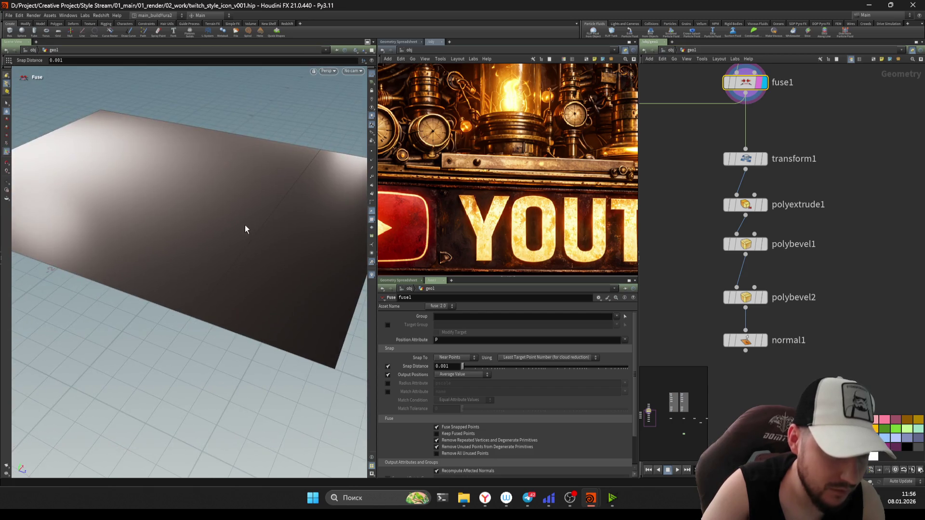
left_click(11, 106)
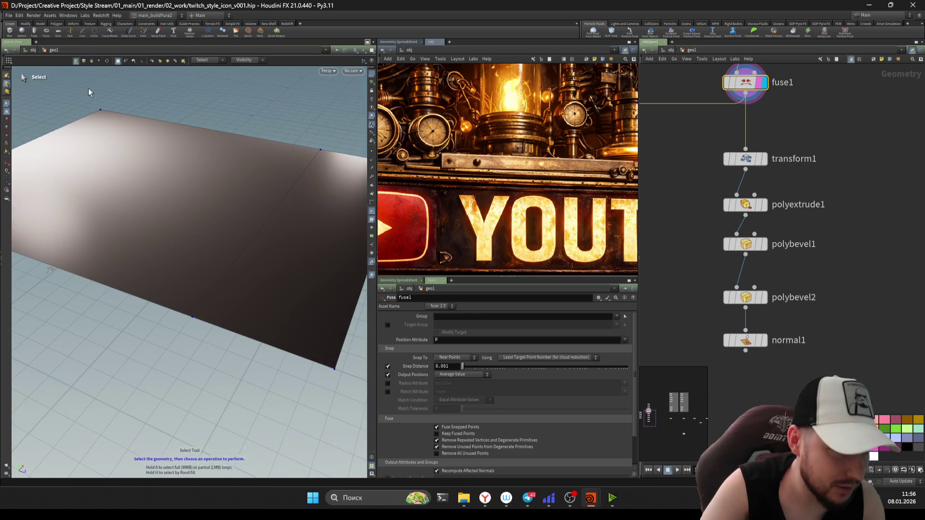
scroll(718, 168, "down", 2)
scroll(718, 168, "up", 1)
key("Up")
key("Down")
Step: Add group4 as a Group Create from fuse1, type Edges, based on clippededges
key("Tab")
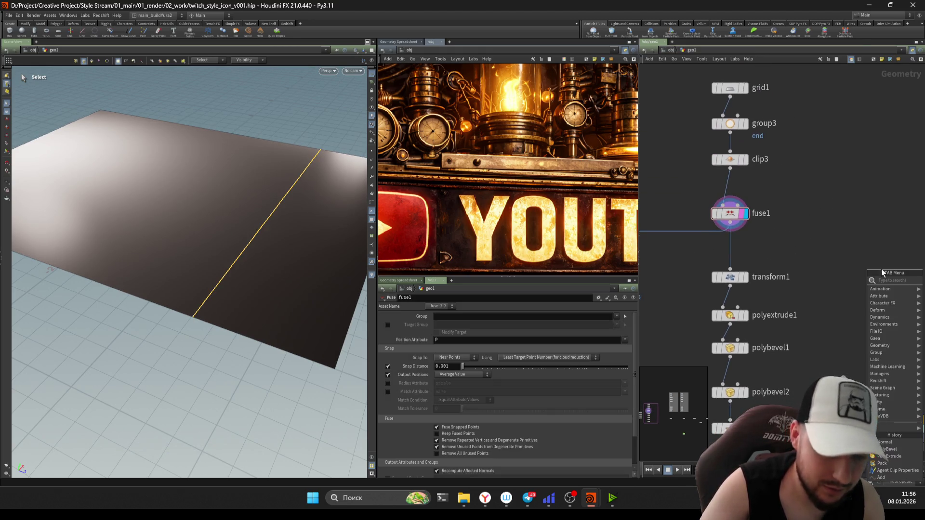
type("grou")
key("Return")
left_click(780, 297)
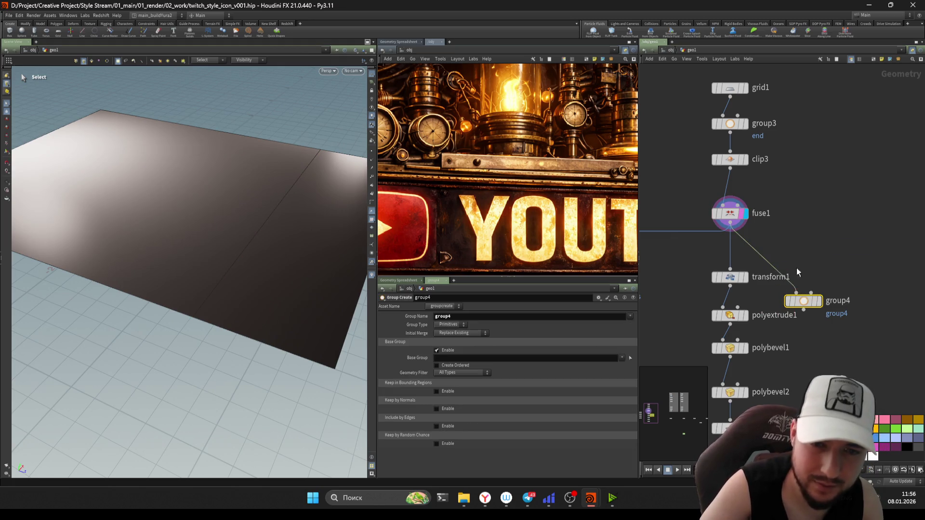
left_click_drag(780, 299, 808, 309)
left_click(442, 346)
left_click(630, 358)
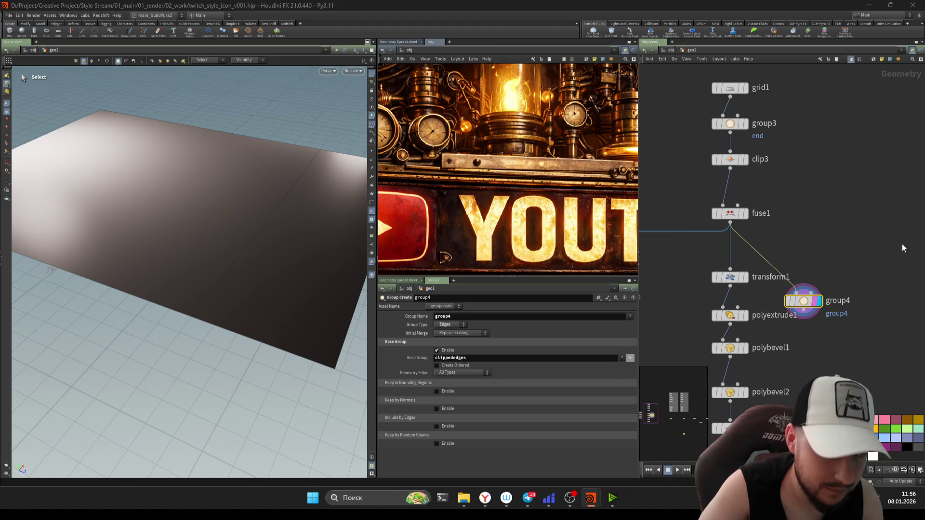
key("Return")
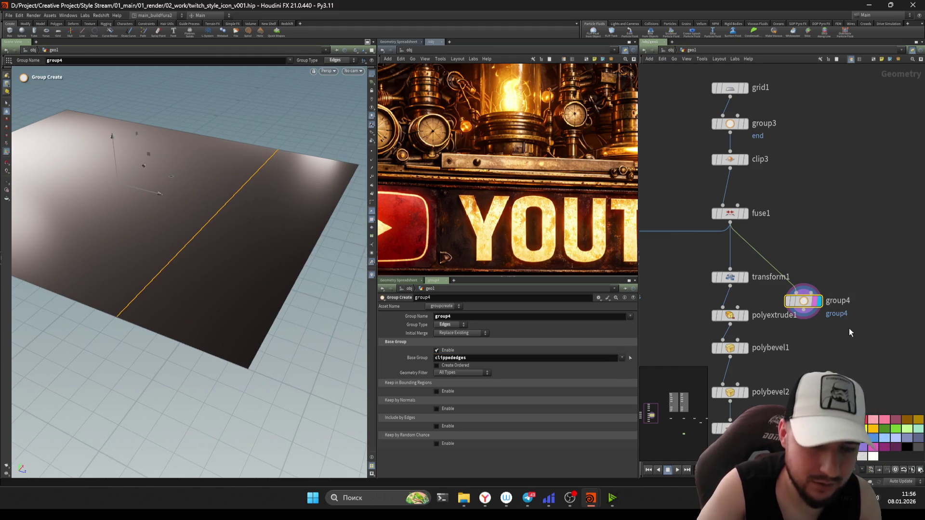
Step: Move group4 beside transform1 and display polybevel1's result
left_click_drag(803, 301, 854, 269)
left_click(729, 262)
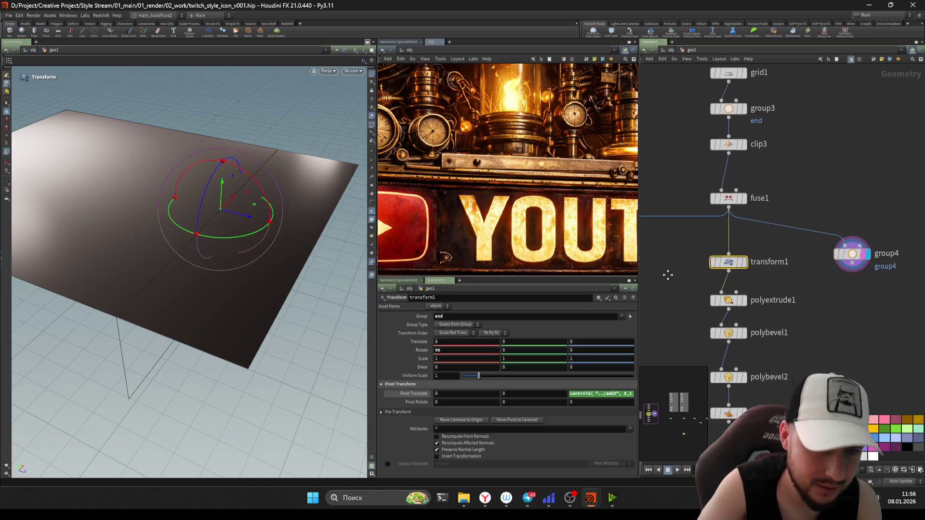
left_click(728, 288)
key("r")
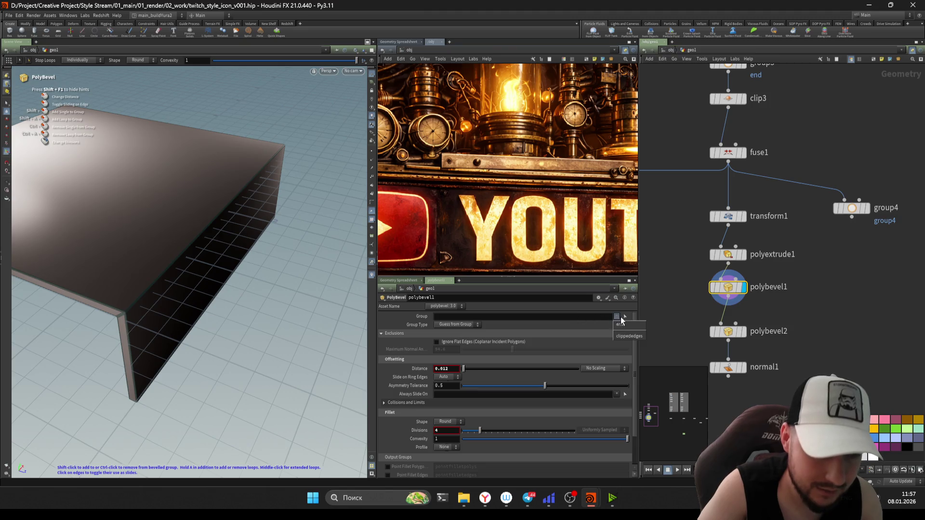
Step: Restrict polybevel1 to the clippededges group and widen its distance to about 0.191
left_click(628, 336)
key("Escape")
scroll(167, 215, "up", 5)
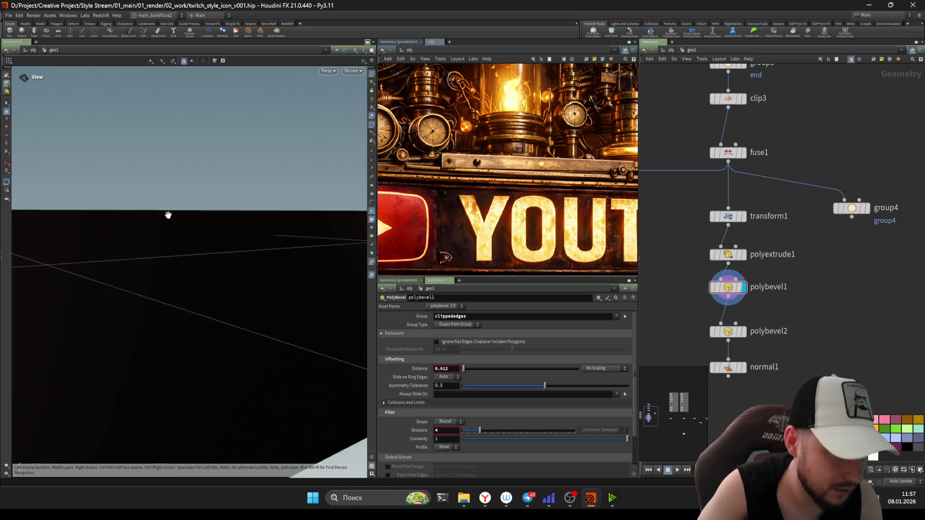
left_click_drag(143, 239, 188, 188)
key("Return")
left_click_drag(484, 373, 486, 373)
key("Escape")
mouse_move(103, 231)
left_mouse_down()
mouse_move(235, 230)
mouse_move(216, 231)
mouse_move(241, 246)
left_mouse_up()
key("Return")
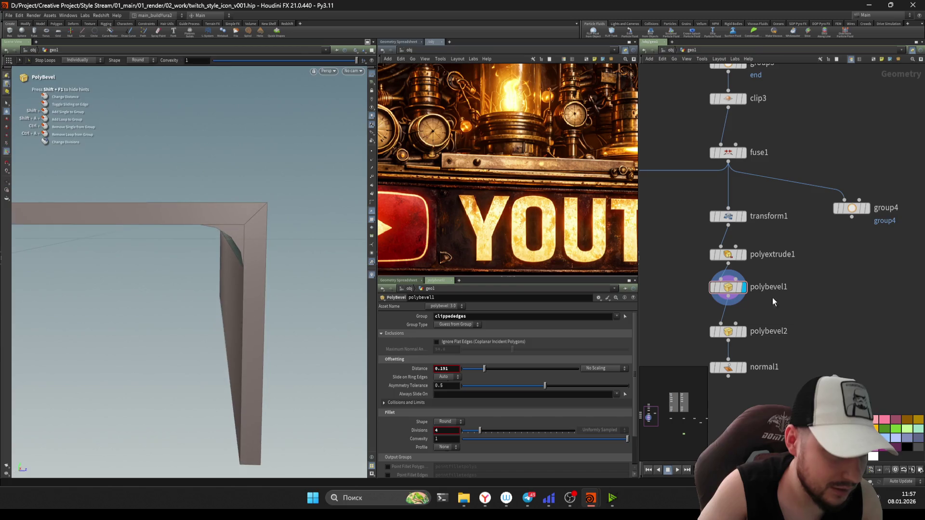
Step: Review polyextrude1's -0.108 extrusion and the polybevel1 result from several angles
left_click(742, 254)
key("Escape")
left_click_drag(262, 212, 287, 261)
key("Return")
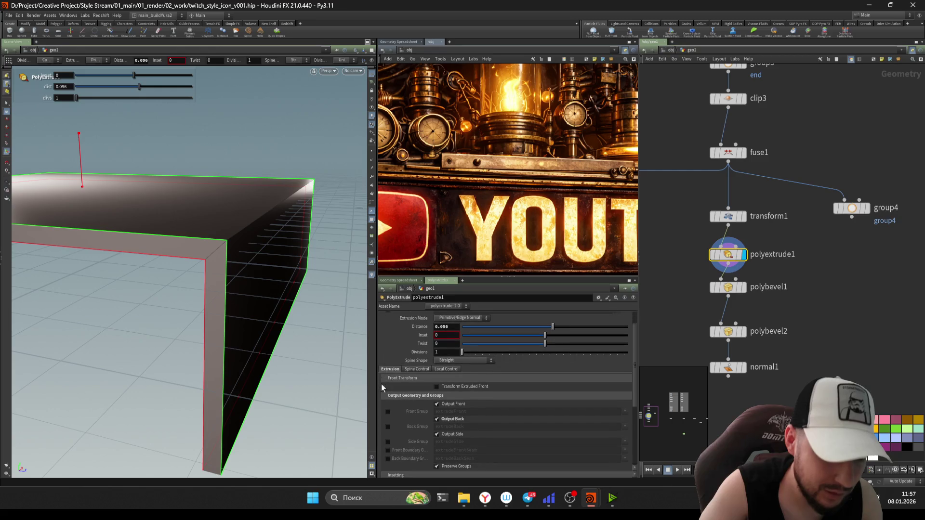
scroll(544, 352, "down", 1)
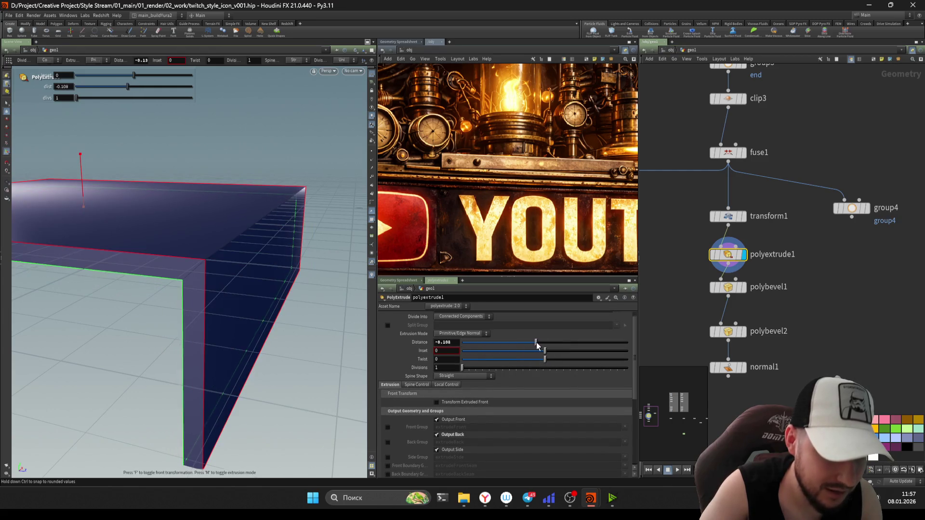
left_click(730, 287)
key("Escape")
mouse_move(217, 258)
left_mouse_down()
mouse_move(196, 275)
mouse_move(207, 257)
mouse_move(216, 262)
left_mouse_up()
Step: Add a Reverse SOP to the network
key("Return")
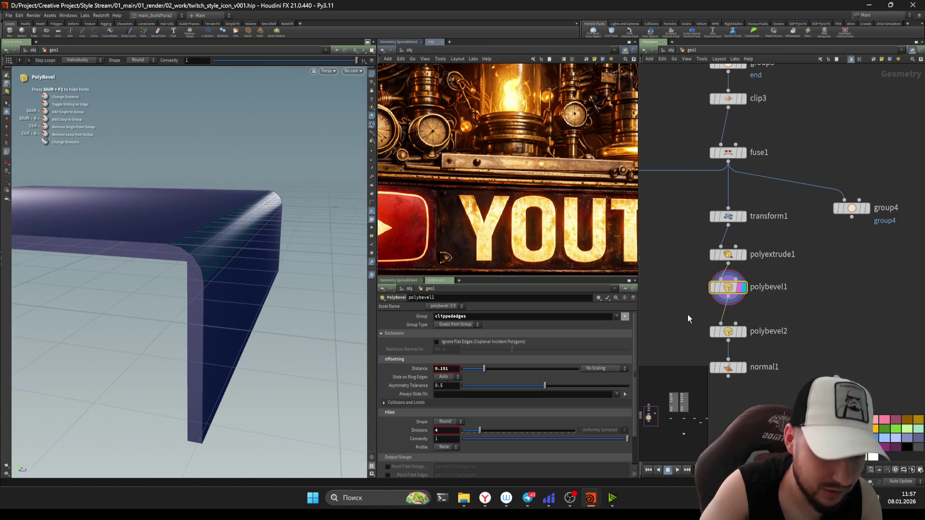
key("Tab")
type("rever")
left_click(759, 283)
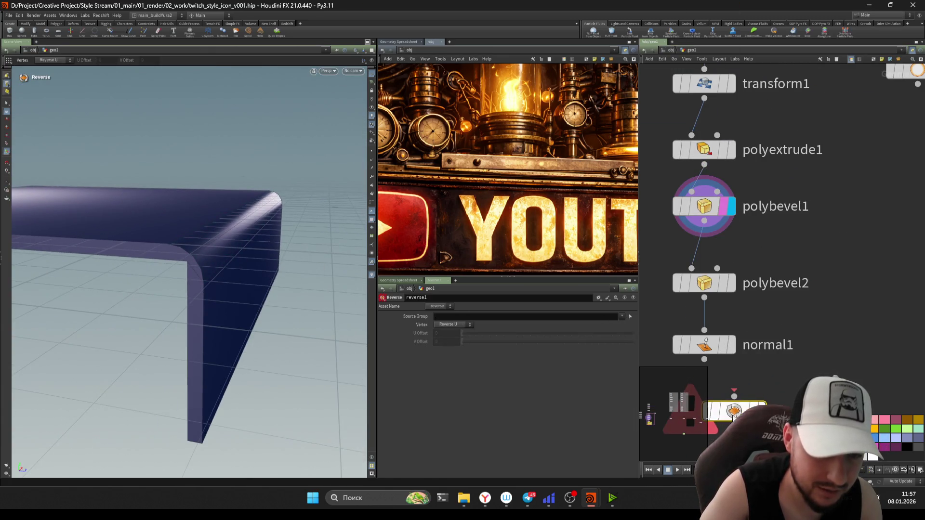
Step: Insert reverse1 between polybevel2 and normal1 and save the scene
left_click(705, 345)
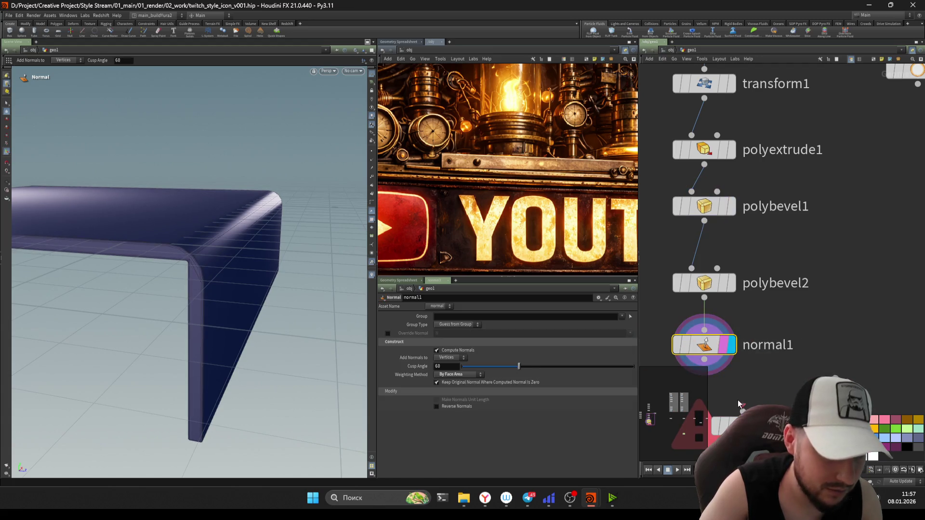
left_click_drag(741, 408, 730, 314)
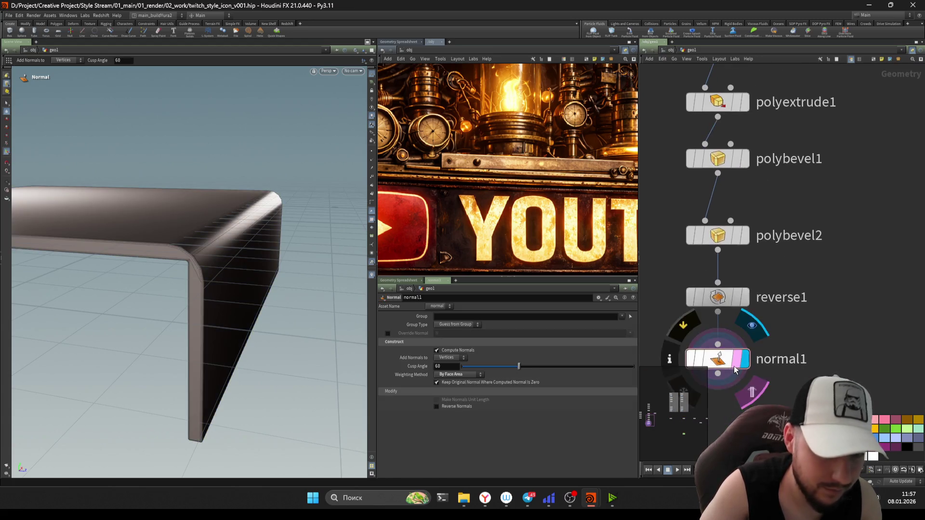
key("Escape")
left_click_drag(162, 252, 225, 242)
key("ctrl+s")
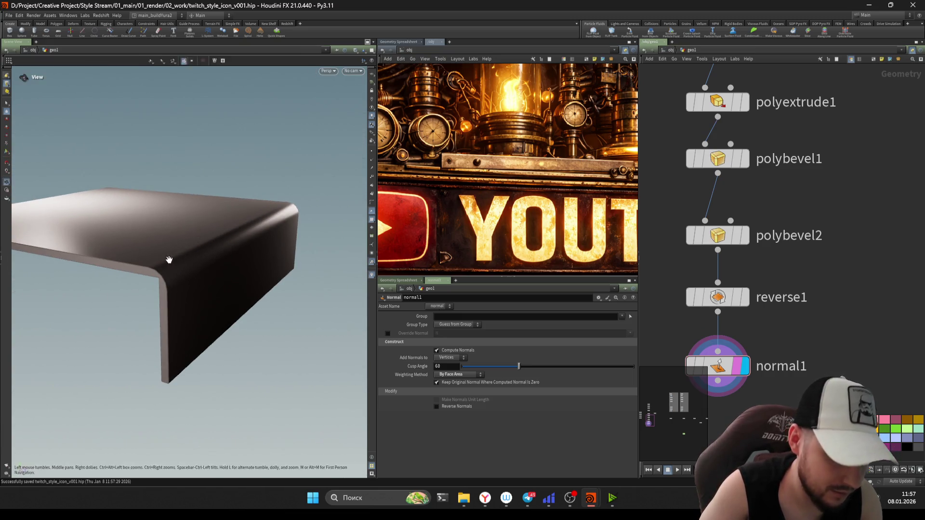
right_click_drag(225, 243, 229, 245)
left_click_drag(228, 245, 132, 281)
key("Escape")
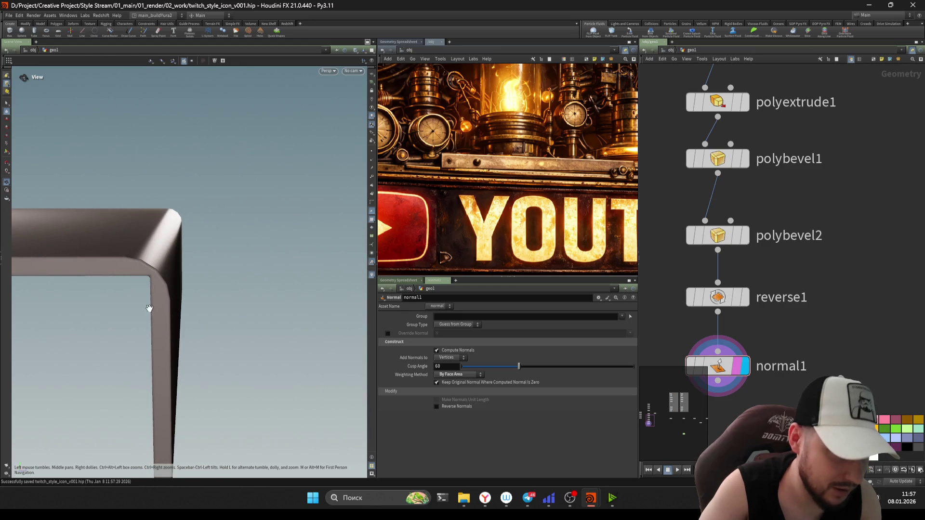
scroll(873, 247, "up", 2)
Step: Reduce polybevel1's bevel distance to about 0.08 and save
left_click(795, 212)
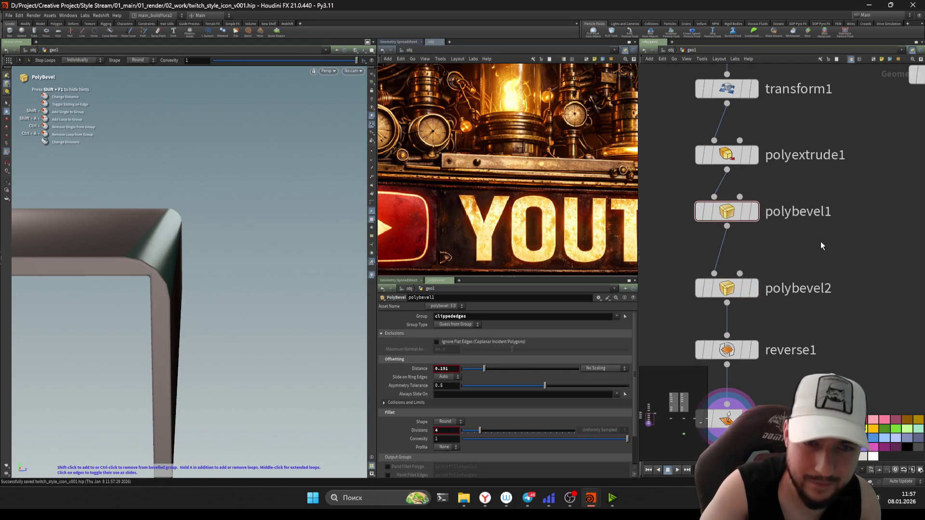
left_click_drag(484, 369, 464, 370)
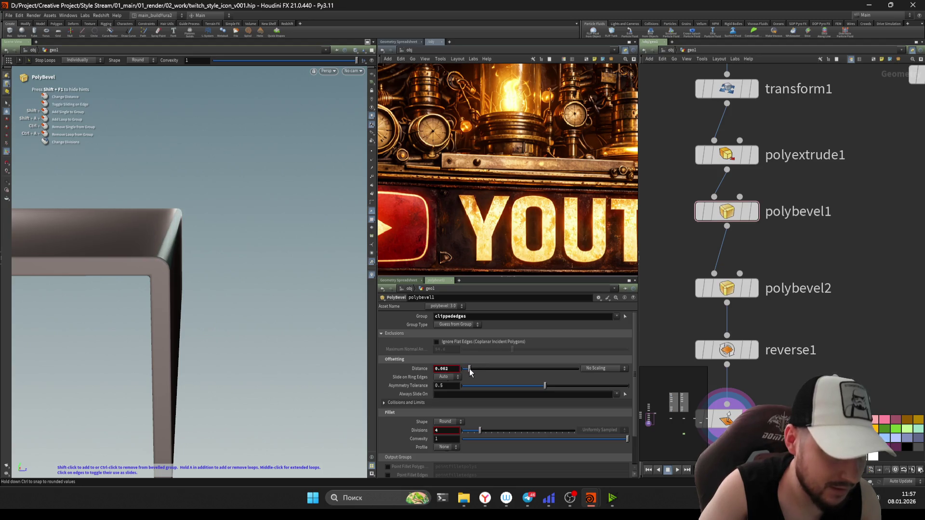
key("Escape")
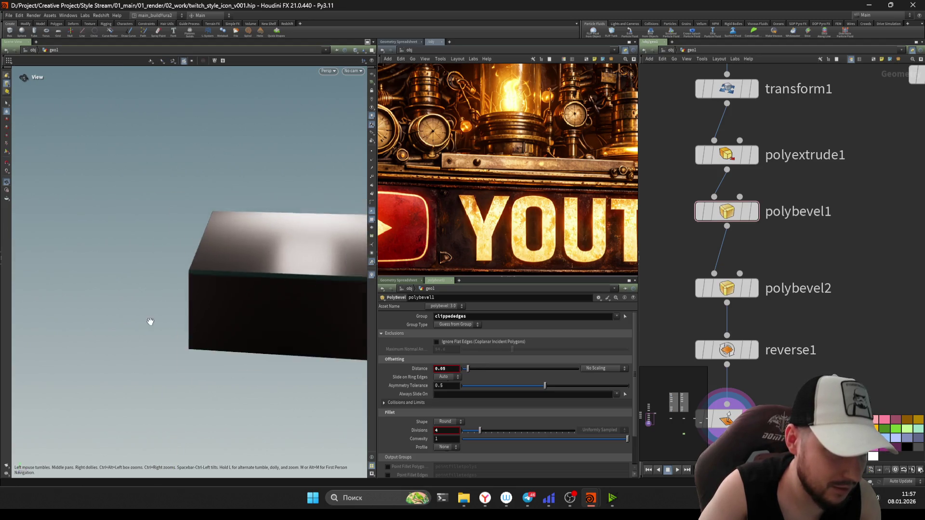
left_click_drag(207, 293, 213, 283)
key("ctrl+s")
scroll(759, 232, "up", 2)
scroll(684, 215, "up", 2)
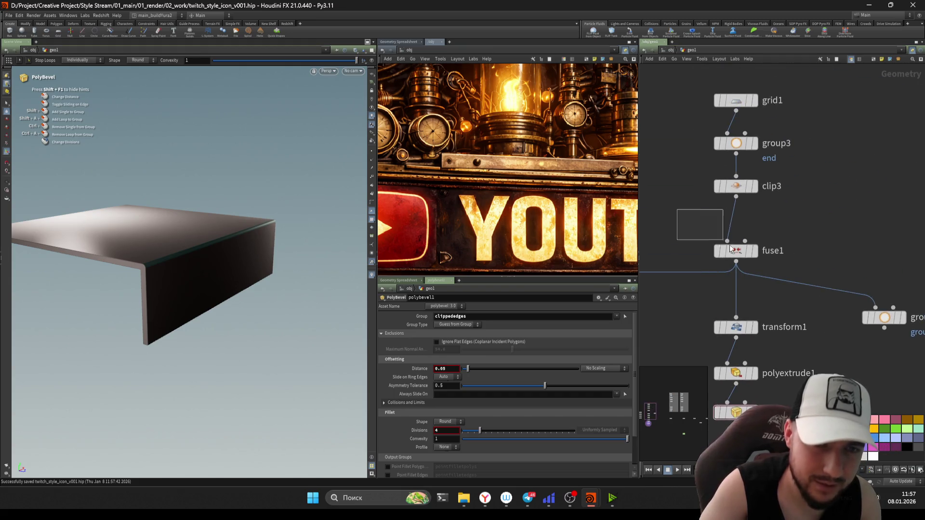
Step: Adjust clip3's Distance, settling it at 2.144 to reshape the slab
left_click(736, 186)
mouse_move(562, 365)
left_mouse_down()
mouse_move(574, 370)
mouse_move(536, 380)
left_mouse_up()
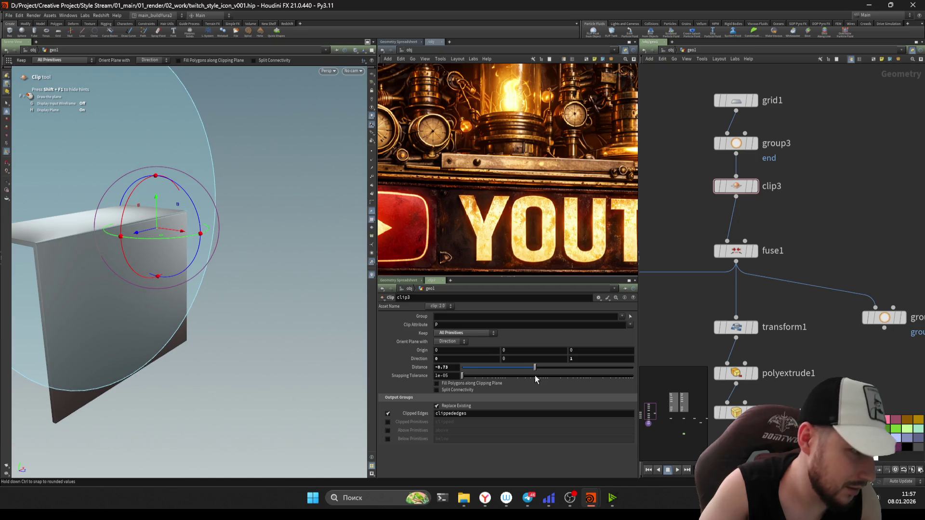
middle_click_drag(454, 377, 395, 378)
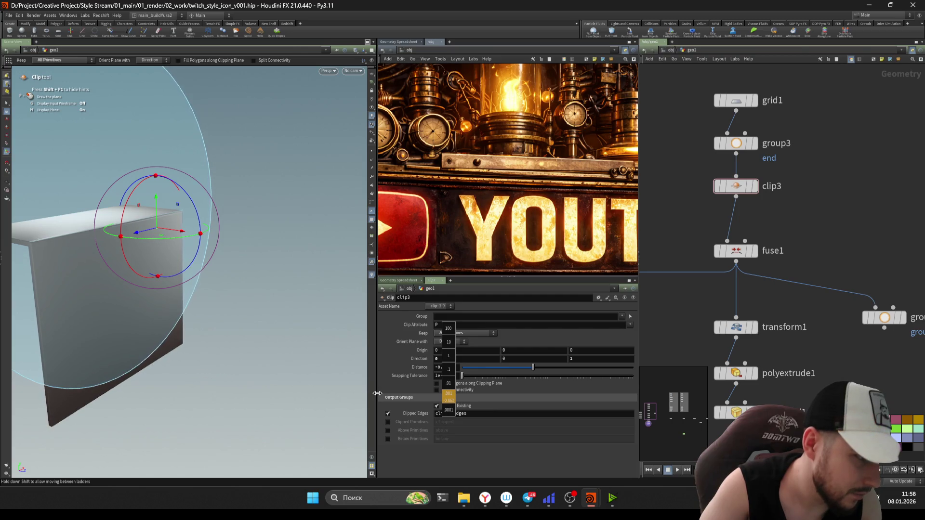
middle_click_drag(448, 397, 444, 366)
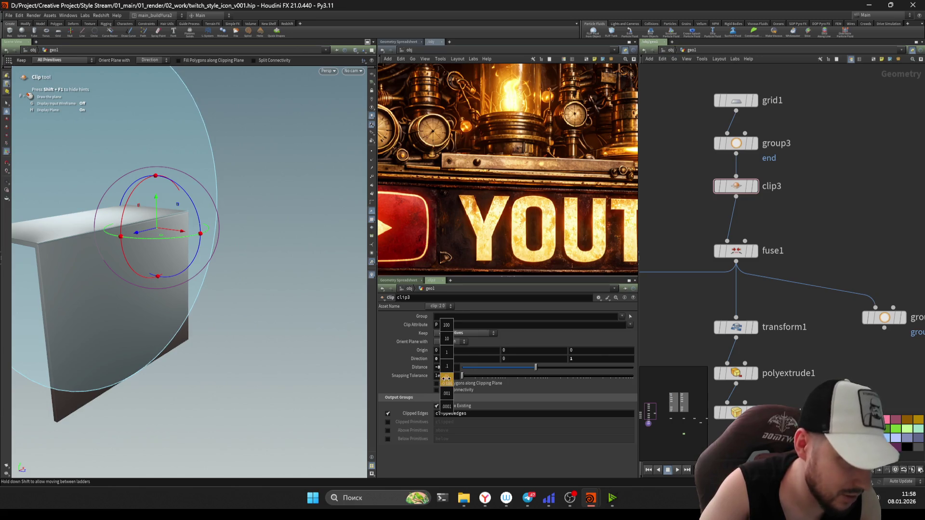
middle_click_drag(446, 379, 416, 376)
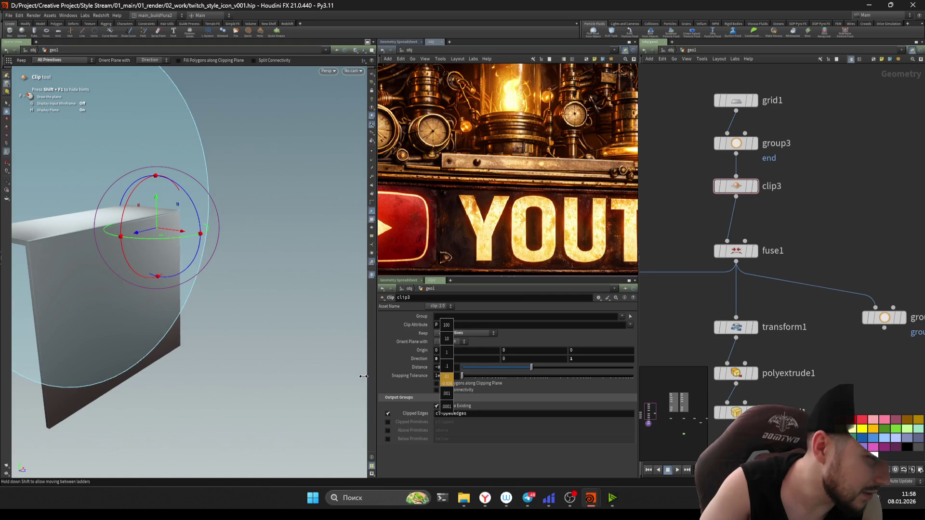
mouse_move(324, 371)
middle_mouse_down()
mouse_move(752, 374)
mouse_move(438, 368)
mouse_move(550, 368)
middle_mouse_up()
key("Escape")
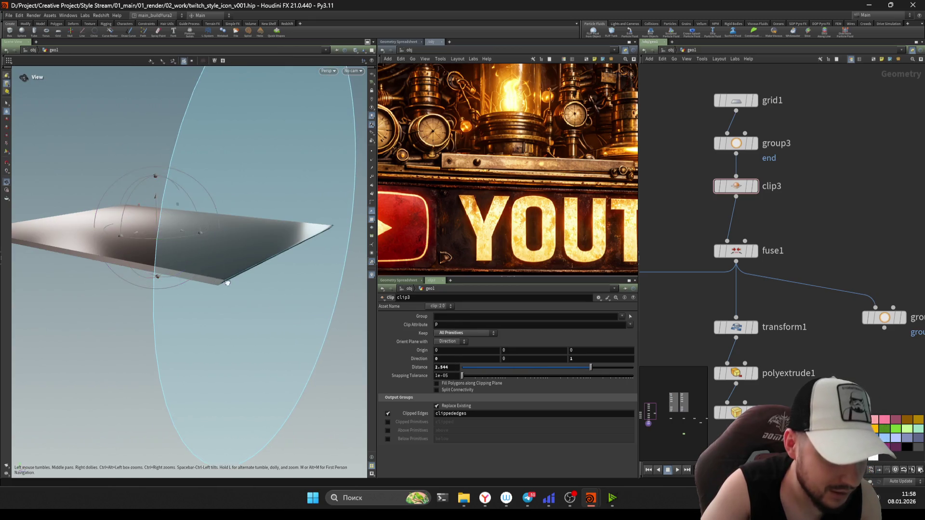
left_click_drag(217, 289, 265, 287)
key("Return")
middle_click_drag(454, 368, 434, 368)
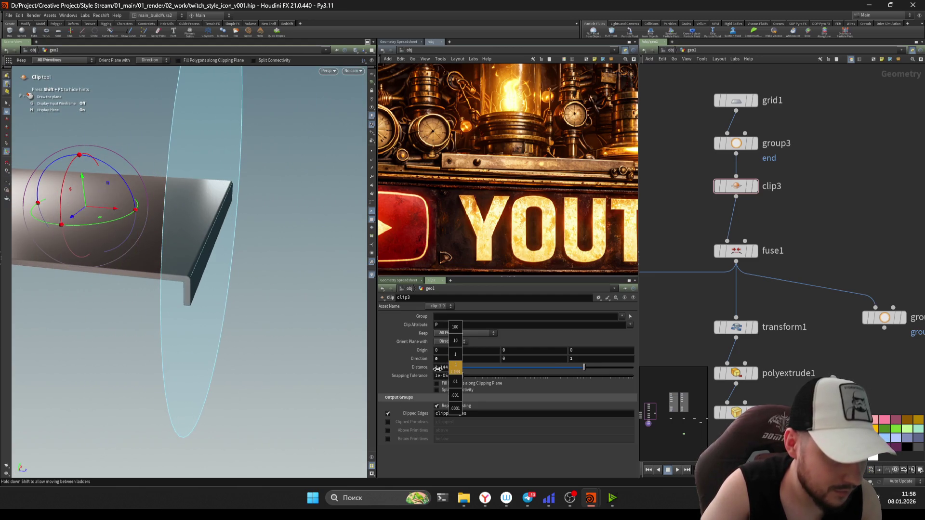
middle_click_drag(433, 369, 438, 369)
Step: Save the scene and box-select the transform1-to-normal1 chain
key("Escape")
mouse_move(181, 246)
left_mouse_down()
mouse_move(205, 253)
mouse_move(159, 311)
mouse_move(196, 275)
left_mouse_up()
key("Return")
key("ctrl+s")
scroll(775, 371, "down", 2)
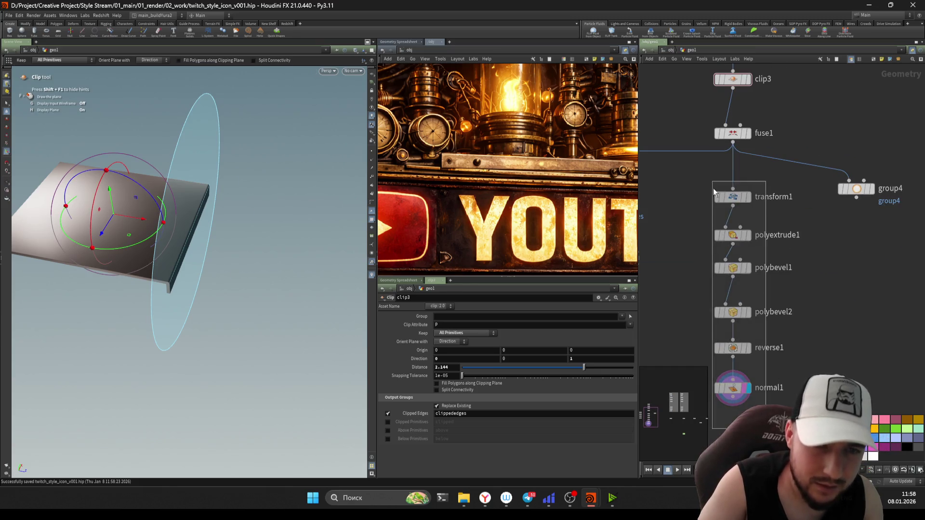
left_click_drag(775, 371, 712, 173)
scroll(779, 335, "down", 2)
left_click_drag(762, 354, 687, 140)
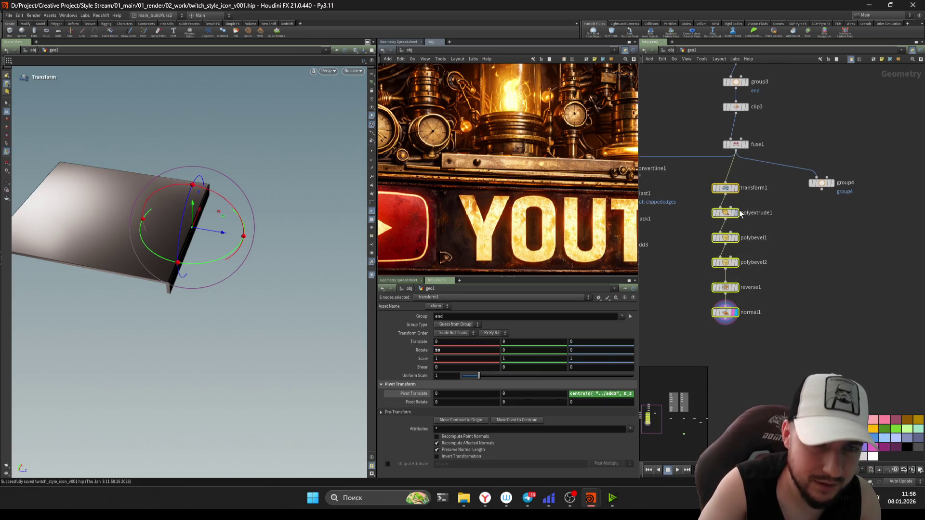
Step: Shift the selected node chain up and right, then view the slab edge-on
left_click_drag(725, 192, 735, 178)
left_click(689, 240)
scroll(452, 170, "up", 2)
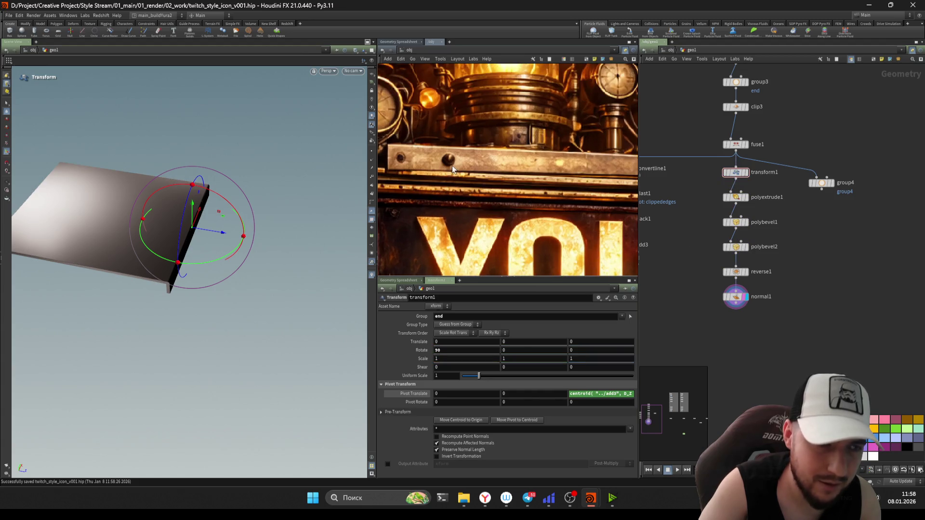
key("Escape")
mouse_move(221, 242)
left_mouse_down()
mouse_move(219, 226)
mouse_move(138, 265)
left_mouse_up()
key("Return")
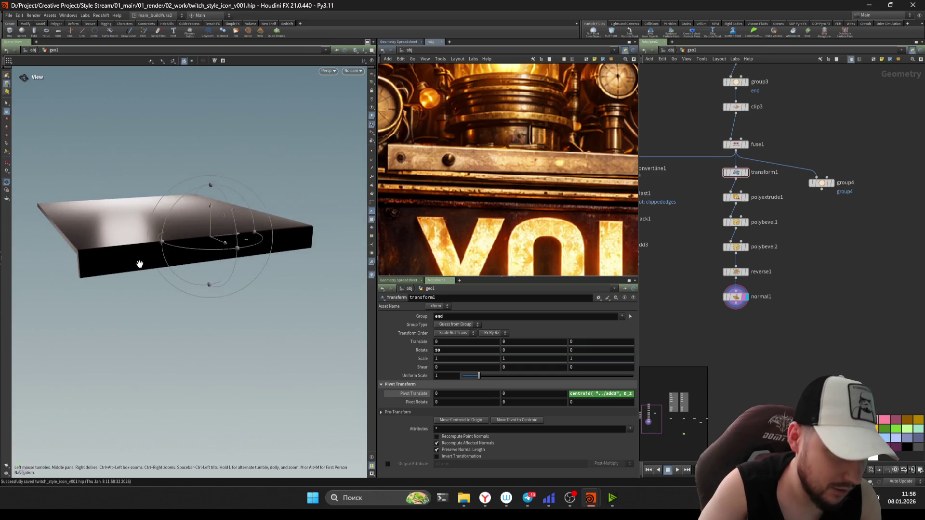
Step: Auto-layout the chain from grid1 to normal1 with L, then inspect normal1 and add3
left_click_drag(713, 294, 711, 170)
scroll(705, 190, "down", 1)
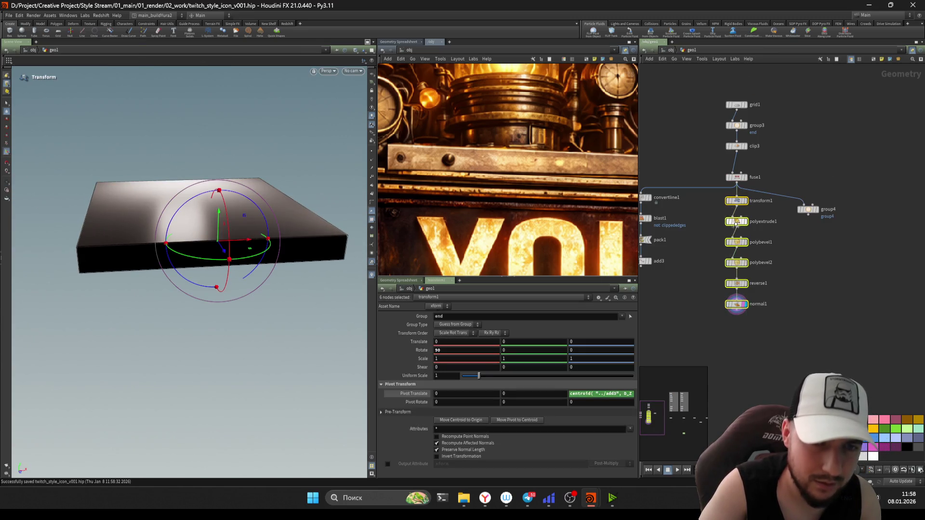
left_click(736, 105)
key("l")
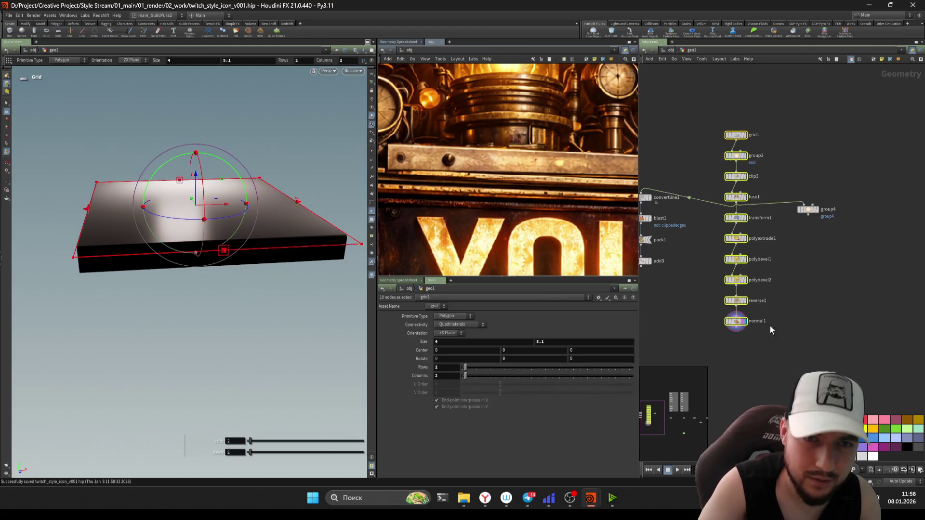
left_click(735, 321)
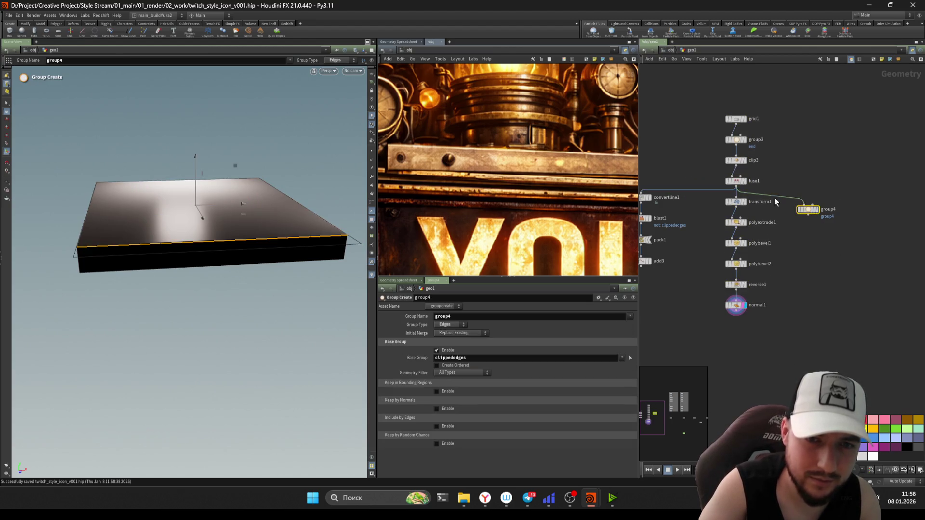
left_click(673, 253)
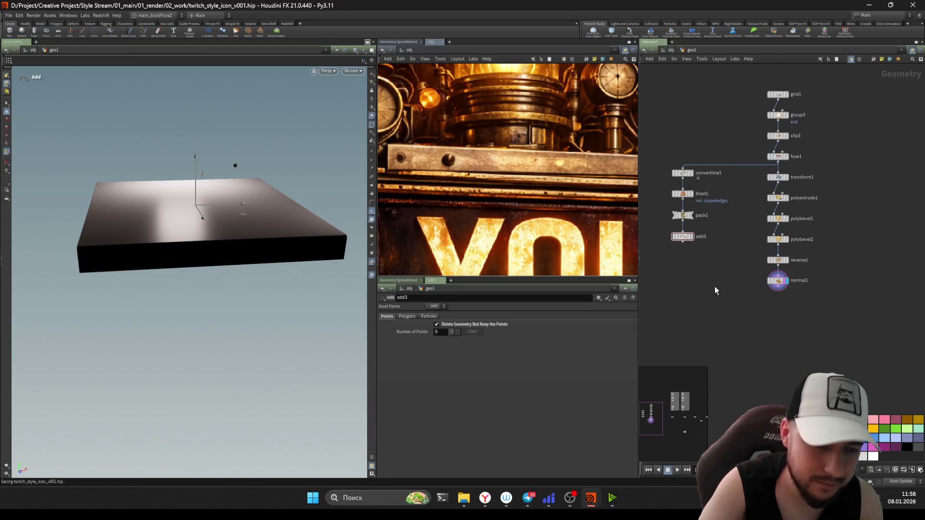
scroll(697, 289, "down", 5)
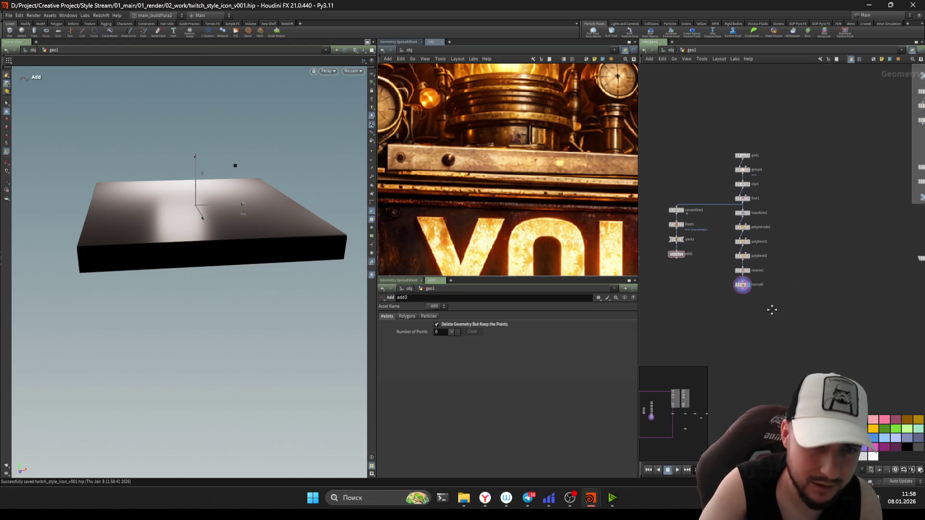
mouse_move(155, 258)
left_mouse_down()
mouse_move(234, 253)
mouse_move(148, 257)
mouse_move(166, 246)
left_mouse_up()
scroll(821, 299, "up", 3)
scroll(733, 263, "up", 3)
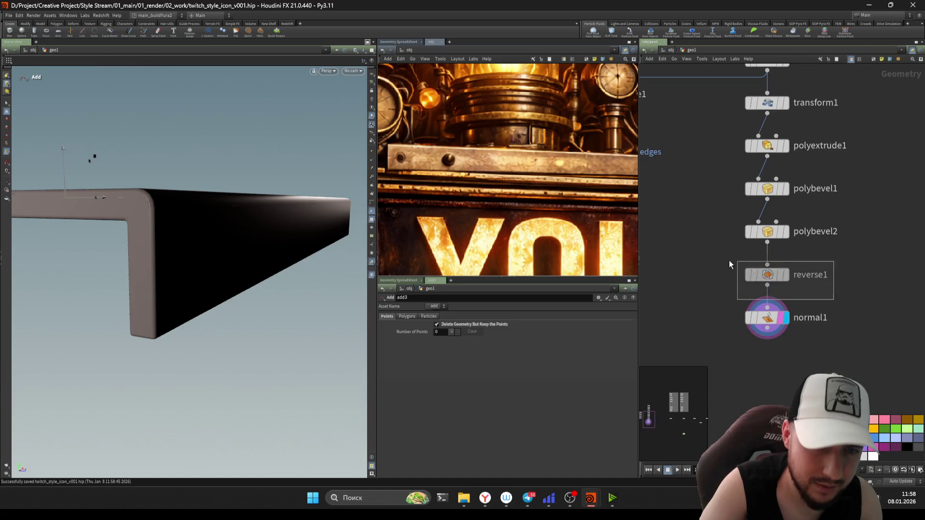
Step: Set polybevel2 to a 0.004 bevel distance with 3 divisions
left_click(767, 274)
left_click(767, 232)
left_click_drag(468, 370, 477, 376)
left_click(767, 317)
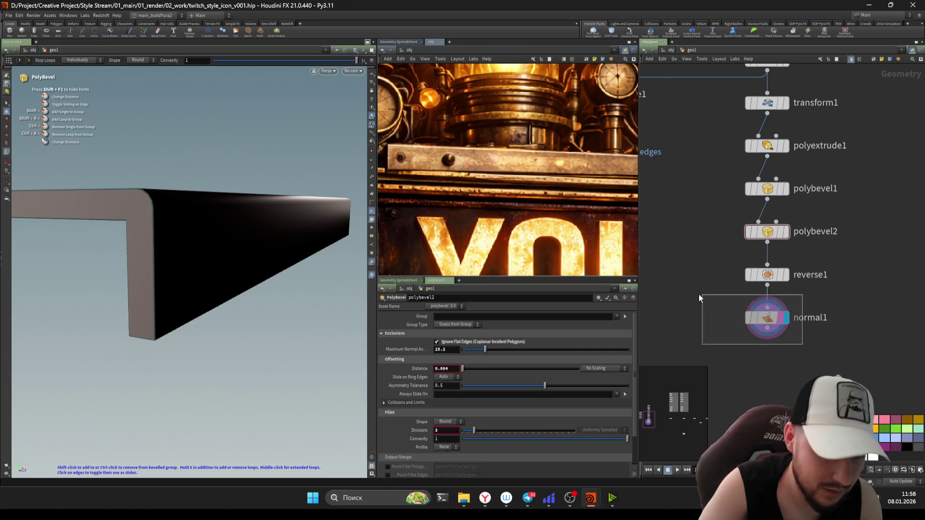
left_click_drag(244, 231, 139, 231)
right_click_drag(140, 230, 178, 248)
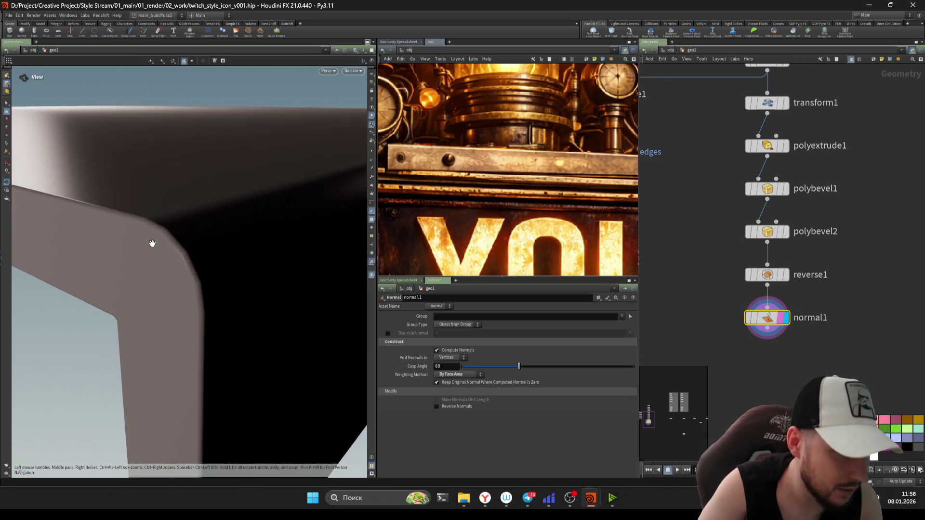
left_click(767, 231)
left_click_drag(473, 430, 491, 429)
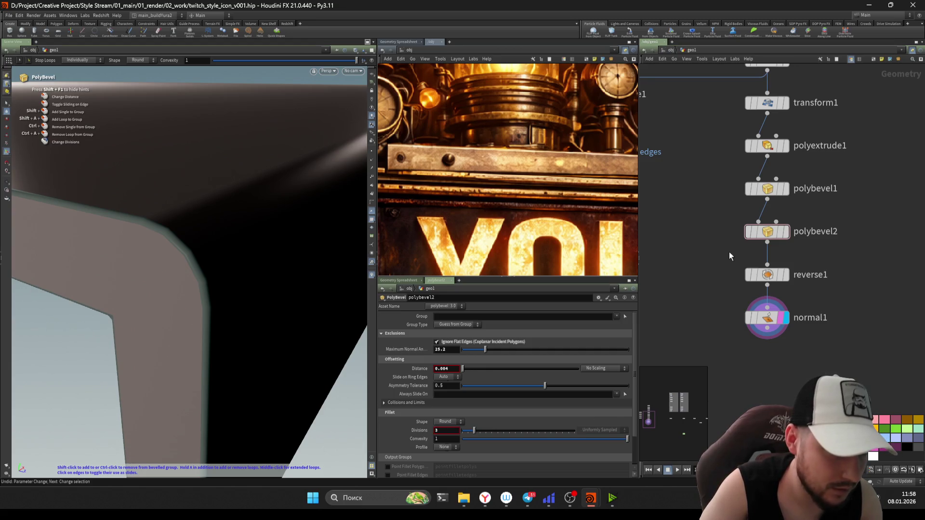
Step: Review polybevel1 and polybevel2 settings with the slab in a frontal view
left_click(755, 189)
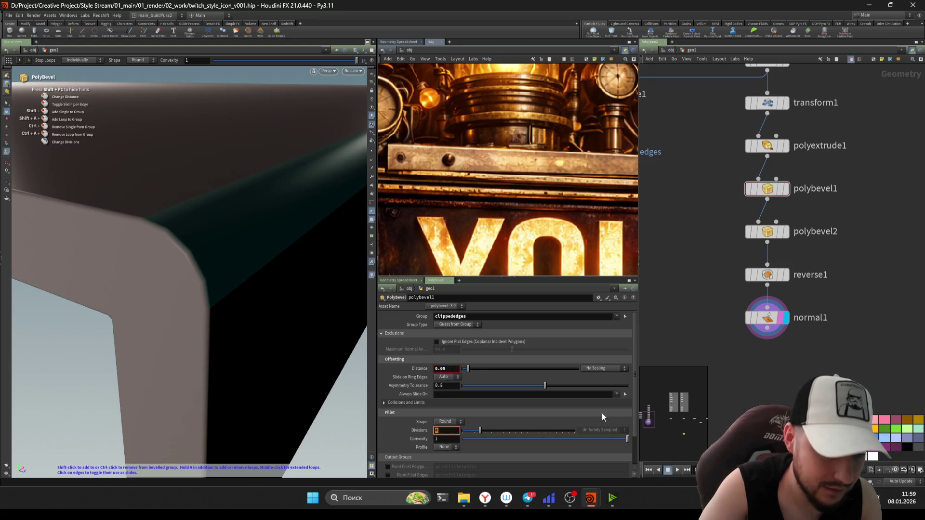
key("Down")
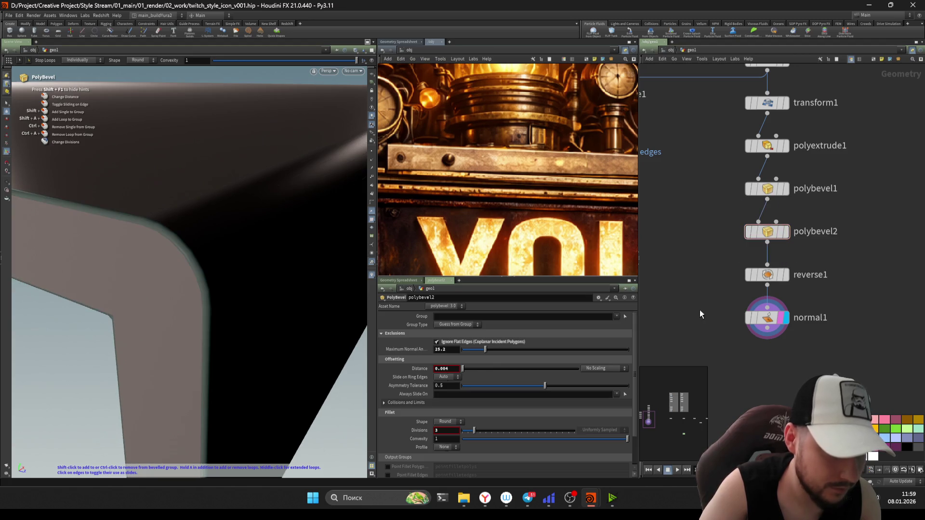
middle_click_drag(699, 314, 712, 266)
key("Escape")
mouse_move(204, 327)
left_mouse_down()
mouse_move(142, 316)
mouse_move(221, 293)
mouse_move(42, 368)
mouse_move(182, 326)
mouse_move(250, 322)
mouse_move(218, 349)
mouse_move(200, 333)
mouse_move(183, 341)
mouse_move(216, 326)
left_mouse_up()
Step: Display normal1 again and save the scene
left_click(756, 286)
key("Return")
key("ctrl+s")
mouse_move(281, 303)
left_mouse_down()
mouse_move(161, 316)
mouse_move(232, 282)
left_mouse_up()
mouse_move(816, 330)
middle_mouse_down()
mouse_move(773, 362)
mouse_move(767, 309)
mouse_move(700, 324)
mouse_move(702, 287)
middle_mouse_up()
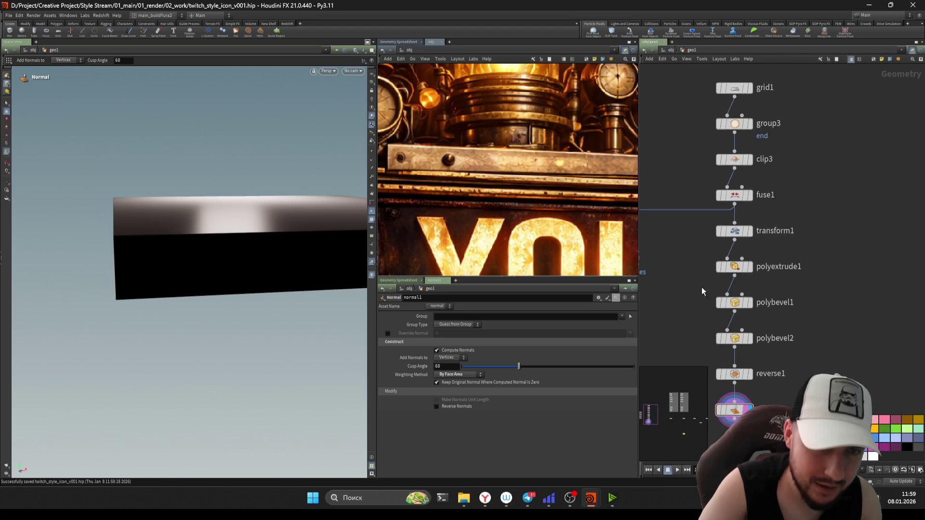
scroll(706, 239, "down", 3)
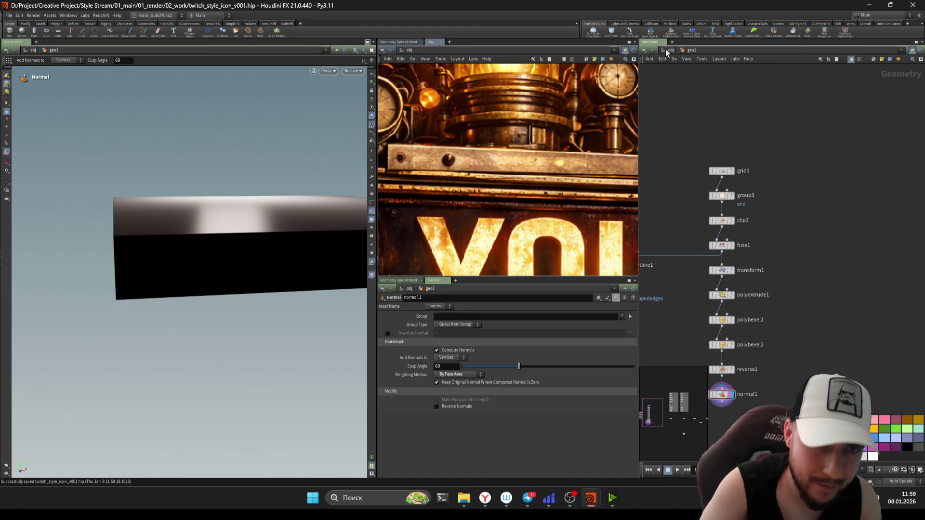
left_click(666, 49)
double_click(733, 264)
double_click(702, 264)
scroll(719, 246, "up", 2)
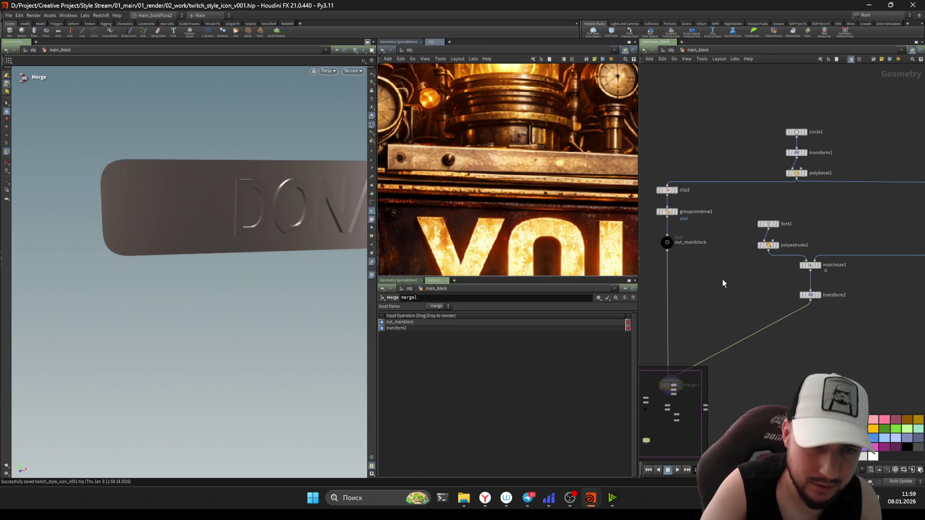
scroll(723, 279, "up", 1)
scroll(708, 217, "up", 1)
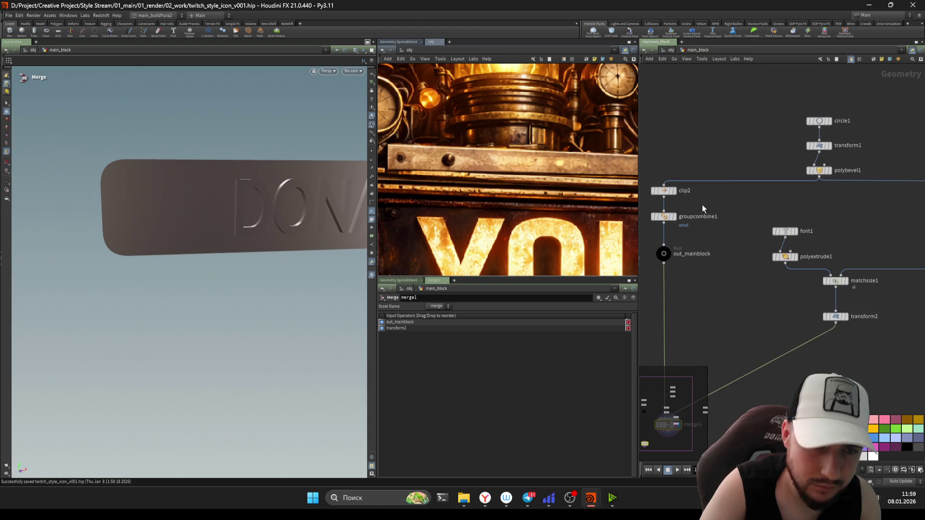
mouse_move(696, 209)
middle_mouse_down()
mouse_move(741, 190)
mouse_move(730, 257)
middle_mouse_up()
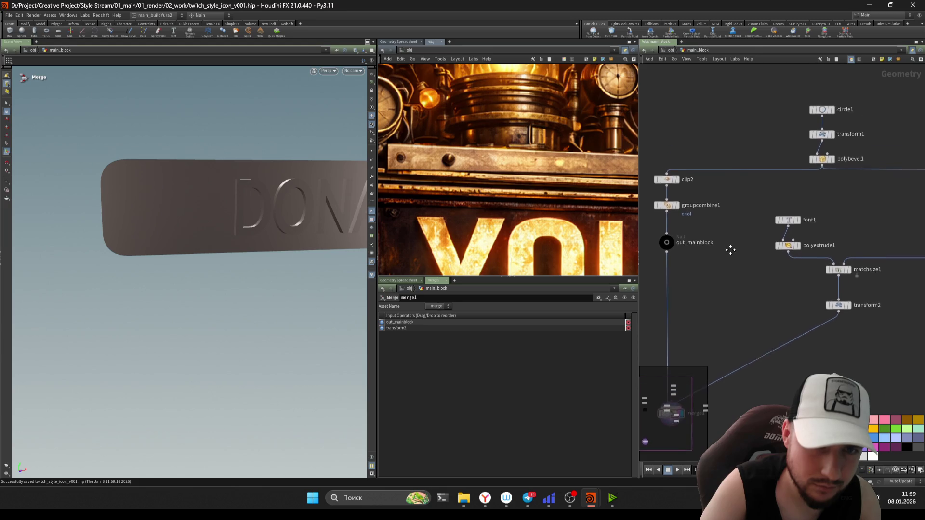
left_click(820, 170)
middle_click_drag(755, 163, 791, 189)
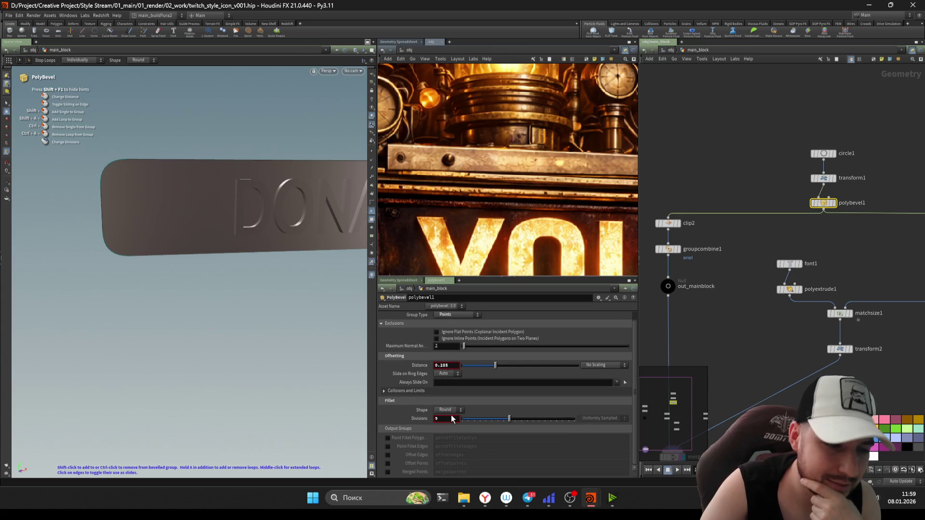
scroll(722, 299, "up", 1)
left_click(665, 209)
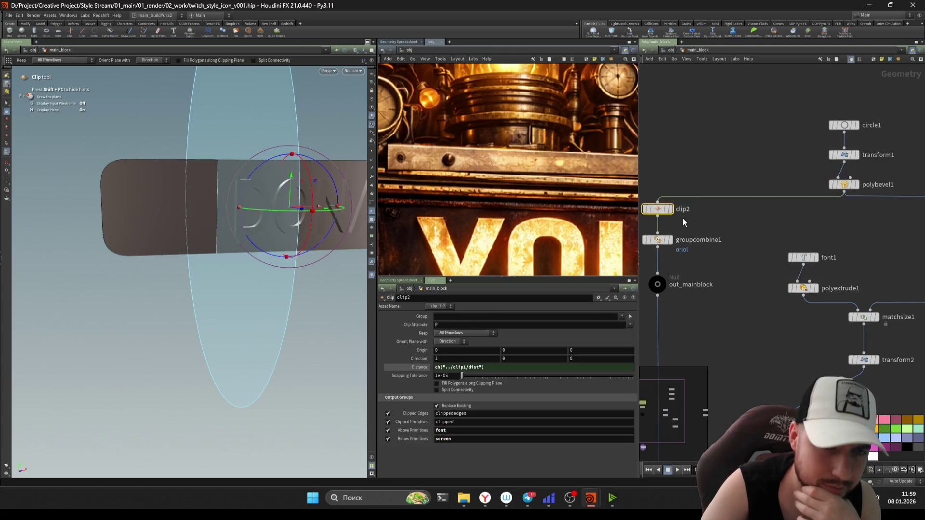
left_click(732, 291)
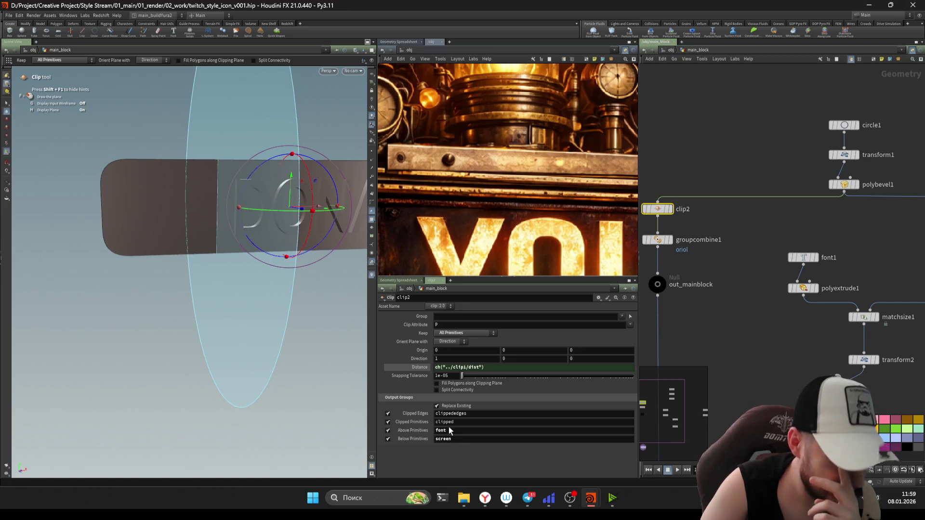
key("u")
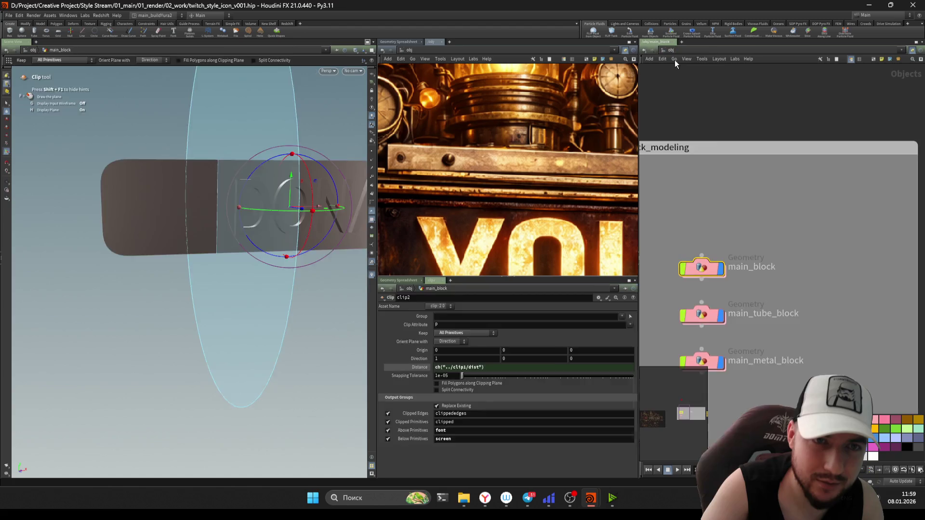
double_click(734, 176)
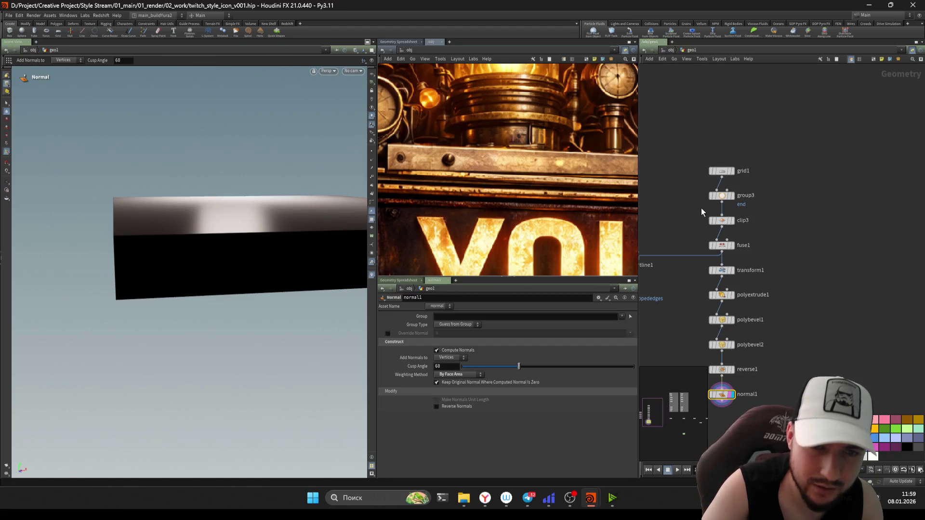
Step: Enable clip3's Above/Below Primitives groups named end and start, and save
left_click(721, 221)
left_click(388, 430)
left_click(388, 439)
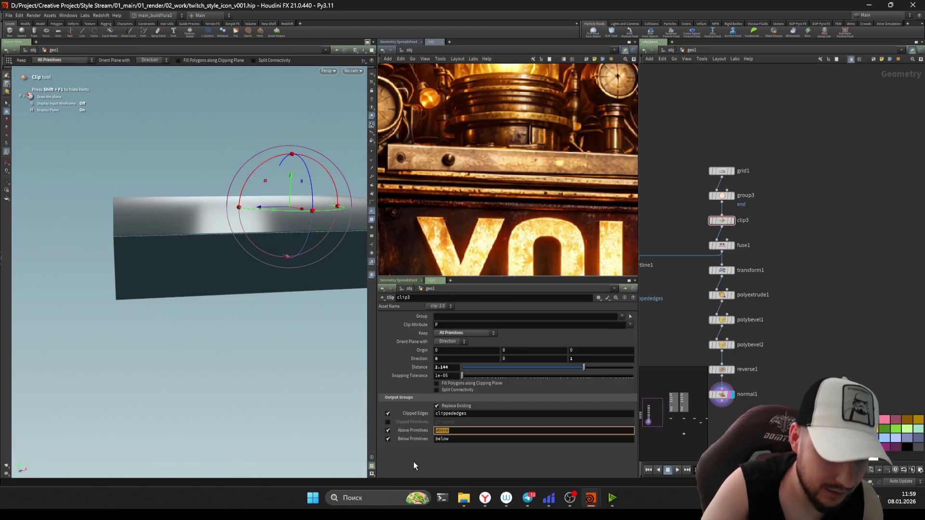
type("start")
key("shift+Tab")
type("end")
key("Return")
key("ctrl+s")
scroll(788, 361, "up", 2)
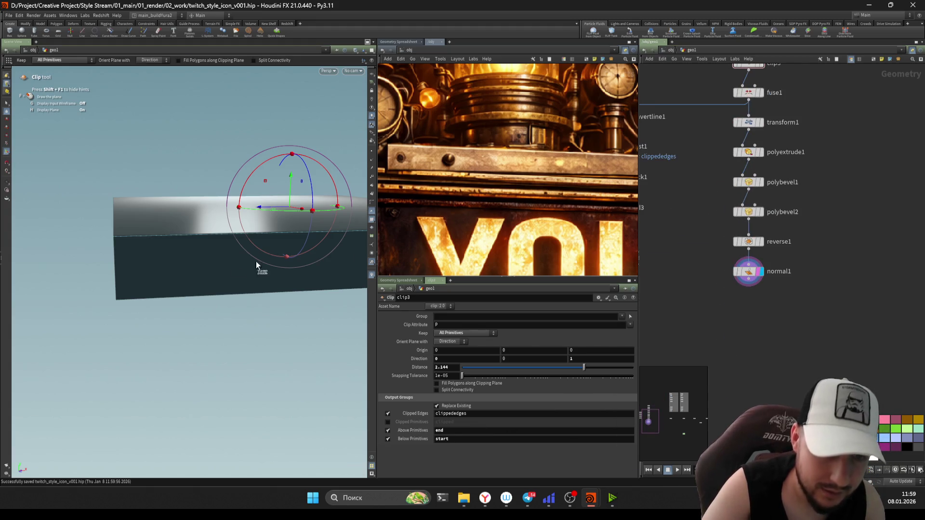
left_click_drag(257, 267, 351, 268, "alt")
Step: Add blast2 after normal1 with Group end and Delete Non Selected
key("Tab")
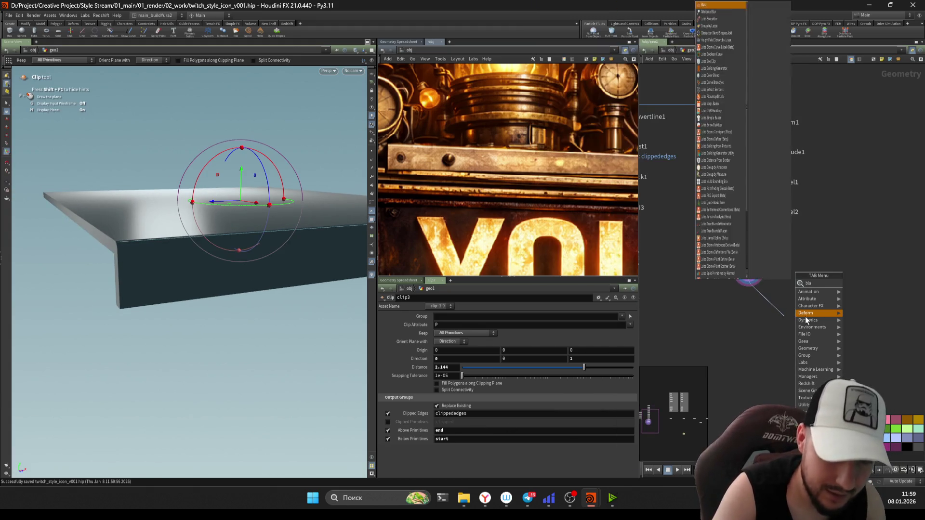
key("Return")
left_click(805, 316)
left_click(622, 316)
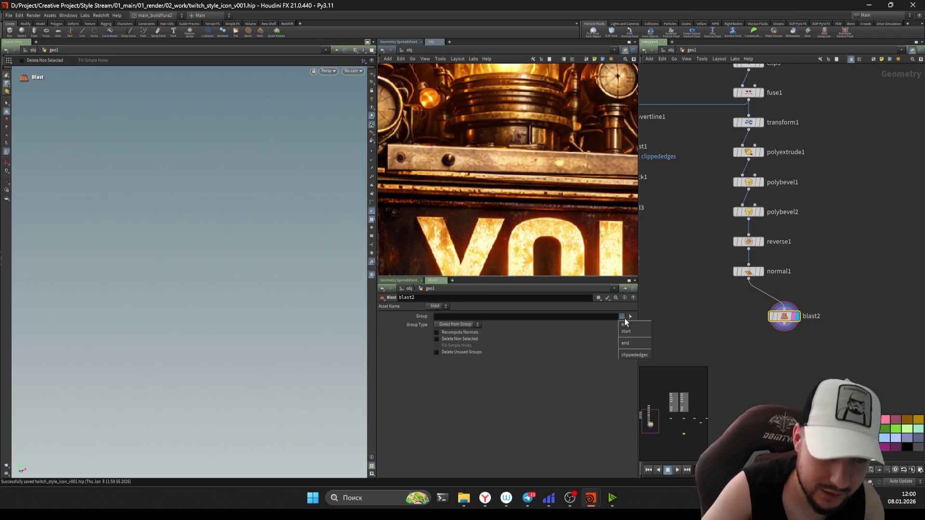
left_click(626, 343)
left_click(459, 340)
mouse_move(162, 272)
left_mouse_down()
mouse_move(172, 264)
mouse_move(86, 269)
mouse_move(241, 274)
mouse_move(186, 258)
mouse_move(169, 274)
mouse_move(144, 275)
mouse_move(166, 278)
left_mouse_up()
key("Escape")
scroll(822, 353, "up", 1)
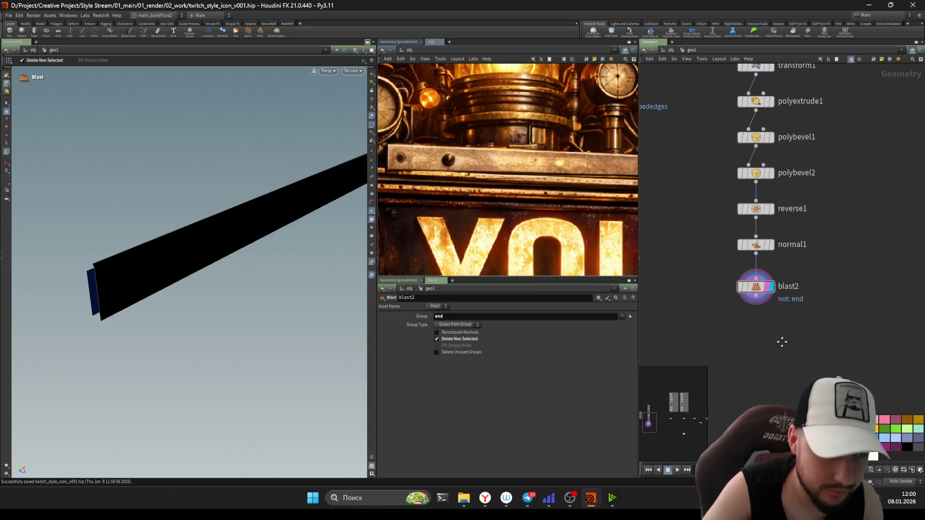
key("Escape")
left_click_drag(227, 244, 251, 234)
key("Return")
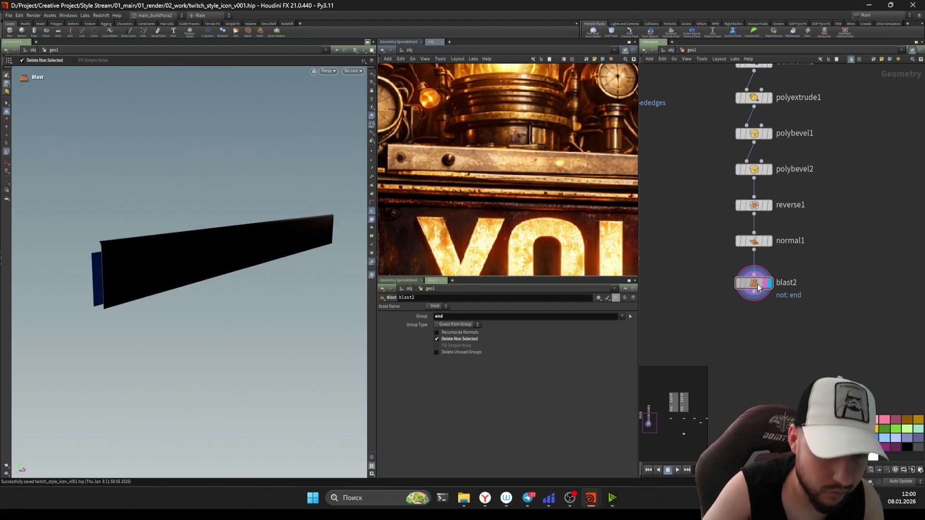
Step: Display normal1 again and create a new Group Create node
left_click(741, 243)
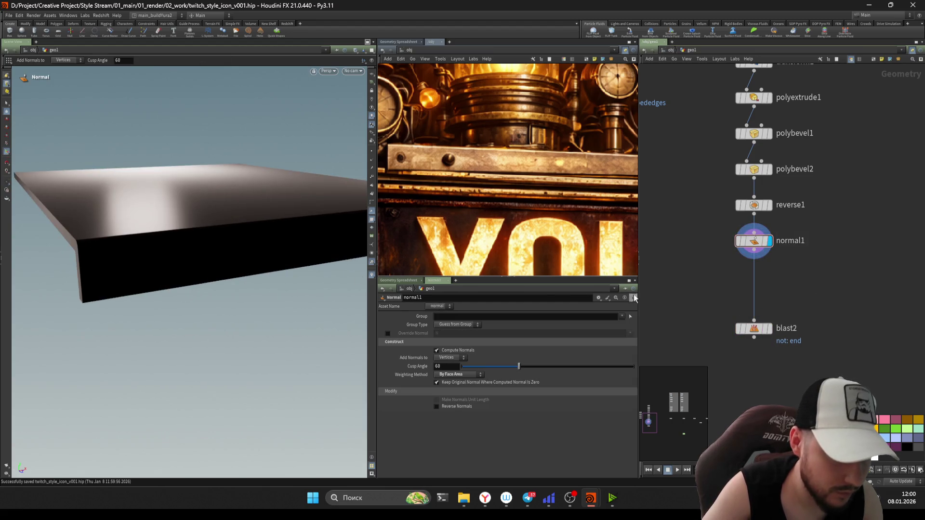
key("Tab")
type("n")
key("Escape")
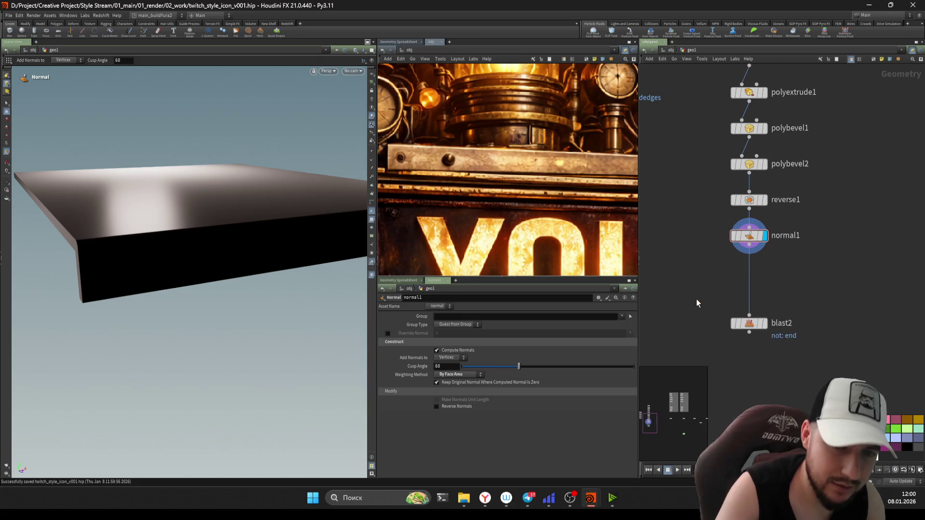
key("Tab")
type("gro")
key("Return")
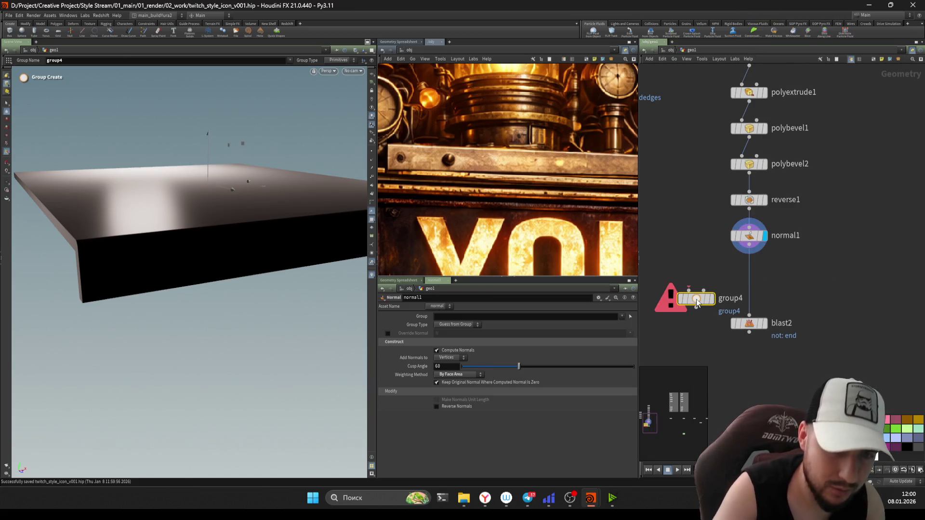
Step: Wire group4 between normal1 and blast2, grouping faces by normal direction with a narrow spread angle
left_click(743, 280)
left_click(764, 277)
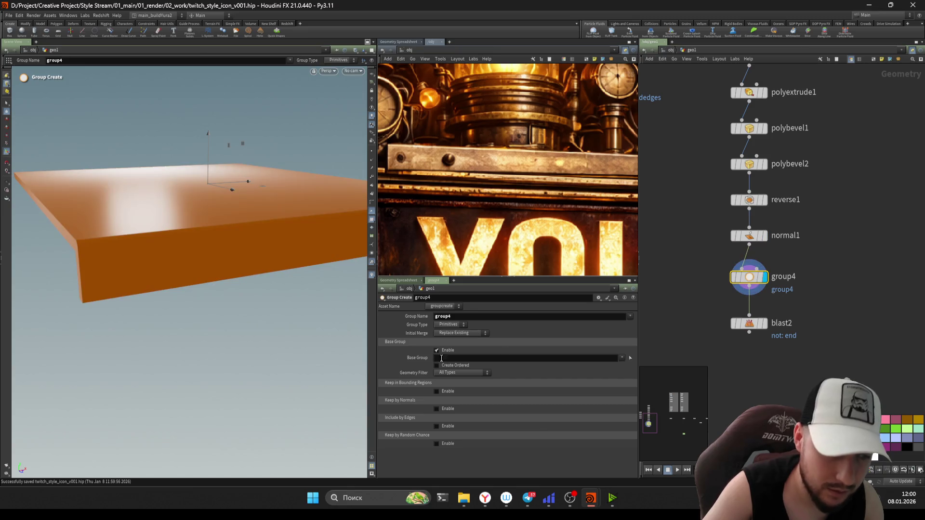
left_click(436, 350)
double_click(443, 353)
left_click(445, 389)
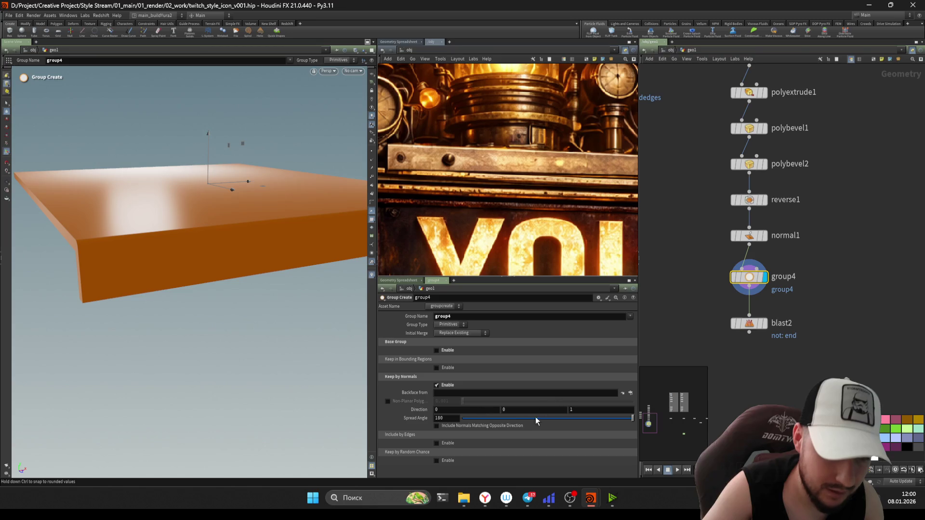
left_click_drag(536, 422, 474, 421)
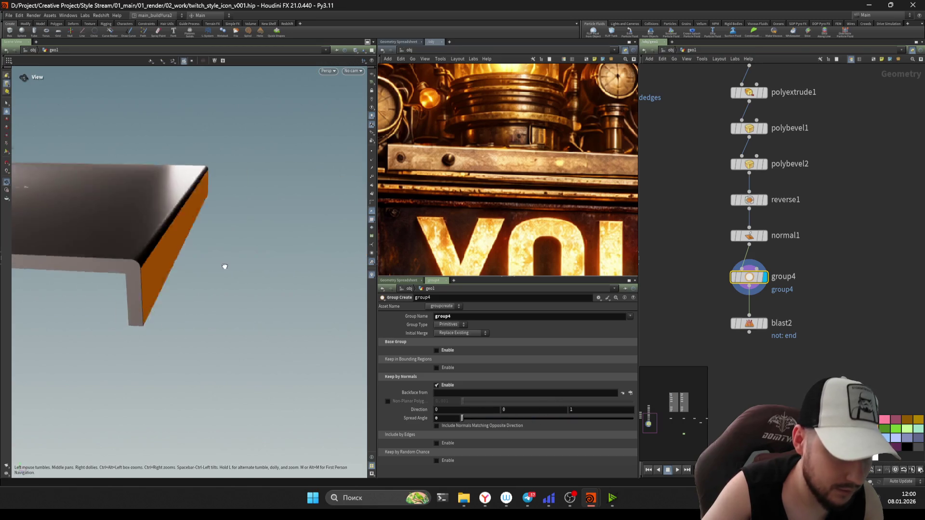
left_click_drag(223, 265, 169, 269)
scroll(806, 261, "up", 5)
scroll(668, 205, "down", 3)
scroll(687, 159, "up", 3)
Step: Review clip3's distance and the bevel nodes, undoing a trial bevel distance change
left_click(717, 210)
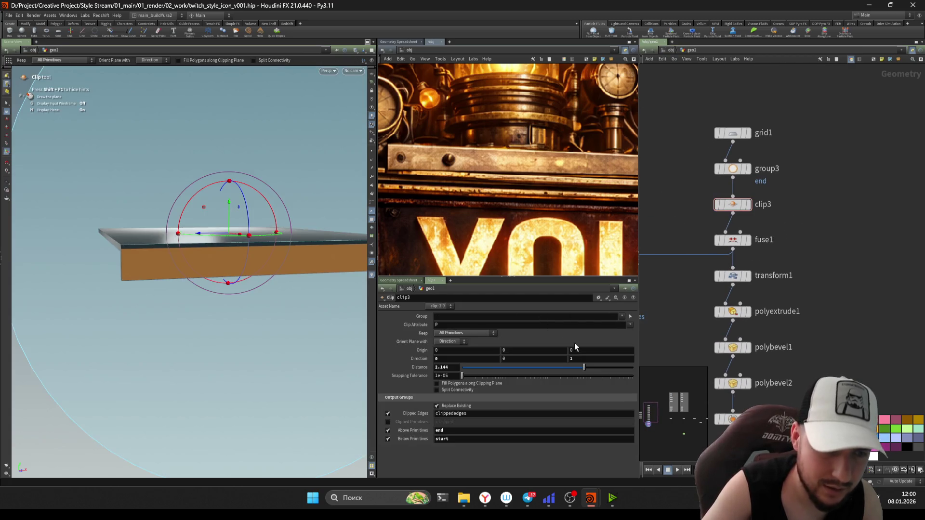
mouse_move(555, 371)
left_mouse_down()
mouse_move(526, 367)
mouse_move(584, 367)
left_mouse_up()
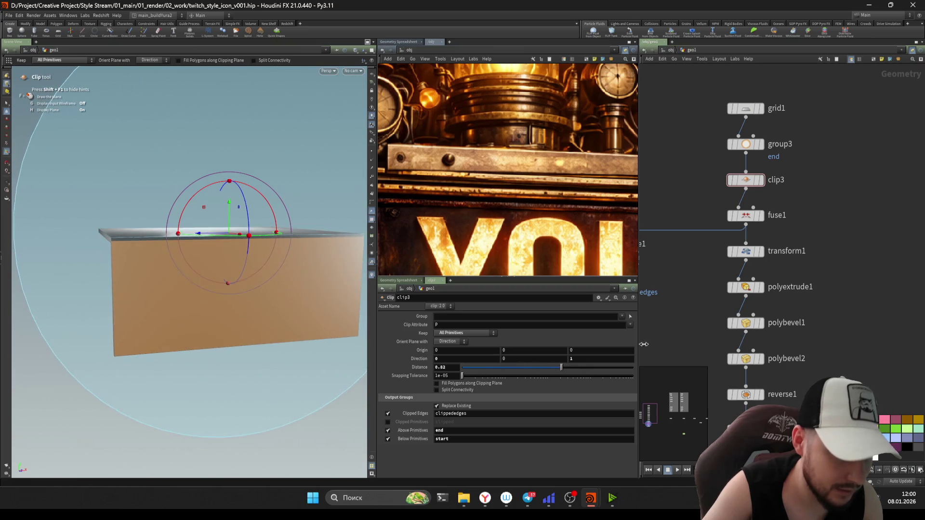
scroll(711, 292, "down", 2)
scroll(710, 291, "down", 3)
scroll(706, 242, "up", 1)
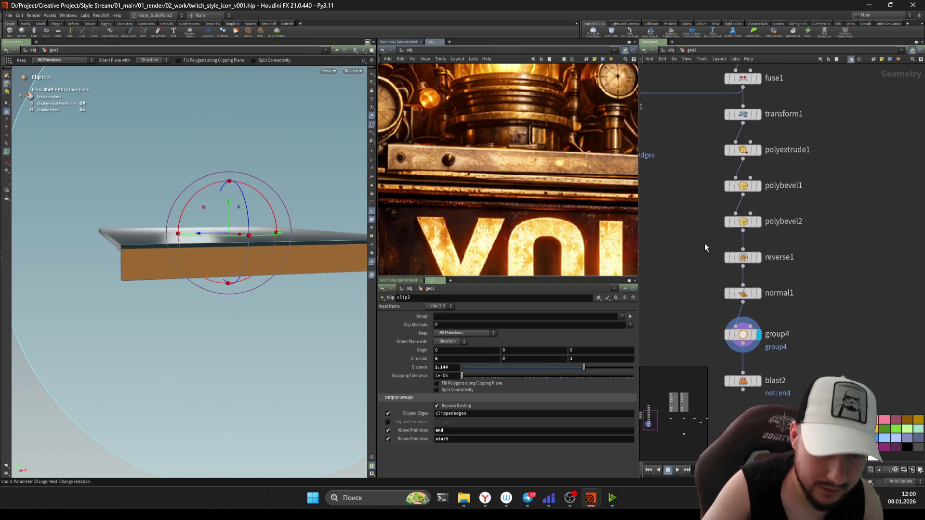
left_click(743, 221)
left_click_drag(466, 369, 484, 368)
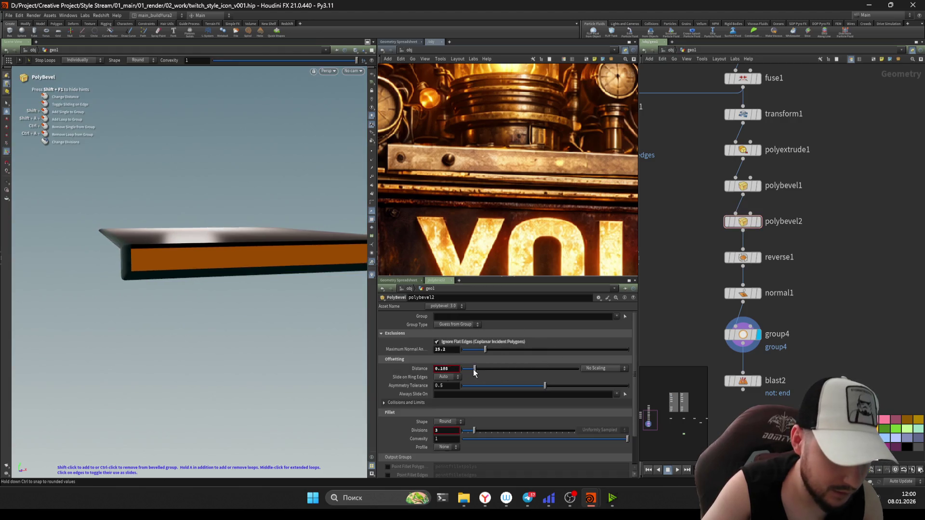
key("ctrl+z")
key("Up")
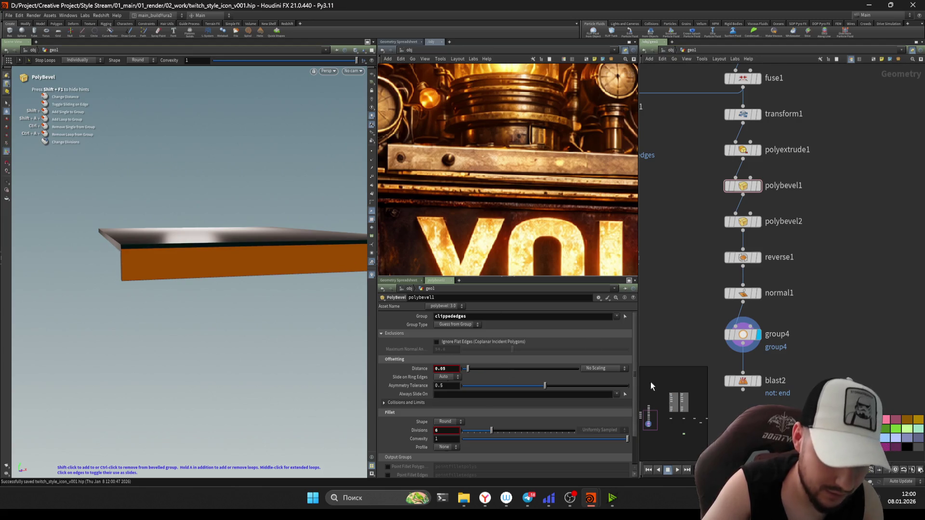
Step: Name group4's group start and set blast2 to keep only the start group
middle_click_drag(651, 382, 669, 297)
left_click(761, 249)
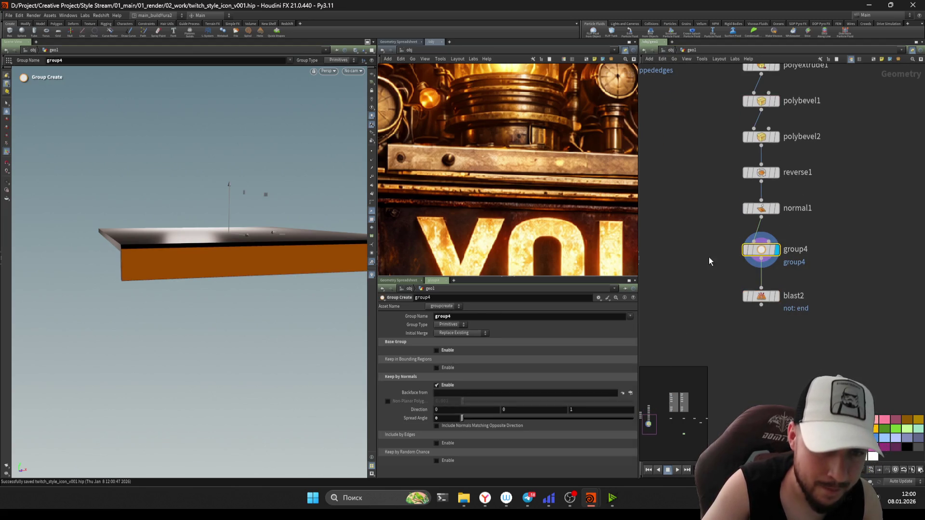
middle_click_drag(708, 130, 700, 376)
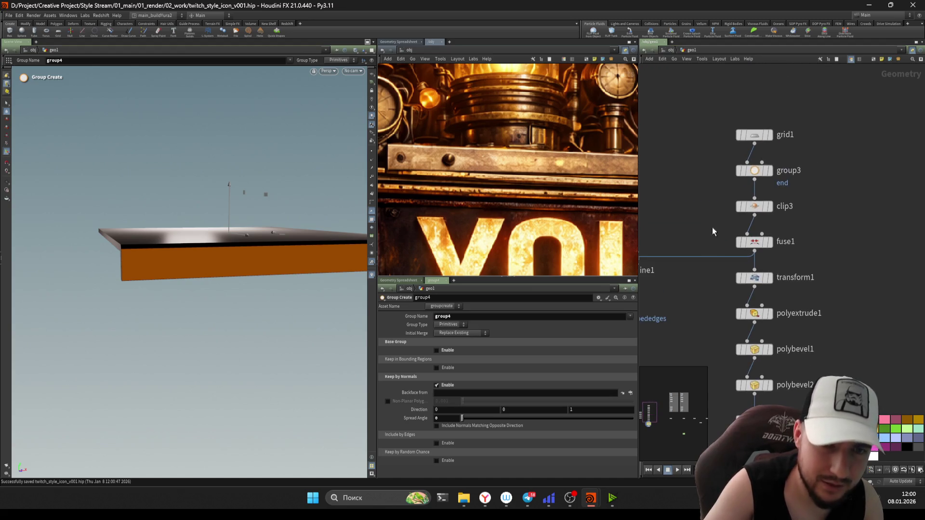
left_click(753, 207)
middle_click_drag(661, 346, 665, 130)
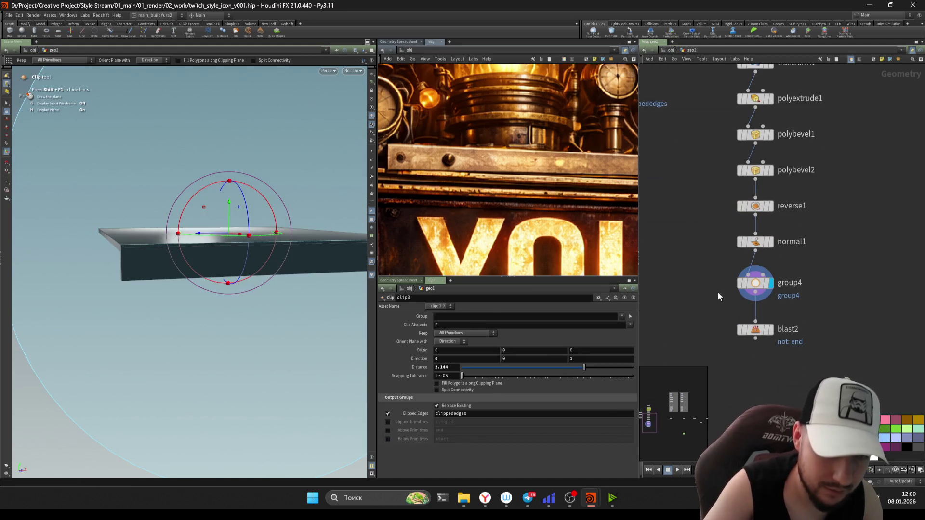
left_click(754, 283)
type("start")
key("Return")
mouse_move(727, 296)
left_mouse_down()
mouse_move(770, 352)
mouse_move(685, 337)
left_mouse_up()
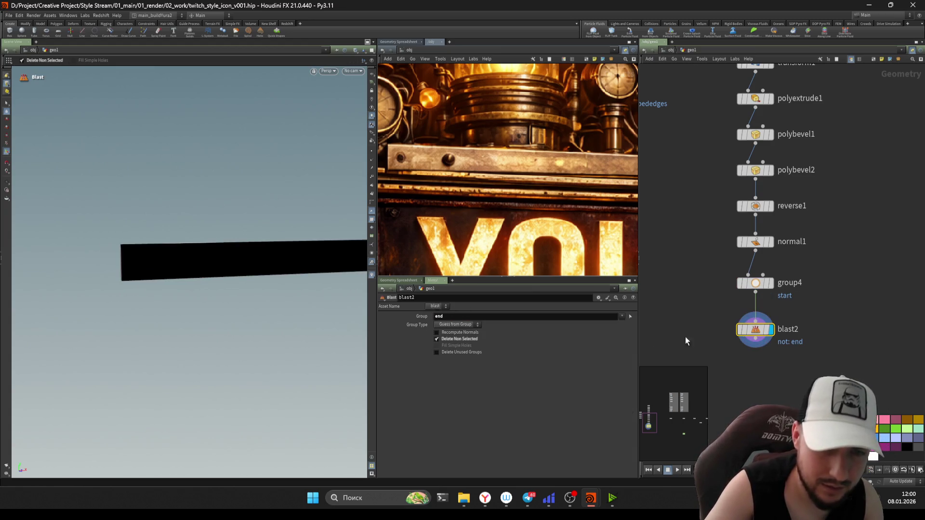
type("star")
key("Return")
Step: Orbit the viewport around the single remaining black bar to check blast2's result
key("Escape")
mouse_move(213, 262)
left_mouse_down()
mouse_move(248, 272)
mouse_move(204, 260)
mouse_move(221, 262)
left_mouse_up()
key("Return")
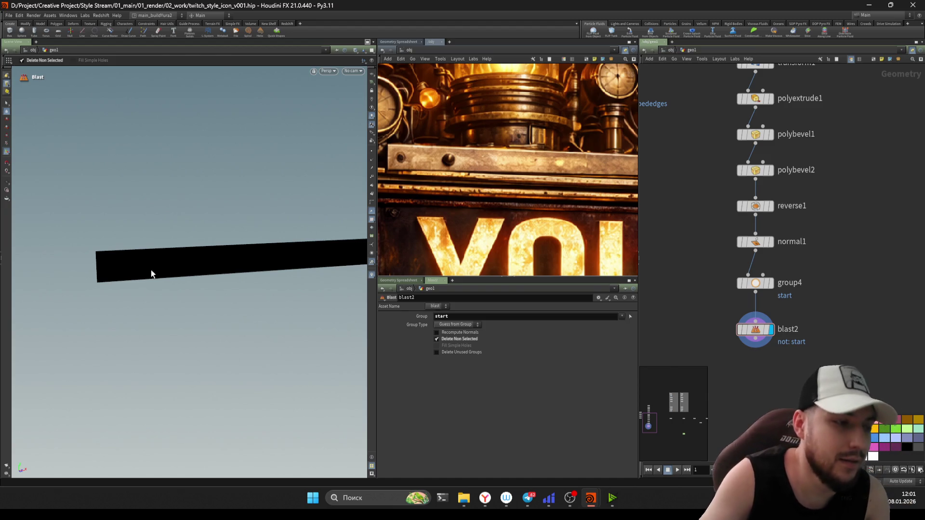
key("Escape")
scroll(227, 250, "down", 3)
mouse_move(227, 251)
left_mouse_down()
mouse_move(202, 265)
mouse_move(255, 250)
left_mouse_up()
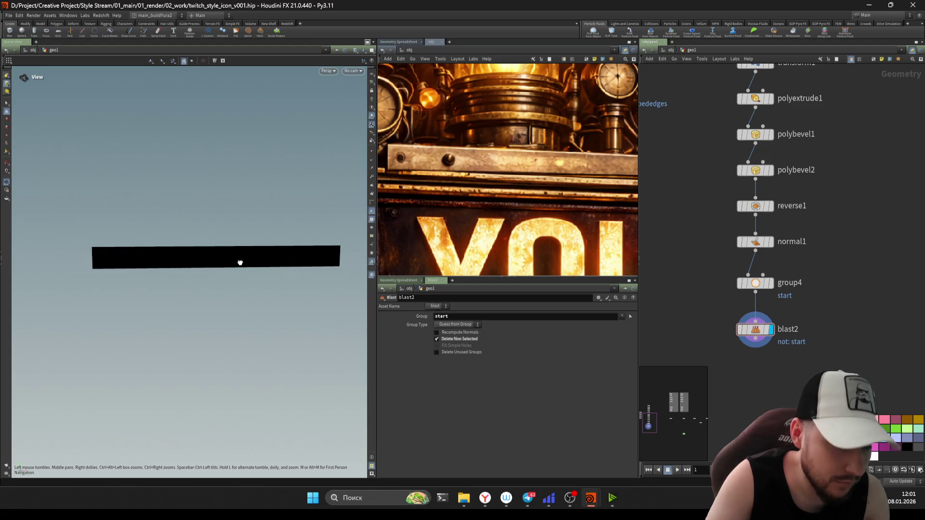
mouse_move(239, 263)
left_mouse_down()
mouse_move(252, 248)
mouse_move(246, 268)
left_mouse_up()
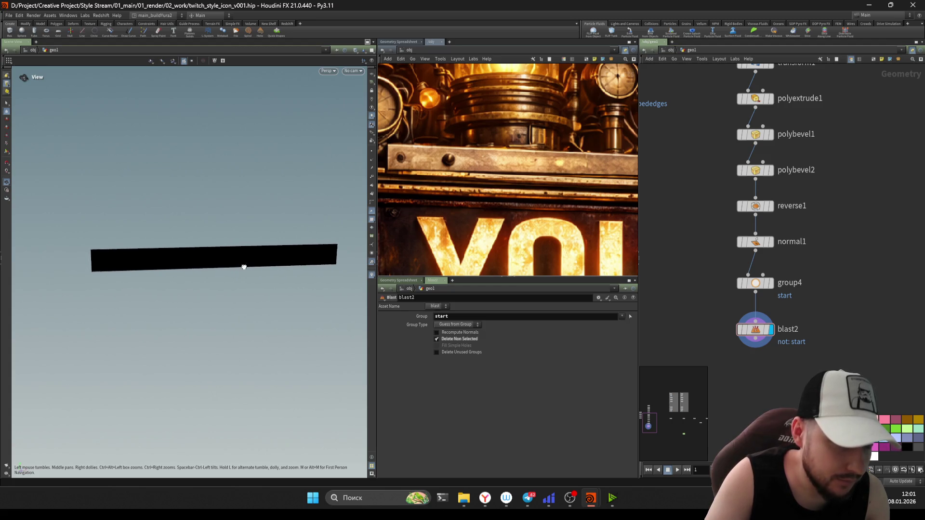
key("Return")
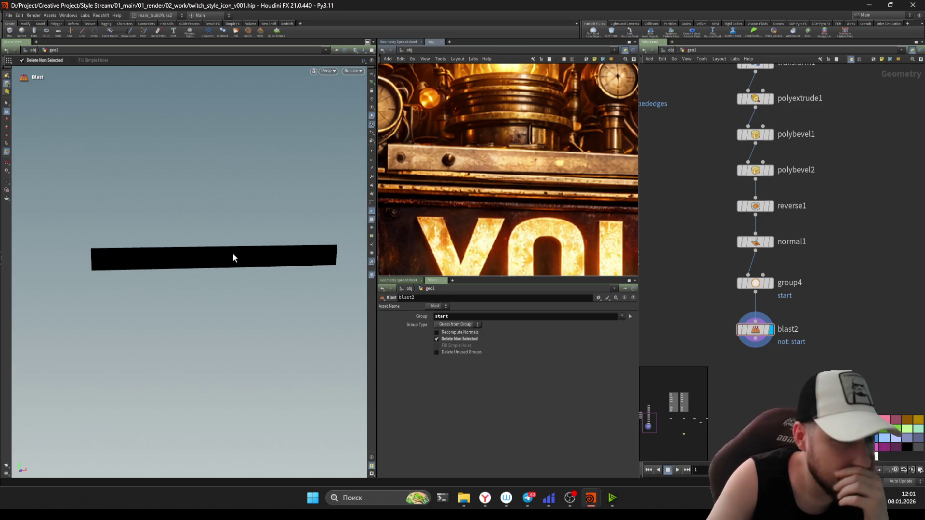
middle_click_drag(756, 391, 733, 318)
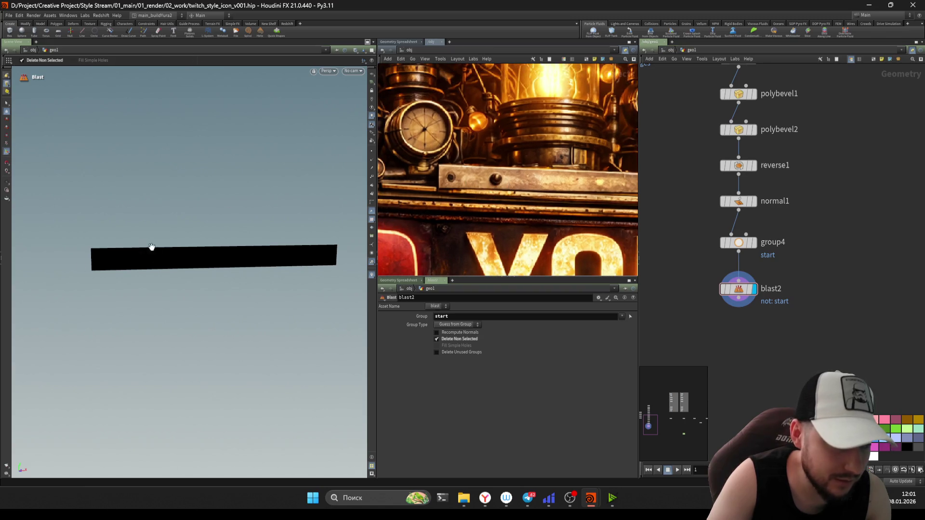
key("Escape")
left_click_drag(151, 247, 212, 248)
key("Escape")
mouse_move(126, 263)
left_mouse_down()
mouse_move(217, 258)
mouse_move(112, 243)
mouse_move(170, 267)
mouse_move(108, 221)
left_mouse_up()
key("Return")
scroll(758, 289, "down", 2)
Step: Step the display flag through convertline1, blast1, pack1 and add3, then back to blast2
middle_click_drag(758, 289, 803, 317)
left_click_drag(798, 298, 735, 248)
left_click(762, 165)
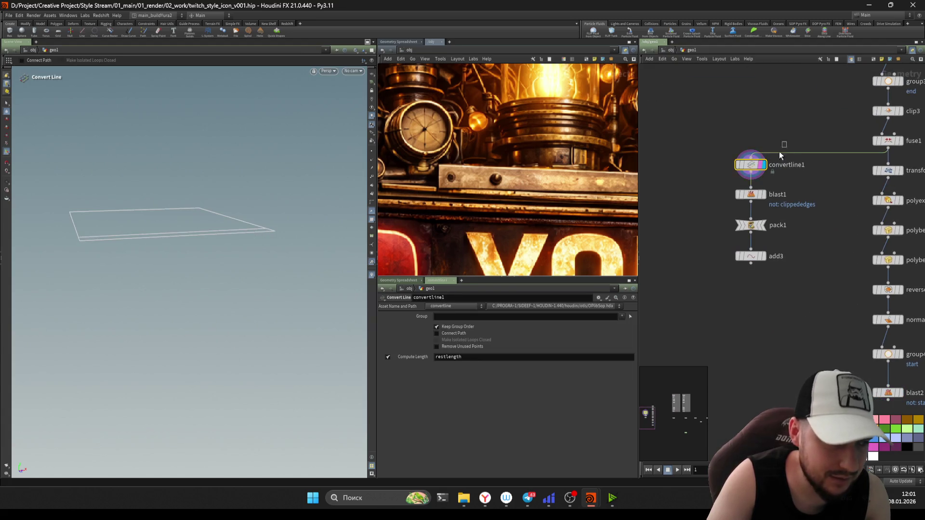
left_click(763, 194)
left_click(742, 218)
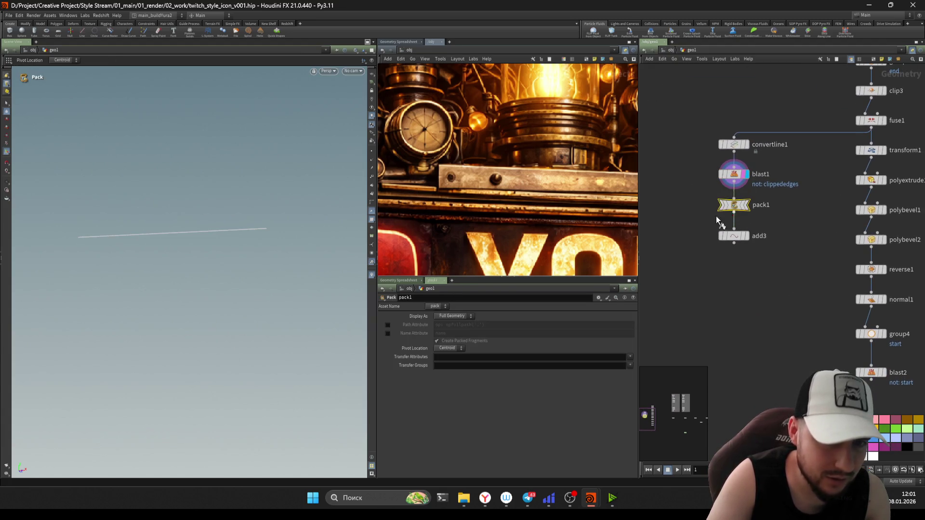
left_click(755, 248)
middle_click_drag(781, 419, 689, 274)
left_click(795, 241)
Step: Inspect the bar over the grid and move group4 and blast2 right to make room below
mouse_move(198, 243)
left_mouse_down("alt")
mouse_move(172, 242)
mouse_move(193, 258)
mouse_move(217, 245)
left_mouse_up("alt")
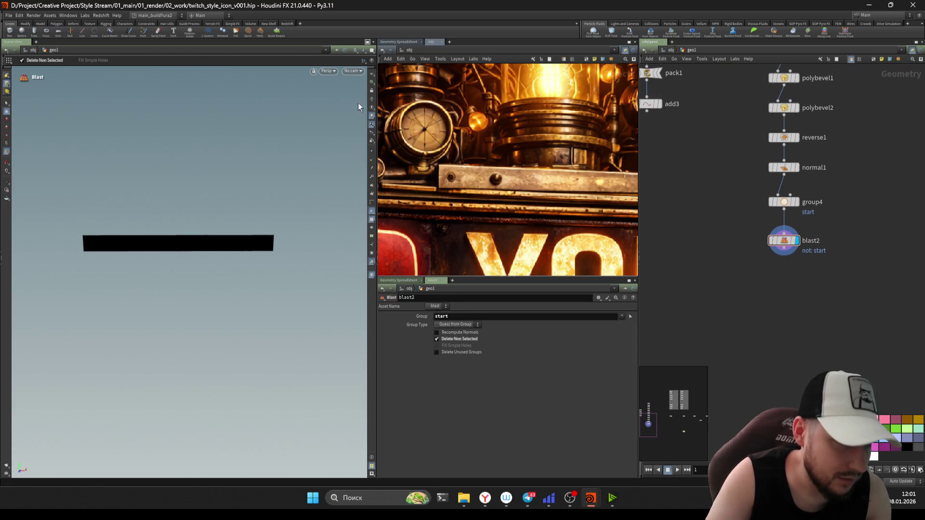
key("Escape")
mouse_move(152, 275)
left_mouse_down()
mouse_move(215, 273)
mouse_move(229, 287)
mouse_move(186, 275)
mouse_move(195, 280)
mouse_move(173, 284)
mouse_move(248, 292)
left_mouse_up()
scroll(765, 301, "up", 2)
key("Tab")
key("Escape")
scroll(738, 311, "down", 3)
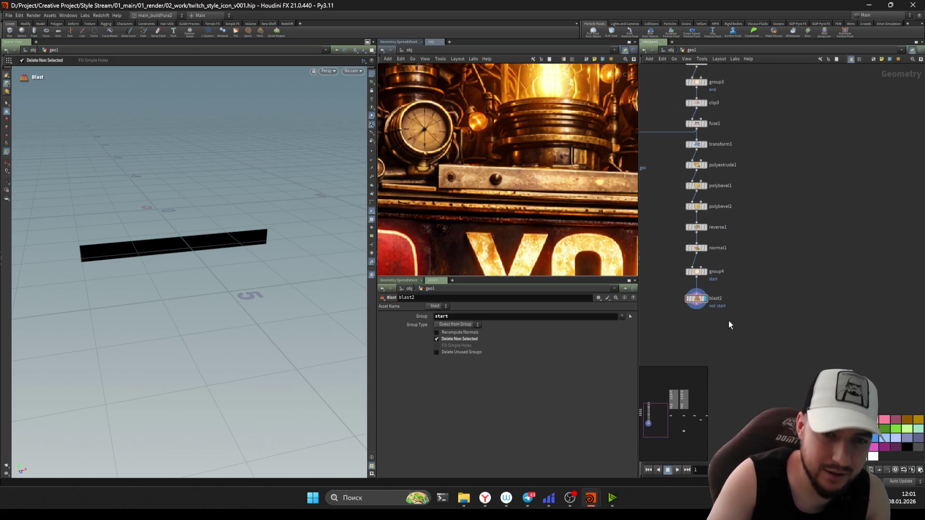
left_click_drag(694, 273, 832, 262)
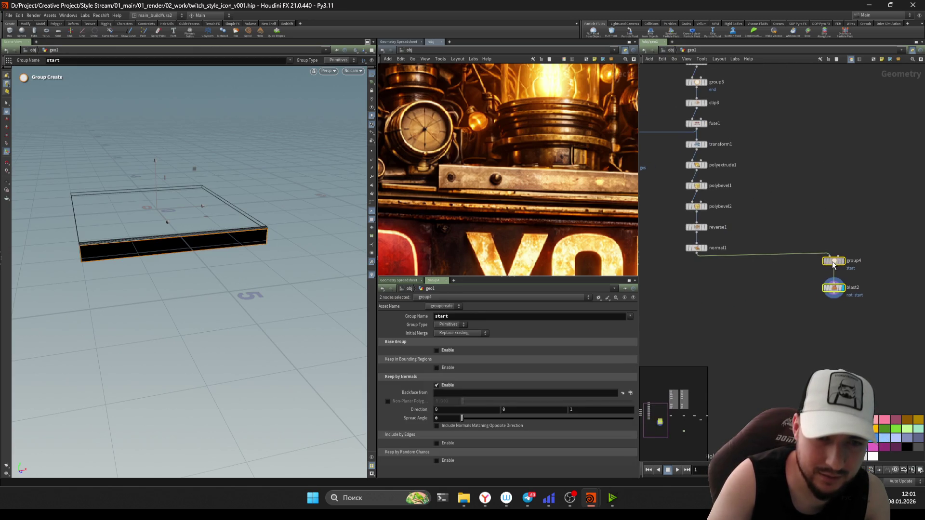
left_click(800, 292)
scroll(799, 300, "down", 2)
scroll(788, 307, "down", 1)
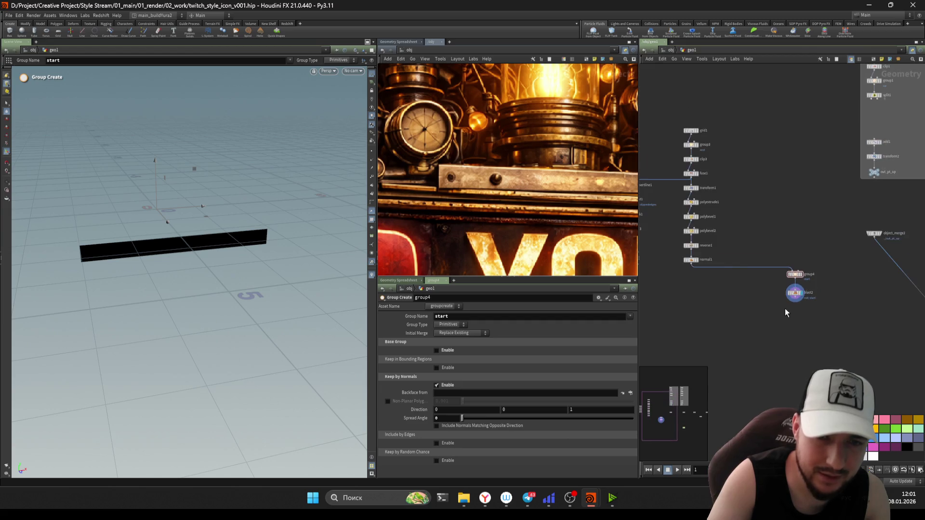
scroll(817, 321, "up", 1)
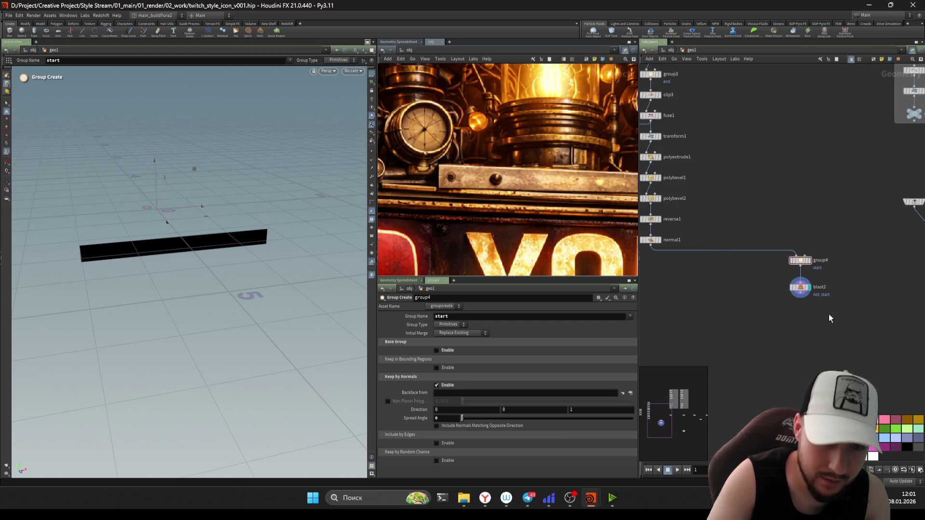
middle_click_drag(840, 326, 759, 303)
key("Tab")
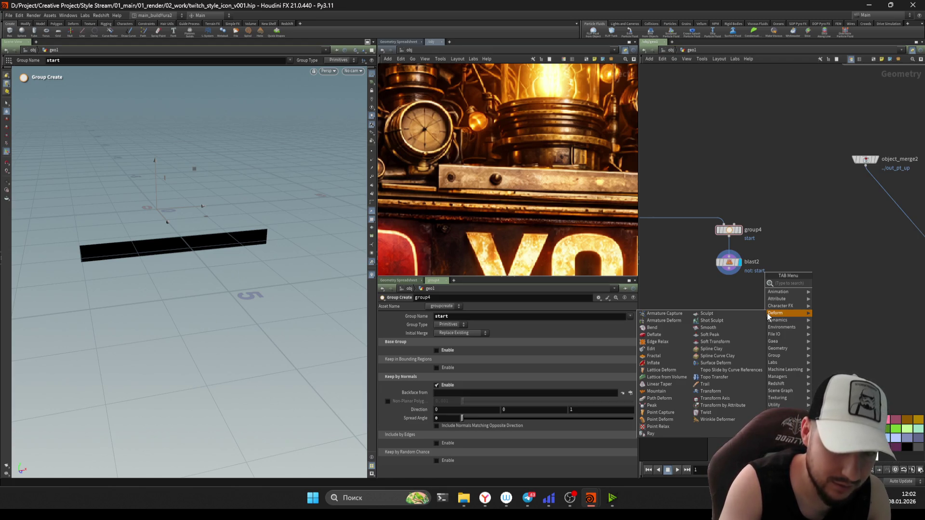
type("tra")
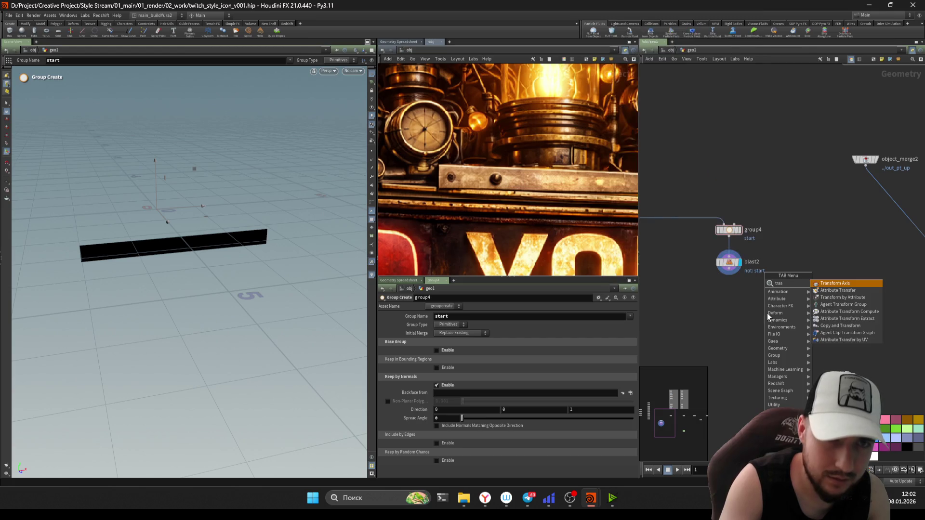
Step: Add a Transform node, transform4, directly below blast2
key("Escape")
key("Tab")
type("bla")
key("Return")
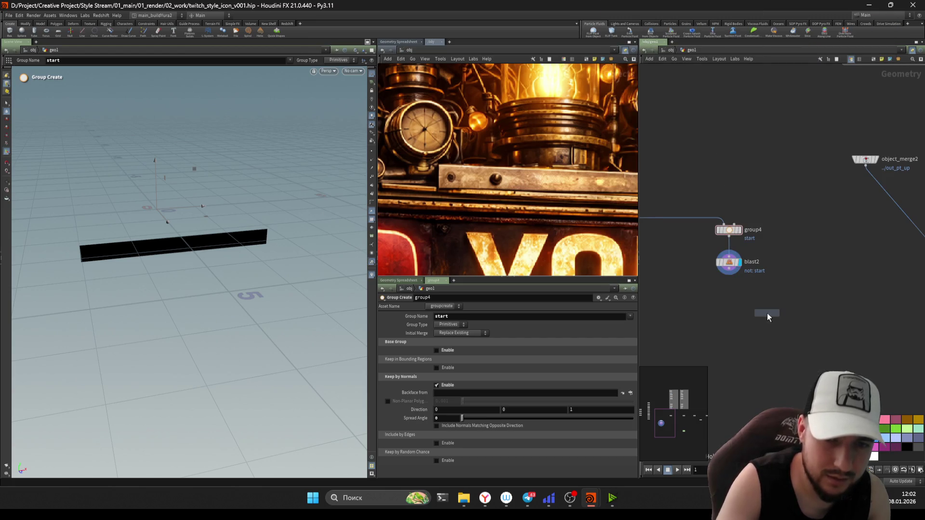
left_click(729, 266)
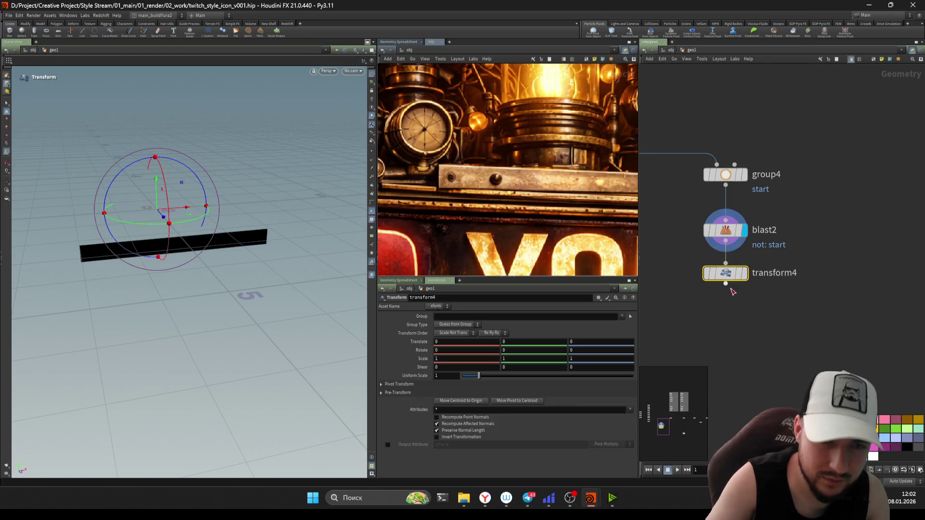
Step: Set transform4's Pivot Translate to $CEX, $CEY, $CEZ so it pivots at the centroid
left_click(404, 384)
type("$C")
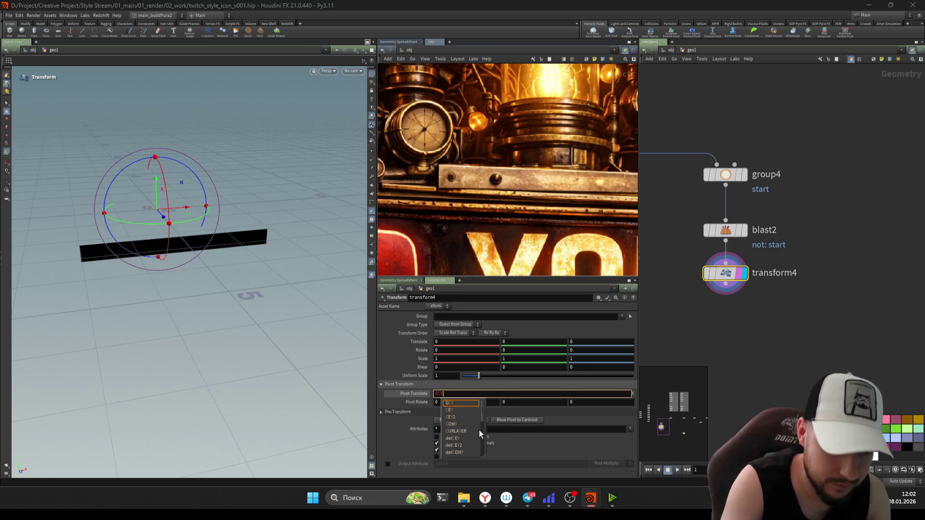
type("EX")
key("Tab")
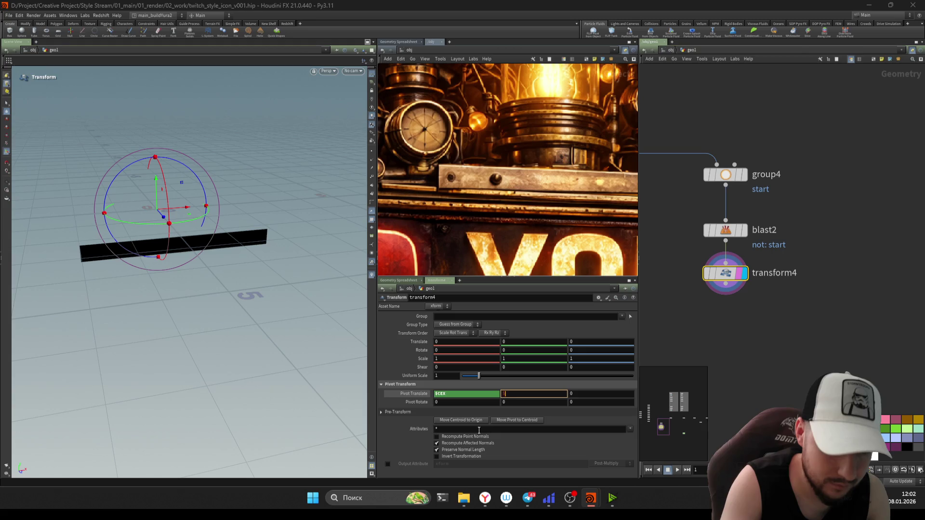
key("Tab")
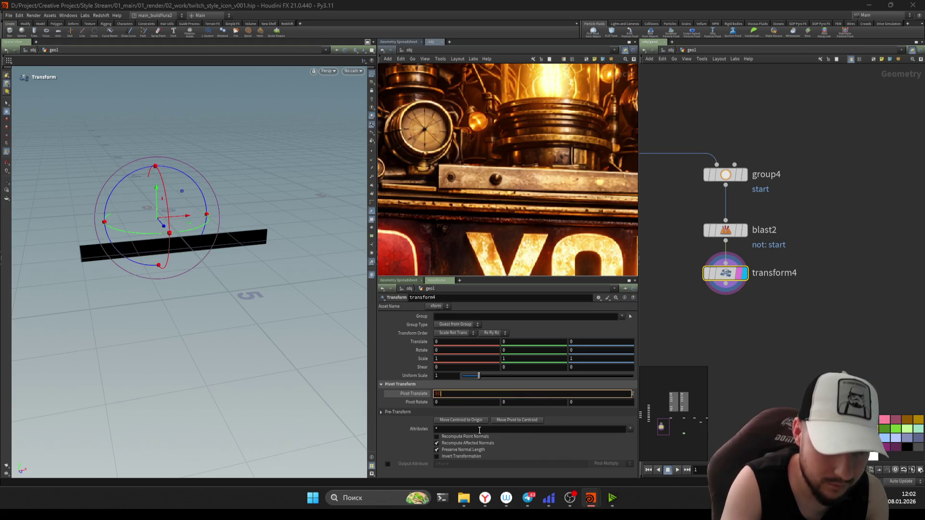
key("Return")
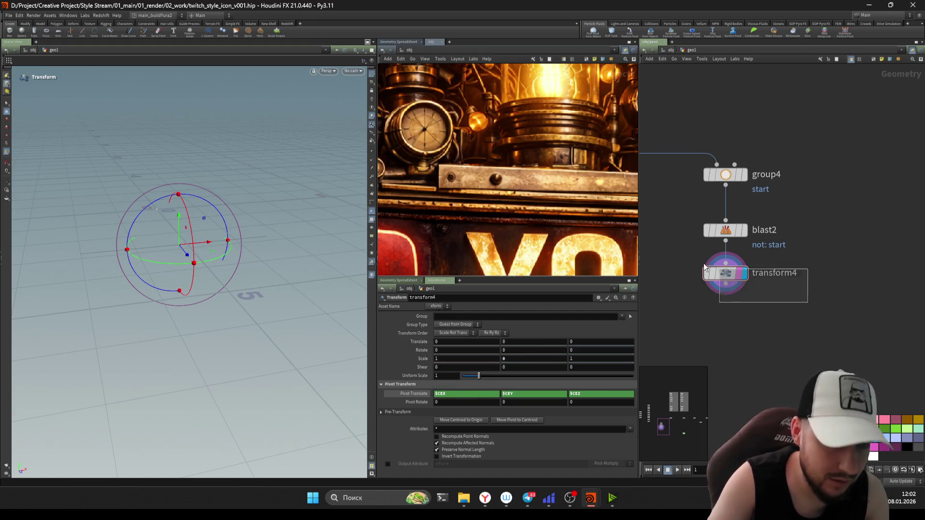
key("Tab")
type("use")
key("Return")
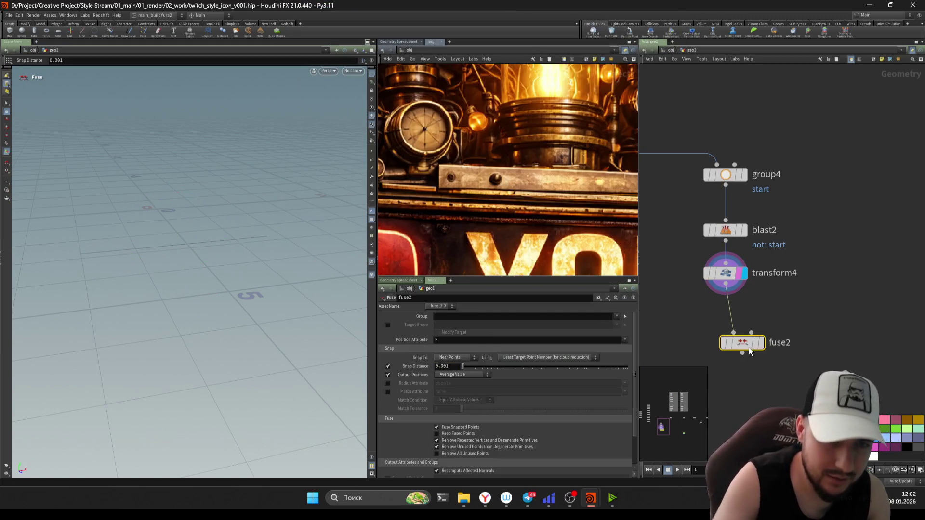
Step: Place fuse2 below transform4 and insert convertline2 between blast2 and transform4
left_click(745, 344)
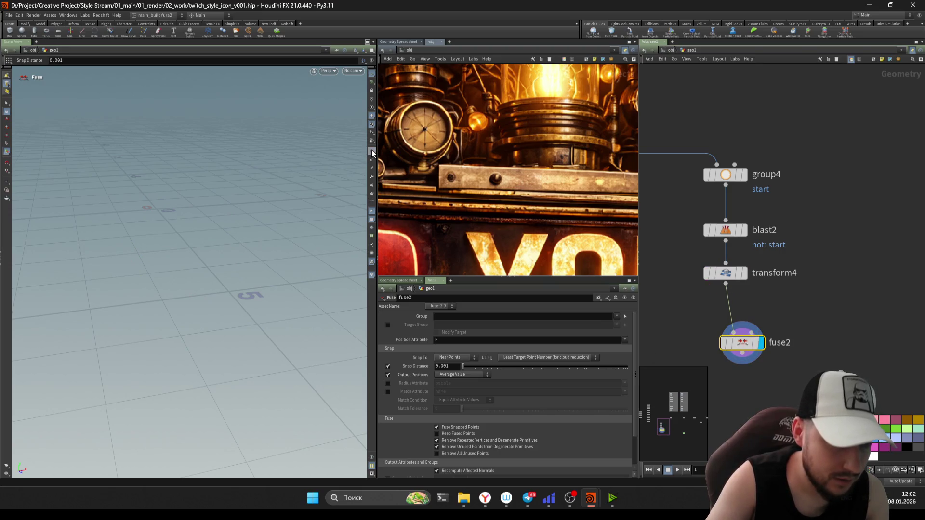
left_click_drag(742, 343, 730, 355)
left_click(725, 272)
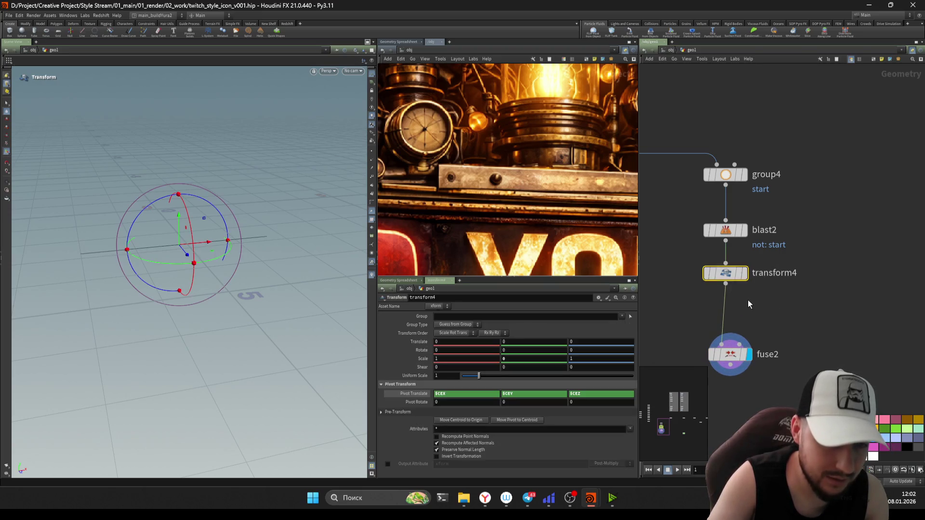
key("r")
key("Tab")
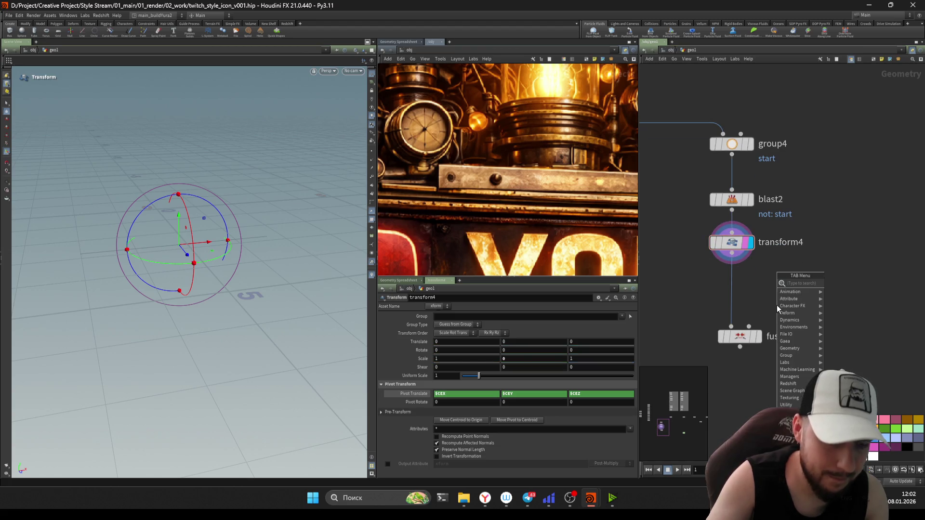
type("convert line")
key("Return")
left_click(732, 303)
left_click_drag(731, 304, 731, 221)
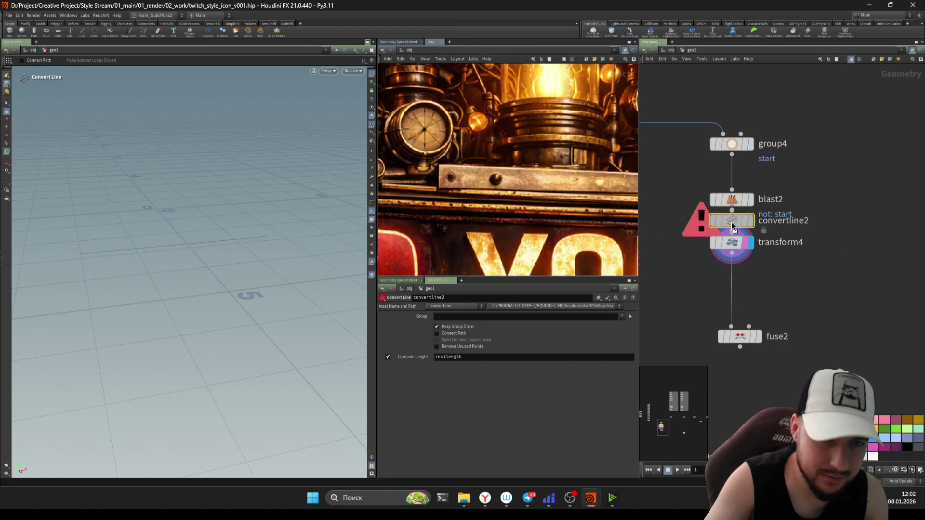
Step: Display fuse2's line output, save the scene file and frame the whole network
left_click(725, 268)
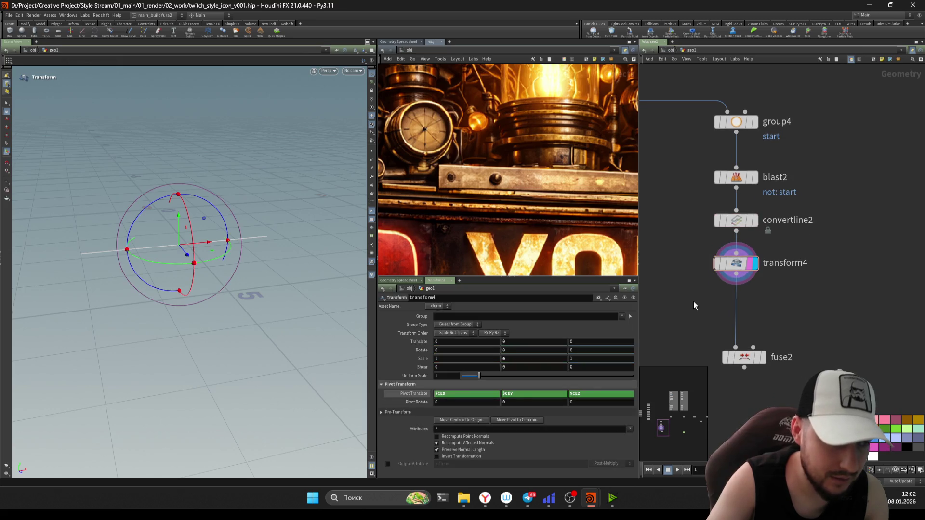
middle_click_drag(694, 301, 687, 275)
left_click(737, 326)
key("r")
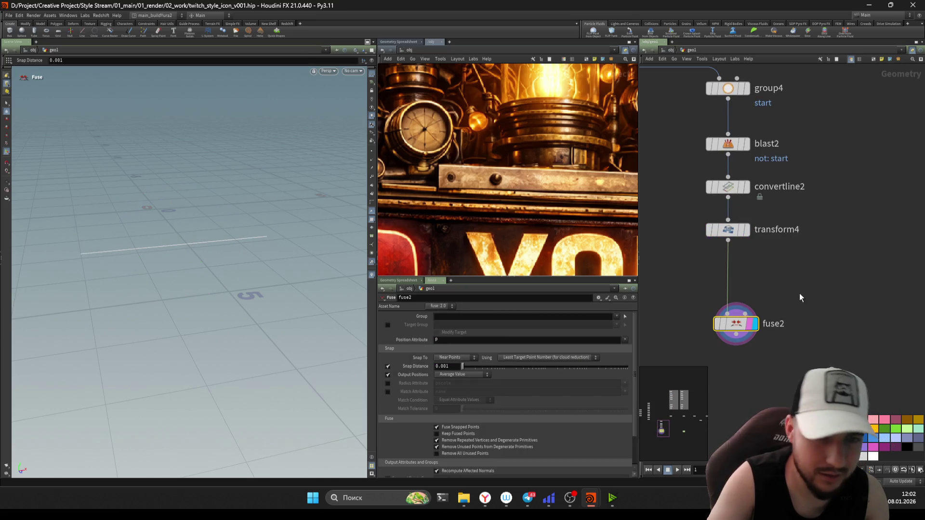
scroll(750, 330, "down", 4)
key("ctrl+s")
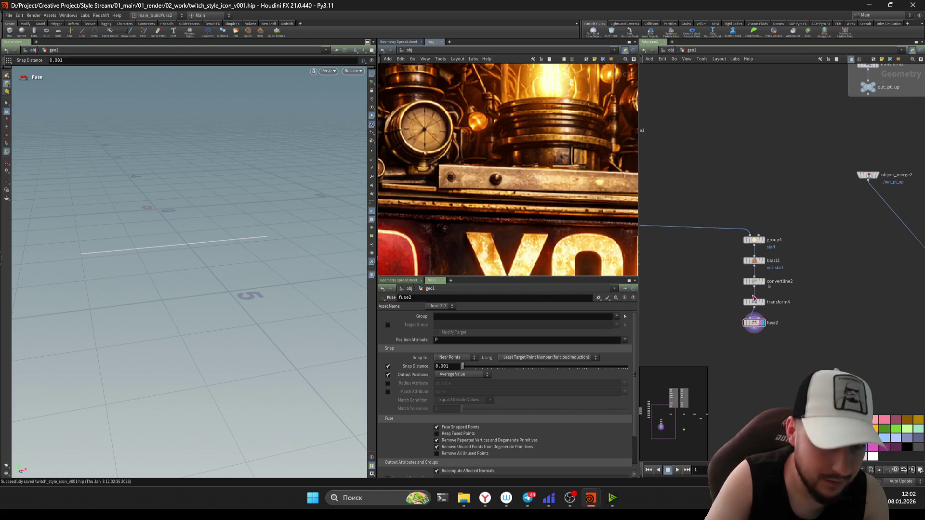
key("h")
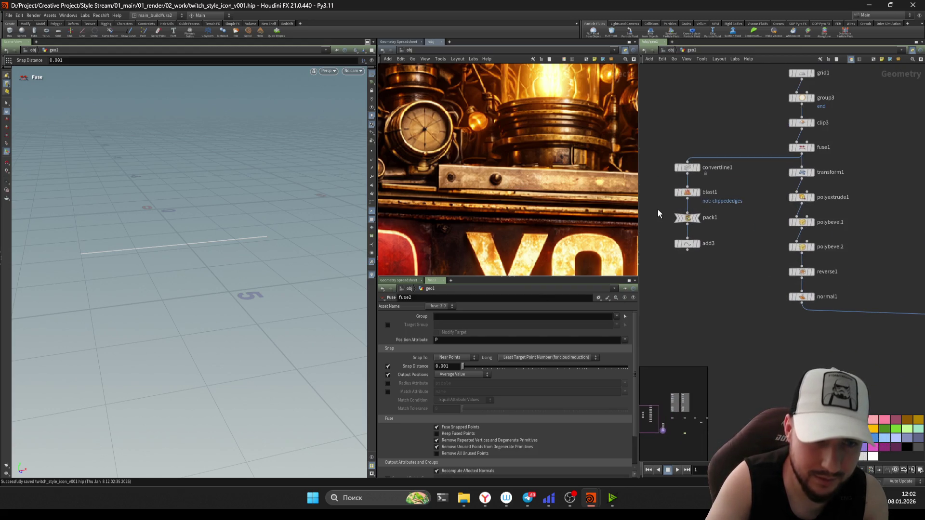
Step: Copy pack1 and add3 below fuse2 as pack2 and add4, and display add4's points
left_click_drag(658, 209, 705, 242)
scroll(849, 326, "down", 2)
left_click(824, 322)
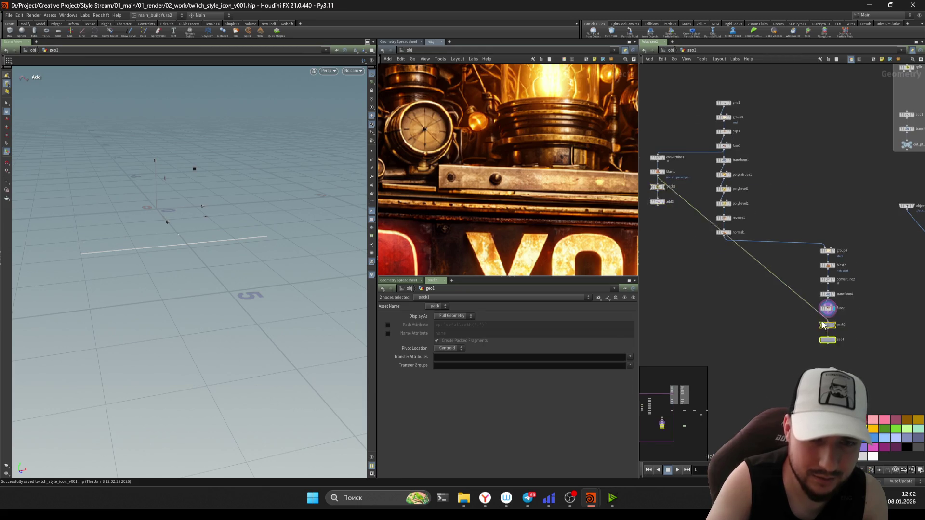
scroll(837, 329, "up", 3)
left_click(851, 363)
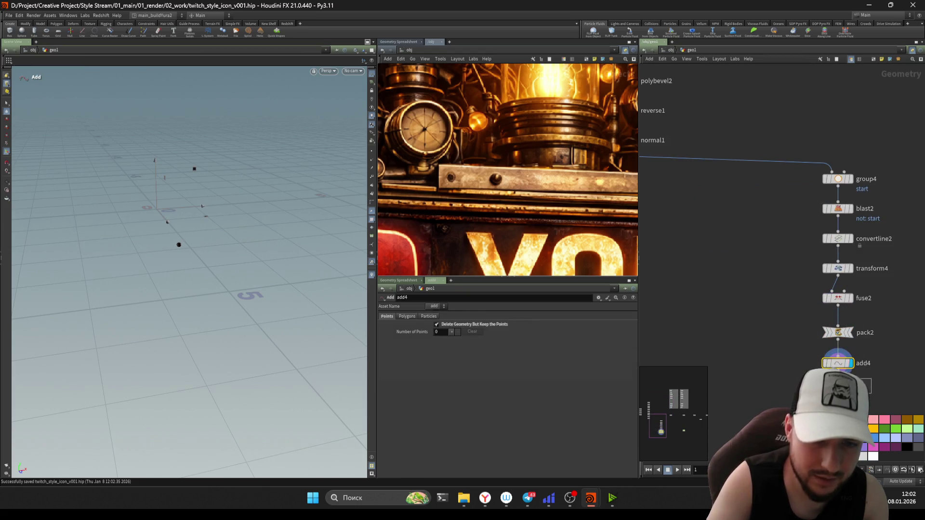
scroll(756, 371, "down", 1)
left_click_drag(250, 207, 231, 260, "alt")
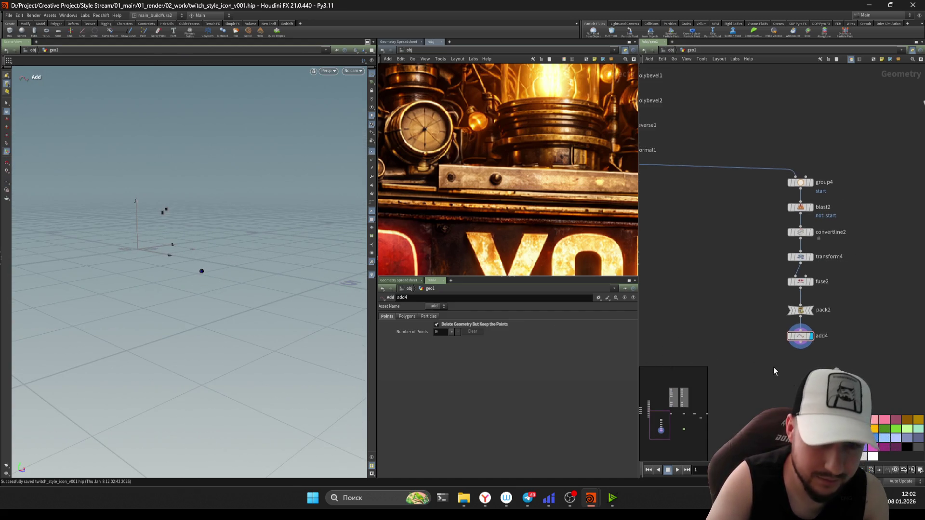
Step: Create a new unconnected Line node, line1, beside the chain
left_click_drag(766, 376, 794, 180)
left_click(745, 239)
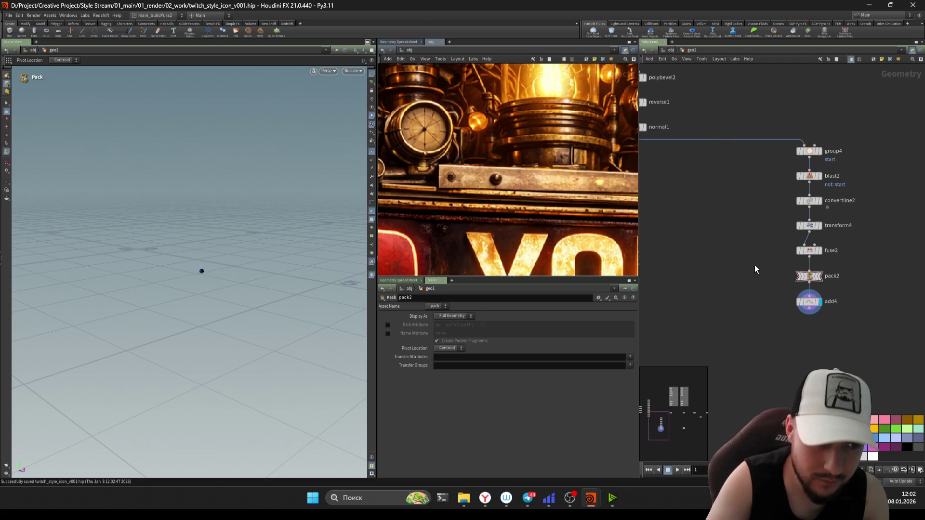
scroll(760, 276, "down", 1)
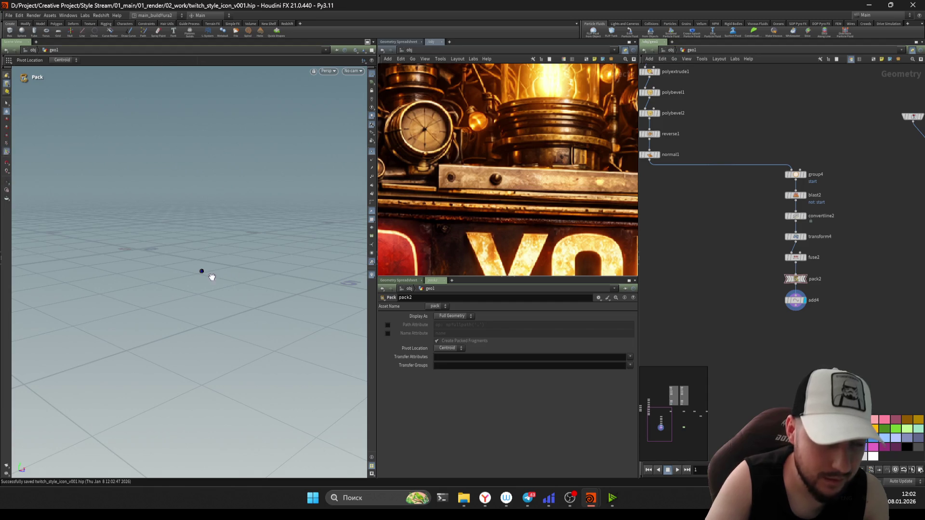
key("Tab")
type("line")
key("Return")
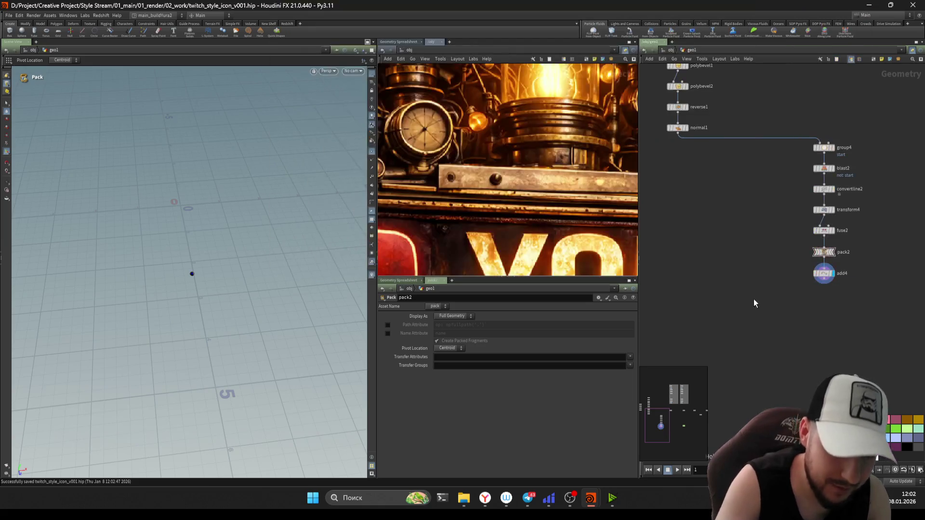
left_click(752, 249)
type("1")
Step: Set line1's Direction to 1, 0, 0 so it runs along X
key("Return")
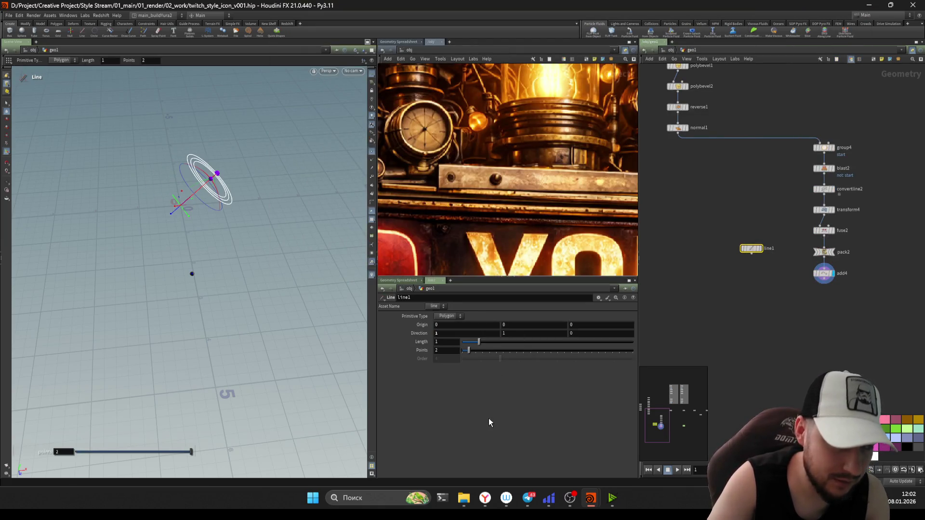
type("0")
key("Return")
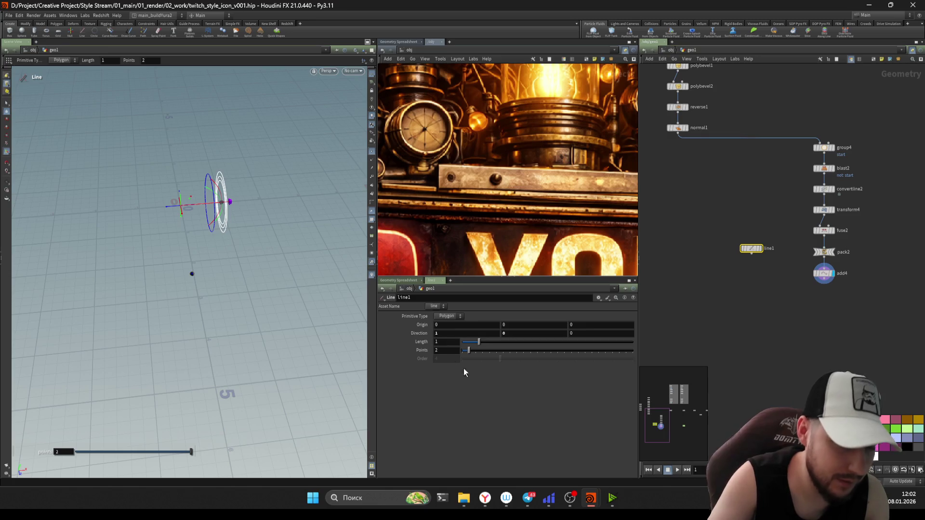
right_click(423, 350)
left_click(441, 387)
right_click(418, 342)
left_click(447, 372)
Step: Drive line1's Origin from a relative dist channel reference times -0.5 and lengthen it to 2.46
right_click(437, 324)
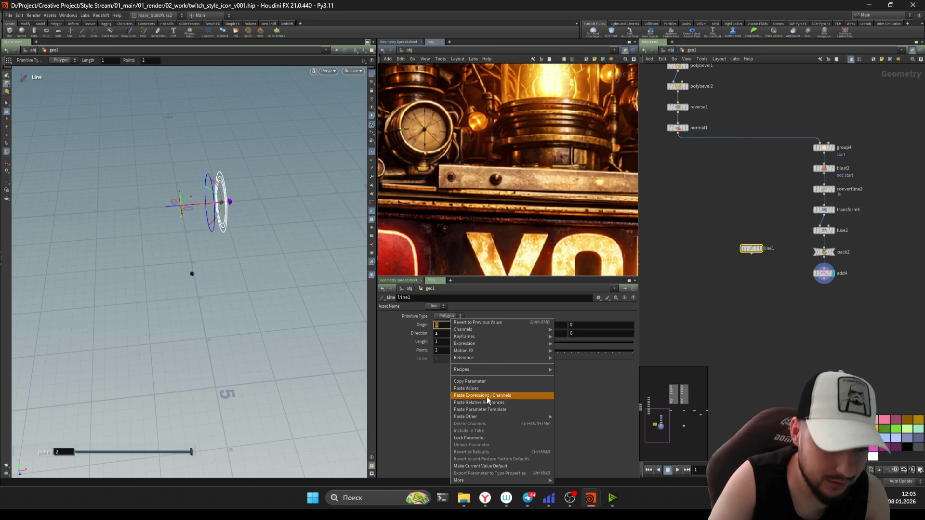
left_click(490, 399)
right_click(447, 325)
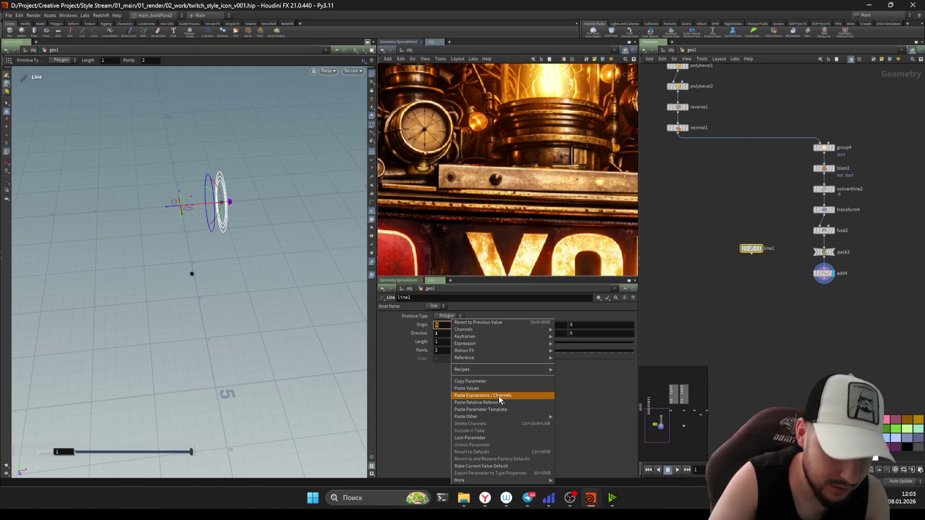
left_click(499, 400)
right_click(450, 324)
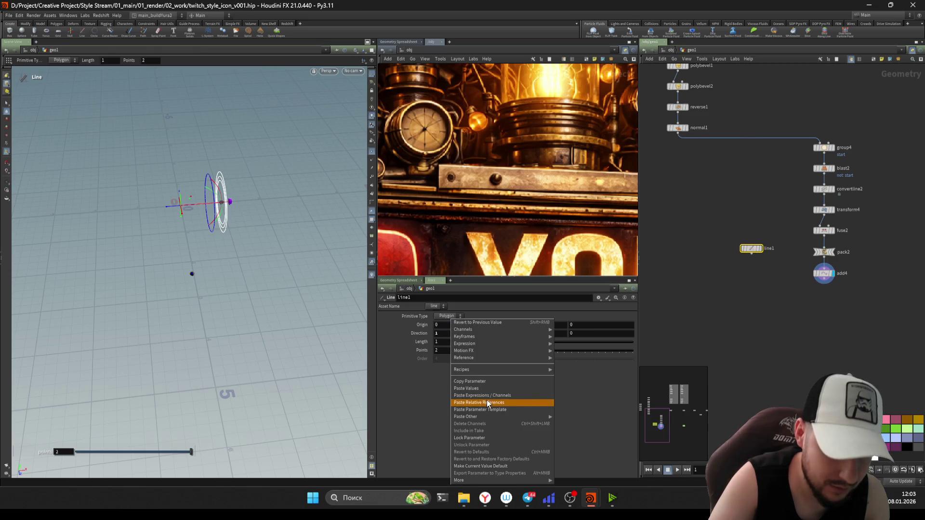
left_click(486, 403)
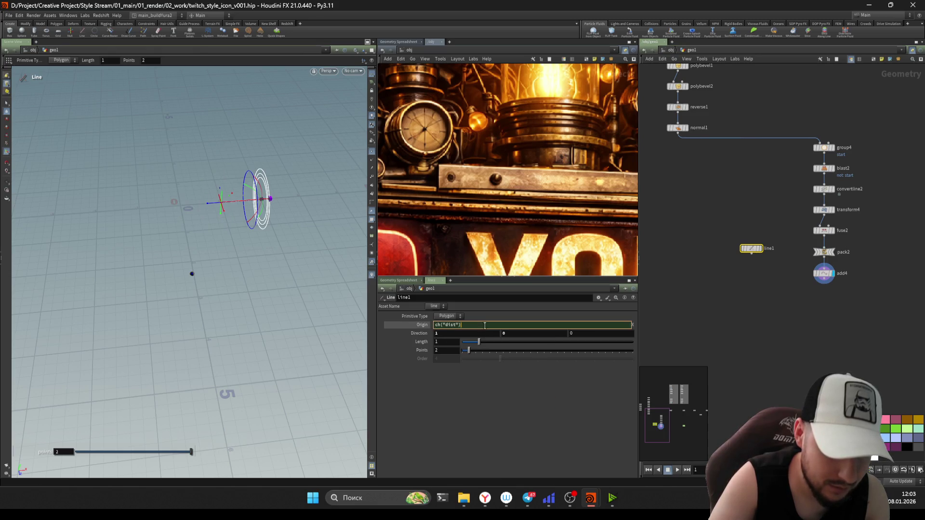
type("*-0.5")
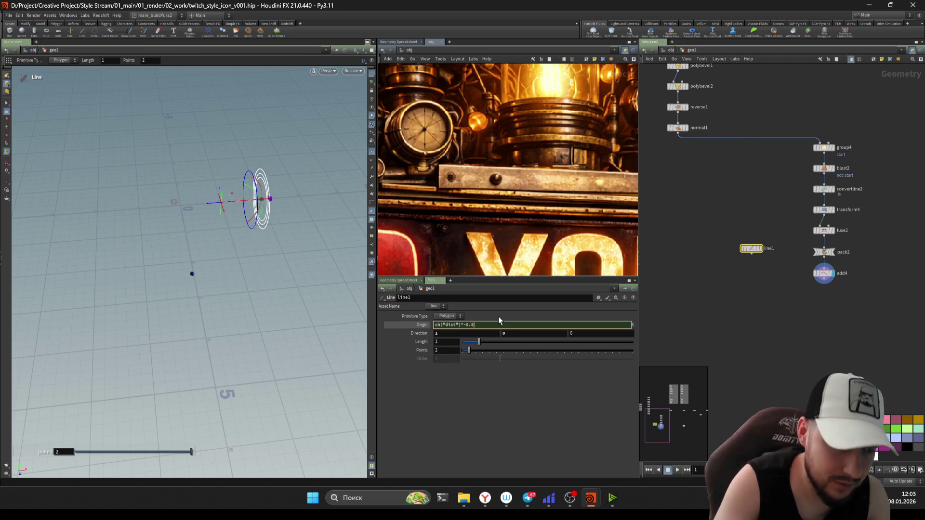
key("Return")
mouse_move(477, 342)
left_mouse_down()
mouse_move(500, 347)
mouse_move(525, 413)
left_mouse_up()
scroll(782, 338, "down", 2)
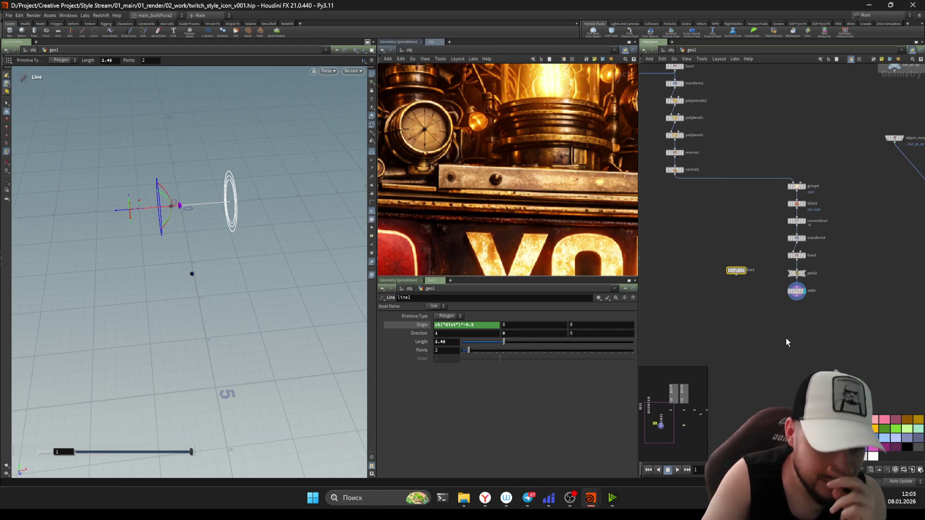
scroll(786, 338, "up", 1)
key("Tab")
type("cp")
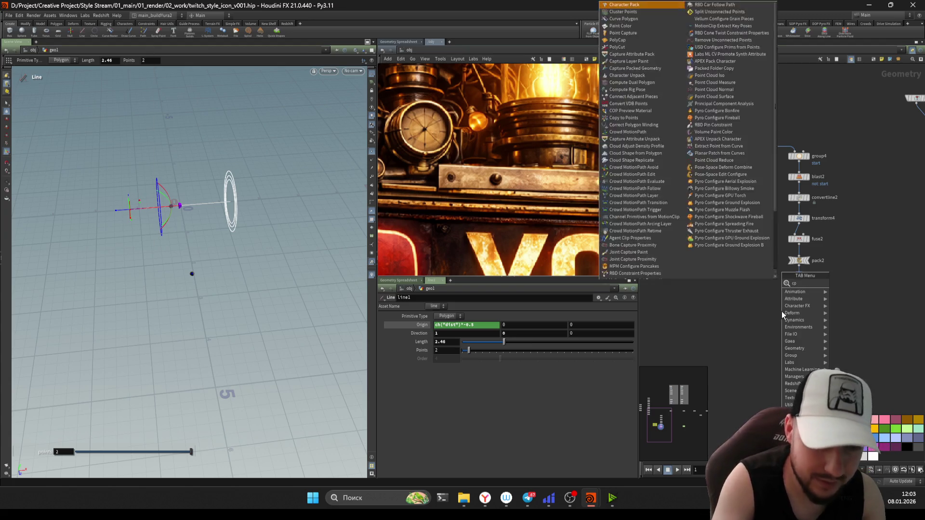
type("copy to")
Step: Add copytopoints1 and wire line1 into its first input
key("Return")
left_click(781, 312)
left_click_drag(757, 307, 726, 262)
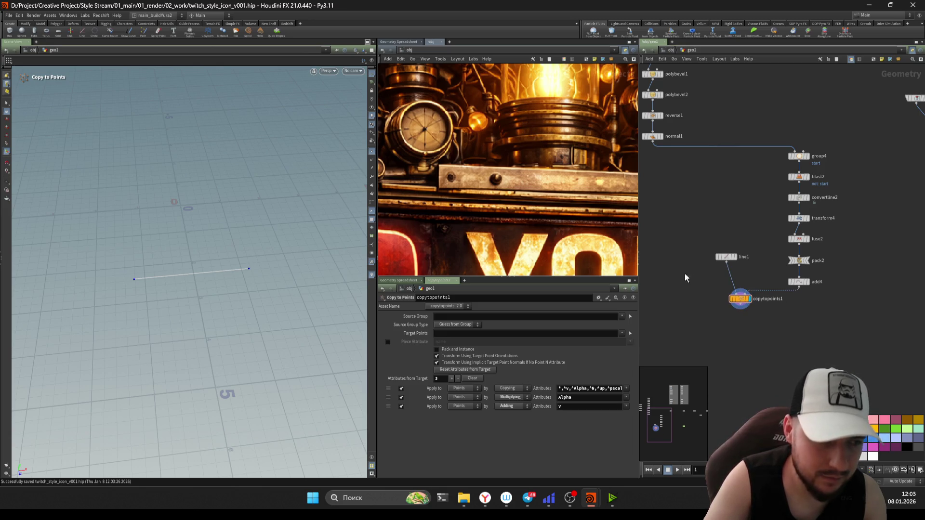
Step: Insert carve1 on the line1 wire, trimming it to Second U 0.217 before copying
key("Tab")
type("carve")
key("Return")
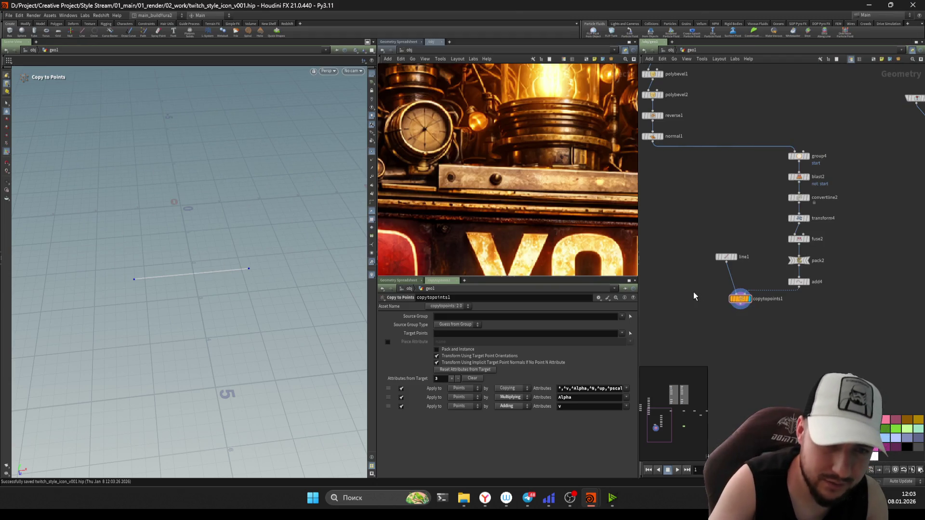
left_click(724, 284)
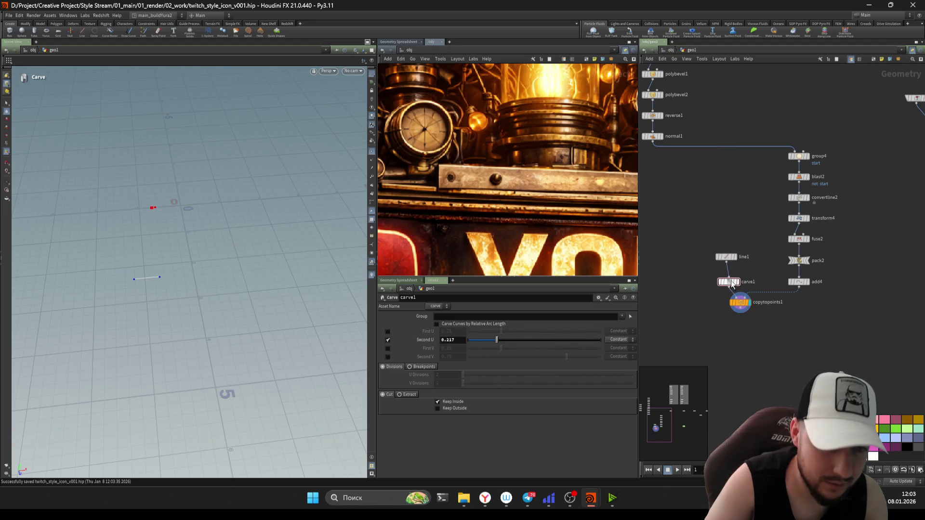
scroll(730, 282, "up", 1)
scroll(727, 274, "up", 1)
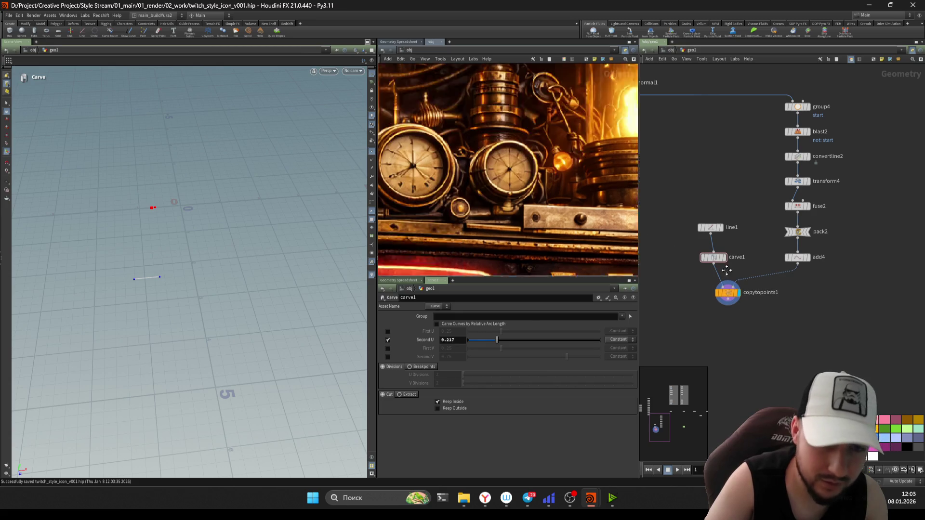
scroll(768, 194, "down", 1)
left_click(752, 116)
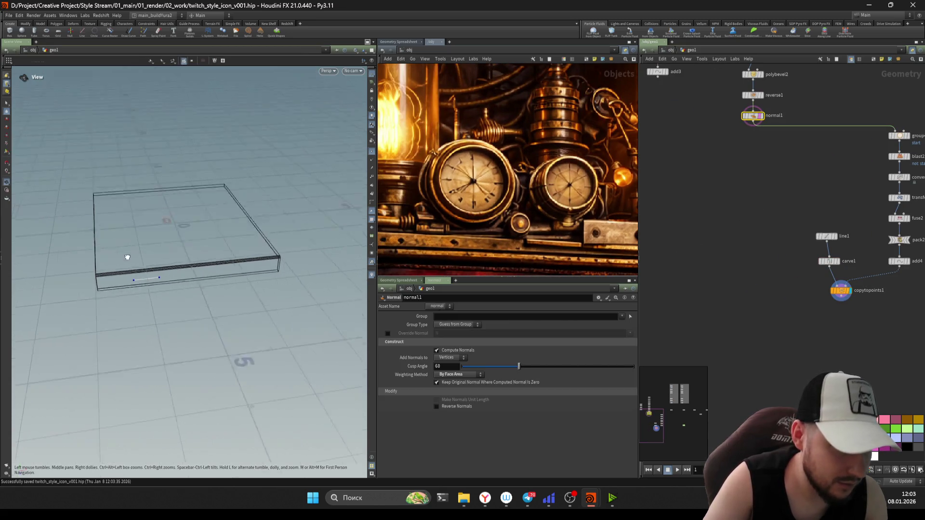
scroll(769, 261, "up", 2)
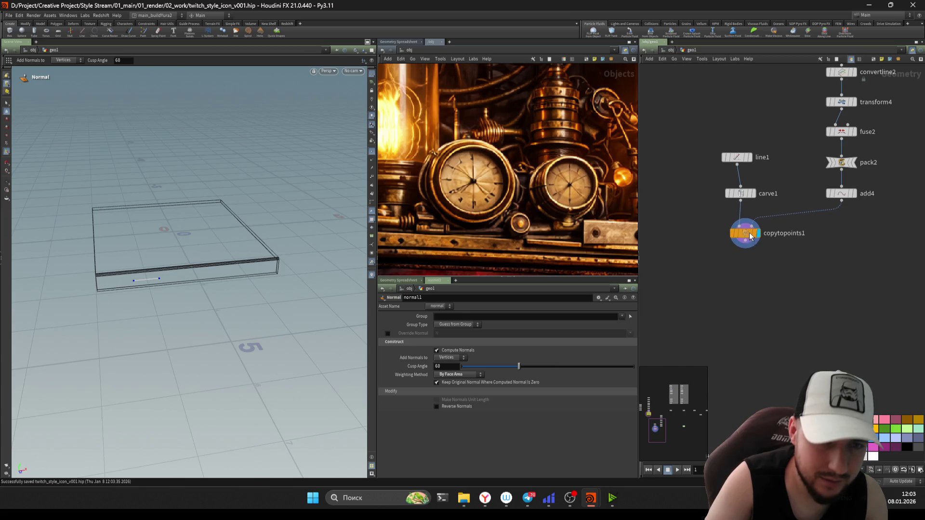
left_click(750, 235)
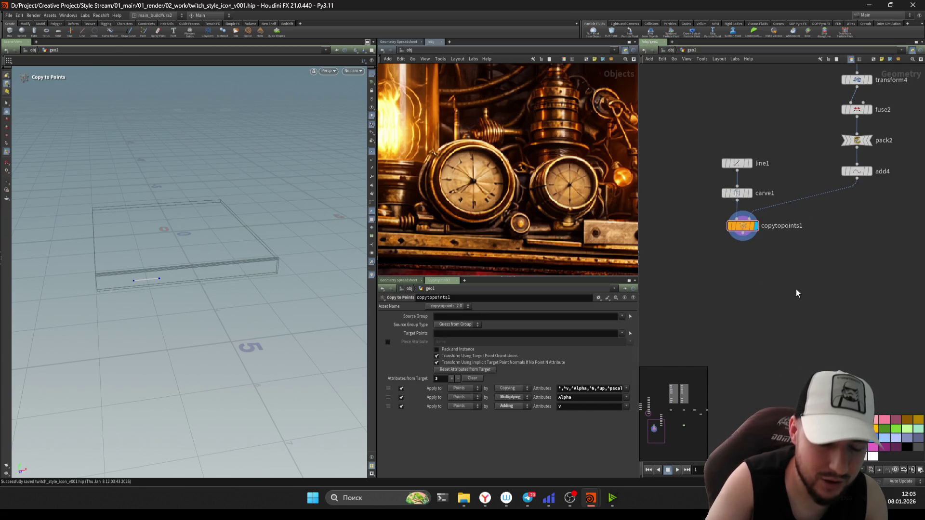
scroll(799, 296, "up", 1)
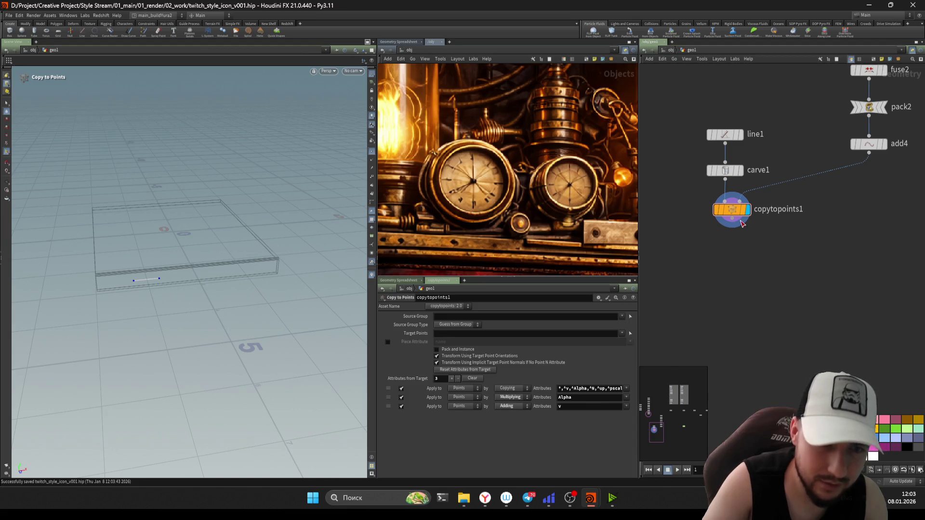
Step: Add split3 below copytopoints1 with Group 0, Group Type Points, and display it
key("Tab")
type("split")
key("Return")
left_click(742, 263)
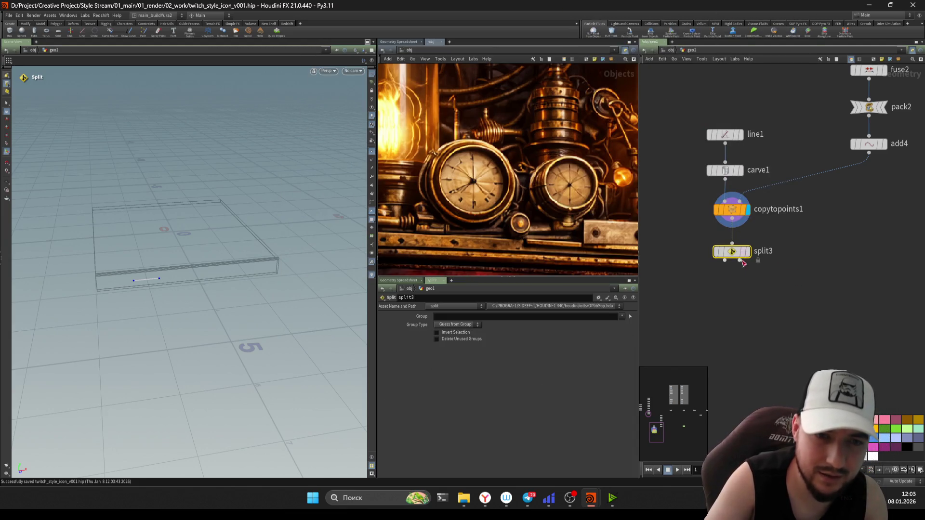
type("0")
key("Return")
left_click(457, 325)
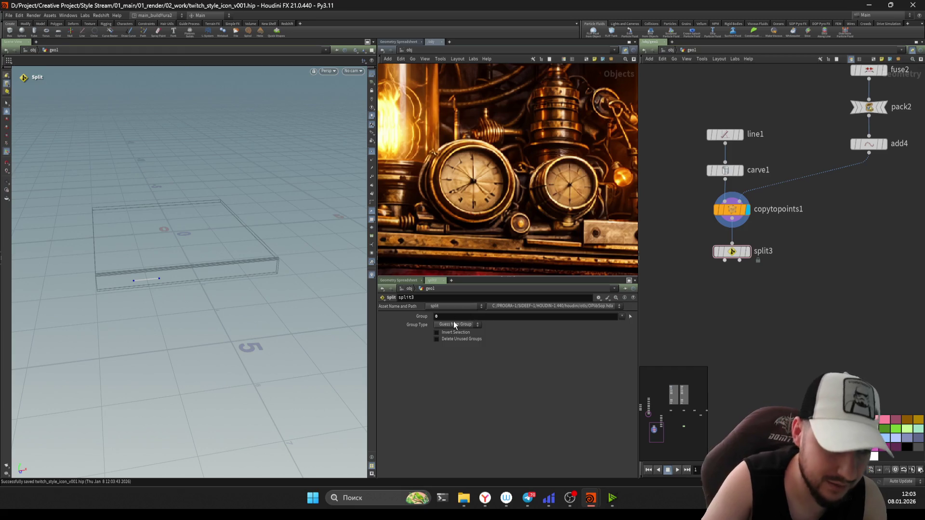
left_click(454, 348)
middle_click_drag(785, 322, 792, 302)
left_click(758, 231)
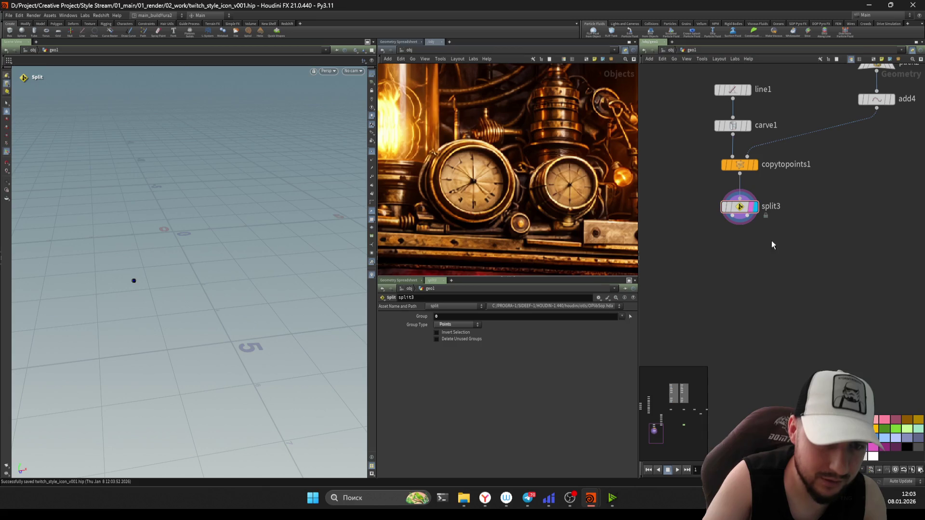
scroll(771, 244, "down", 3)
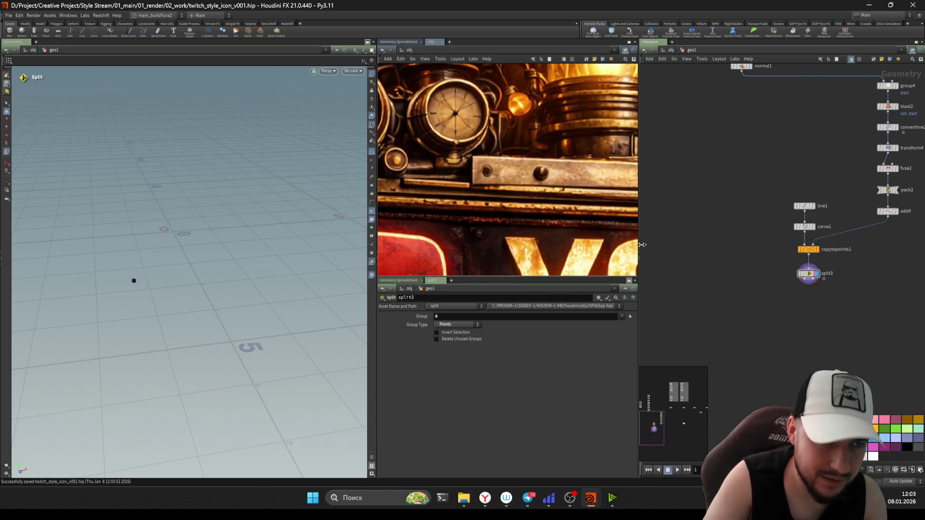
key("Tab")
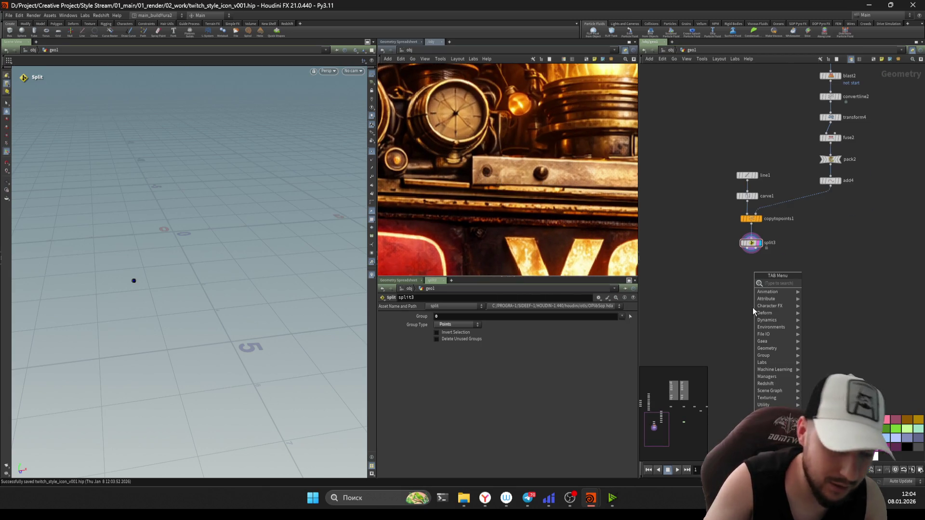
type("sphere")
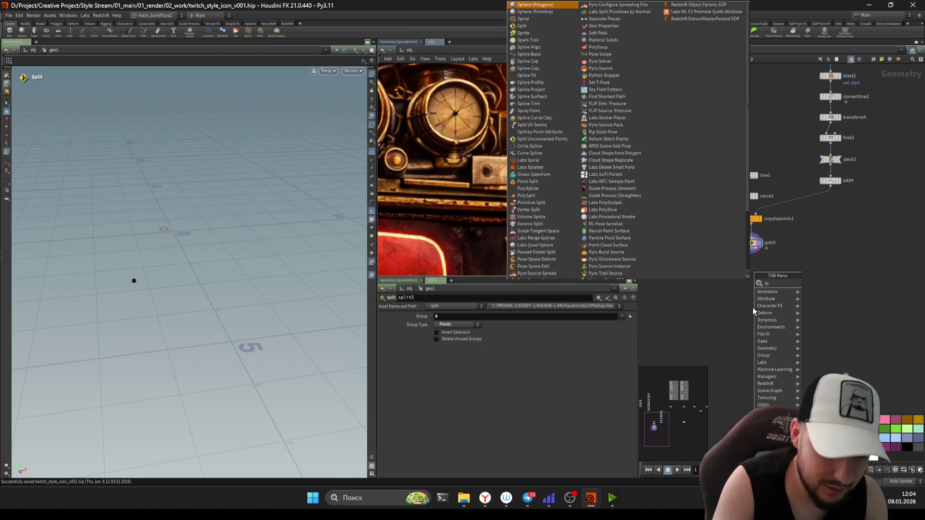
Step: Place and display a new sphere1, discarding an accidentally added split node
key("Return")
left_click(752, 308)
left_click_drag(752, 307, 701, 278)
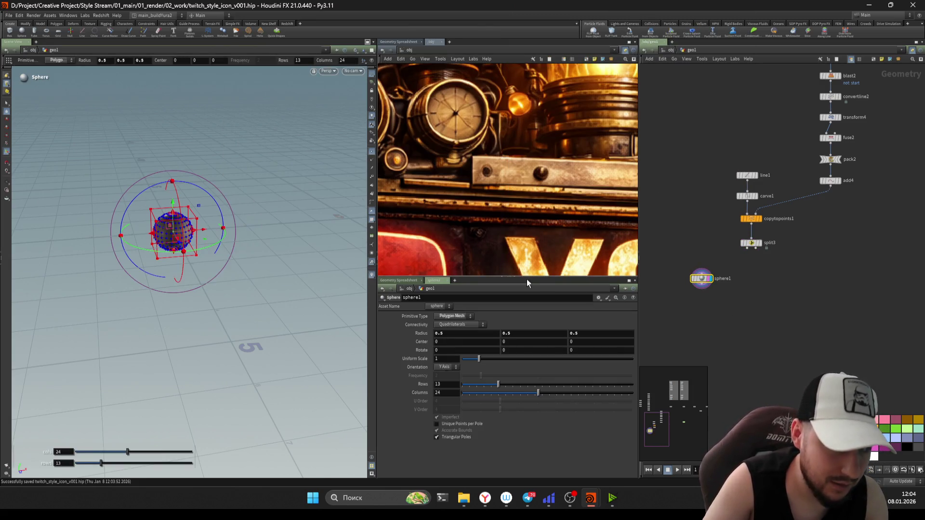
key("Tab")
type("split")
key("Return")
left_click(727, 306)
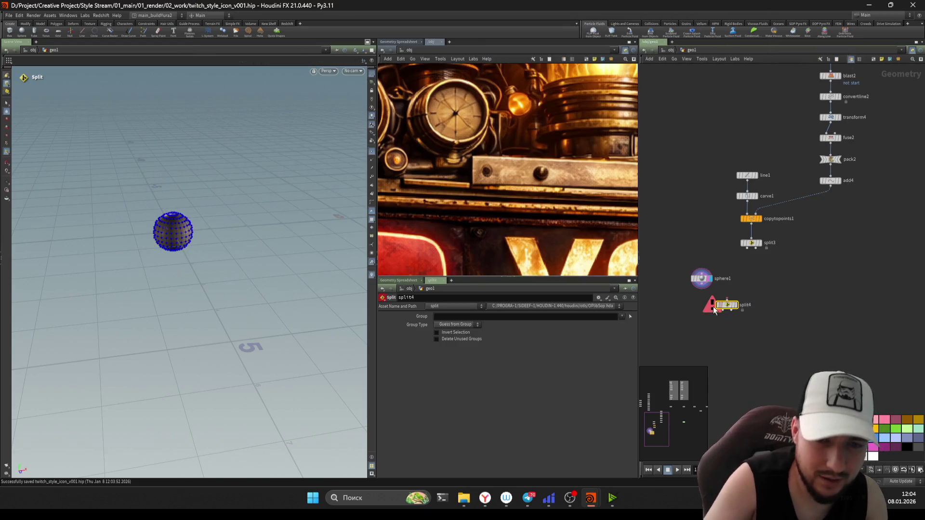
scroll(747, 295, "up", 3)
key("Delete")
Step: Clip sphere1 with clip4 at Direction 0, 1, 0 into an upper hemisphere dome
key("Tab")
type("c")
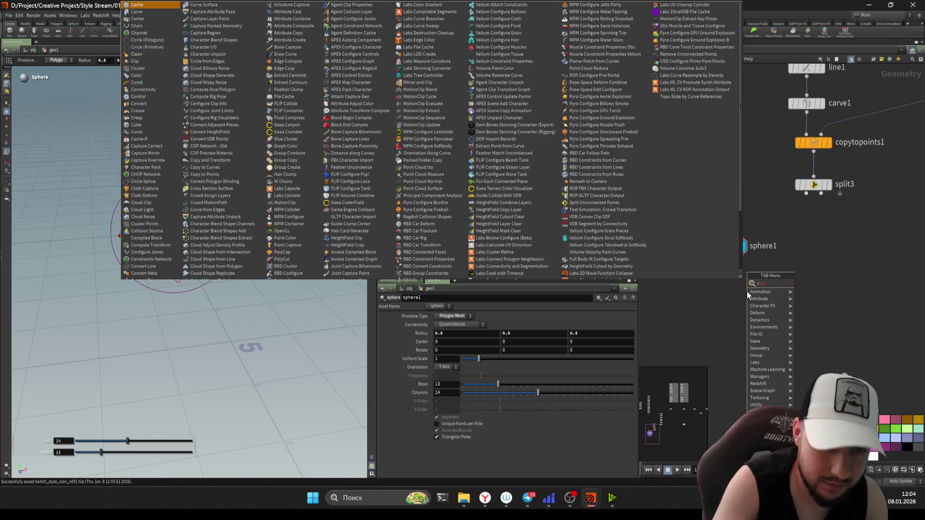
type("lip")
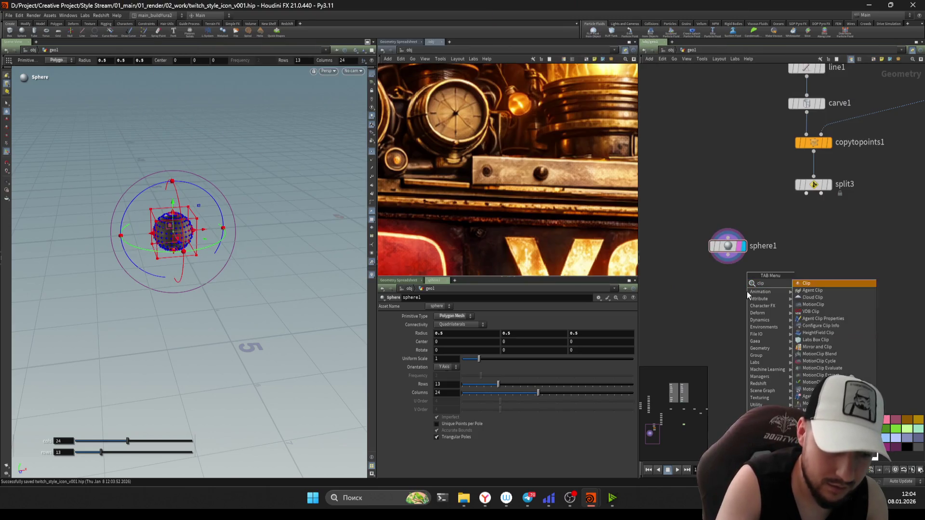
key("Return")
left_click(747, 291)
scroll(747, 295, "up", 2)
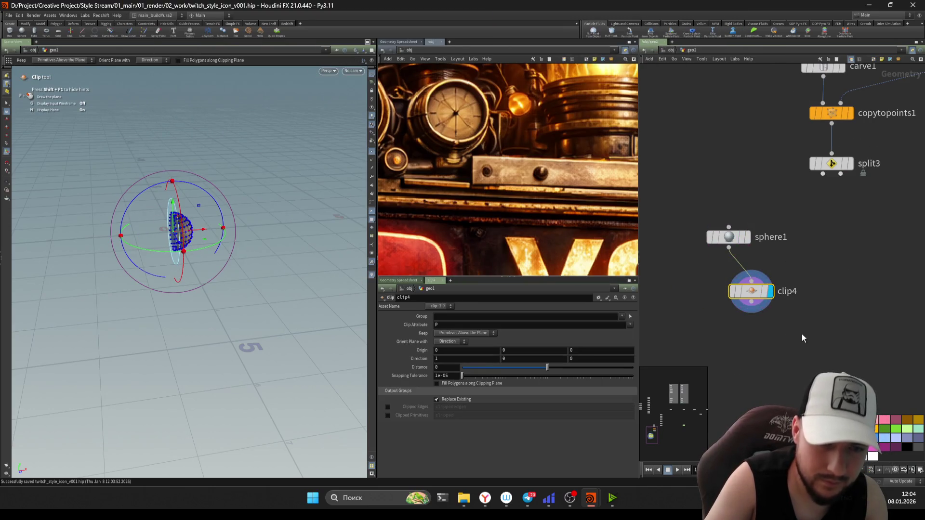
left_click_drag(801, 334, 736, 235)
key("l")
left_click(778, 312)
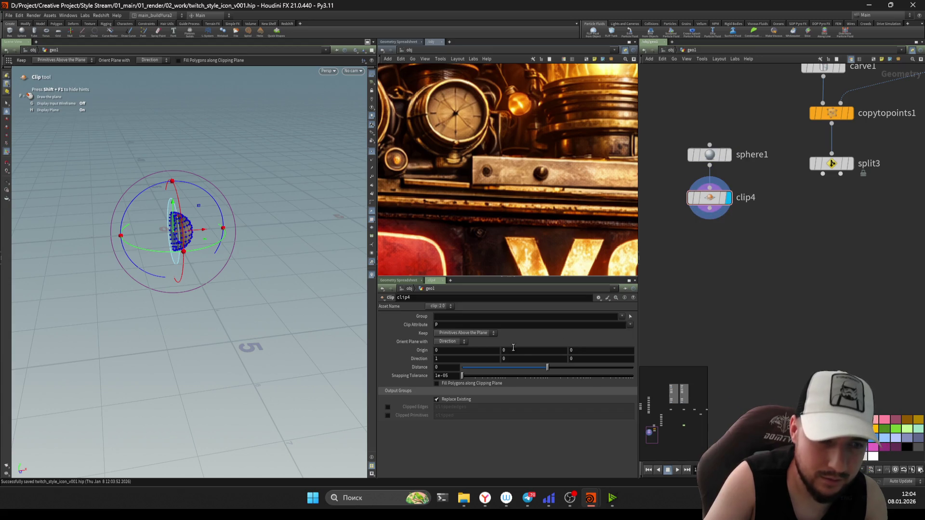
left_click(534, 358)
type("1")
double_click(463, 357)
type("0")
key("Return")
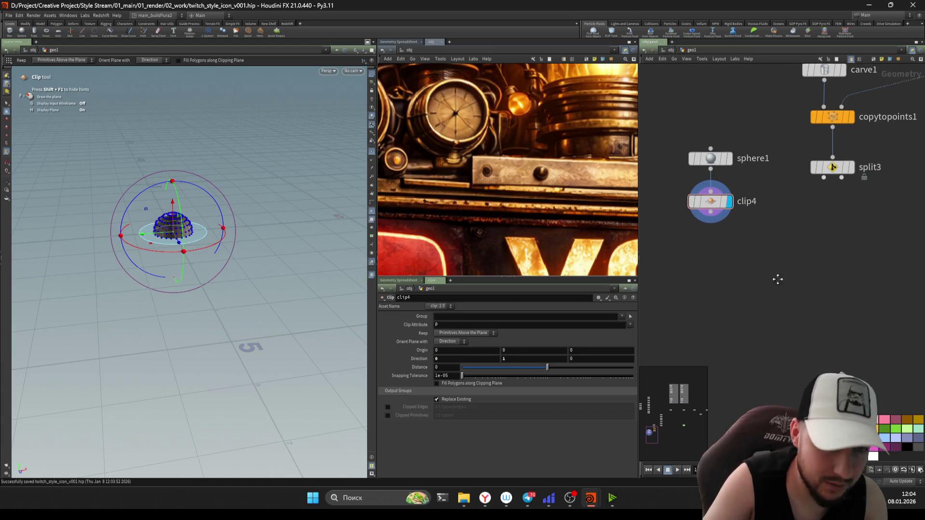
Step: Create a new Subdivide node beside the clip
middle_click_drag(766, 278, 788, 303)
key("Tab")
type("subdivide")
key("Return")
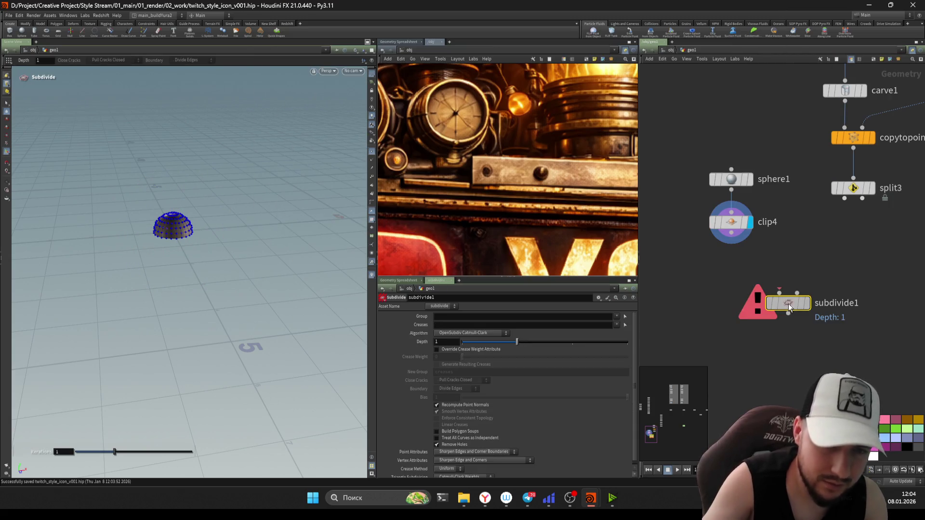
Step: Wire subdivide1 under clip4 and display it, briefly trying Polygon type on sphere1 before reverting to Polygon Mesh
left_click(739, 277)
mouse_move(797, 326)
left_mouse_down()
mouse_move(707, 250)
mouse_move(746, 279)
left_mouse_up()
left_click(731, 222)
left_click(730, 180)
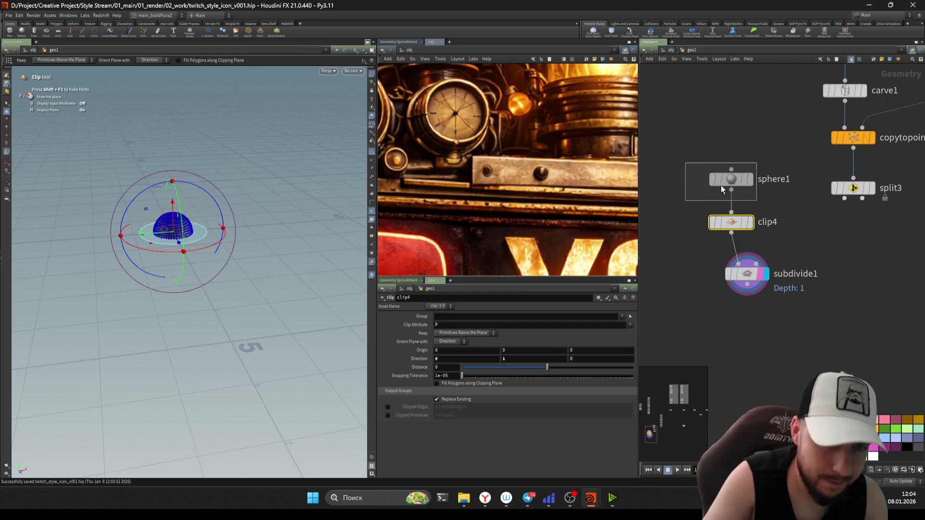
left_click(446, 329)
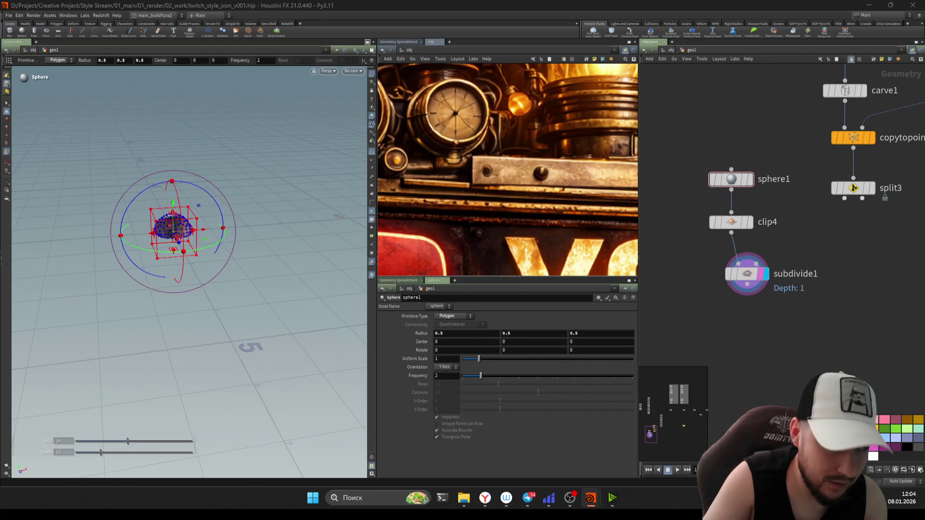
key("Escape")
scroll(289, 221, "up", 5)
scroll(220, 249, "up", 3)
left_click(730, 222)
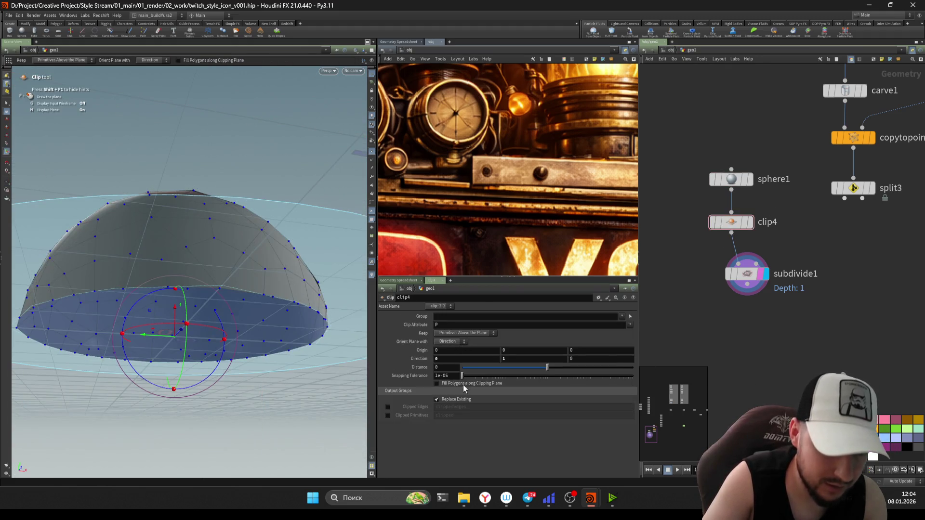
left_click(731, 179)
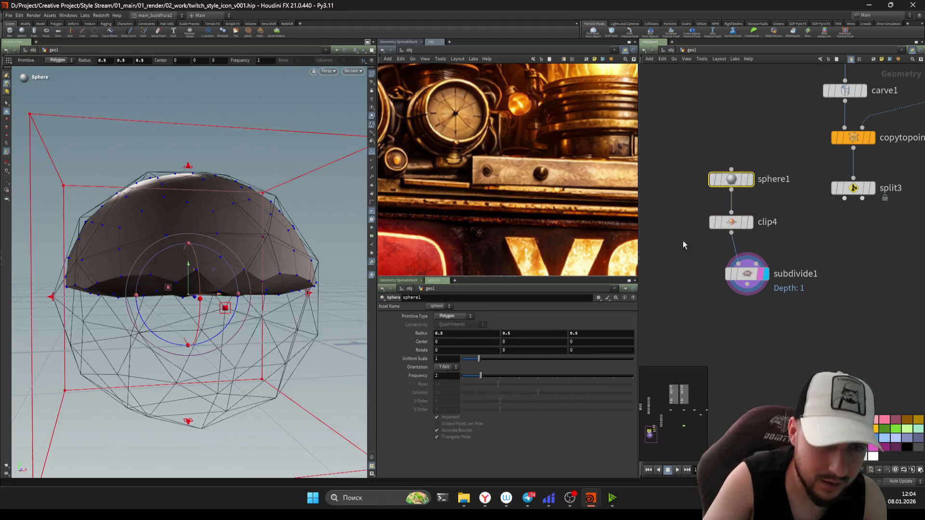
left_click(454, 316)
Step: Raise sphere1 to 23 rows and 27 columns, then set subdivide1 Depth to 2
key("Escape")
left_click_drag(245, 279, 260, 277)
key("Return")
mouse_move(498, 384)
left_mouse_down()
mouse_move(535, 389)
mouse_move(481, 386)
left_mouse_up()
left_click_drag(536, 397, 552, 399)
key("Down")
key("Down")
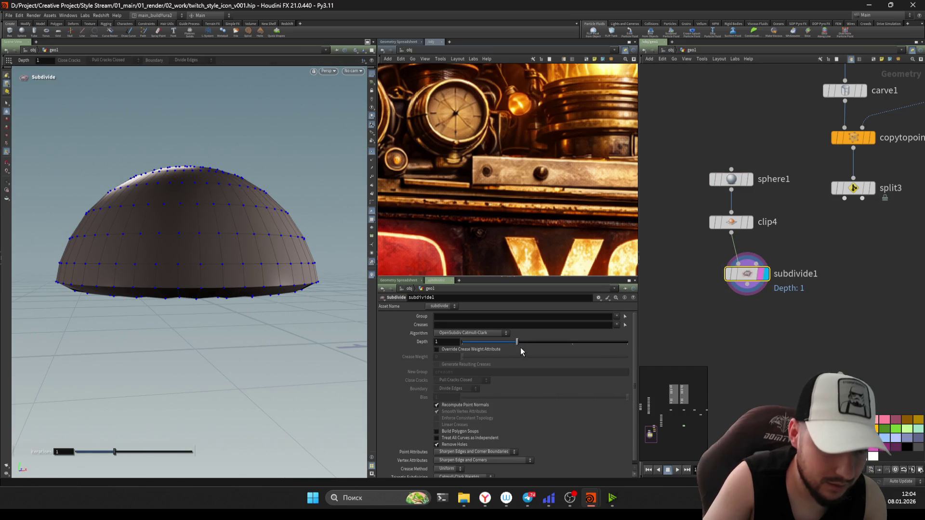
left_click_drag(545, 347, 571, 345)
mouse_move(311, 275)
left_mouse_down()
mouse_move(360, 225)
mouse_move(268, 195)
mouse_move(185, 280)
mouse_move(282, 279)
left_mouse_up()
scroll(282, 279, "up", 3)
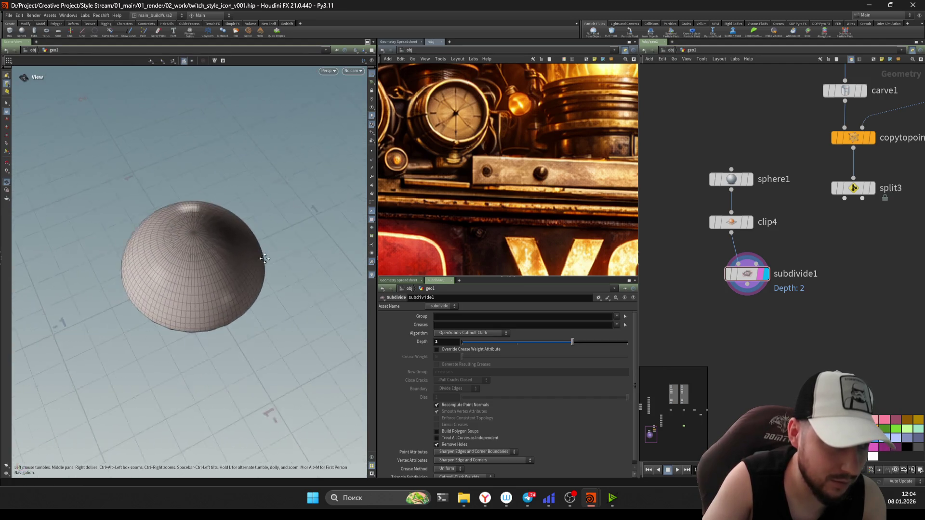
scroll(258, 258, "up", 3)
Step: Display sphere1 and change its Primitive Type to Polygon
mouse_move(227, 227)
left_mouse_down()
mouse_move(239, 217)
mouse_move(240, 245)
mouse_move(217, 282)
mouse_move(217, 361)
left_mouse_up()
left_click(750, 179)
key("Return")
left_click(454, 316)
left_click(466, 332)
scroll(259, 299, "down", 2)
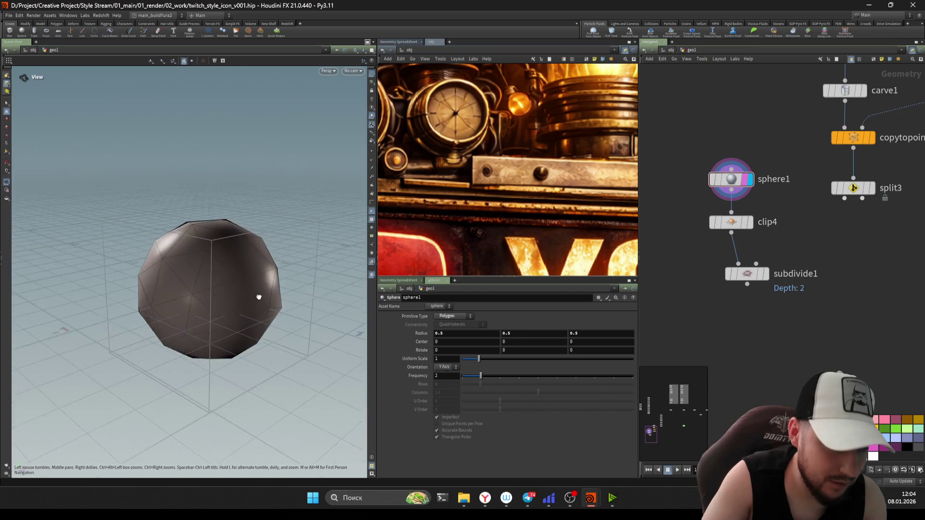
Step: Review the clipped and subdivided dome without wireframe, then return to sphere1's handles
left_click(749, 222)
left_click_drag(797, 326, 696, 269)
key("Return")
left_click_drag(216, 289, 265, 310)
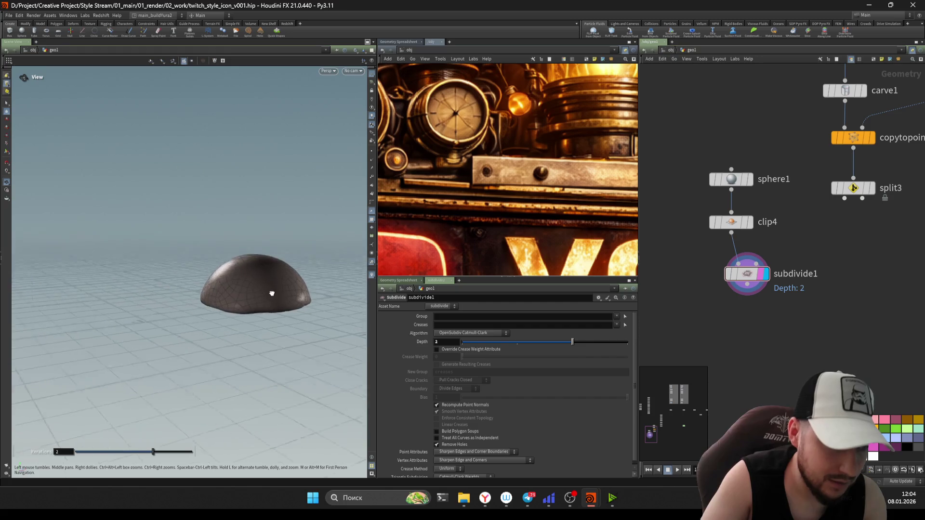
key("w")
scroll(279, 304, "up", 4)
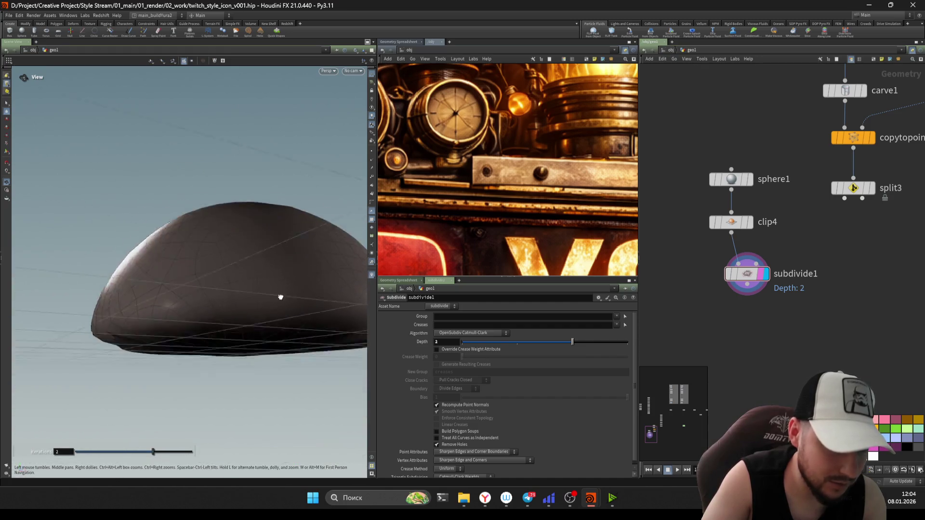
middle_click_drag(751, 321, 751, 372)
left_click(750, 230)
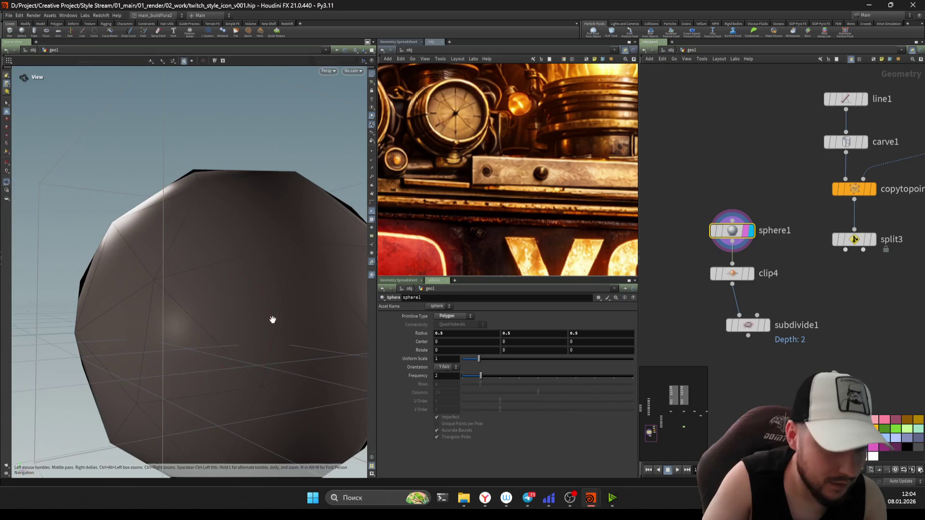
scroll(270, 320, "down", 3)
key("Return")
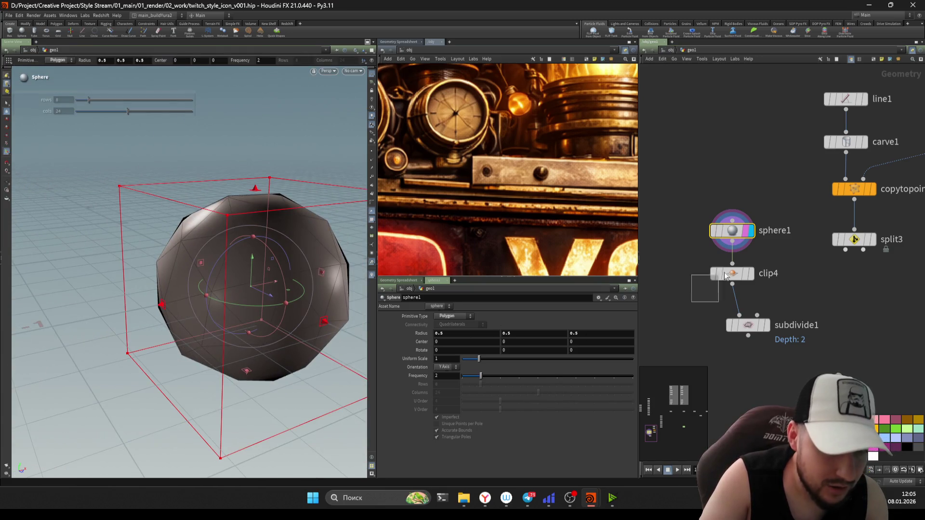
Step: Display clip4 and search the node menu for "mesh", then clear it to list Labs nodes
left_click(751, 273)
middle_click_drag(689, 321, 700, 320)
key("Tab")
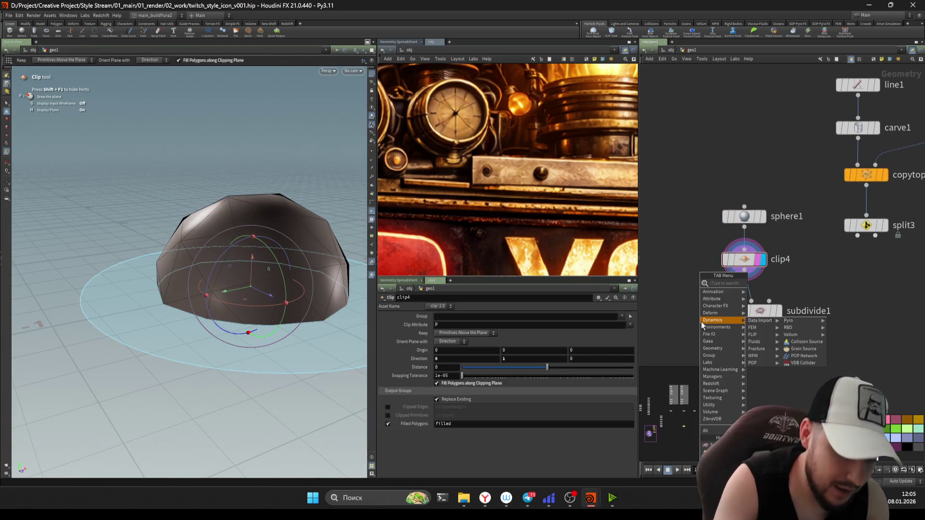
type("mesh")
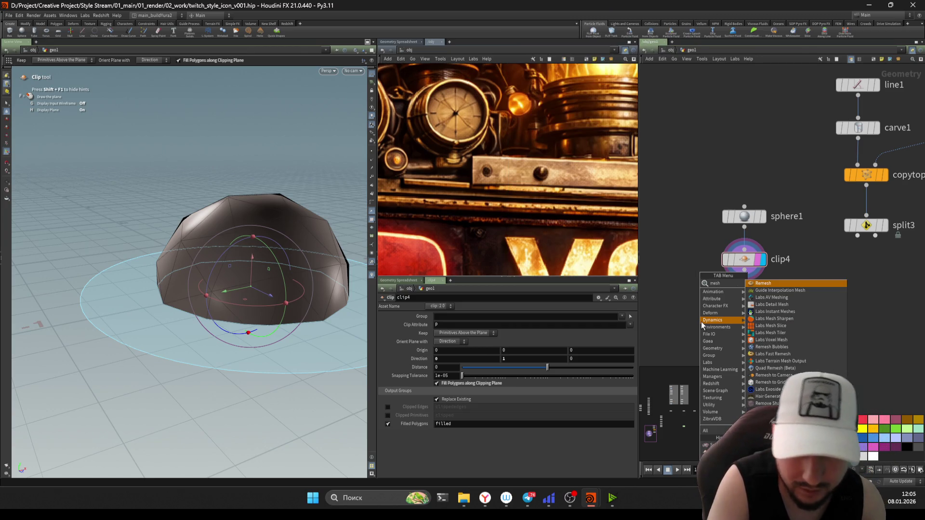
key("Down")
key("Down")
key("Down")
key("Down")
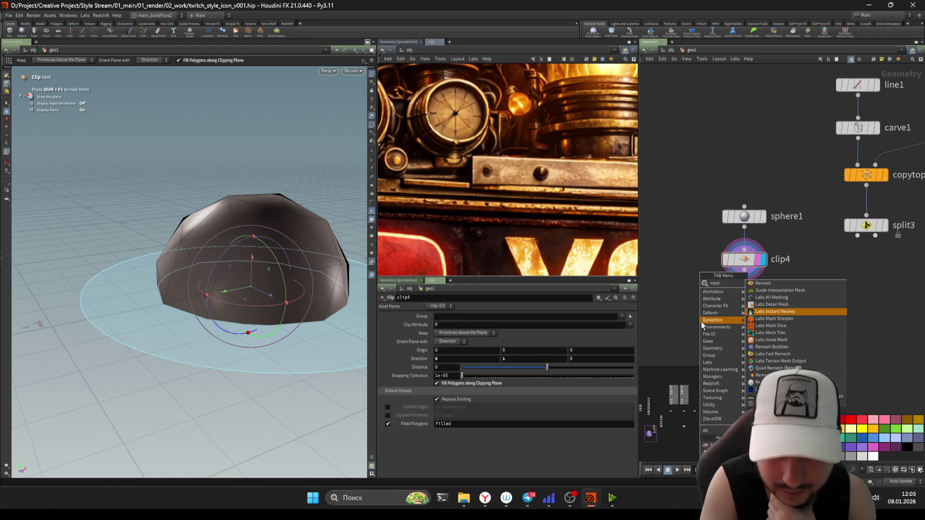
key("Down")
key("Down")
key("BackSpace")
key("BackSpace")
key("BackSpace")
type("labs")
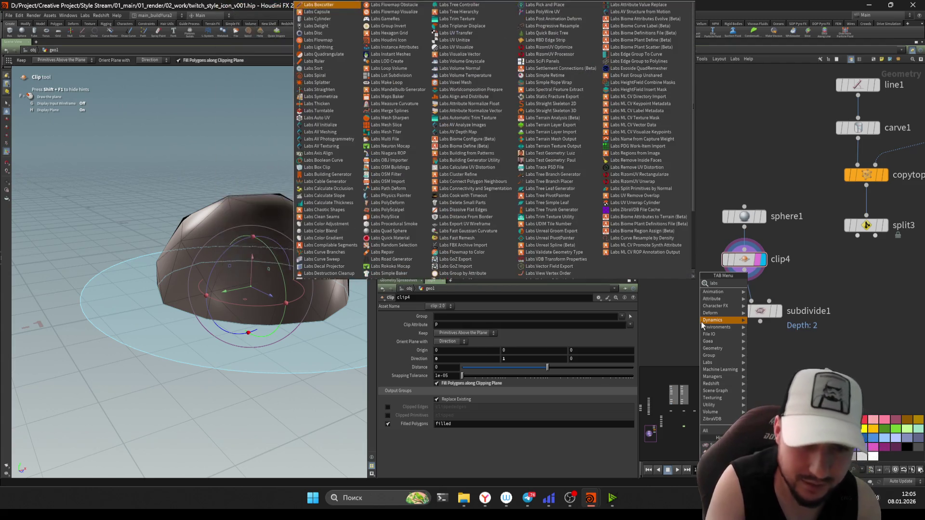
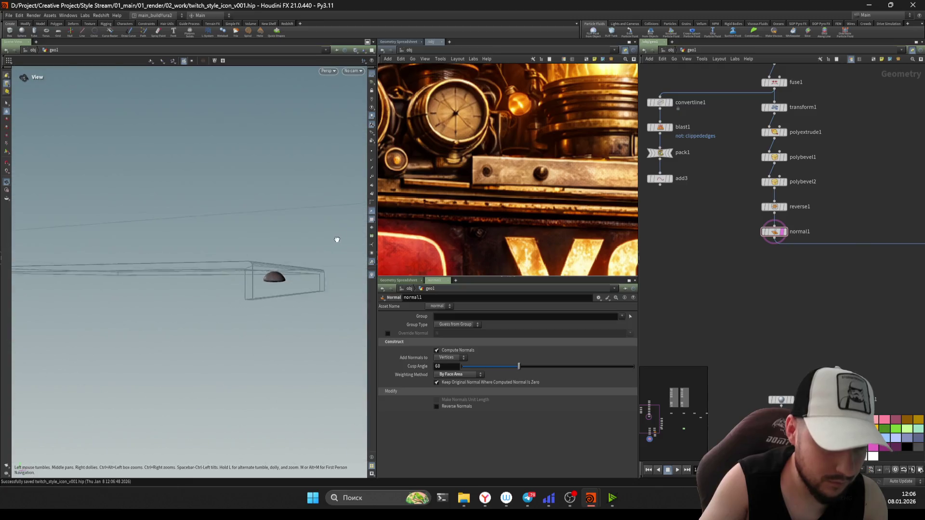
Step: Review the bolt branch: sphere normals, orientation wrangle, split points and the copied bolts
mouse_move(726, 315)
middle_mouse_down()
mouse_move(670, 243)
mouse_move(696, 271)
middle_mouse_up()
left_click(726, 231)
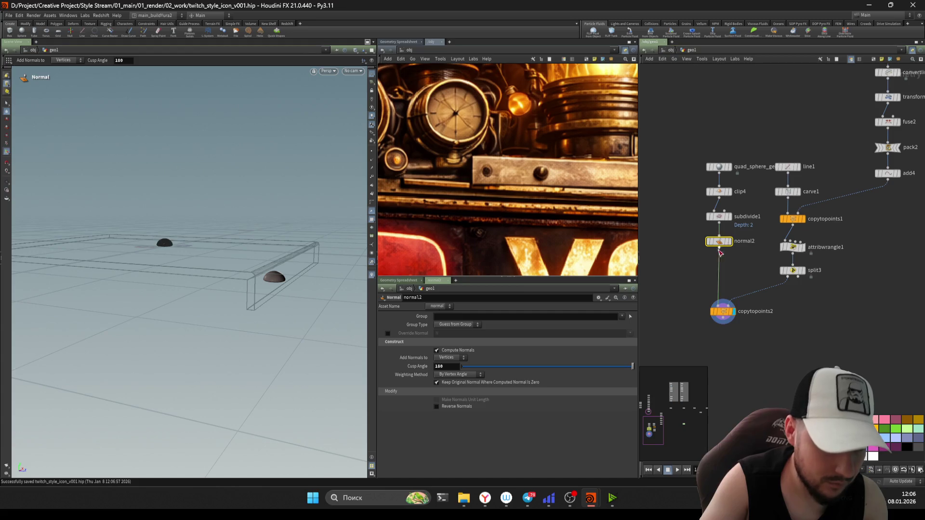
scroll(762, 268, "up", 2)
left_click(795, 246)
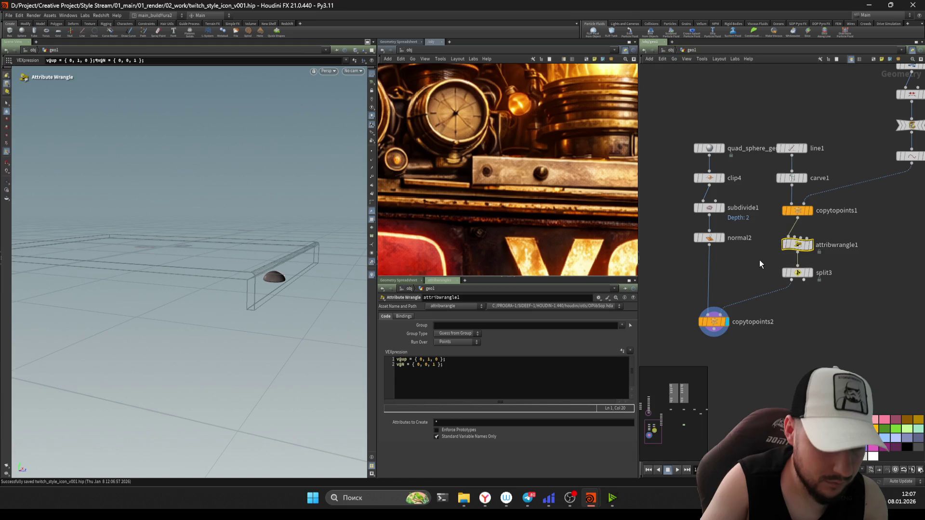
left_click(714, 322)
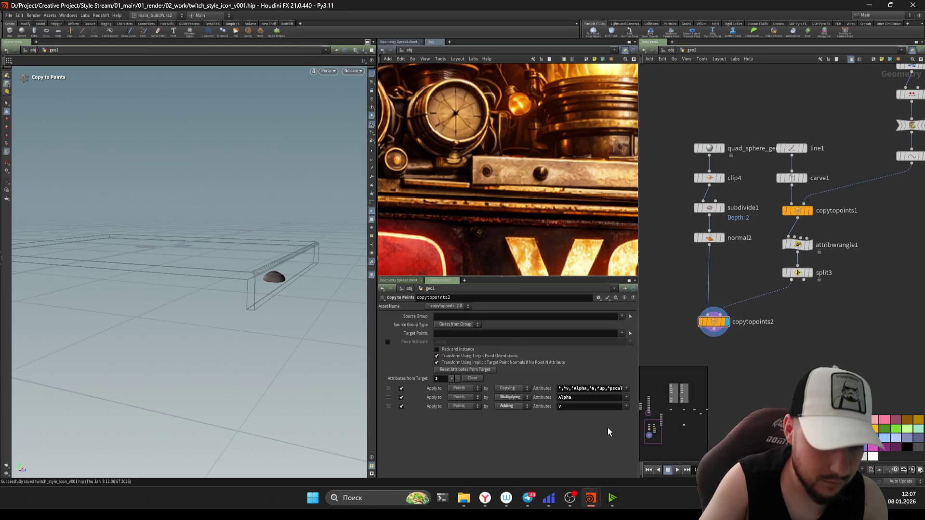
left_click(797, 272)
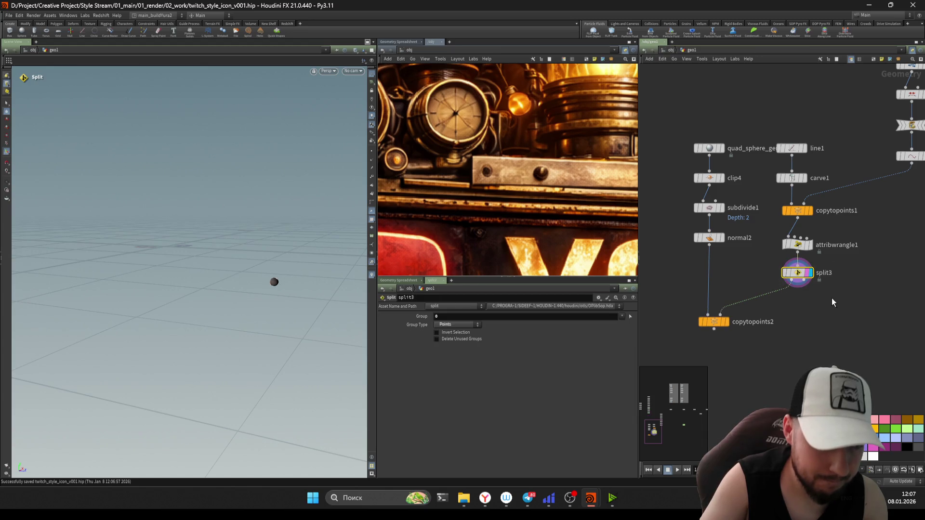
left_click(713, 321)
left_click(797, 272)
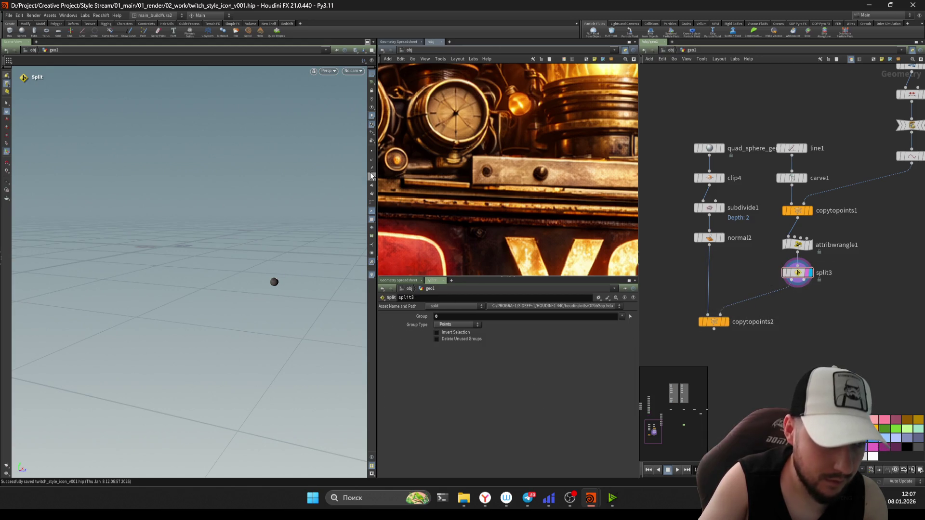
left_click(714, 321)
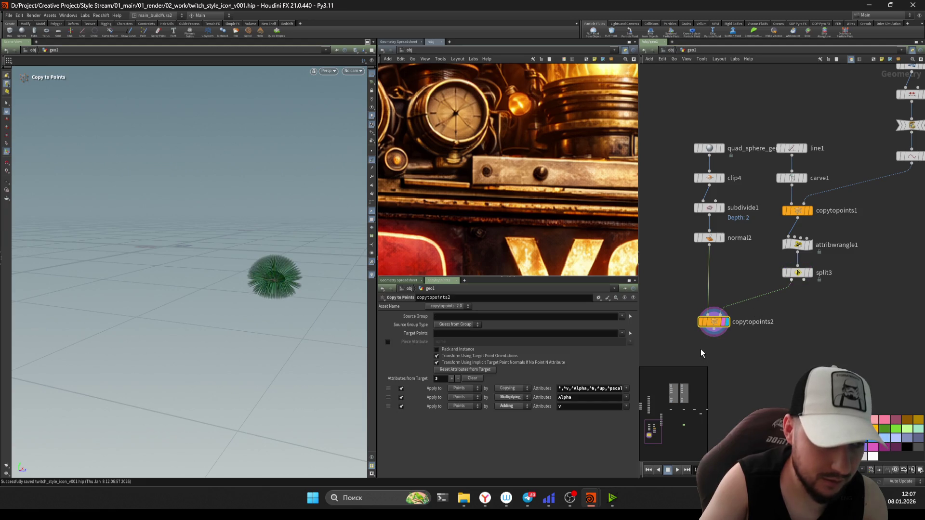
left_click(709, 237)
left_click_drag(688, 356, 689, 355)
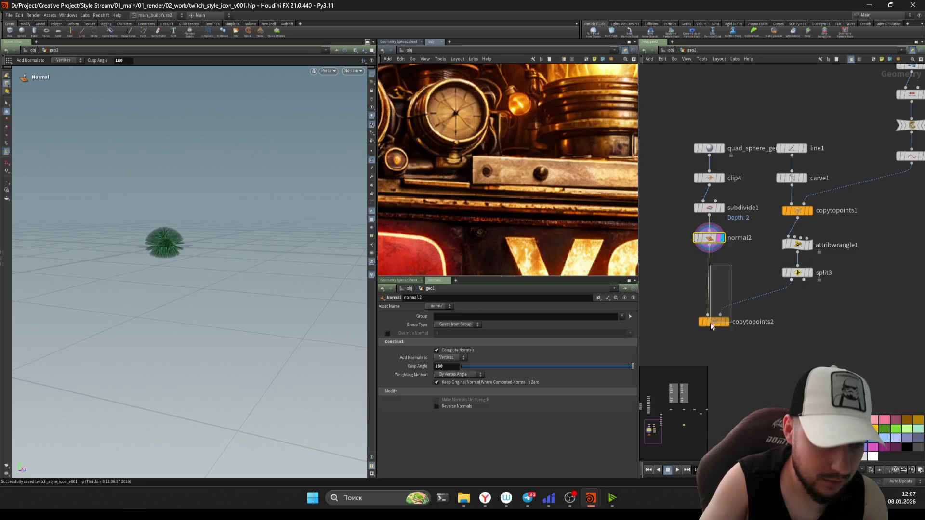
Step: Insert a Transform SOP on the wire between normal2 and copytopoints2 and check the copies
key("Tab")
type("tra")
left_click(620, 18)
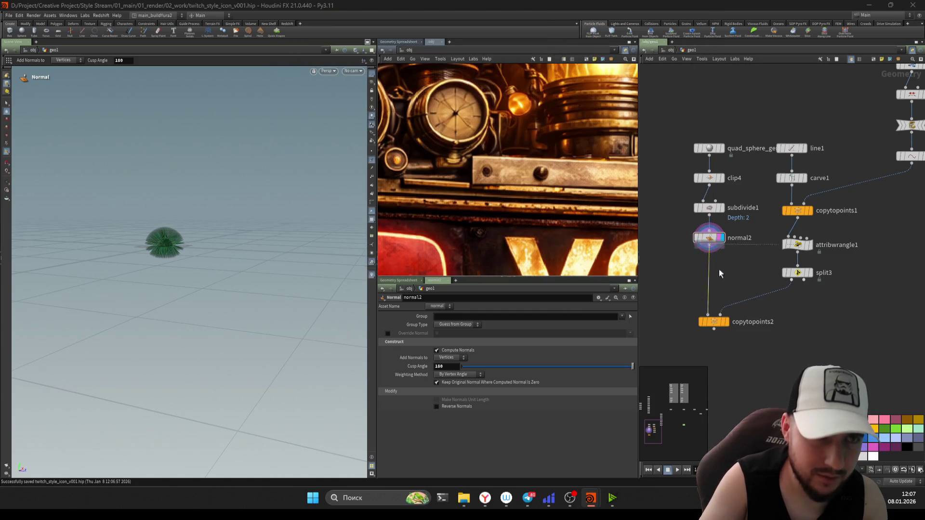
left_click(707, 269)
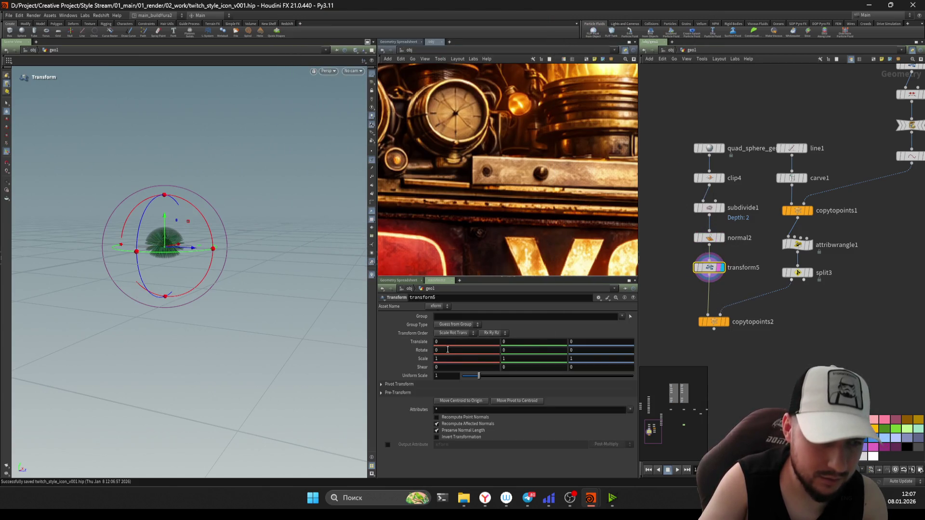
left_click(713, 321)
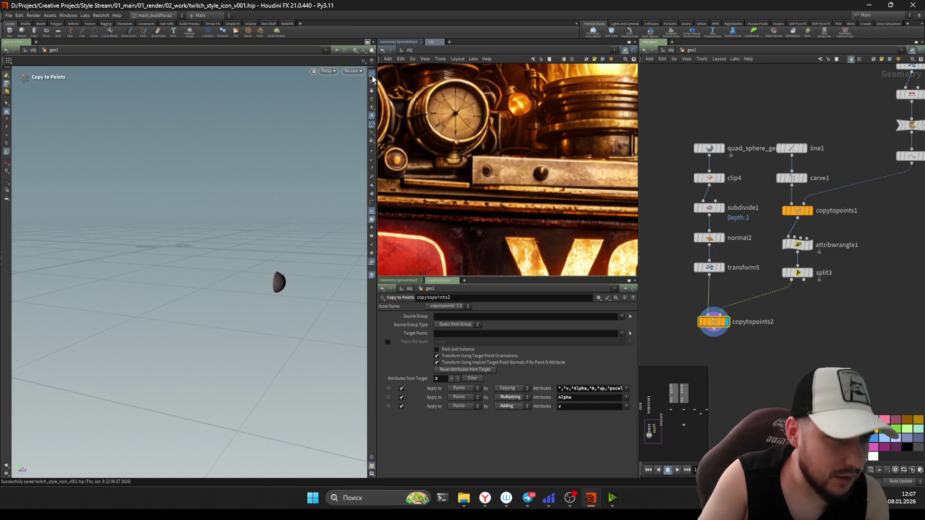
scroll(823, 356, "down", 3)
Step: Inspect the bent roof plate and the bolts copied onto its points in the viewport
left_click(759, 217)
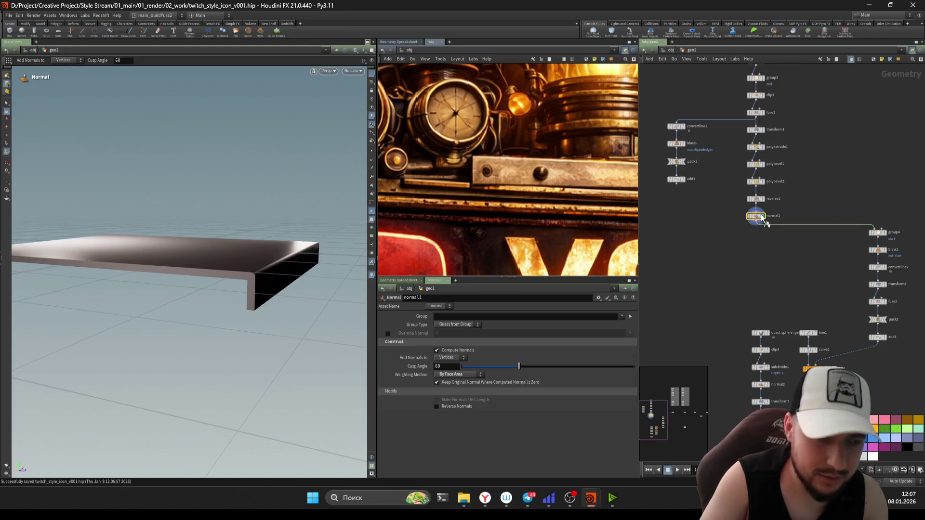
middle_click_drag(750, 333, 757, 207)
left_click(762, 295)
scroll(283, 283, "up", 5)
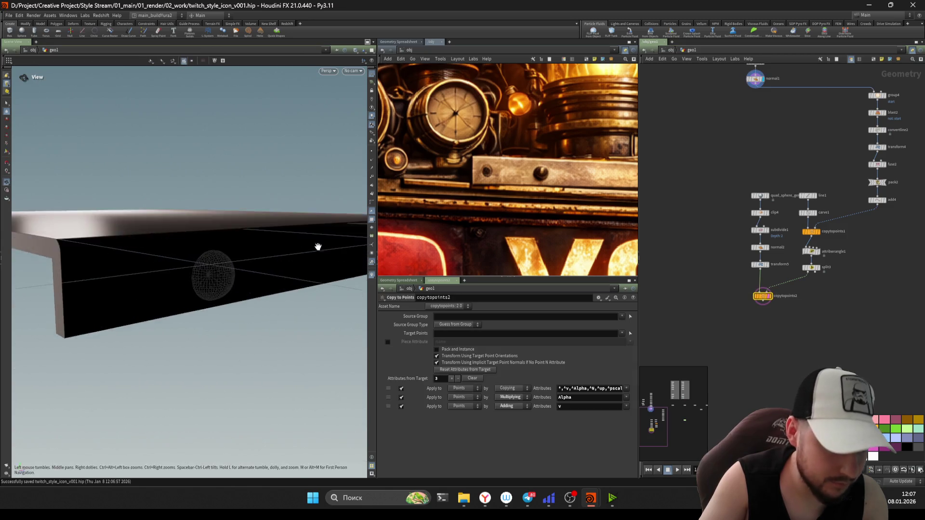
scroll(220, 268, "up", 5)
mouse_move(220, 268)
left_mouse_down()
mouse_move(286, 256)
mouse_move(98, 259)
mouse_move(179, 283)
mouse_move(107, 349)
mouse_move(265, 289)
mouse_move(242, 304)
mouse_move(248, 265)
left_mouse_up()
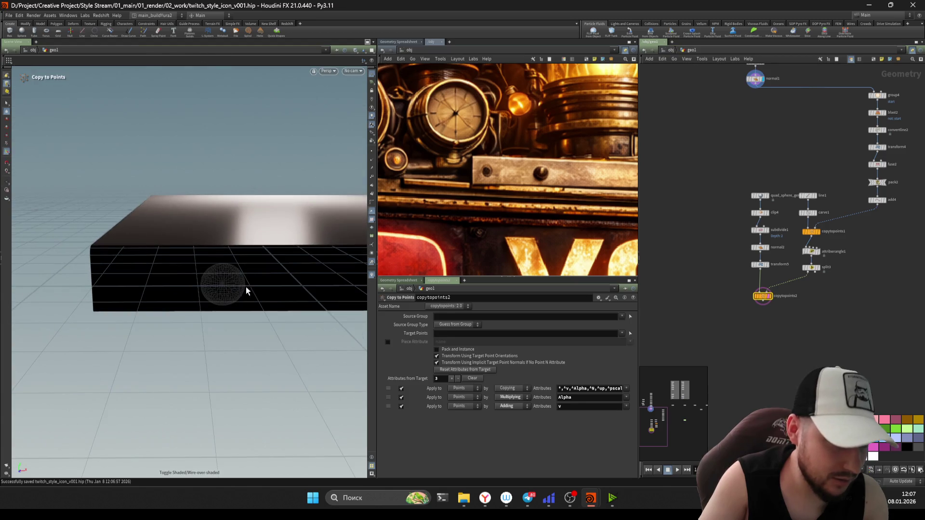
middle_click_drag(784, 267, 757, 334)
scroll(754, 213, "up", 2)
Step: Add a Null under normal1 and rename it out_roof_metal as the plate branch output
key("Tab")
type("null")
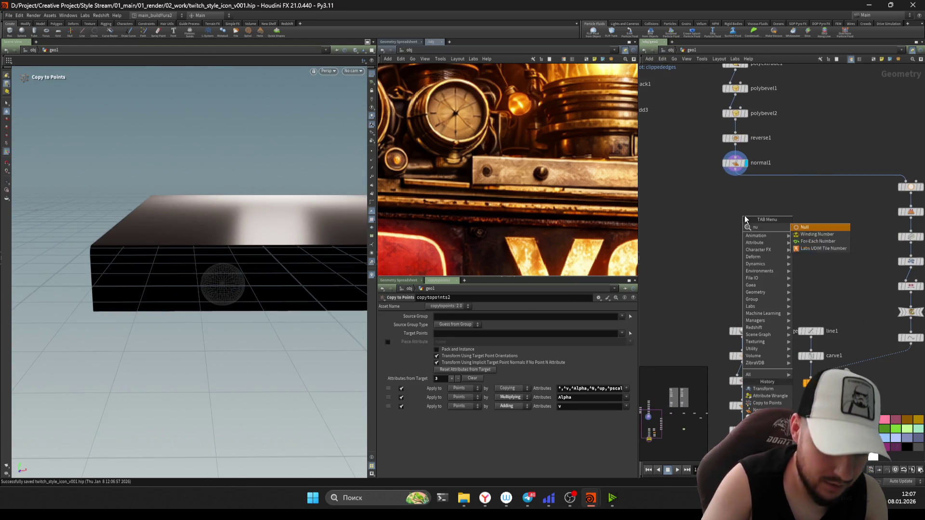
key("Return")
left_click(745, 215)
scroll(744, 216, "up", 2)
left_click_drag(745, 215, 735, 186)
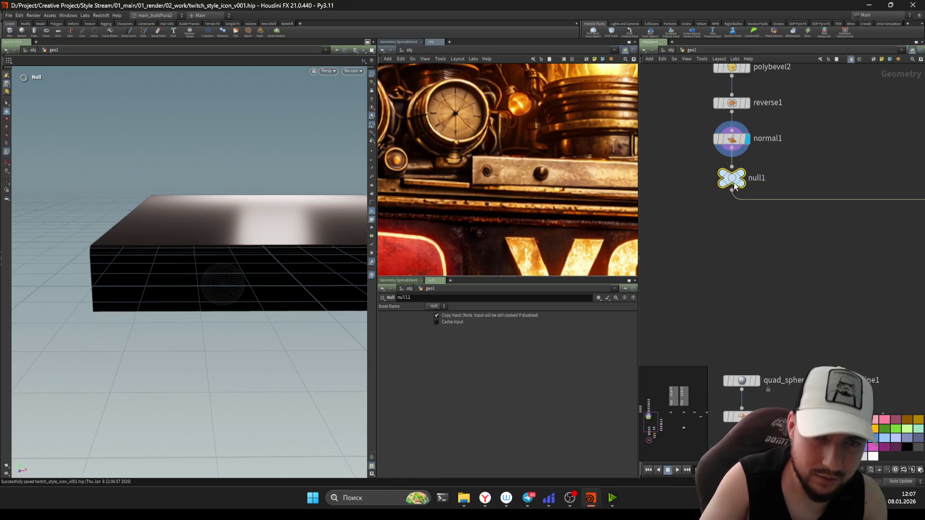
double_click(756, 183)
type("out_metal")
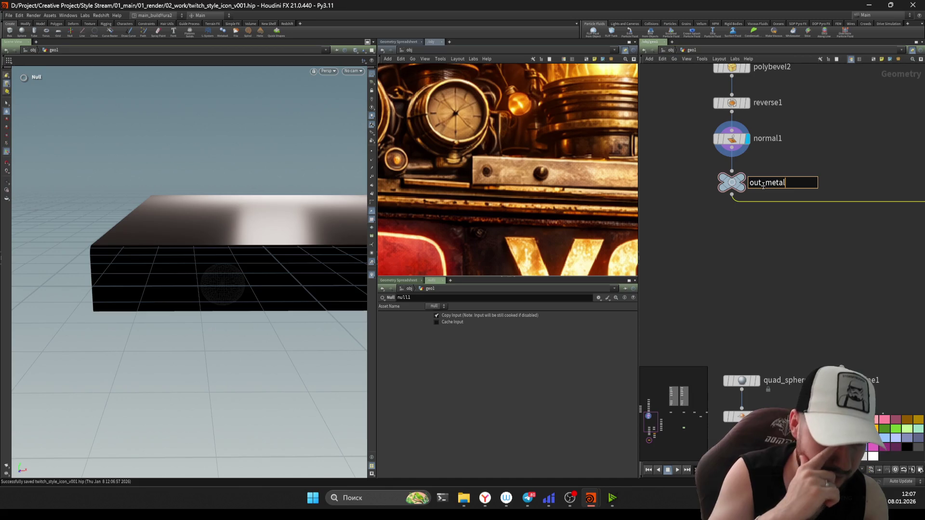
key("BackSpace")
key("BackSpace")
key("BackSpace")
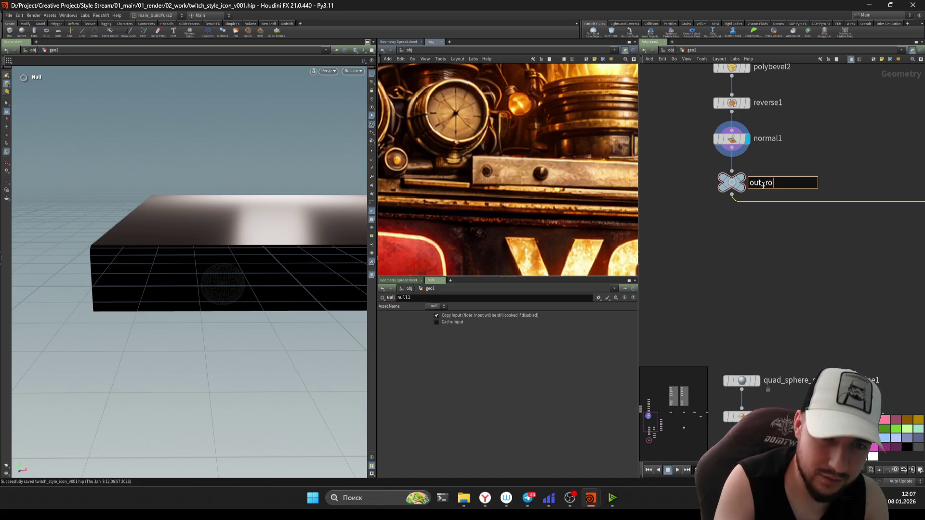
type("of_metal")
key("Return")
Step: Frame the network, save the scene, and move to an empty area for the next node
key("ctrl+c")
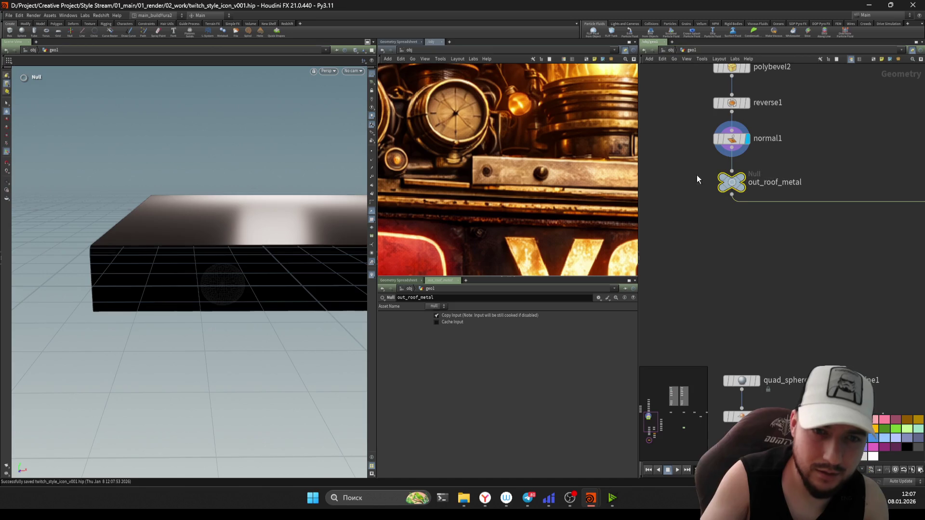
key("h")
key("ctrl+s")
scroll(693, 279, "up", 2)
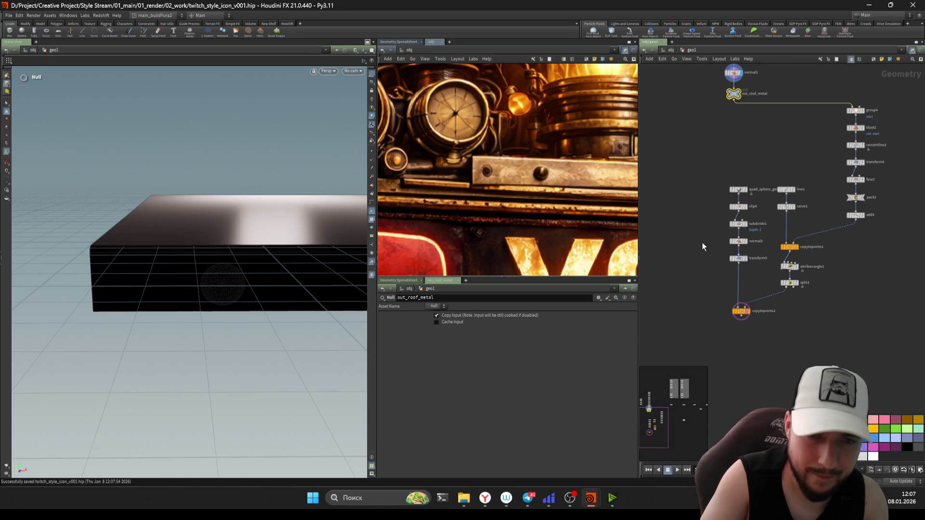
middle_click_drag(824, 242, 875, 200)
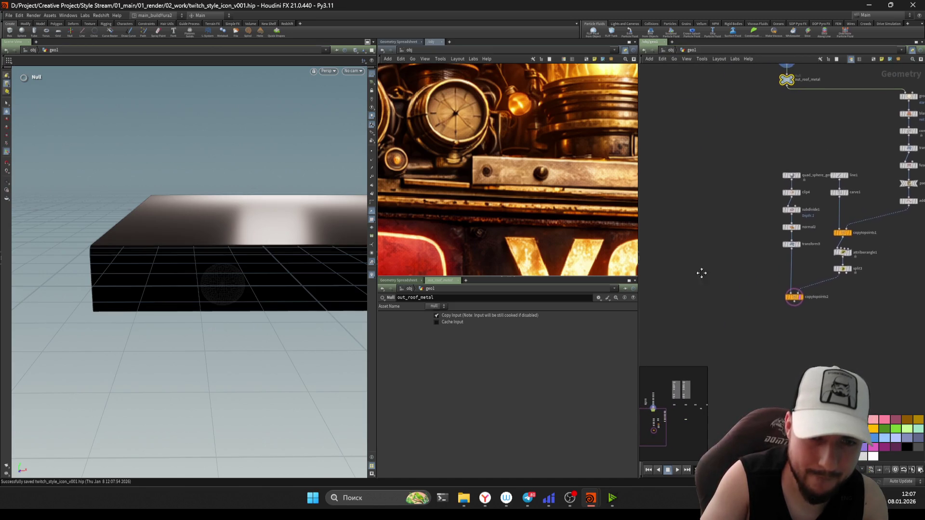
key("Tab")
type("obje")
Step: Create an Object Merge pointing to ../../out_roof_metal and a Merge below it and copytopoints2
key("Return")
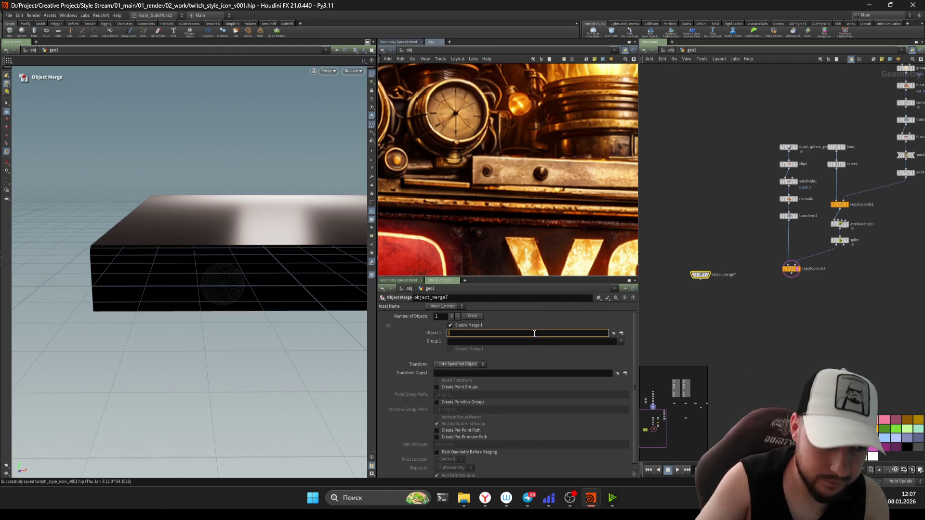
left_click_drag(860, 308, 669, 246)
key("Tab")
type("merge")
key("Return")
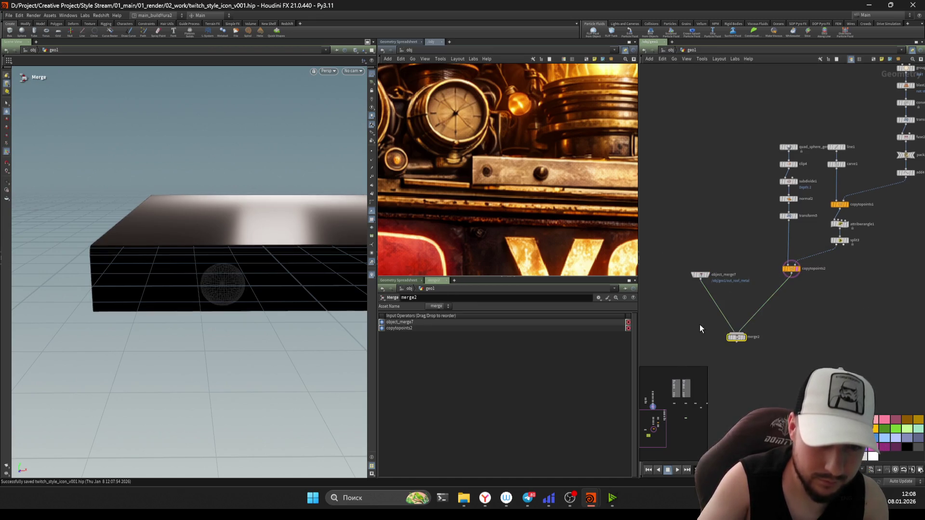
left_click(736, 337)
left_click(469, 333)
type("../../out_roof_metal")
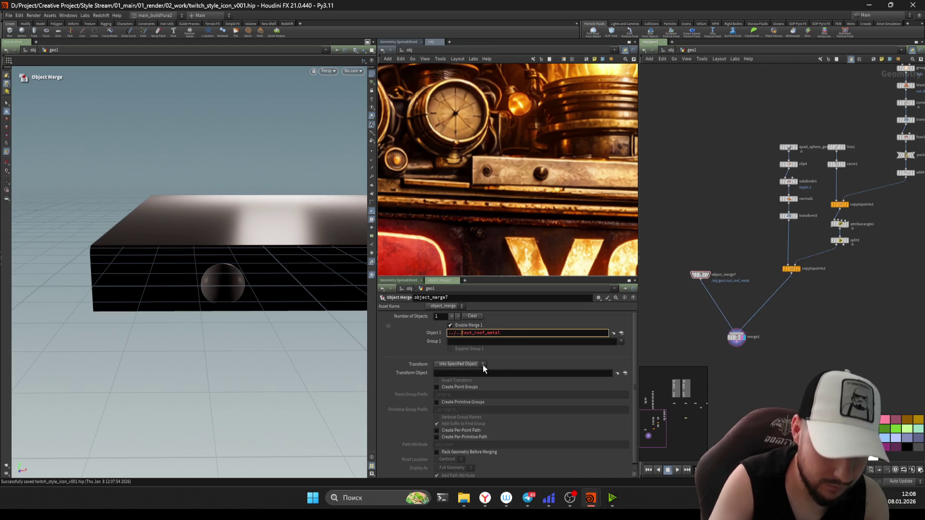
key("BackSpace")
key("BackSpace")
key("BackSpace")
key("Return")
Step: Display the merged roof plate and bolts together and orbit around the result
left_click(708, 274)
mouse_move(739, 237)
left_mouse_down()
mouse_move(683, 296)
mouse_move(771, 340)
left_mouse_up()
key("r")
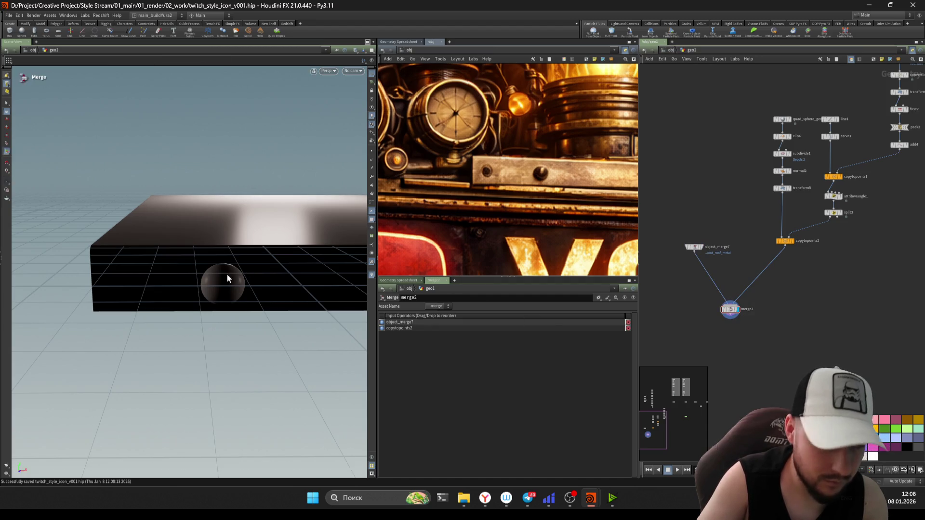
left_click_drag(228, 274, 287, 270)
Step: At object level rename the geometry object geo_metal_roof, then dive back inside
key("u")
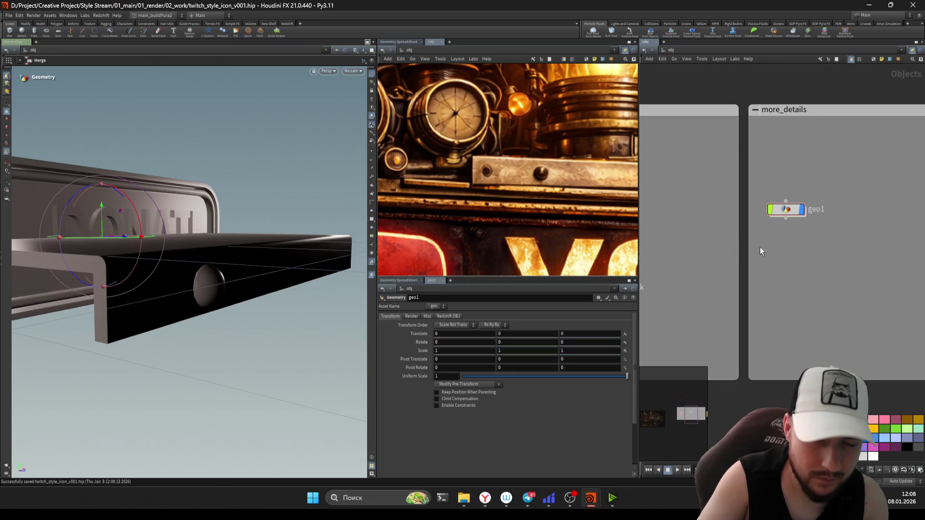
type("metal_roof")
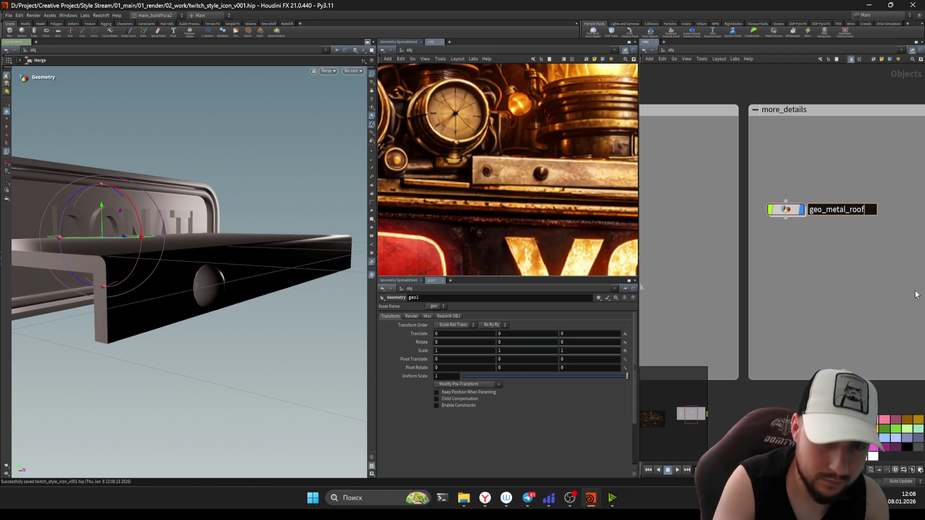
key("Return")
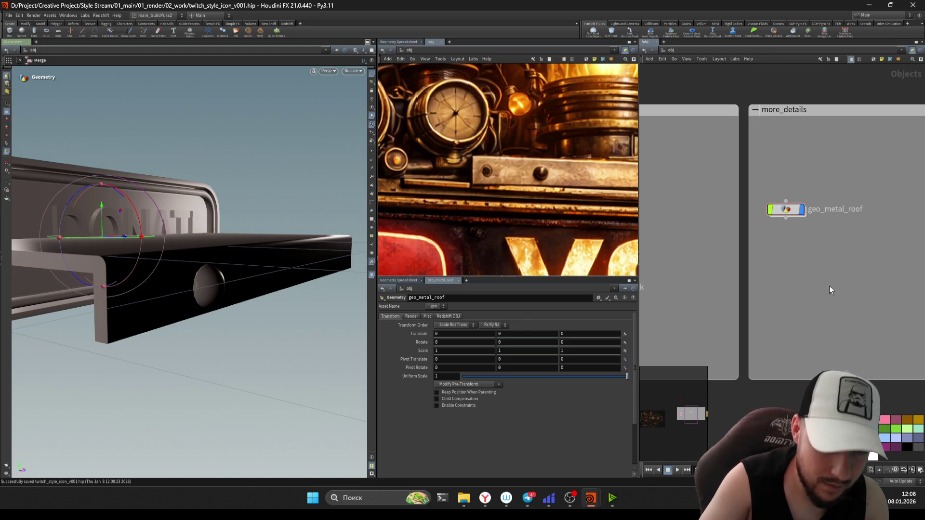
double_click(787, 210)
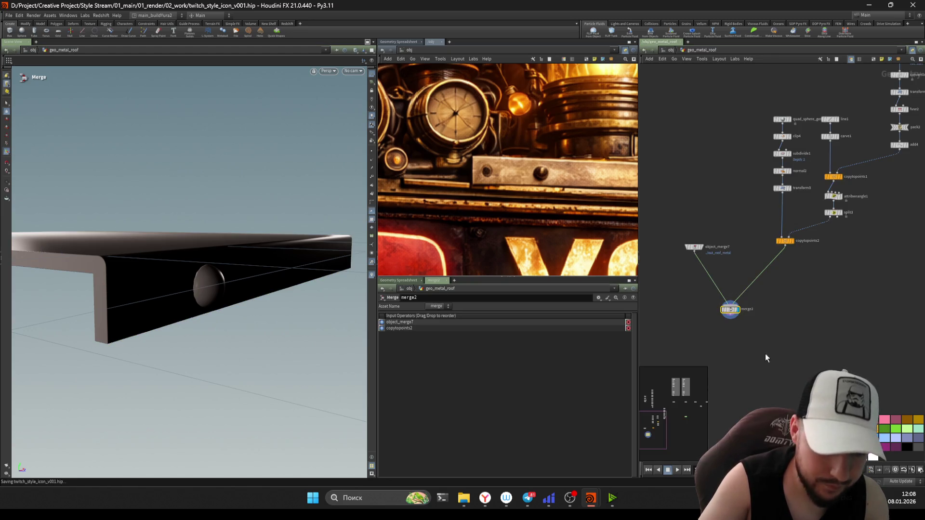
left_click(751, 173)
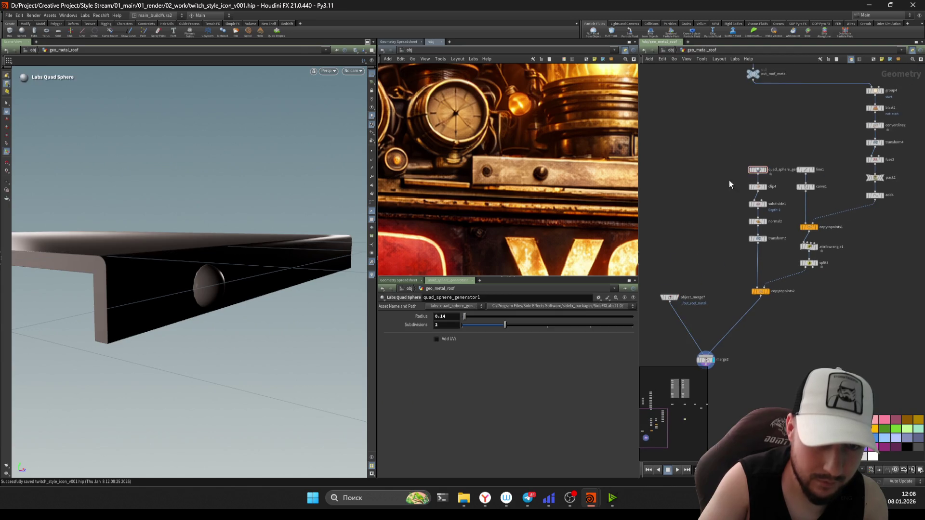
Step: Shrink the bolt sphere radius, save, and lengthen the bolt placement line to 2.08
middle_click_drag(449, 315, 421, 336)
mouse_move(260, 269)
left_mouse_down()
mouse_move(180, 279)
mouse_move(165, 301)
mouse_move(184, 308)
mouse_move(181, 286)
mouse_move(216, 294)
left_mouse_up()
key("ctrl+s")
scroll(761, 151, "up", 2)
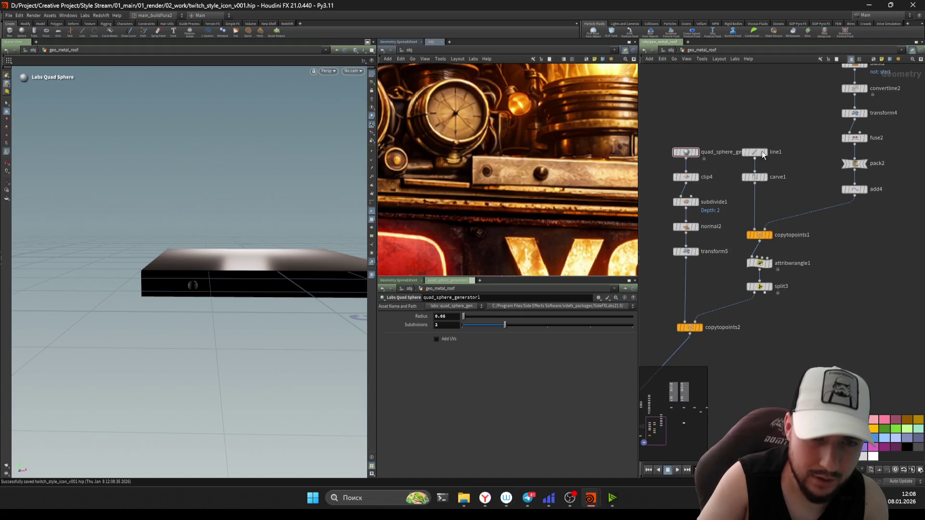
left_click(756, 152)
left_click_drag(477, 342, 524, 349)
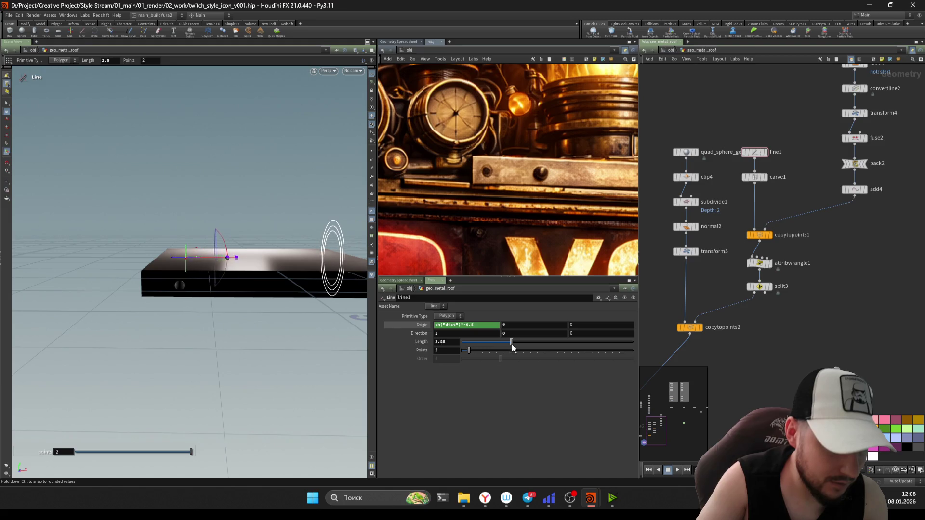
scroll(778, 196, "up", 2)
left_click(742, 170)
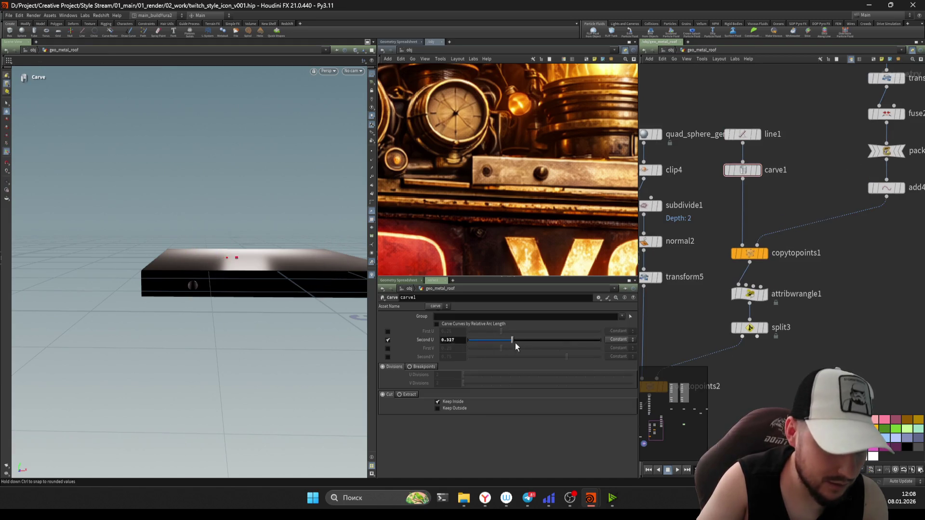
scroll(836, 324, "down", 2)
Step: Tidy merge2 and object_merge7 in the network, save, and start a new node search
middle_click_drag(837, 325, 896, 217)
left_click_drag(740, 322, 714, 304)
key("ctrl+s")
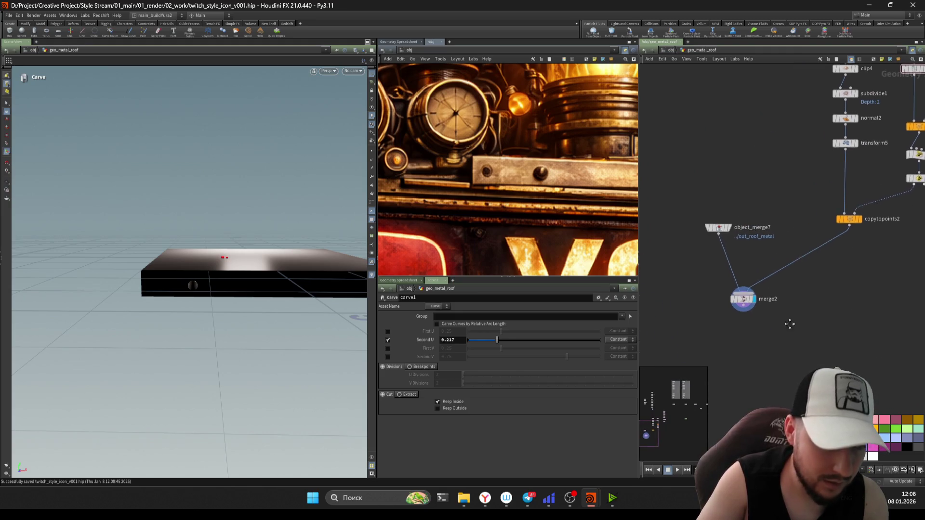
middle_click_drag(789, 322, 840, 315)
key("Tab")
type("tube")
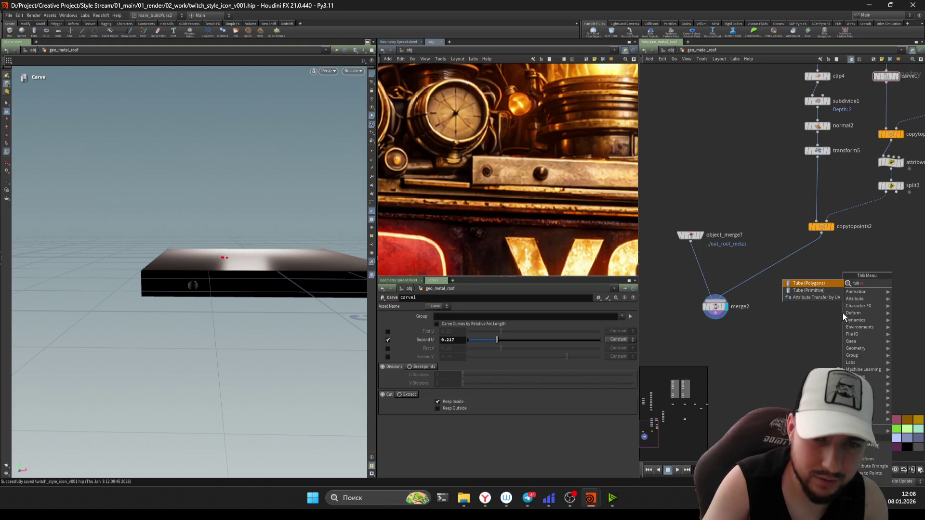
Step: Create tube1 and enable Invert Selection on split3 so it keeps the other points
key("Return")
scroll(865, 307, "up", 2)
scroll(865, 307, "down", 2)
left_click(752, 238)
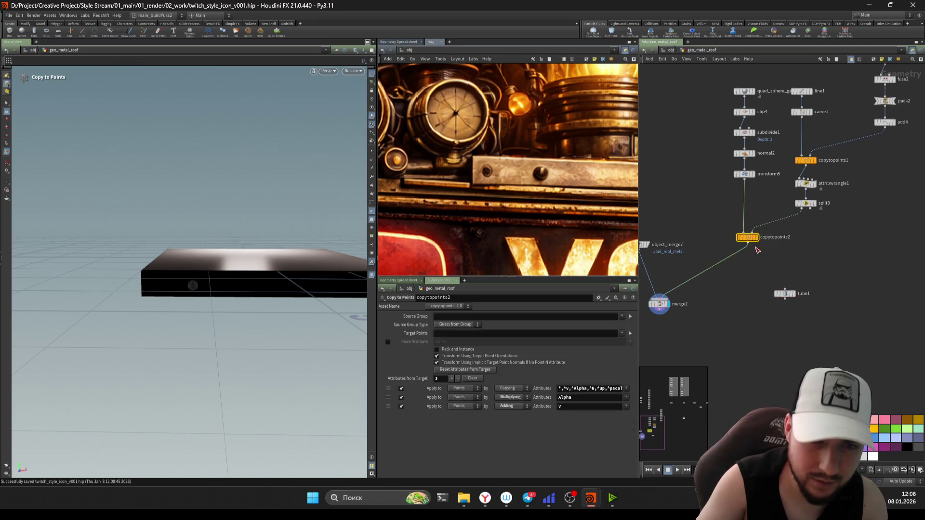
scroll(793, 216, "down", 2)
mouse_move(792, 216)
middle_mouse_down()
mouse_move(725, 248)
mouse_move(768, 271)
mouse_move(664, 228)
mouse_move(657, 257)
middle_mouse_up()
scroll(725, 248, "down", 2)
scroll(768, 271, "up", 3)
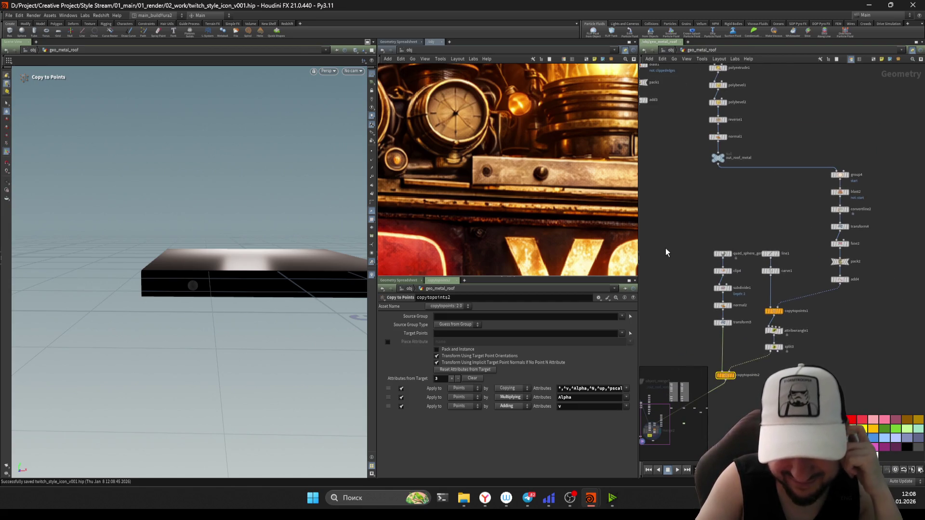
scroll(769, 397, "up", 1)
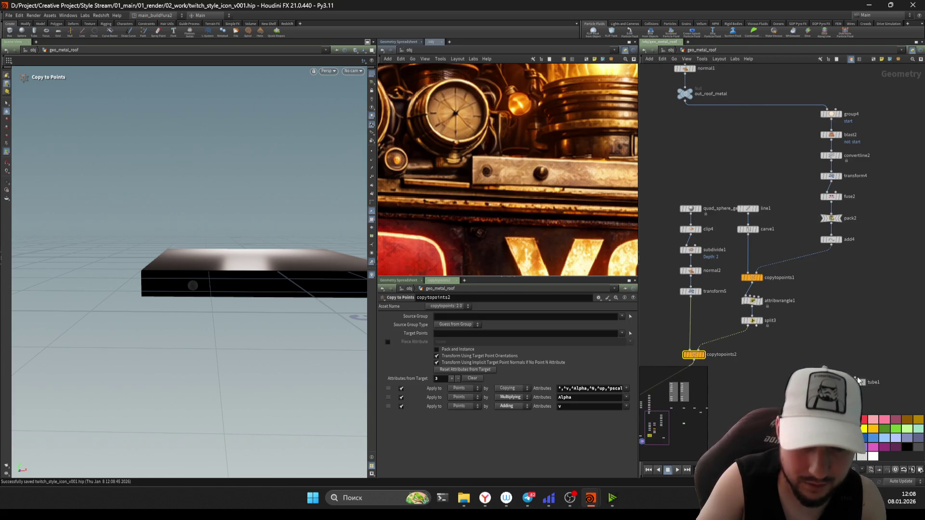
scroll(856, 334, "down", 1)
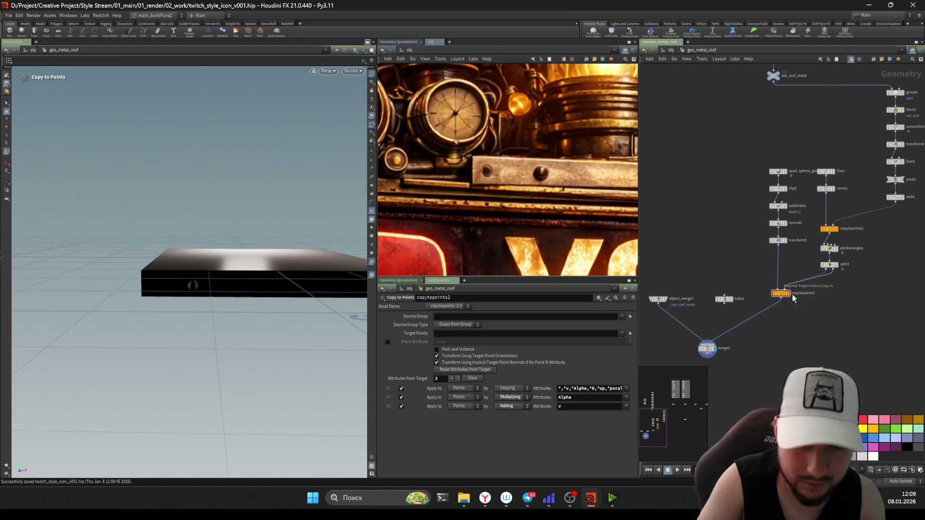
scroll(795, 297, "down", 1)
scroll(809, 297, "up", 1)
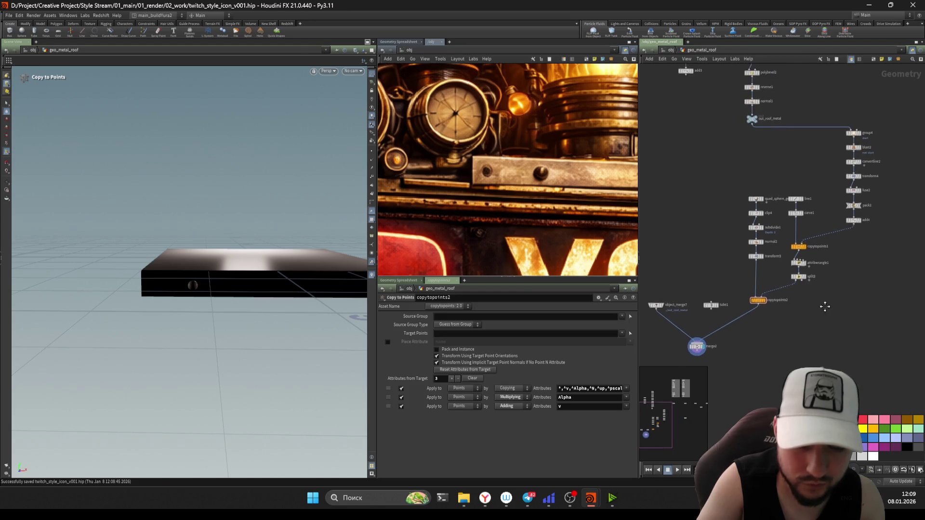
left_click(791, 275)
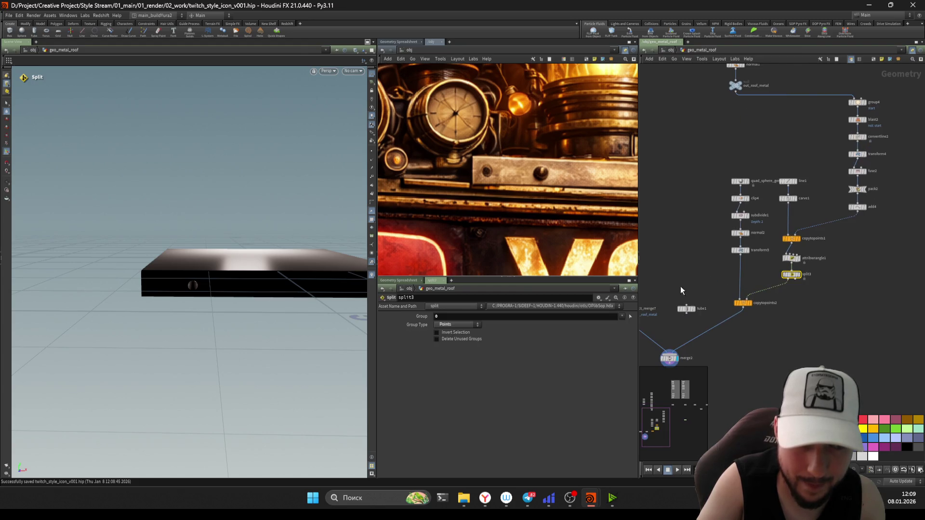
left_click(467, 334)
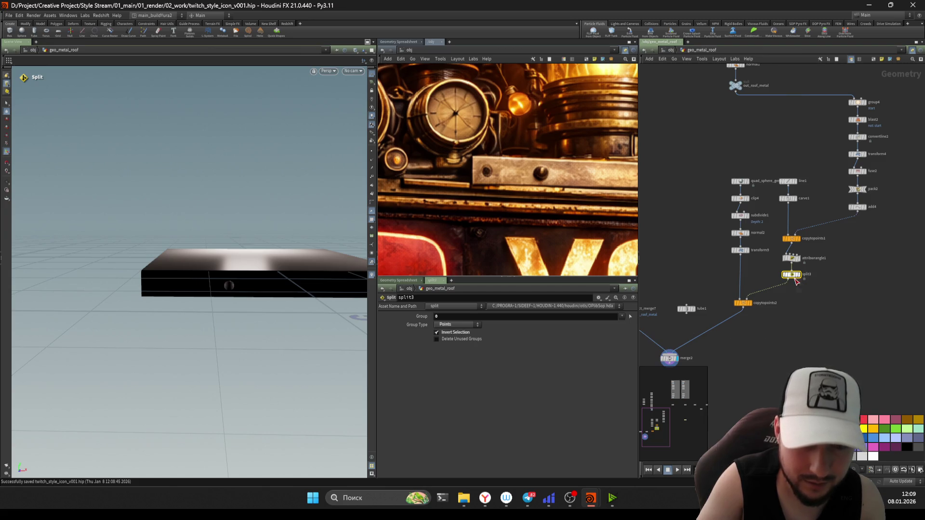
Step: Rearrange the bolt nodes and view copytopoints3 copying the tube onto points
mouse_move(735, 167)
left_mouse_down()
mouse_move(739, 184)
mouse_move(877, 171)
left_mouse_up()
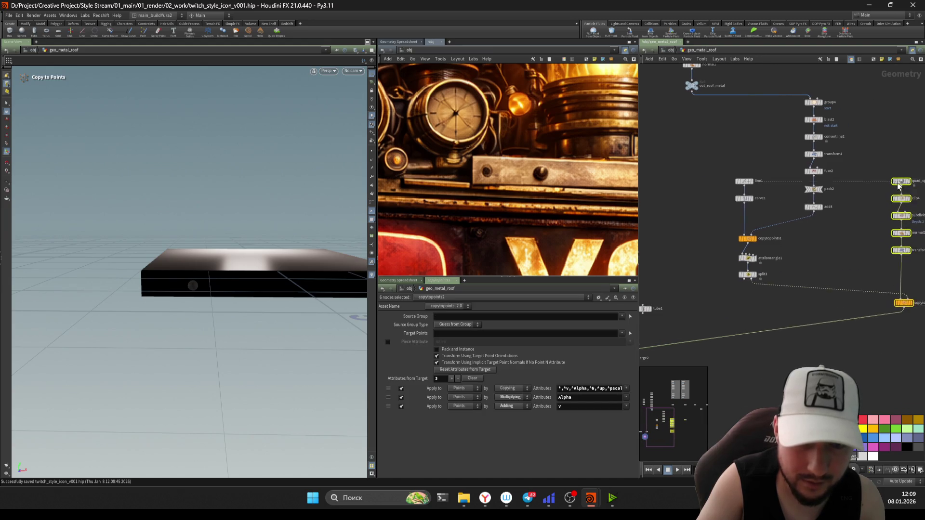
left_click(822, 314)
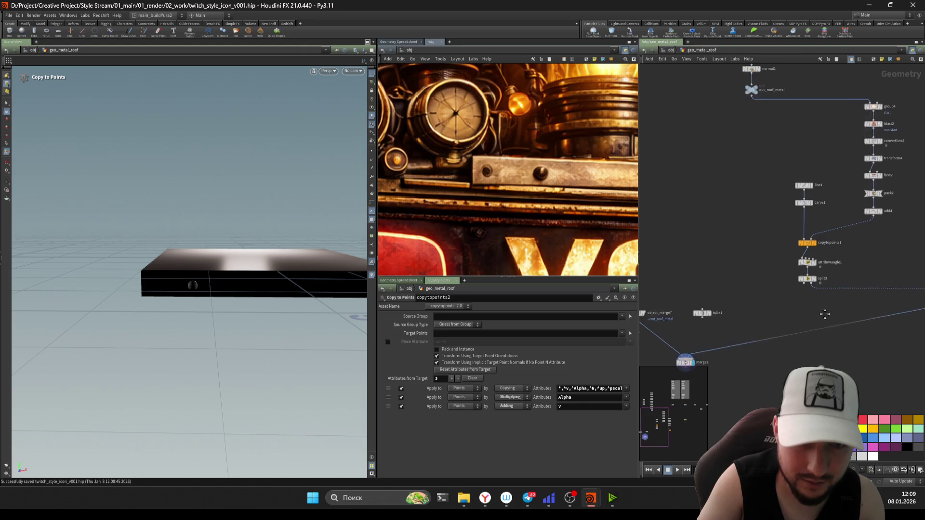
scroll(743, 293, "up", 1)
scroll(802, 284, "down", 1)
mouse_move(778, 276)
middle_mouse_down()
mouse_move(806, 243)
mouse_move(744, 259)
mouse_move(858, 268)
middle_mouse_up()
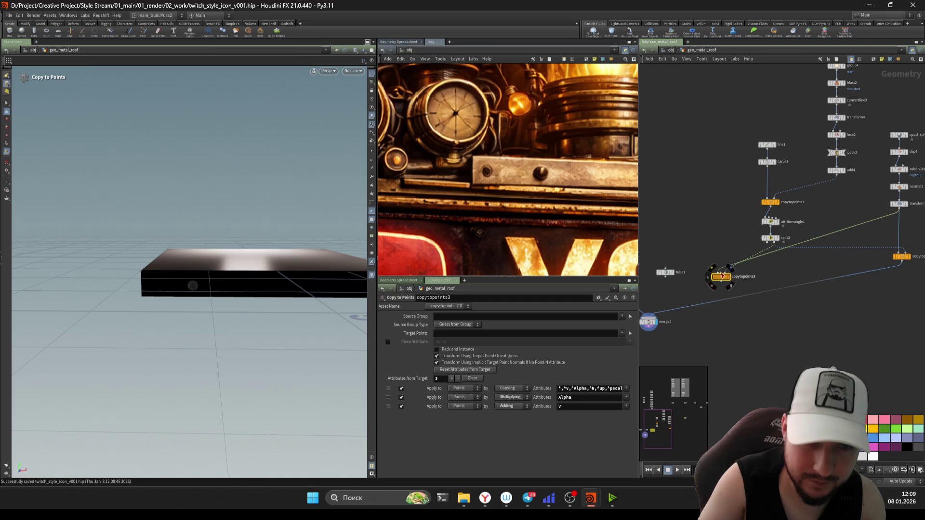
left_click(722, 277)
middle_click_drag(704, 295, 794, 281)
Step: Set tube1's orientation to the X axis, then to the Z axis, checking the copies each time
left_click(755, 236)
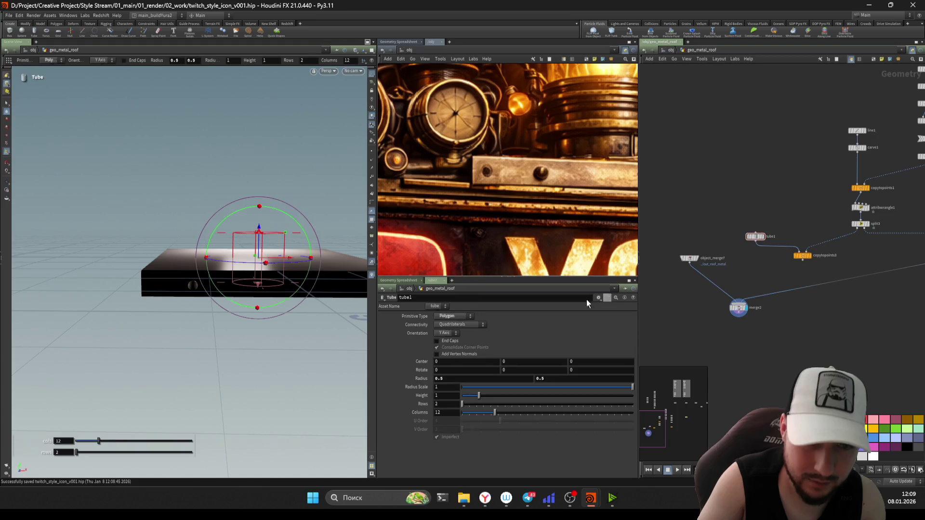
left_click(447, 333)
left_click(446, 333)
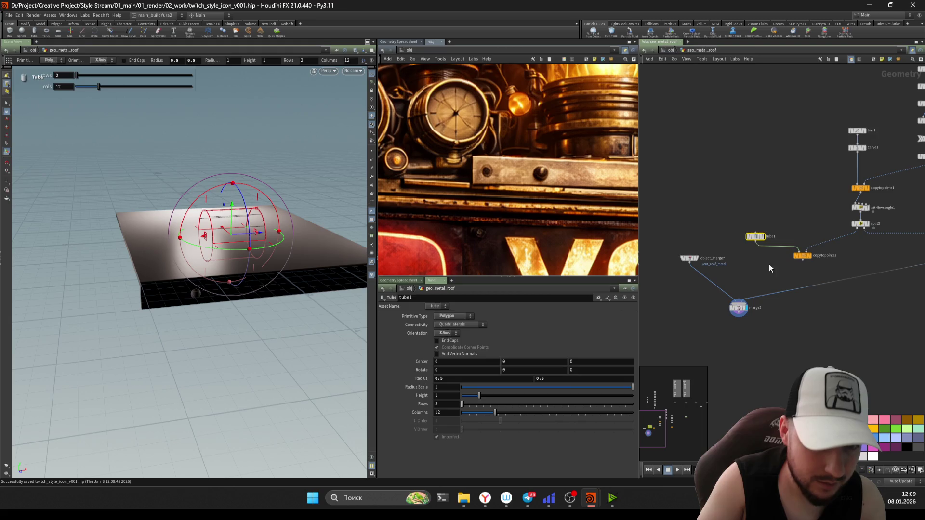
left_click(801, 256)
left_click_drag(775, 256, 749, 226)
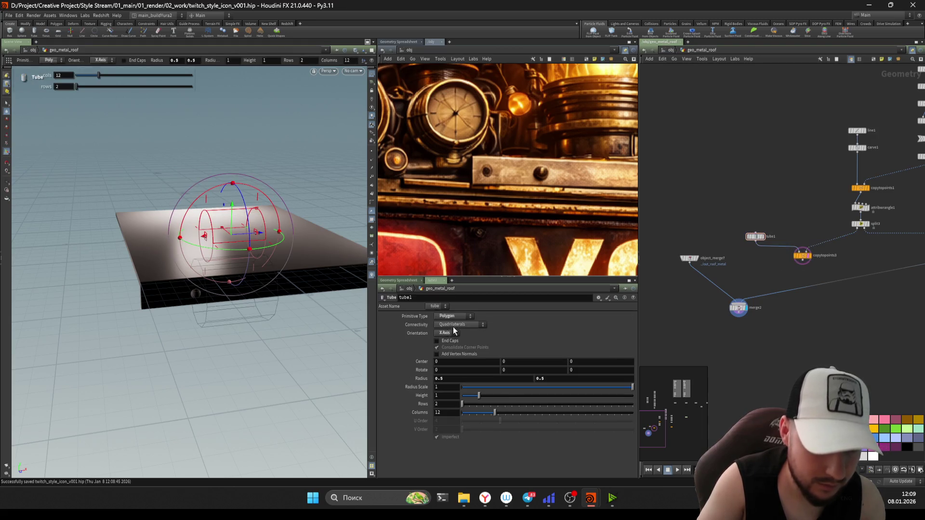
left_click(442, 347)
left_click(442, 353)
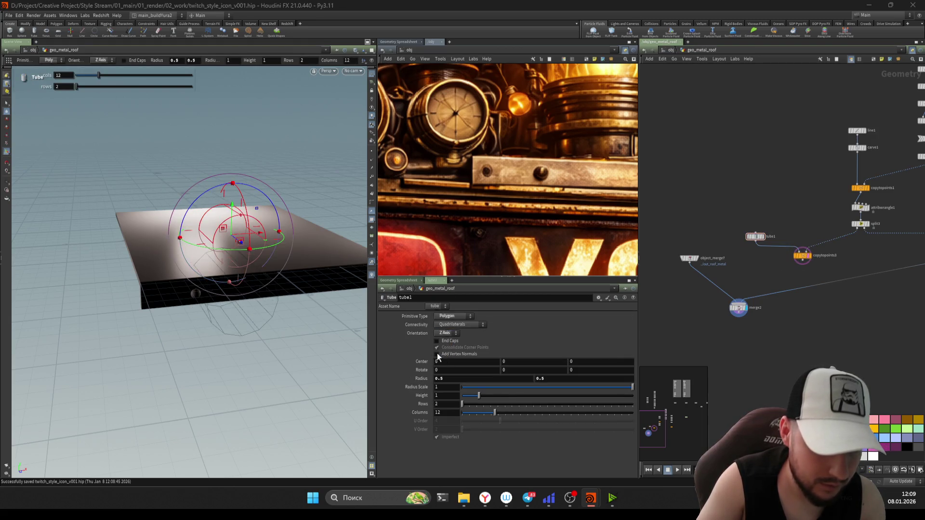
key("Escape")
left_click_drag(238, 274, 267, 281)
key("Return")
scroll(770, 272, "up", 2)
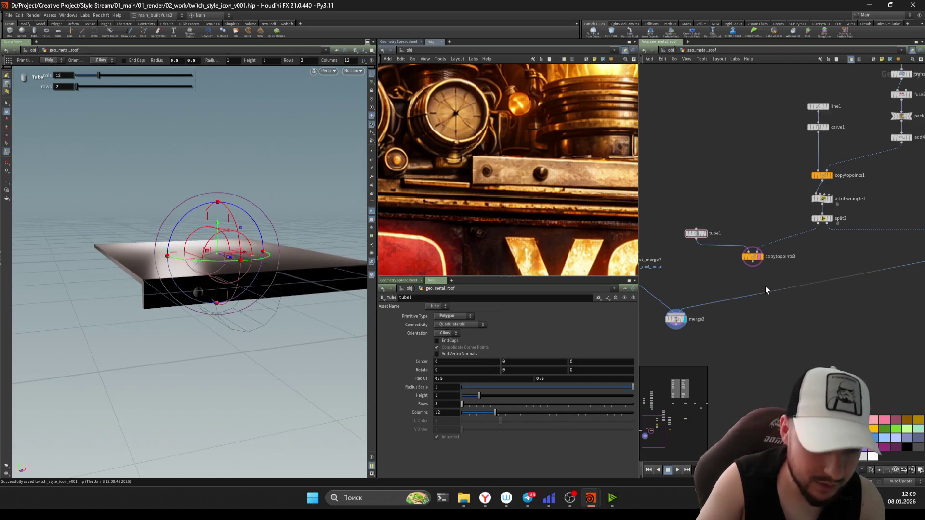
key("Tab")
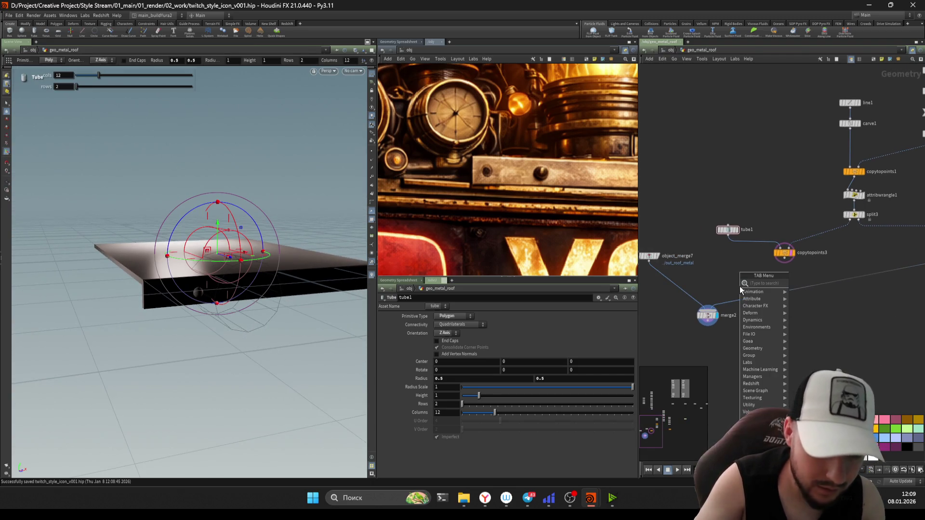
type("boo")
Step: Add boolean1 under object_merge7, display its result and inspect its inputs
key("Return")
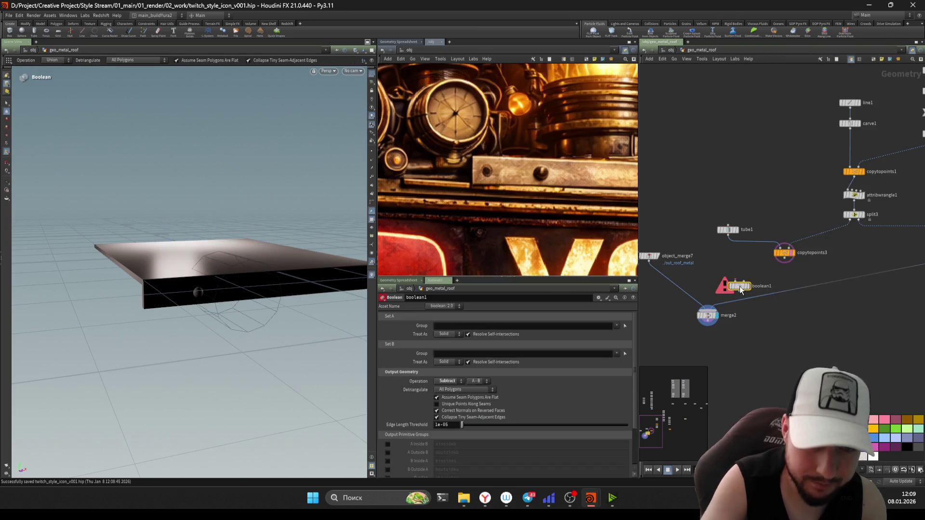
left_click(736, 283)
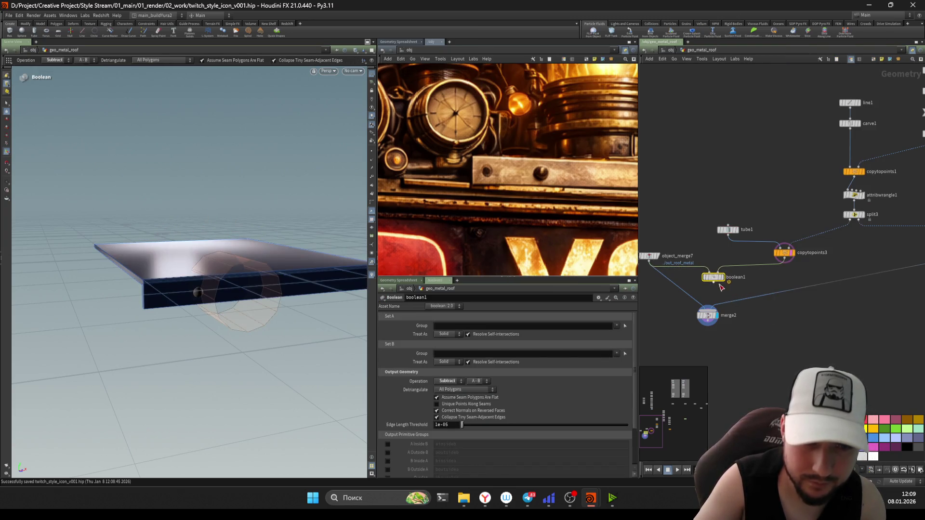
key("r")
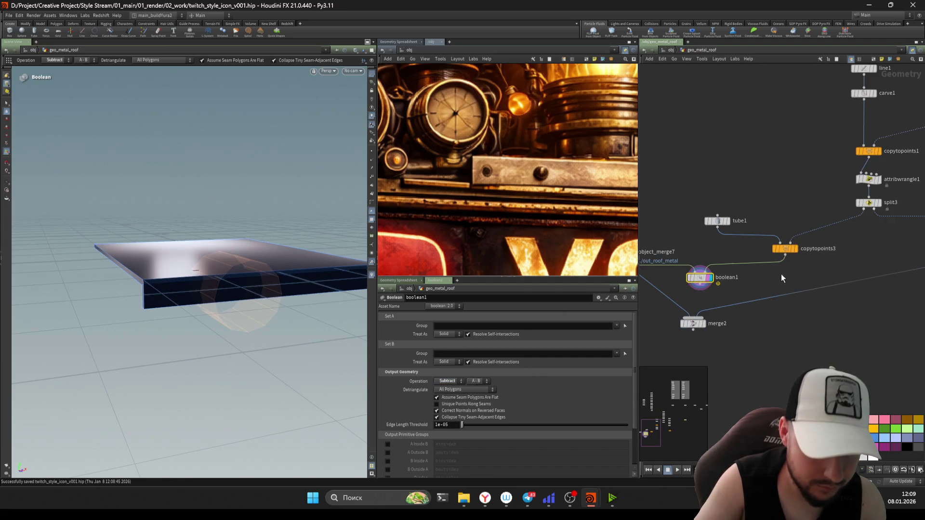
scroll(781, 274, "up", 2)
left_click(687, 253)
middle_click(687, 253)
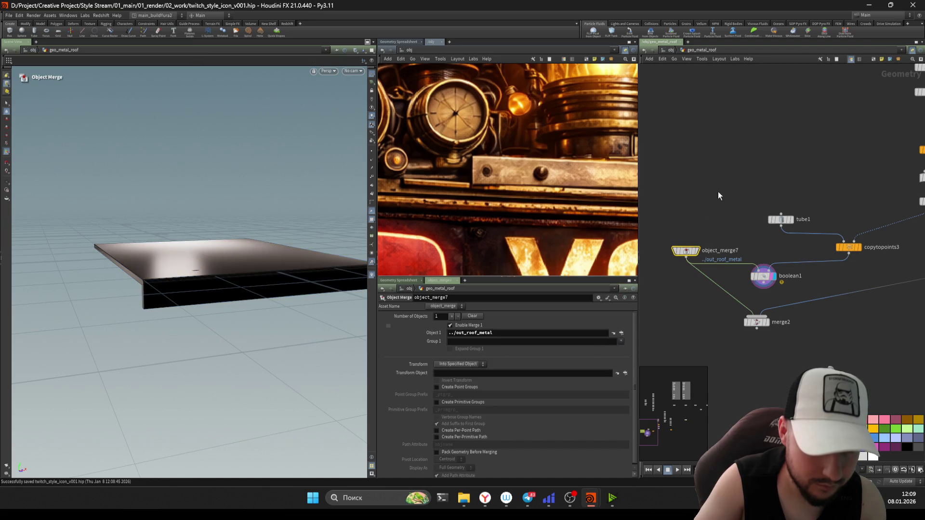
scroll(839, 250, "up", 1)
left_click(832, 241)
Step: Enable End Caps on tube1 so the boolean cuts notches, and tumble around the plate to check
left_click(747, 208)
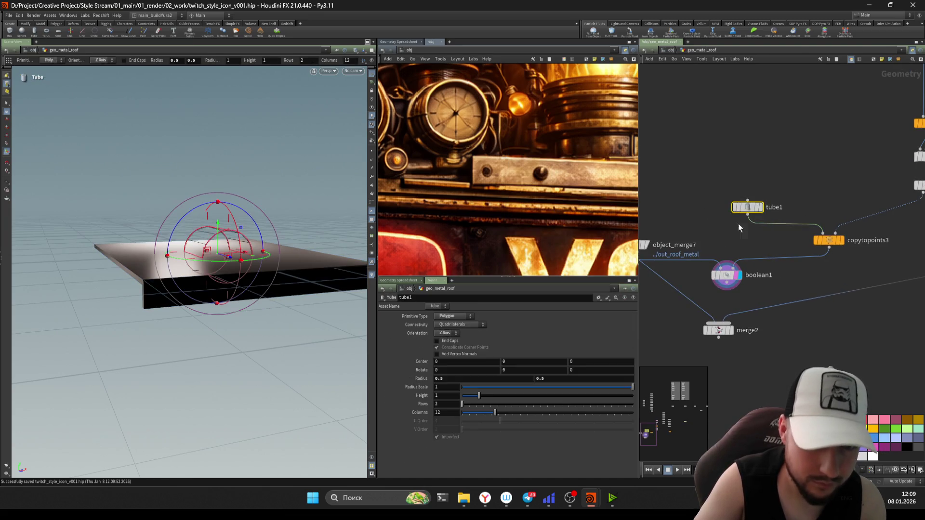
left_click(437, 340)
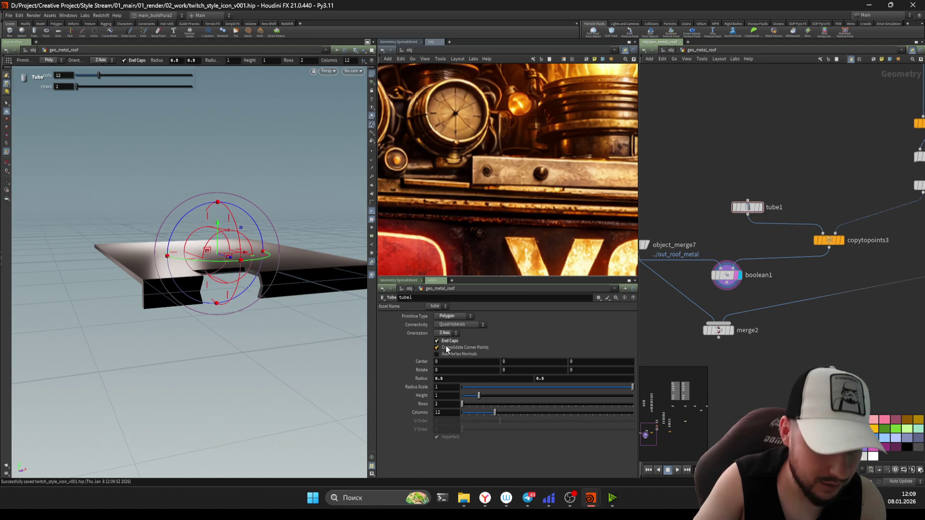
left_click_drag(261, 289, 292, 314, "alt")
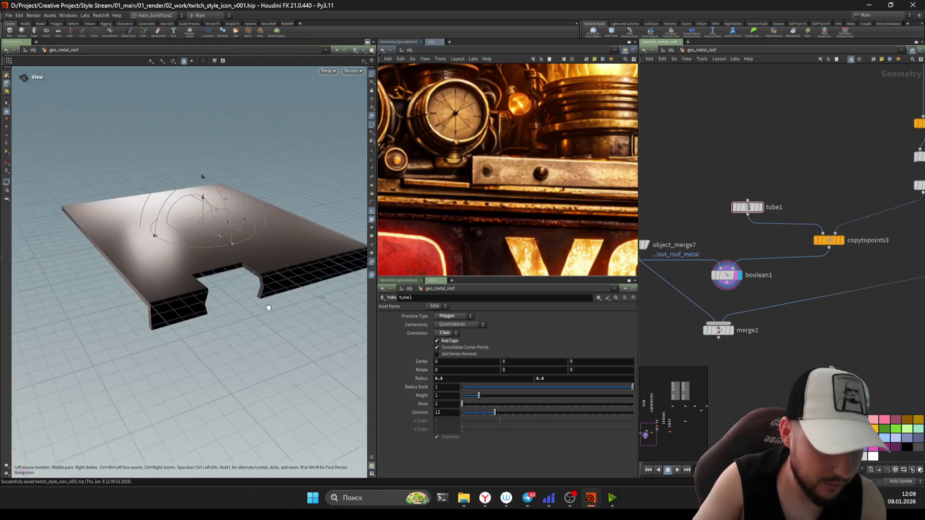
key("Escape")
mouse_move(292, 314)
left_mouse_down()
mouse_move(351, 232)
mouse_move(148, 288)
left_mouse_up()
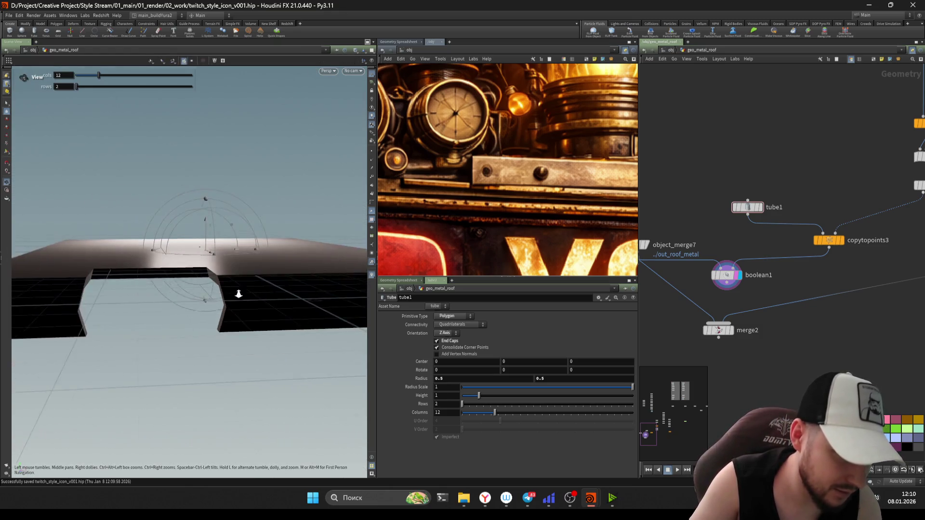
key("Return")
key("Escape")
mouse_move(256, 360)
left_mouse_down()
mouse_move(192, 301)
mouse_move(237, 275)
mouse_move(118, 316)
mouse_move(230, 301)
mouse_move(238, 325)
mouse_move(187, 346)
mouse_move(184, 381)
mouse_move(246, 329)
mouse_move(261, 347)
mouse_move(250, 340)
mouse_move(254, 366)
mouse_move(289, 372)
mouse_move(321, 295)
mouse_move(289, 327)
mouse_move(131, 366)
mouse_move(291, 333)
mouse_move(239, 324)
mouse_move(231, 355)
mouse_move(223, 336)
mouse_move(239, 318)
left_mouse_up()
key("Return")
key("Return")
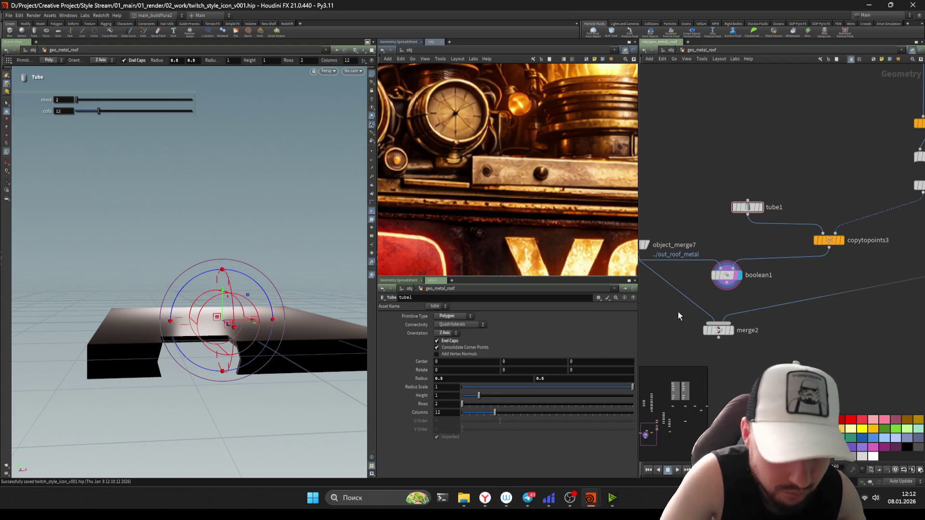
Step: Set tube1 to 25 columns and radius 0.1, and save the scene
middle_click_drag(673, 342, 677, 337)
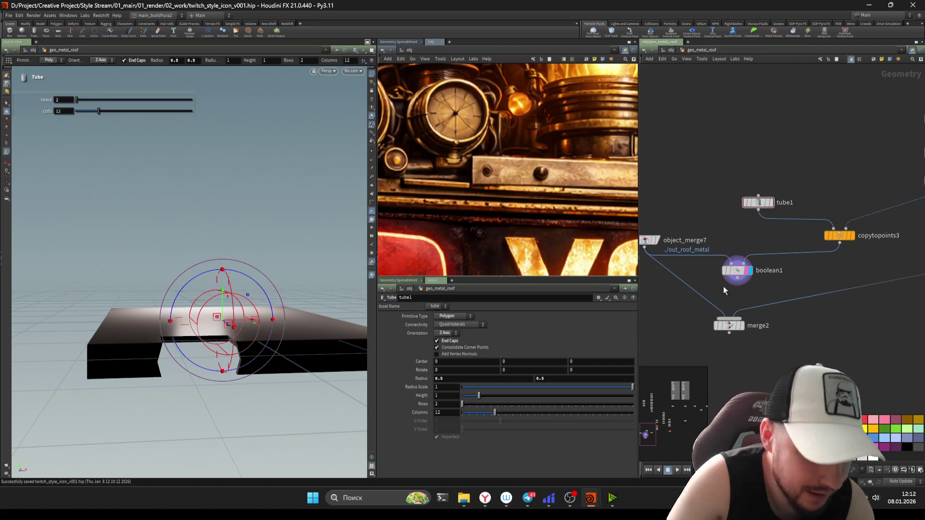
left_click(737, 271)
left_click(757, 202)
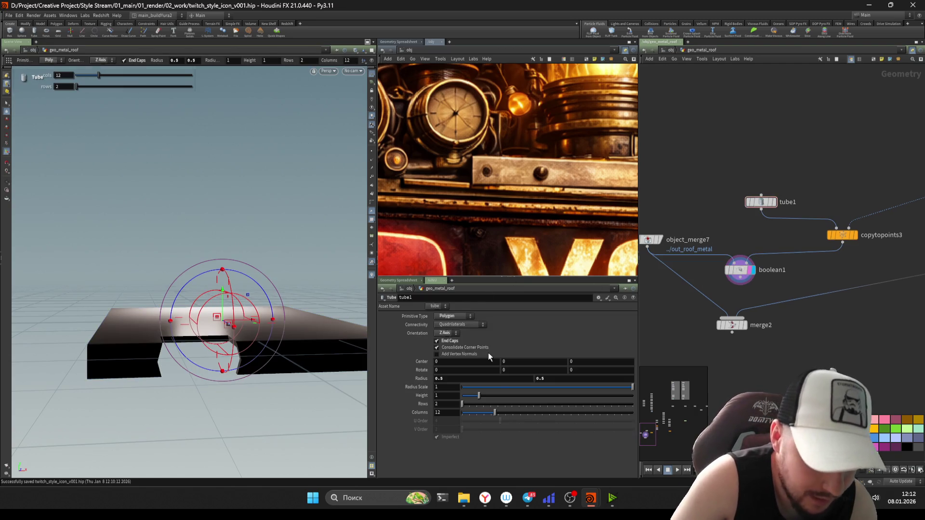
left_click_drag(474, 413, 509, 406)
middle_click_drag(422, 378, 401, 397)
key("ctrl+s")
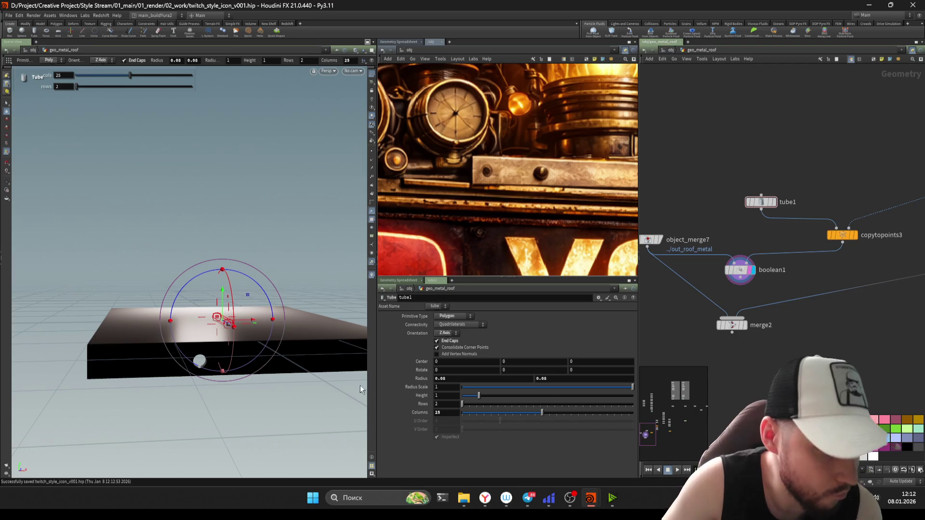
scroll(820, 303, "down", 2)
scroll(717, 265, "up", 2)
Step: Move boolean1 left and merge2 right, display merge2 and orbit around the notched plate
left_click_drag(718, 265, 687, 264)
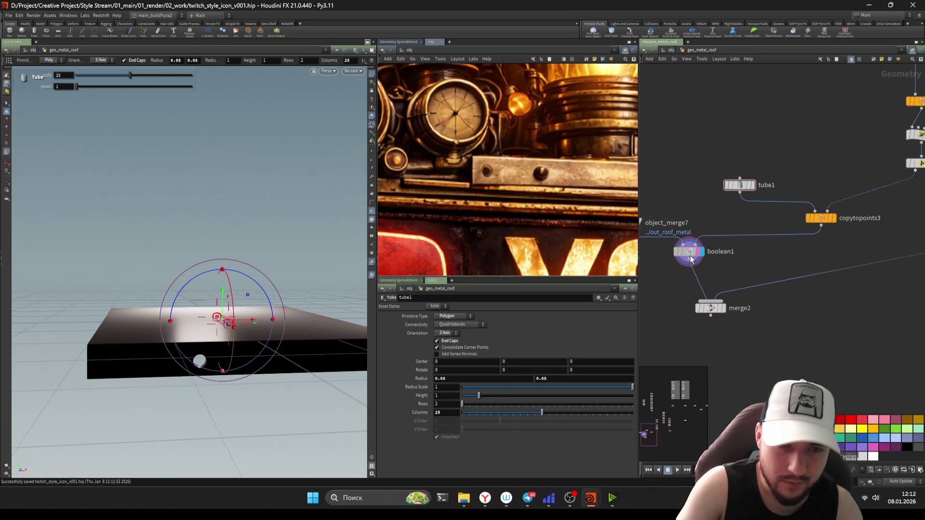
middle_click_drag(688, 264, 723, 280)
left_click_drag(723, 280, 668, 281)
scroll(709, 282, "down", 2)
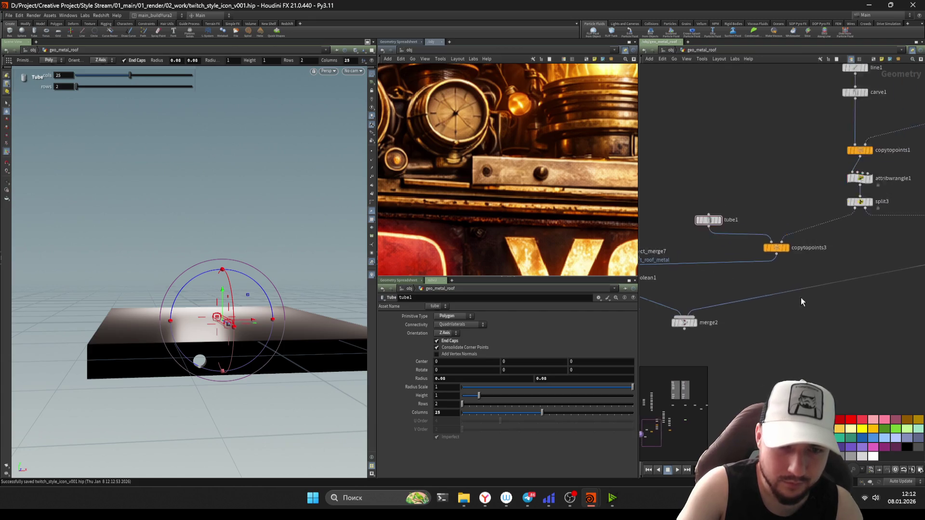
left_click(740, 310)
left_click_drag(740, 311, 882, 312)
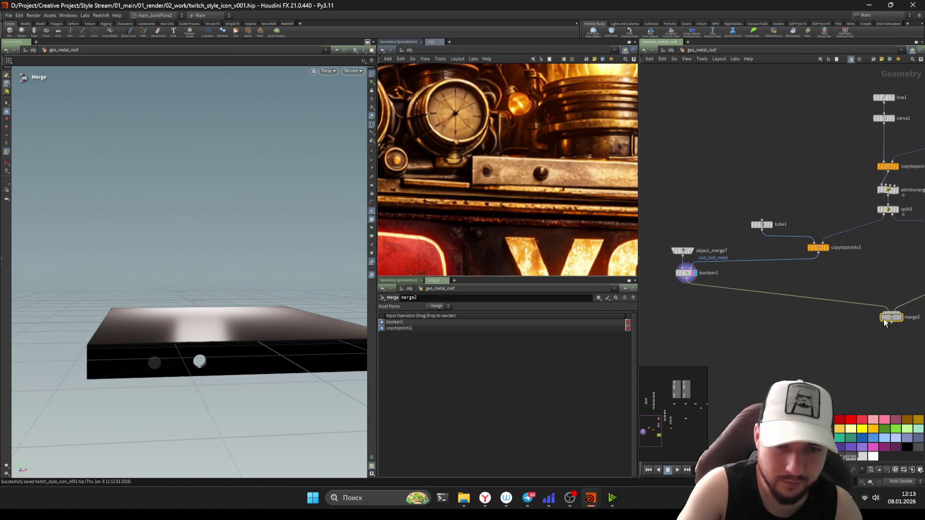
scroll(881, 312, "down", 1)
left_click_drag(766, 294, 778, 290)
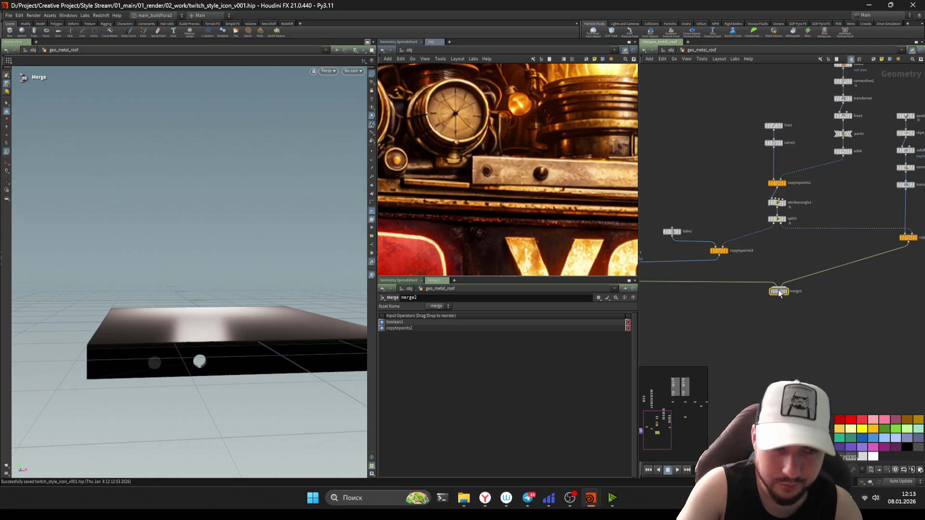
left_click(785, 290)
mouse_move(282, 367)
left_mouse_down()
mouse_move(225, 337)
mouse_move(272, 330)
left_mouse_up()
mouse_move(273, 331)
right_mouse_down()
mouse_move(226, 351)
mouse_move(226, 368)
right_mouse_up()
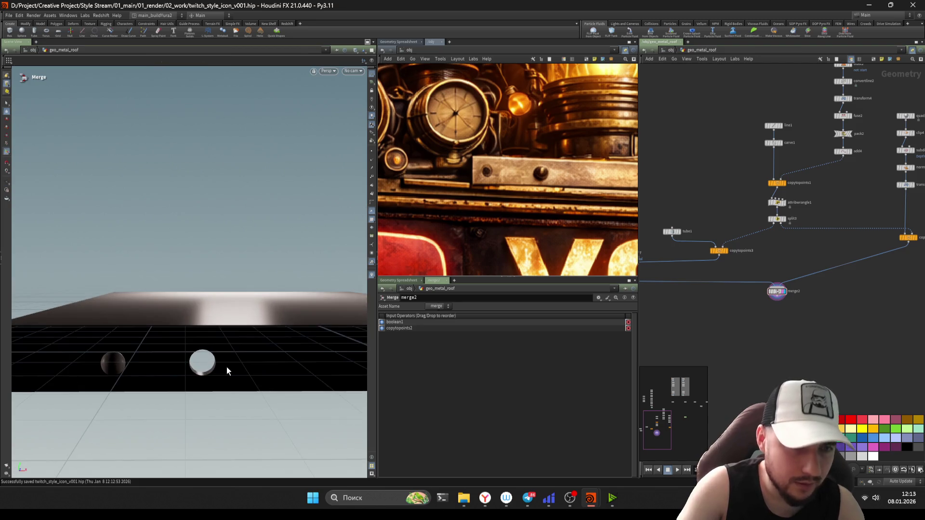
Step: Adjust tube1's radius to 0.06 and move object_merge7 above boolean1
left_click(672, 231)
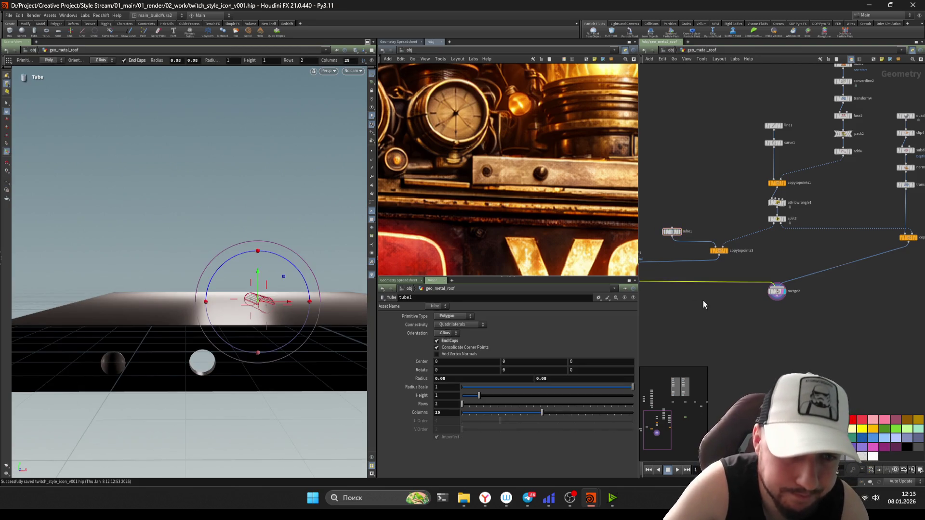
middle_click_drag(414, 377, 404, 389)
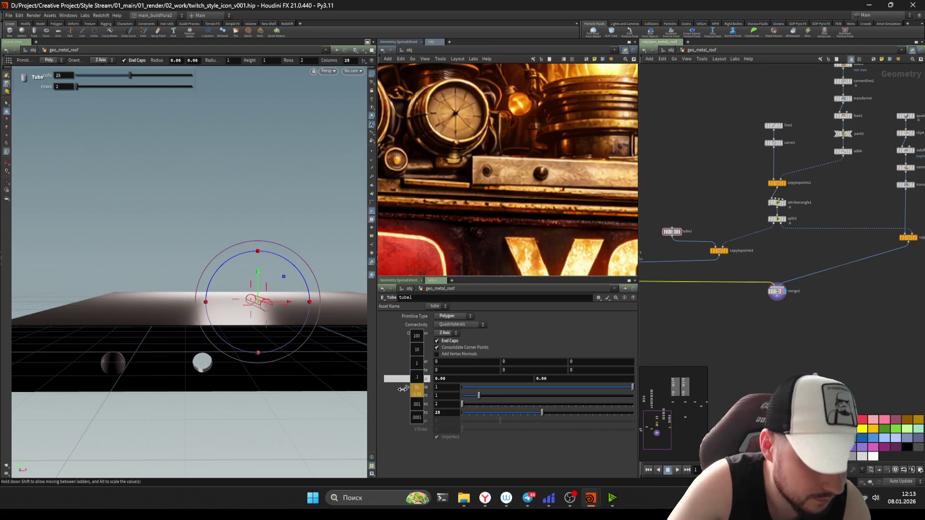
middle_click_drag(694, 238, 744, 274)
scroll(741, 286, "up", 3)
scroll(741, 287, "up", 1)
left_click_drag(714, 230, 713, 183)
scroll(708, 217, "up", 2)
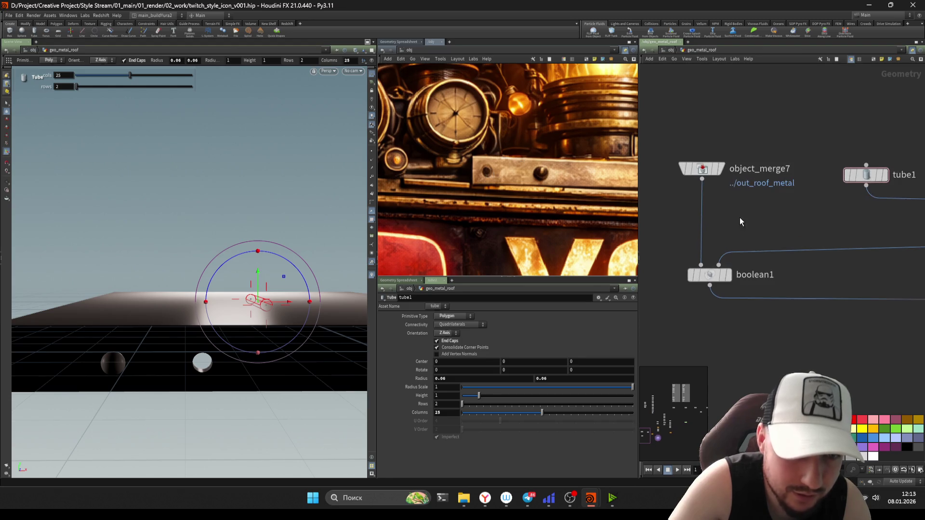
Step: Add polybevel3 under boolean1 with Ignore Flat Edges enabled and check the hole edges
key("Tab")
type("trans")
key("Return")
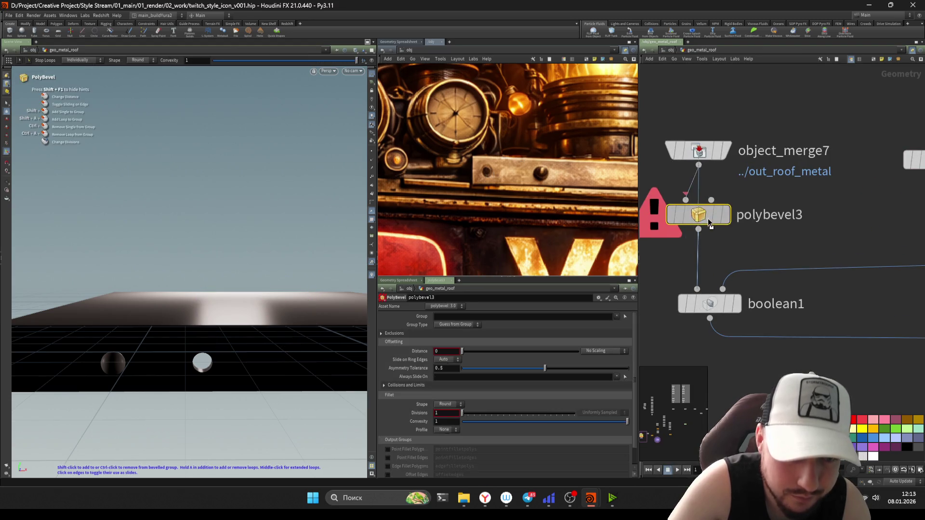
left_click(708, 351)
scroll(723, 325, "up", 1)
left_click_drag(712, 332, 712, 302)
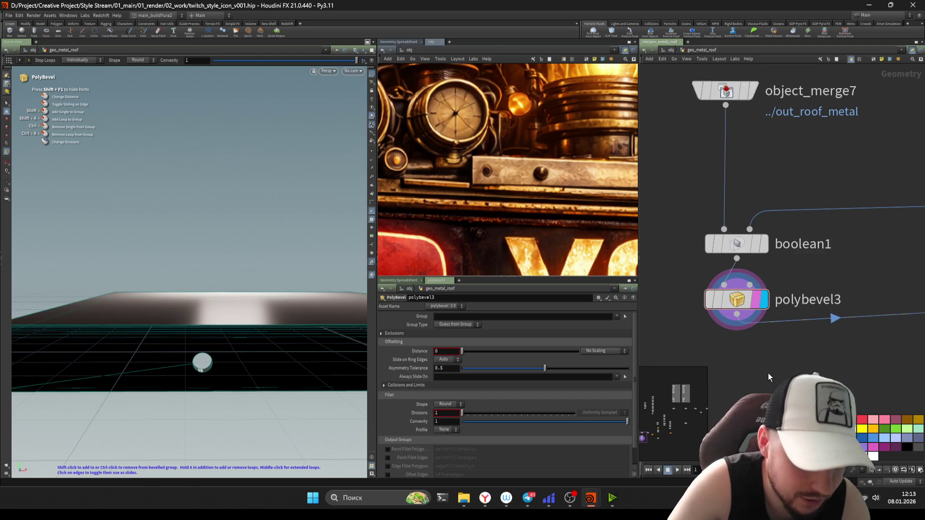
left_click(466, 333)
left_click(436, 341)
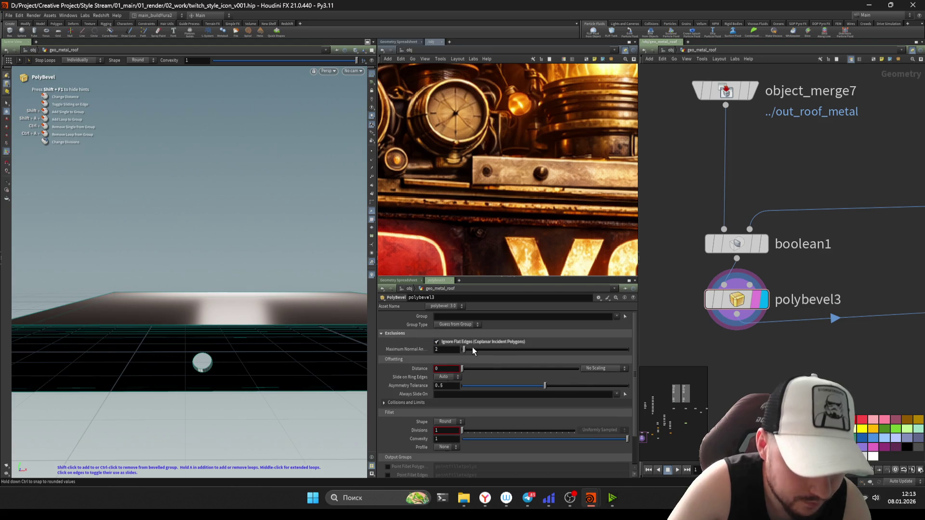
key("Escape")
mouse_move(191, 353)
left_mouse_down()
mouse_move(250, 339)
mouse_move(241, 340)
mouse_move(246, 314)
mouse_move(330, 284)
mouse_move(243, 309)
mouse_move(291, 318)
left_mouse_up()
key("Return")
scroll(879, 355, "down", 5)
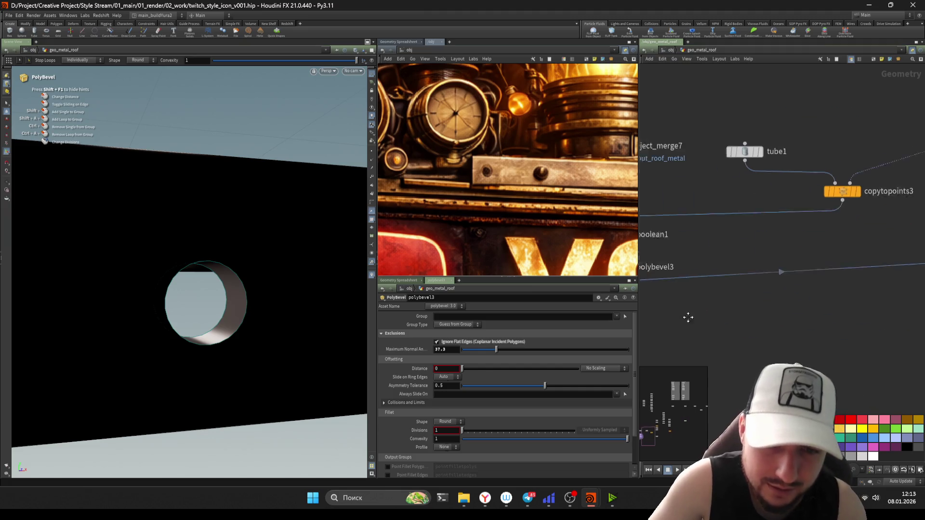
scroll(761, 368, "up", 2)
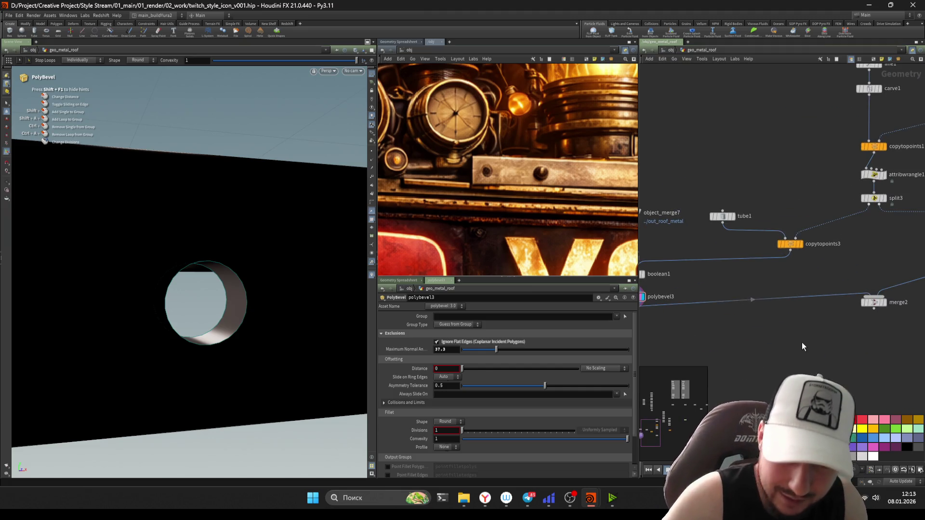
Step: Save, raise the bevel distance to 0.01, and create a Normal node below polybevel3
left_click_drag(877, 305, 877, 333)
middle_click_drag(756, 370, 821, 356)
key("ctrl+s")
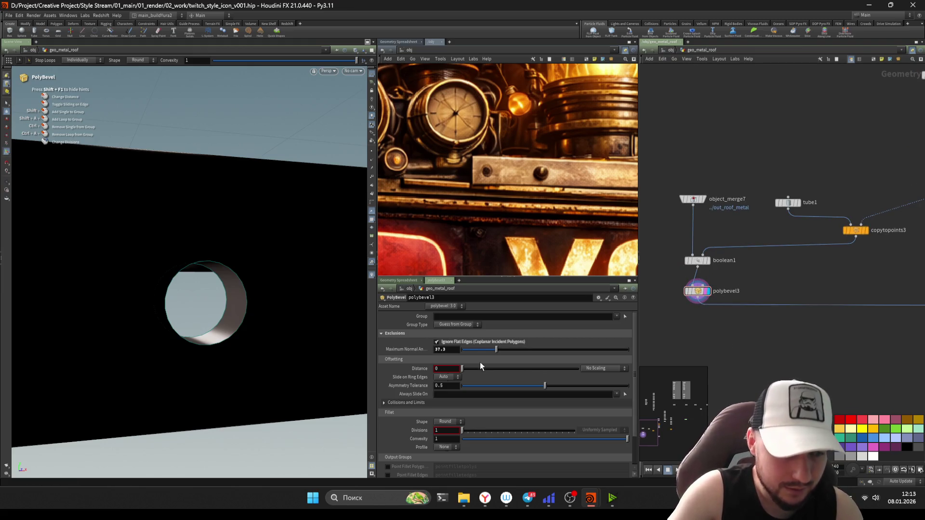
mouse_move(446, 369)
middle_mouse_down()
mouse_move(461, 386)
mouse_move(437, 386)
middle_mouse_up()
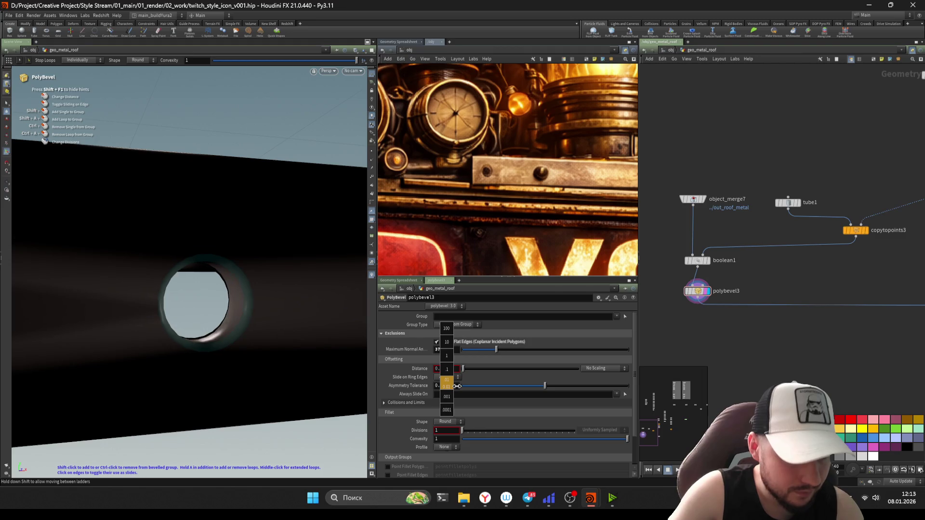
left_click_drag(223, 279, 186, 310, "alt")
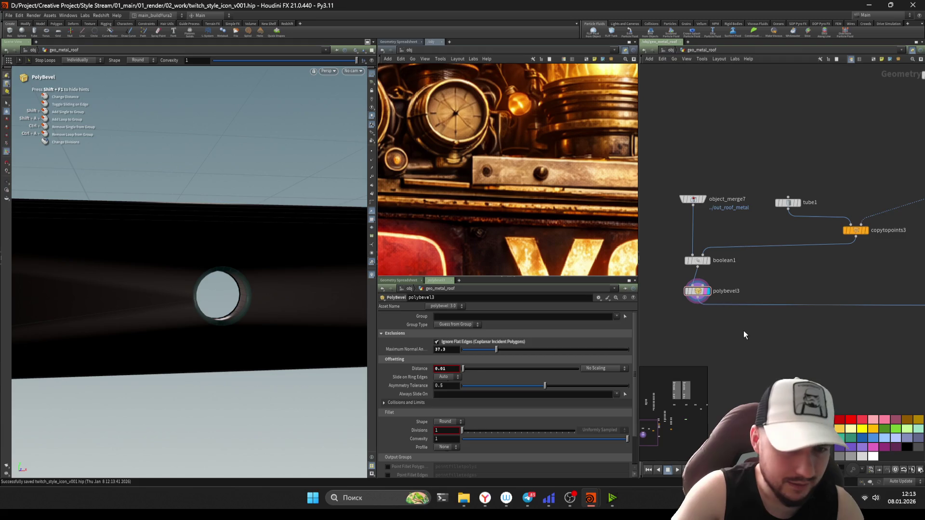
key("Tab")
type("normal")
key("Return")
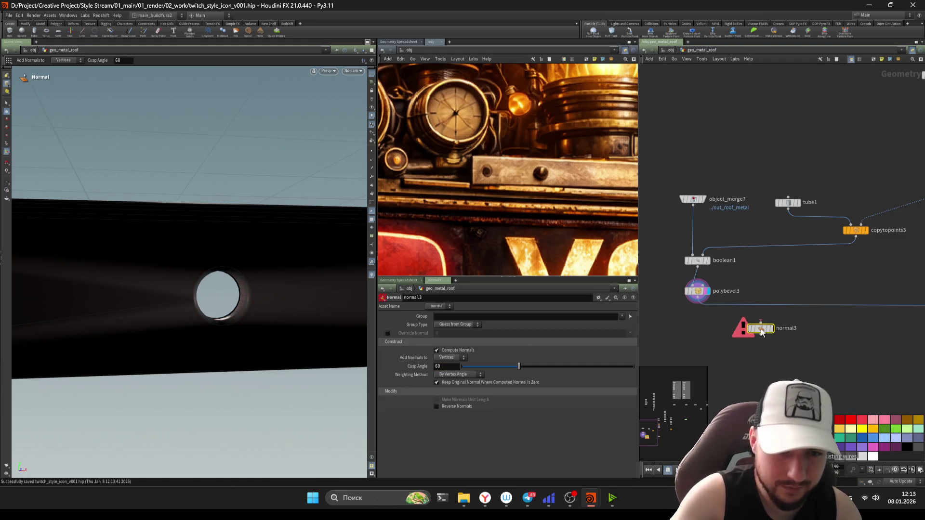
Step: Add normal3 on the bevelled roof with Weighting Method set to By Face Area
left_click(681, 309)
left_click(460, 375)
left_click(448, 396)
key("Escape")
scroll(160, 331, "down", 5)
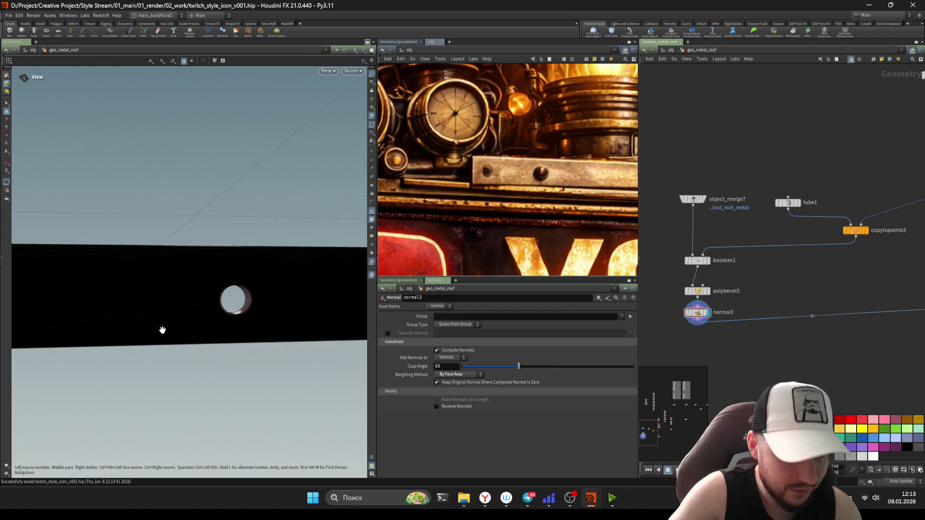
mouse_move(161, 330)
left_mouse_down()
mouse_move(257, 331)
mouse_move(209, 332)
left_mouse_up()
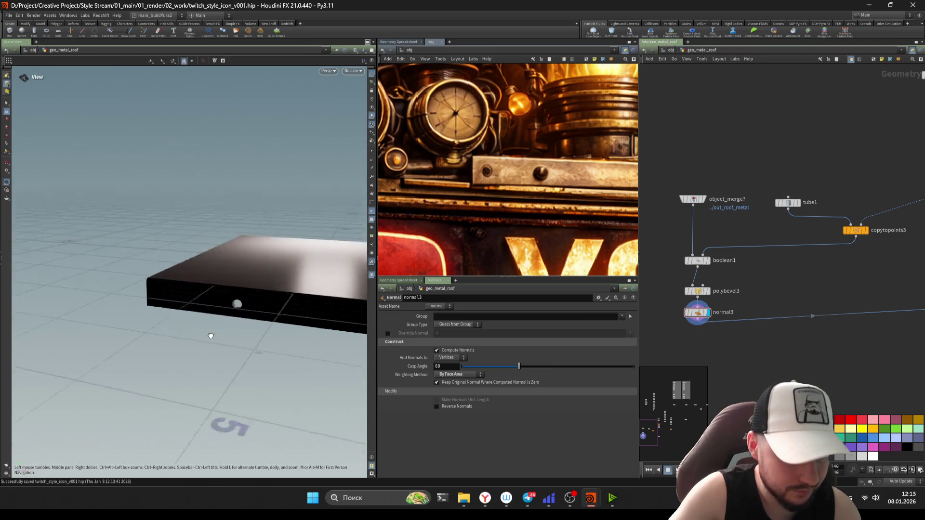
middle_click_drag(896, 332, 782, 331)
Step: Display merge2 to inspect the combined roof and bring the copytopoints nodes into view
left_click(739, 303)
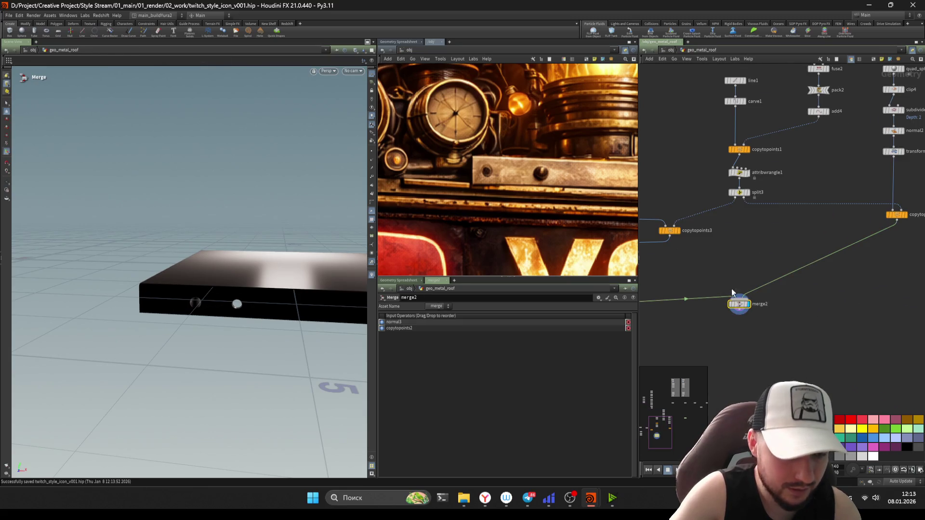
key("Escape")
left_click_drag(238, 275, 231, 325)
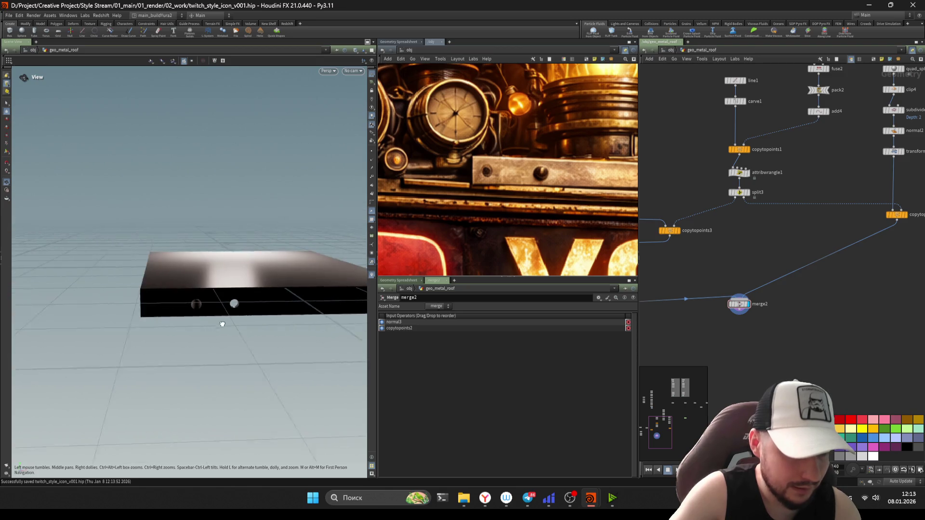
scroll(825, 299, "down", 2)
middle_click_drag(825, 298, 825, 301)
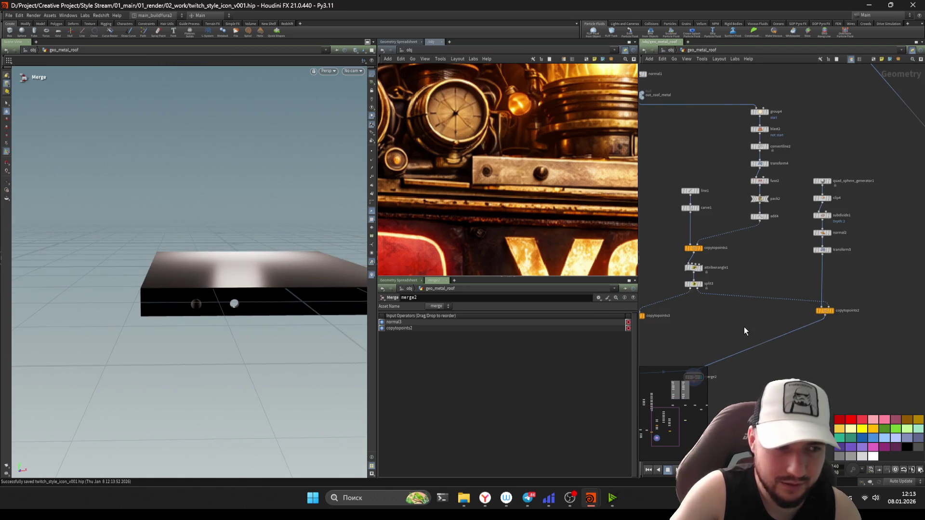
middle_click_drag(739, 332, 746, 315)
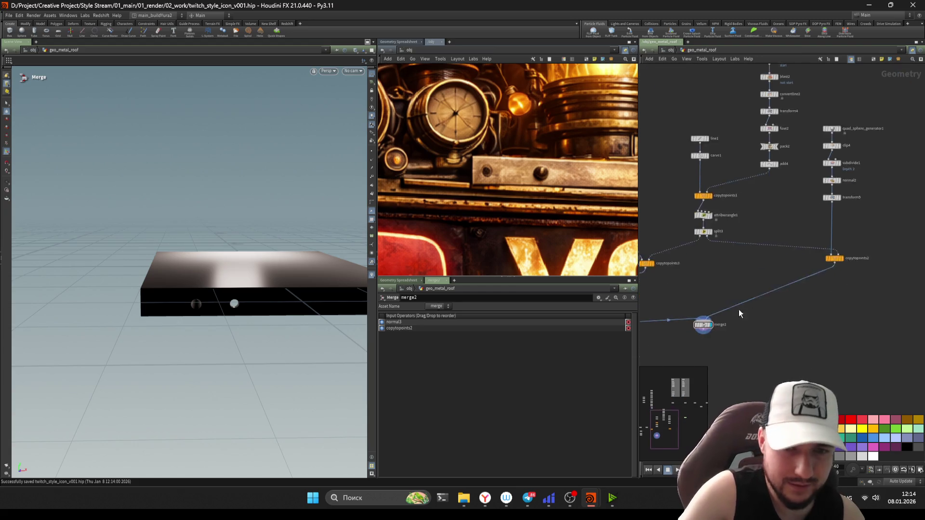
scroll(739, 309, "up", 2)
left_click_drag(776, 320, 780, 365)
scroll(770, 319, "down", 3)
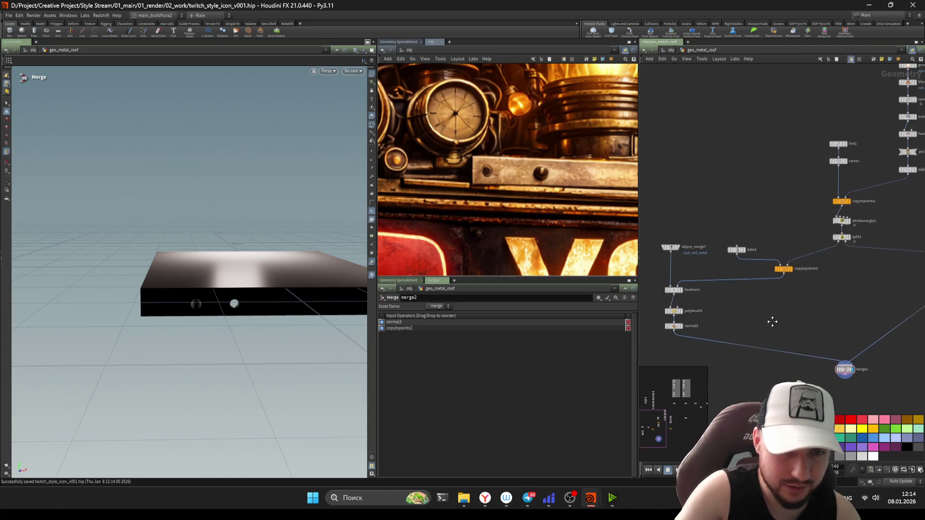
scroll(793, 321, "down", 2)
key("Tab")
Step: Insert Mirror SOPs after copytopoints3 and copytopoints2 so holes and bolts appear on both sides
key("Escape")
left_click(793, 320)
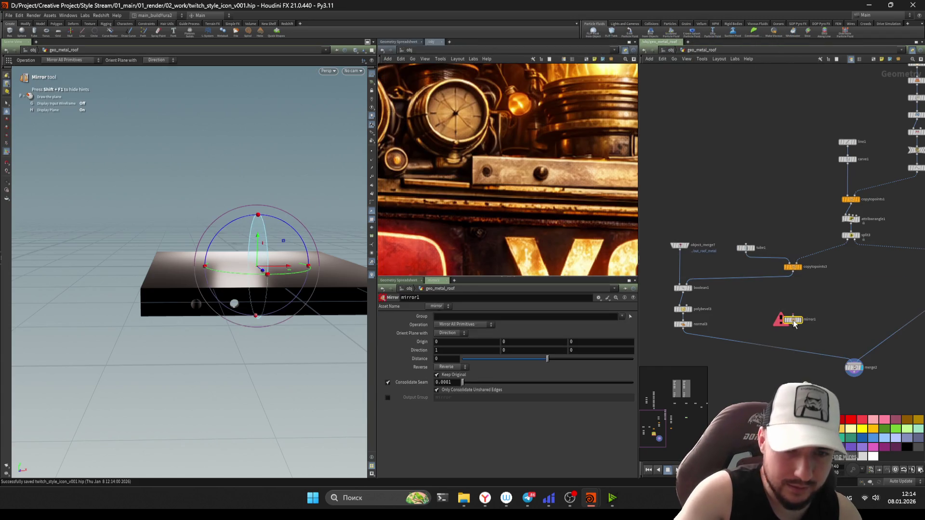
left_click_drag(793, 320, 773, 284)
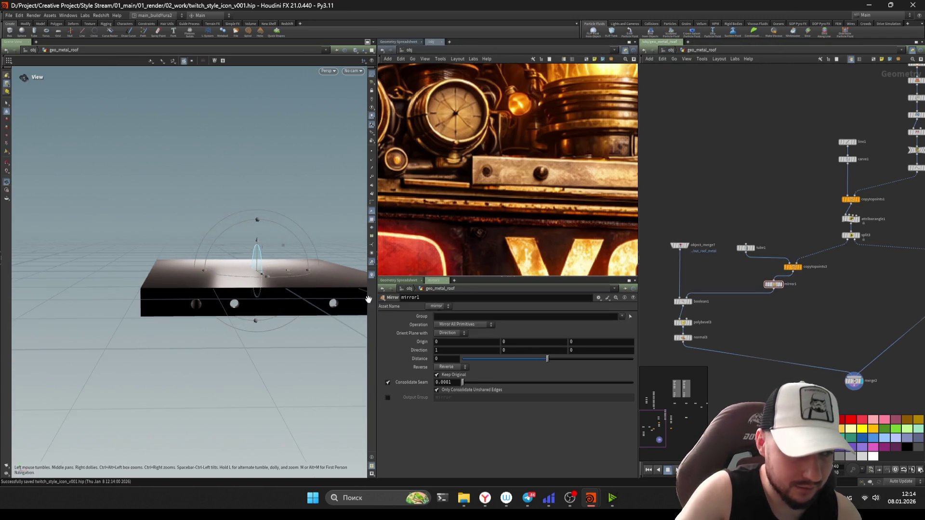
scroll(726, 325, "down", 2)
left_click_drag(697, 300, 829, 307)
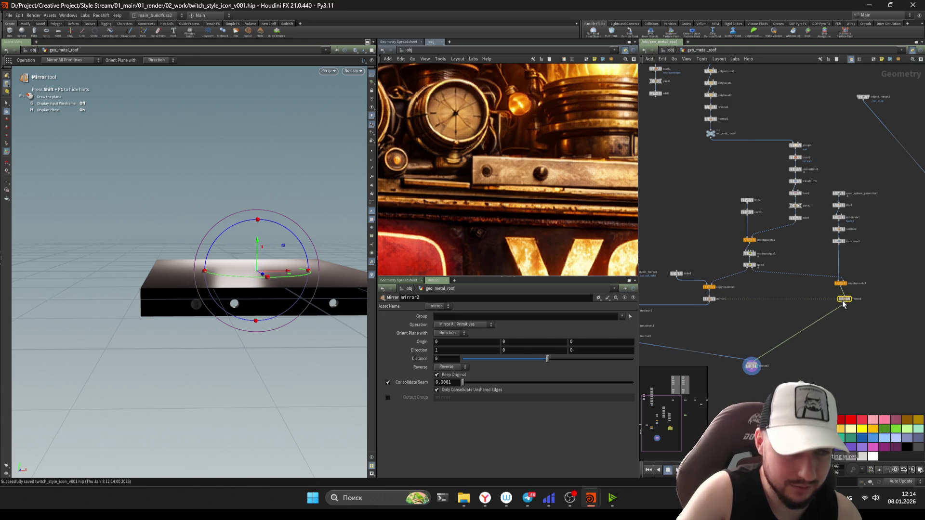
Step: Check the mirrored result on merge2, then select split3 and attribwrangle1
key("Escape")
left_click_drag(263, 318, 264, 271)
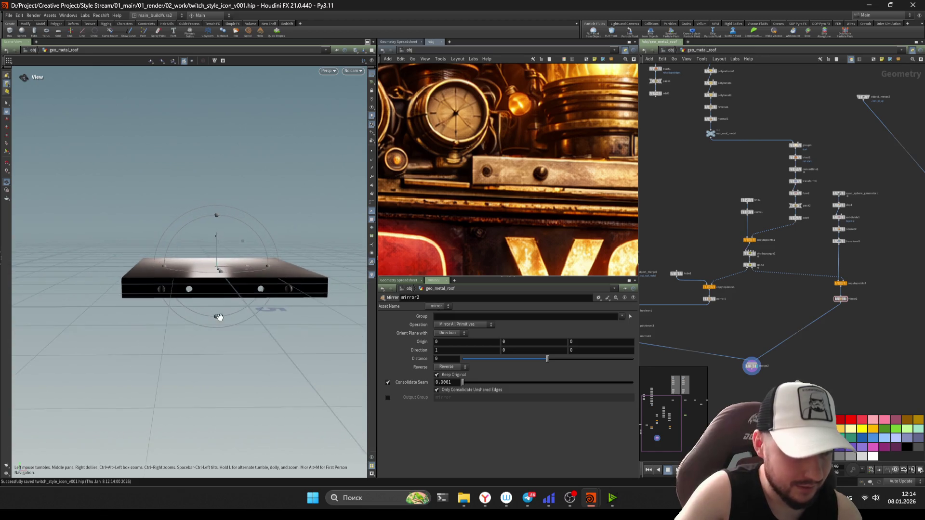
left_click(756, 333)
scroll(764, 308, "up", 2)
scroll(768, 297, "up", 2)
left_click(757, 249)
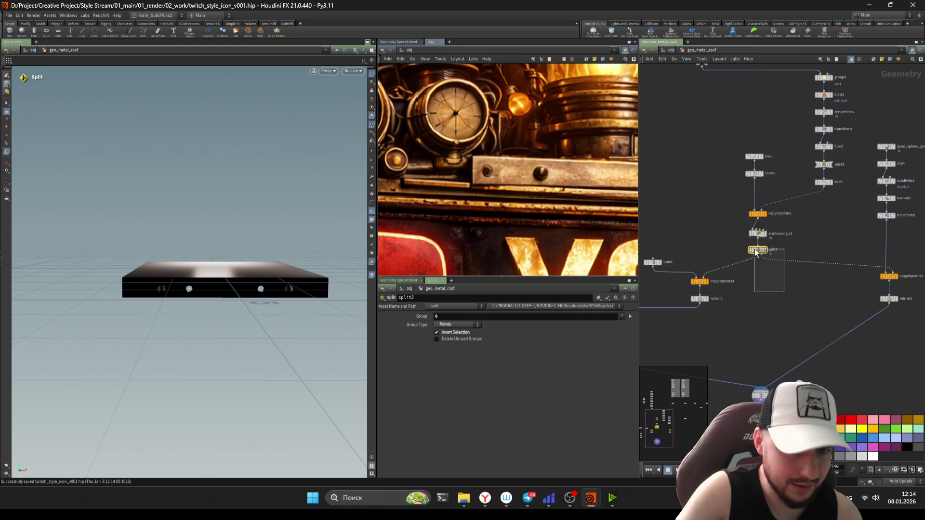
left_click_drag(741, 221, 786, 271)
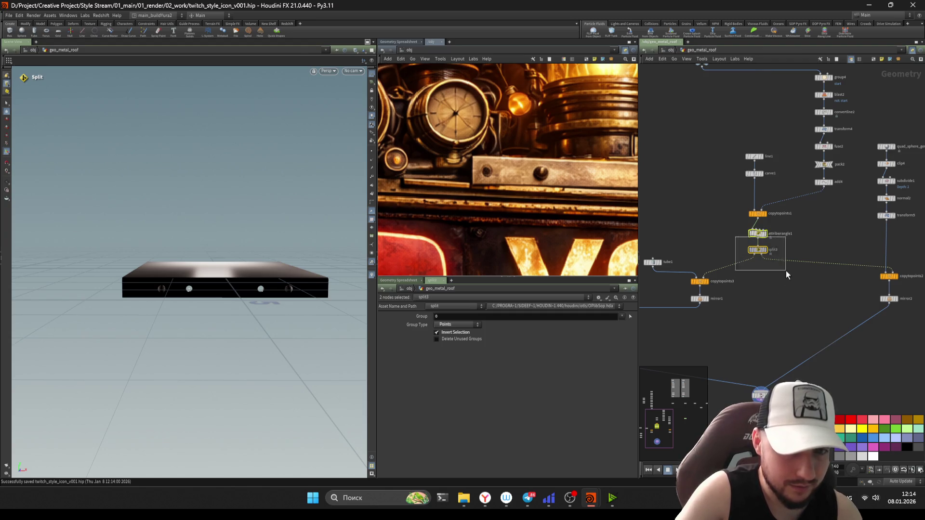
scroll(768, 258, "up", 1)
Step: Lower carve1's Second U from 0.428 to about 0.1 so the bolt points spread along the slab
left_click(751, 246)
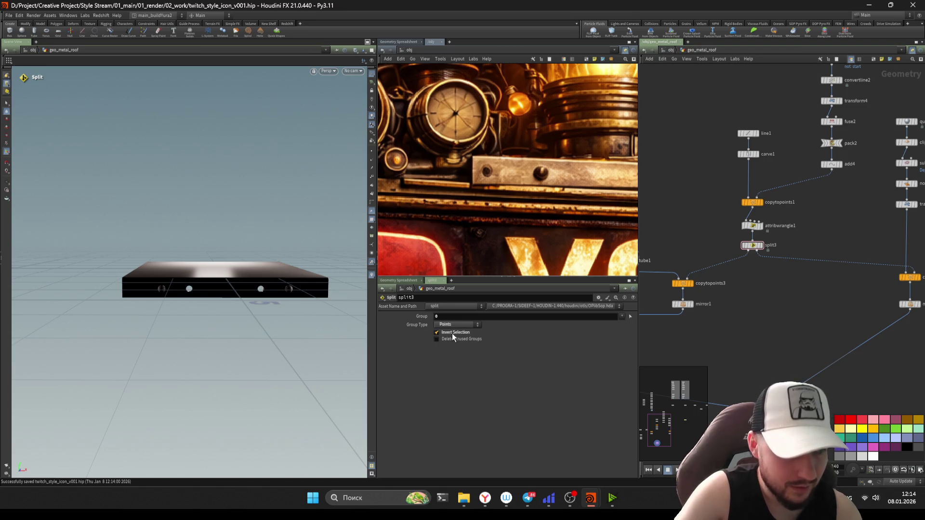
mouse_move(780, 309)
middle_mouse_down()
mouse_move(762, 328)
mouse_move(773, 328)
middle_mouse_up()
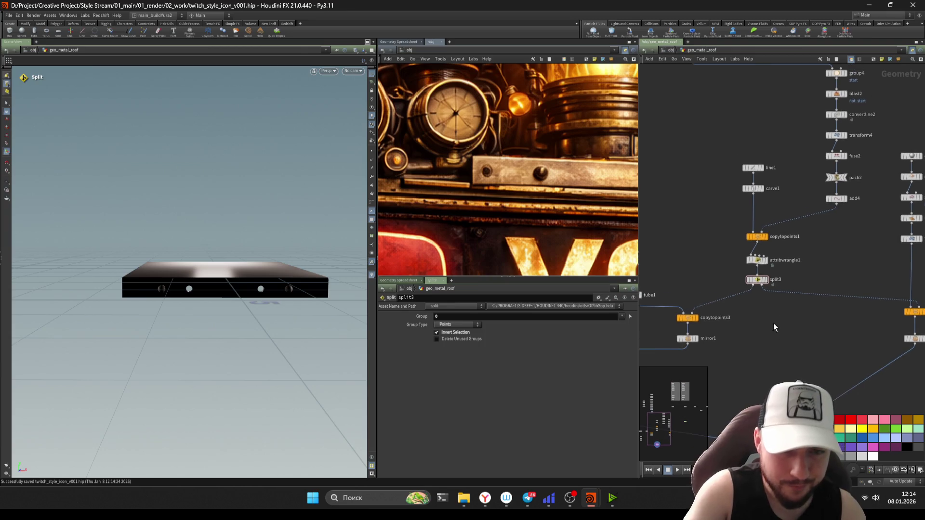
scroll(707, 246, "up", 2)
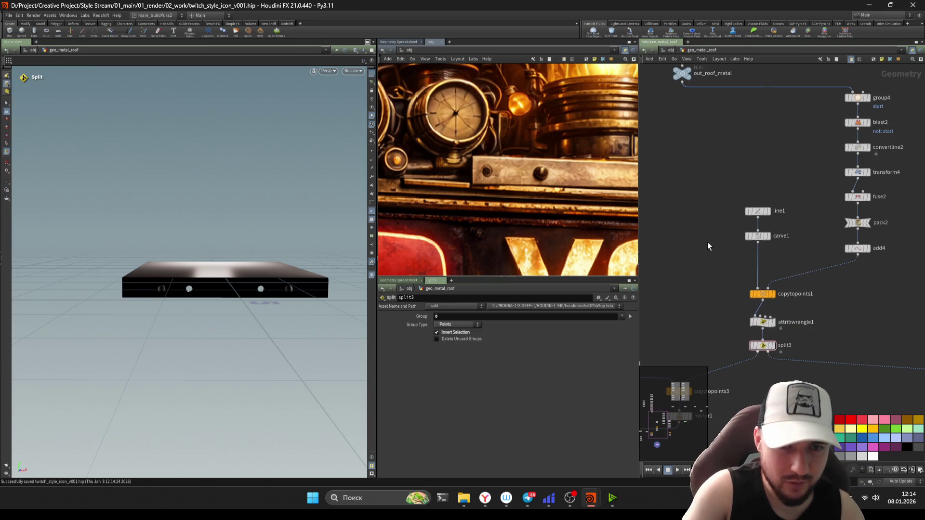
left_click(777, 211)
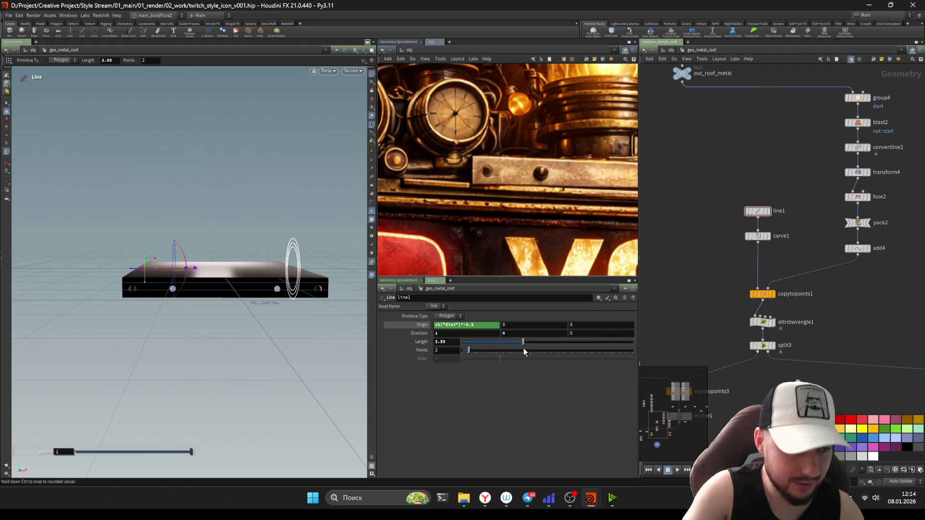
key("Down")
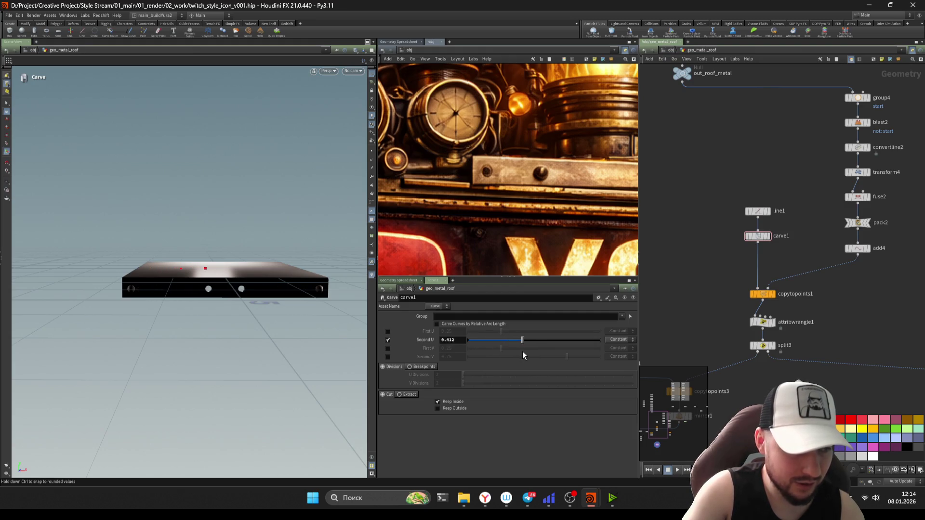
left_click_drag(524, 355, 482, 357)
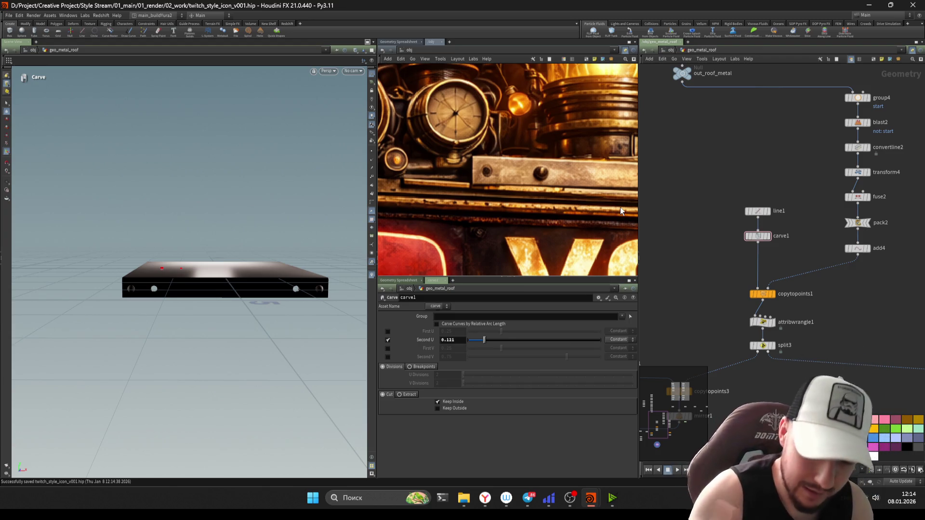
left_click(759, 294)
middle_click_drag(724, 288, 720, 275)
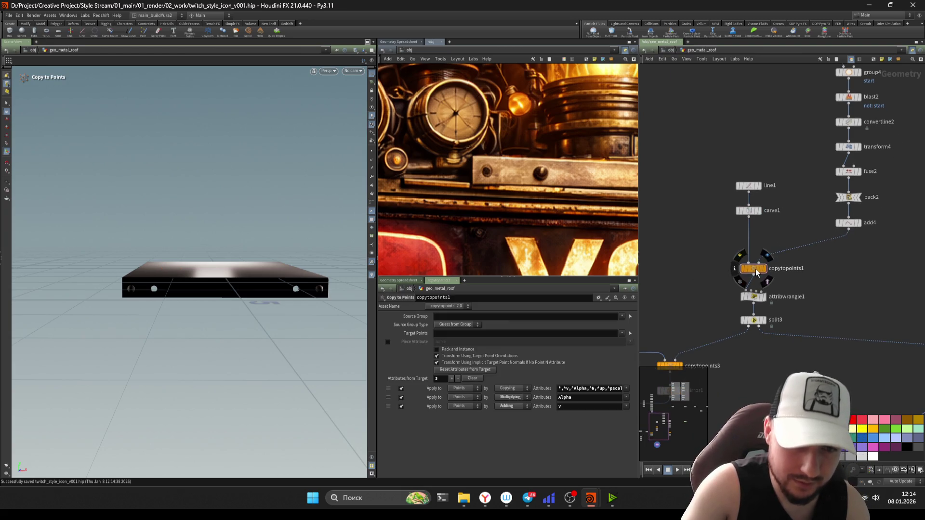
left_click(754, 268)
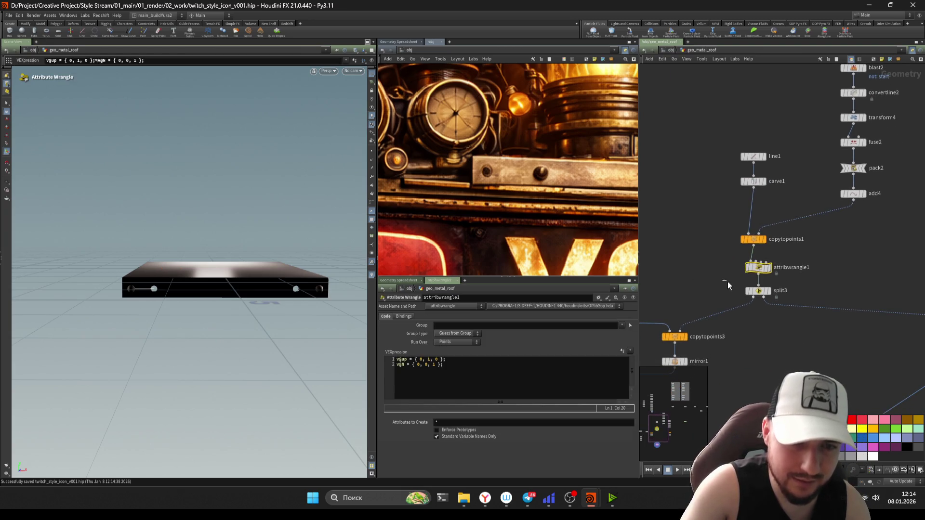
middle_click_drag(725, 387, 748, 288)
key("Down")
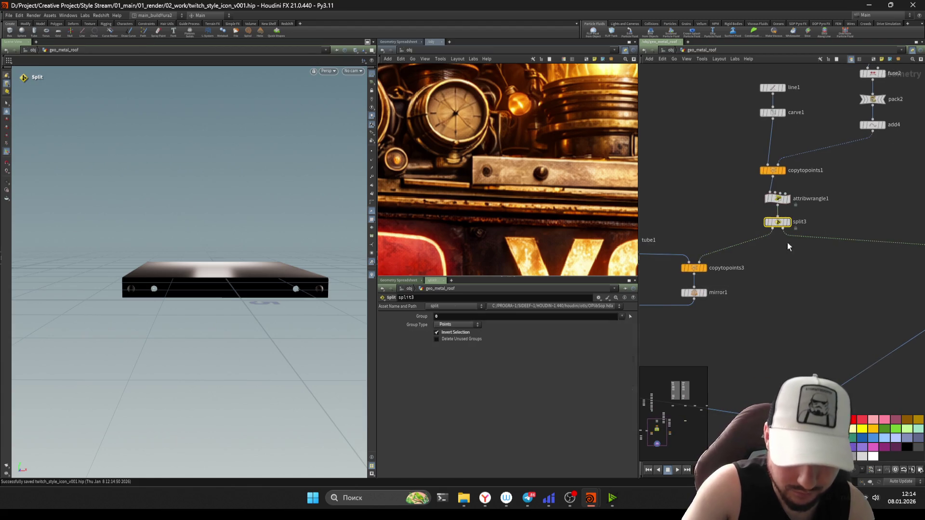
key("Escape")
left_click_drag(174, 289, 300, 287)
scroll(791, 307, "down", 2)
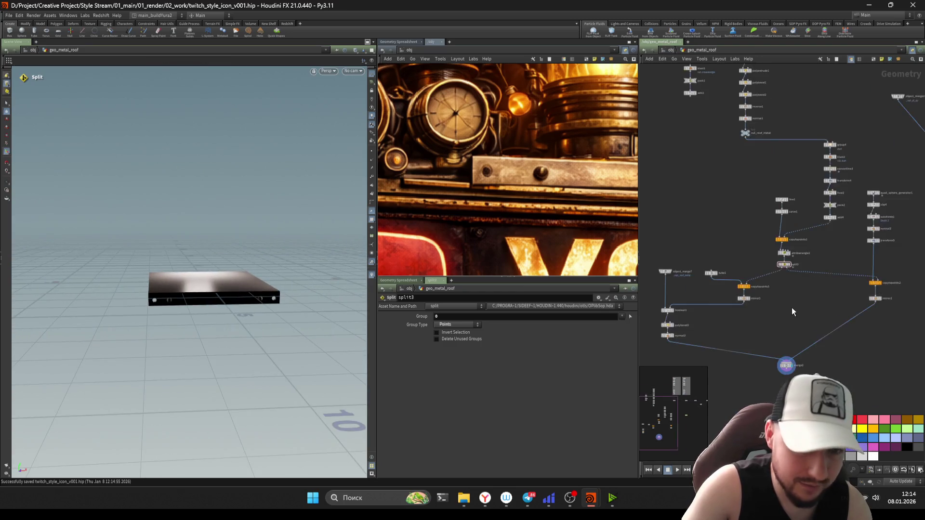
scroll(747, 306, "down", 3)
scroll(767, 332, "down", 2)
scroll(709, 253, "down", 3)
mouse_move(656, 174)
left_mouse_down()
mouse_move(808, 400)
mouse_move(754, 240)
left_mouse_up()
scroll(784, 301, "up", 2)
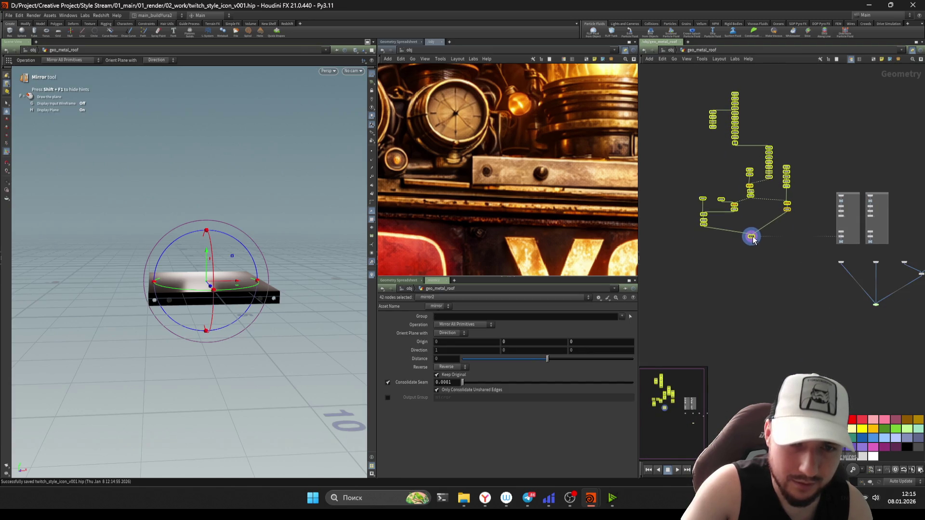
scroll(751, 239, "up", 3)
Step: Add a null out_roof_geo below merge2 and place a new Object Merge node
key("Tab")
type("n")
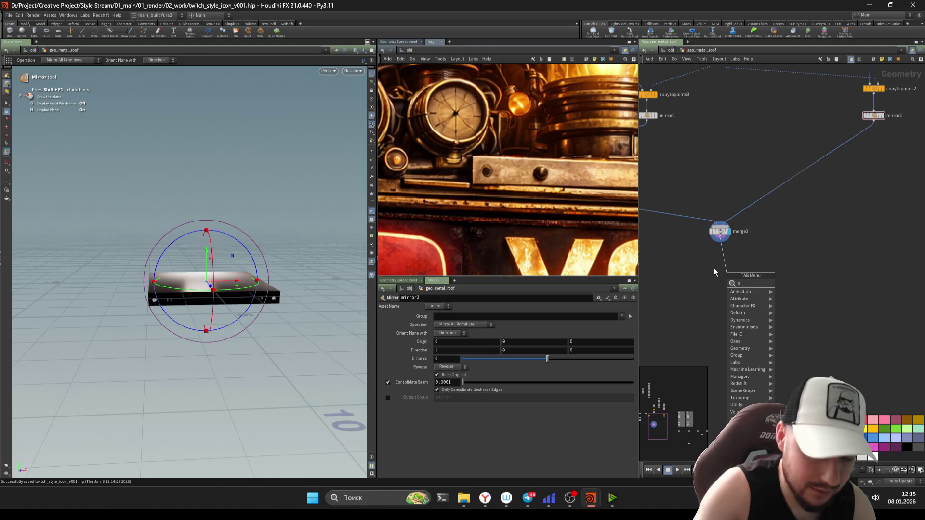
type("ull")
key("Return")
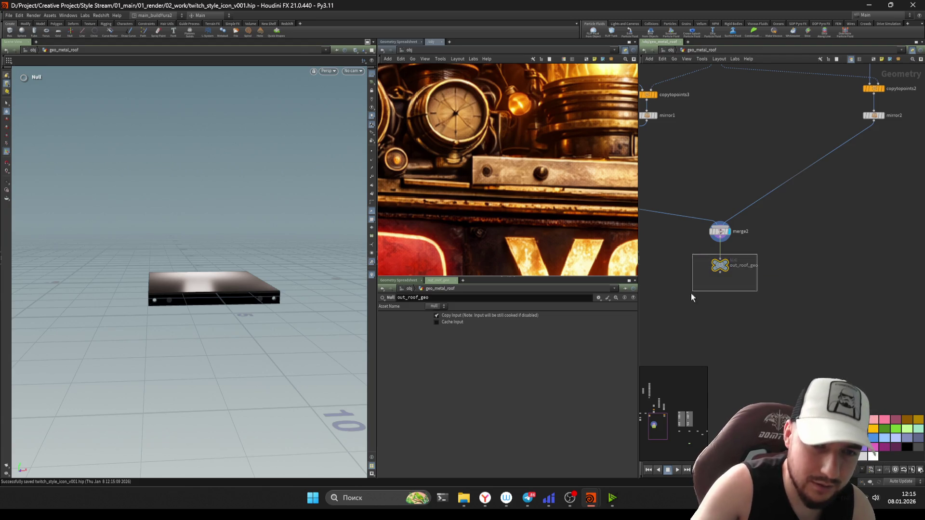
scroll(694, 289, "down", 5)
key("Tab")
type("obj")
key("Return")
left_click(788, 285)
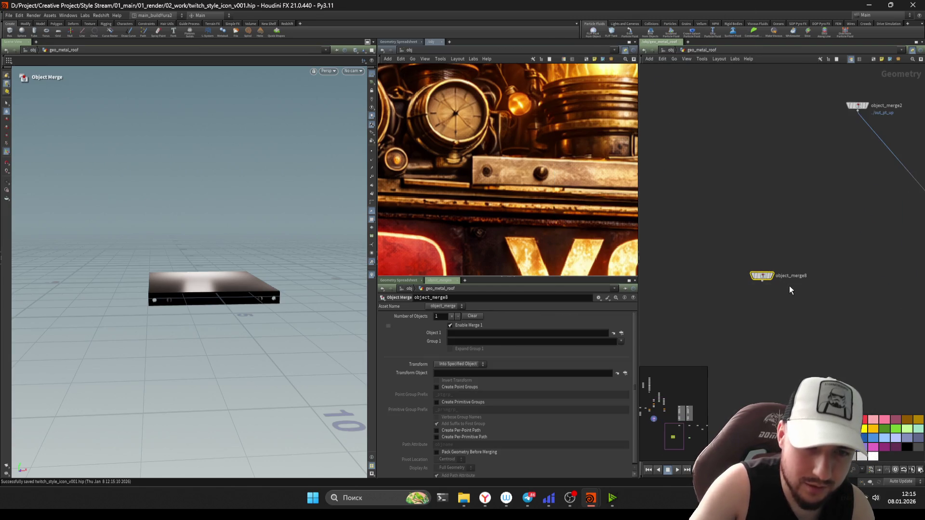
Step: Name the node import_roof_metal_geo and set Object 1 to the relative path ../out_roof_geo
double_click(791, 275)
type("o")
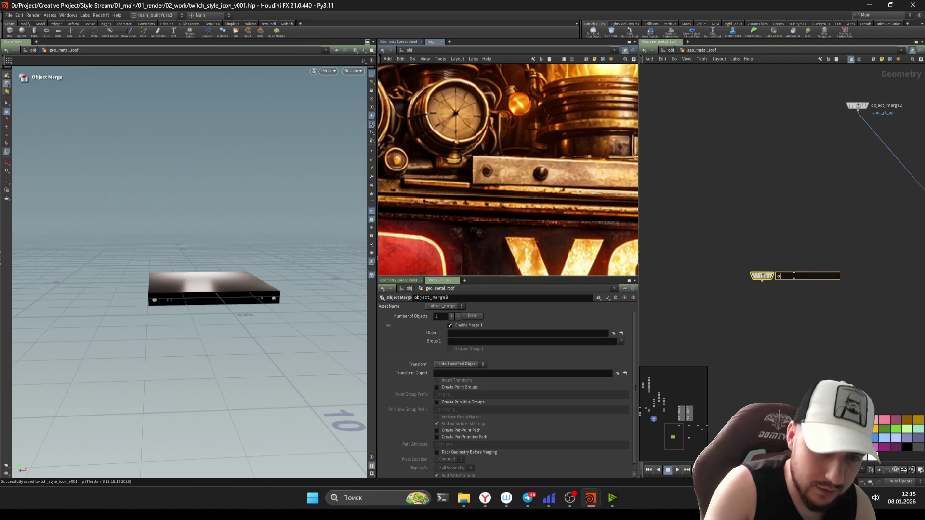
type("roof")
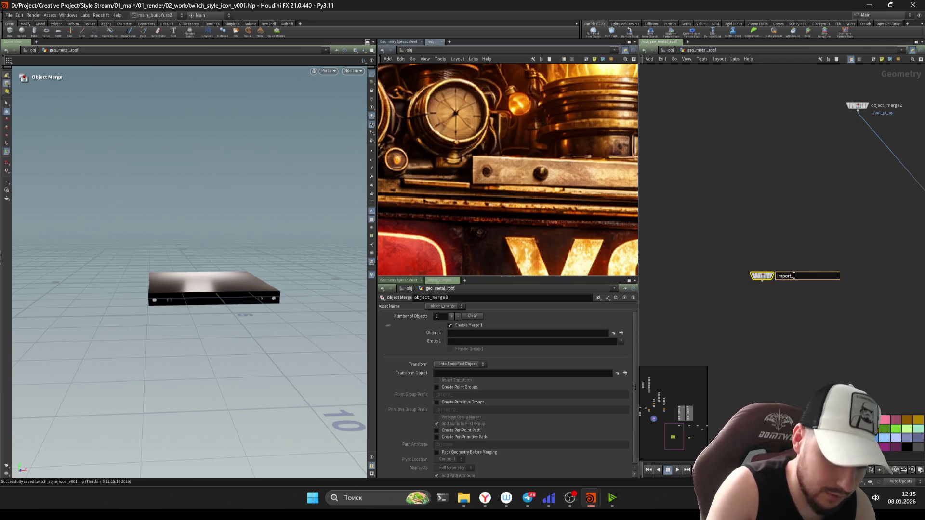
type("eo")
key("Return")
scroll(770, 293, "up", 2)
left_click(506, 336)
type("/obj/geo_metal_roof/out_roof_geo")
key("Return")
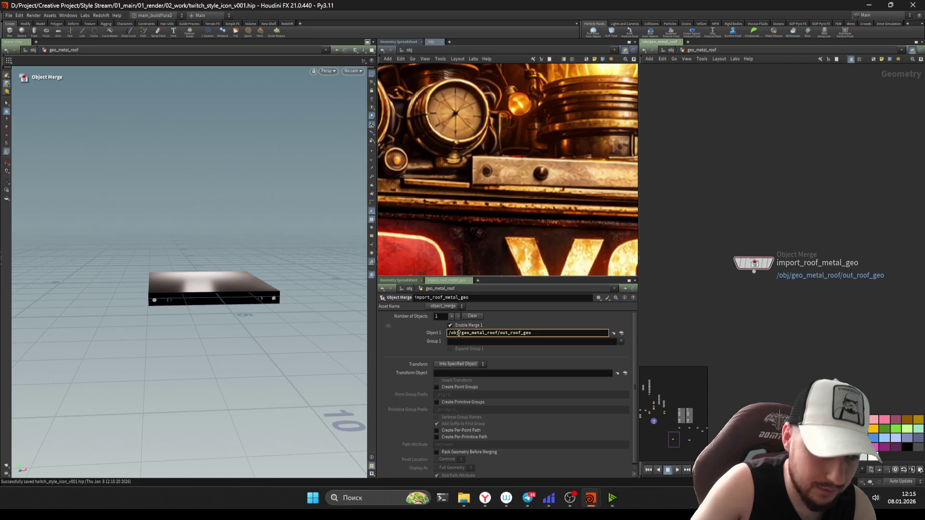
type("..")
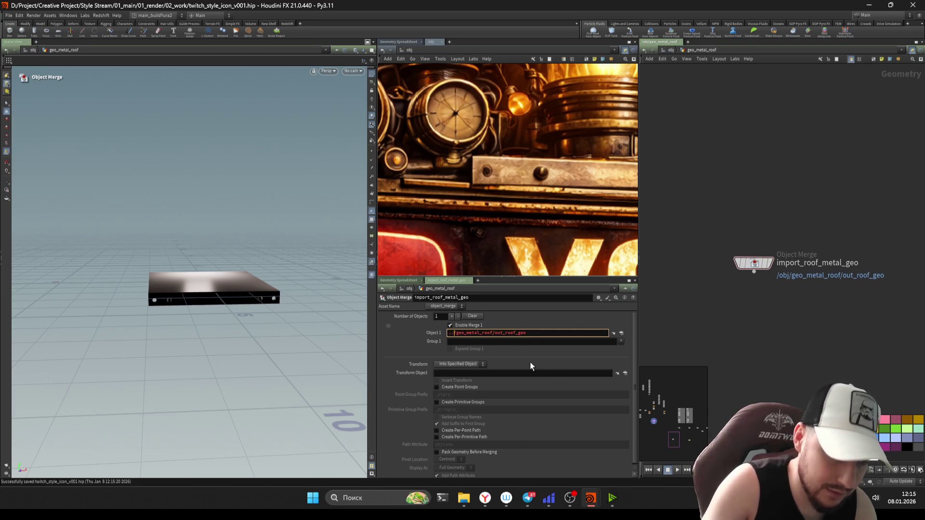
key("Return")
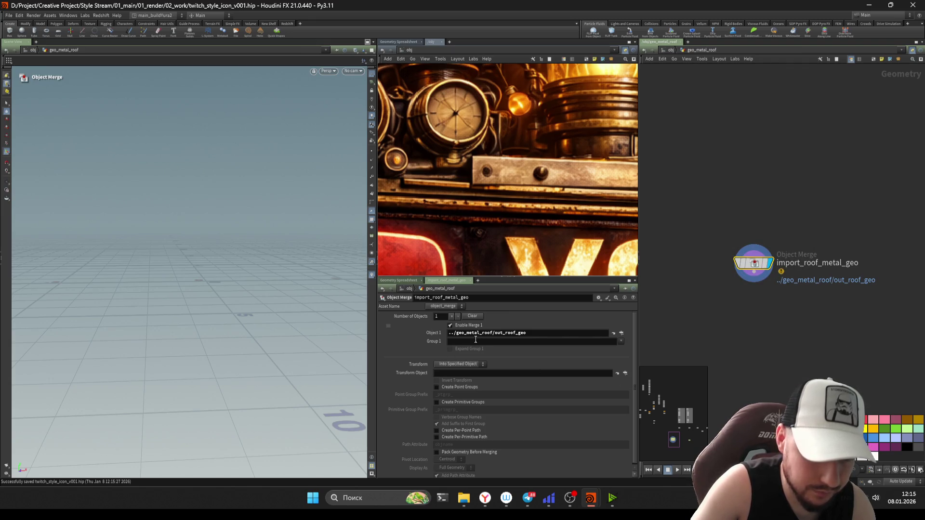
type("..")
key("Return")
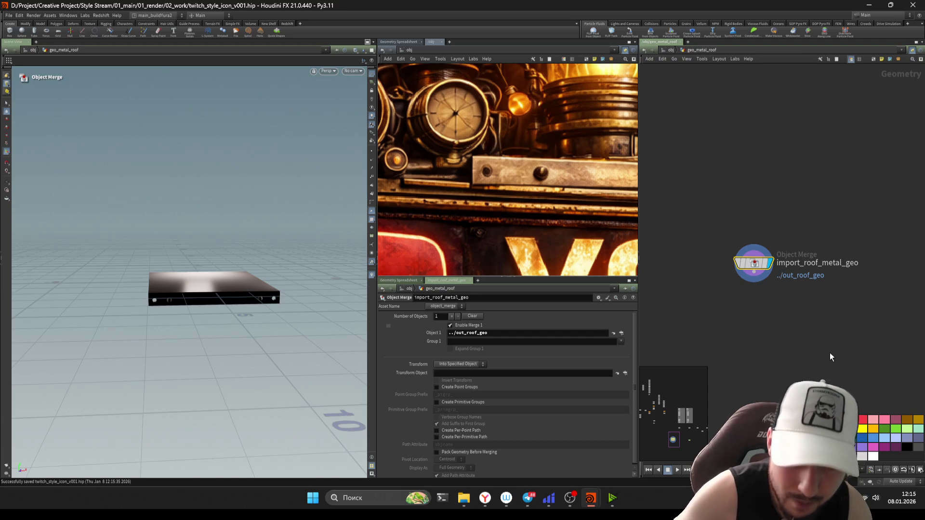
middle_click_drag(862, 279, 794, 280)
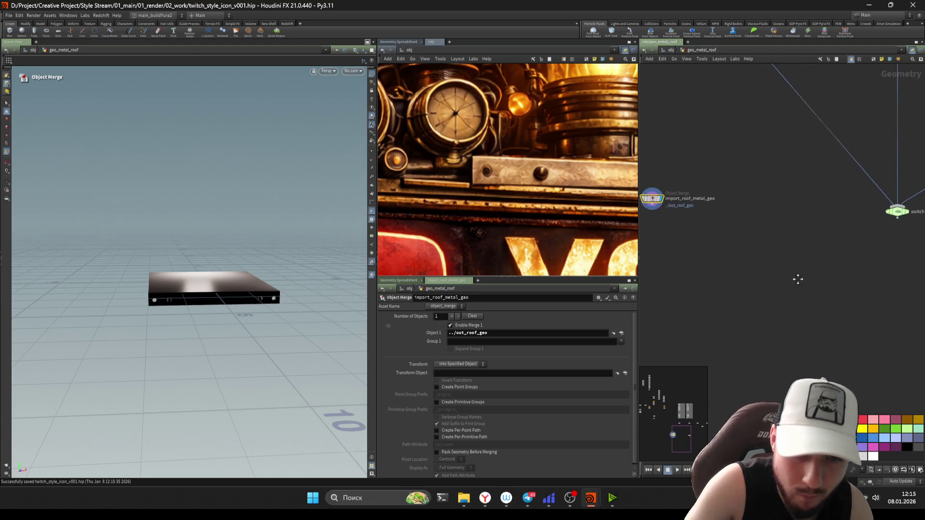
Step: Add a Copy to Points node (copytopoints4) near switch1 and save the scene
key("Tab")
type("co")
key("Escape")
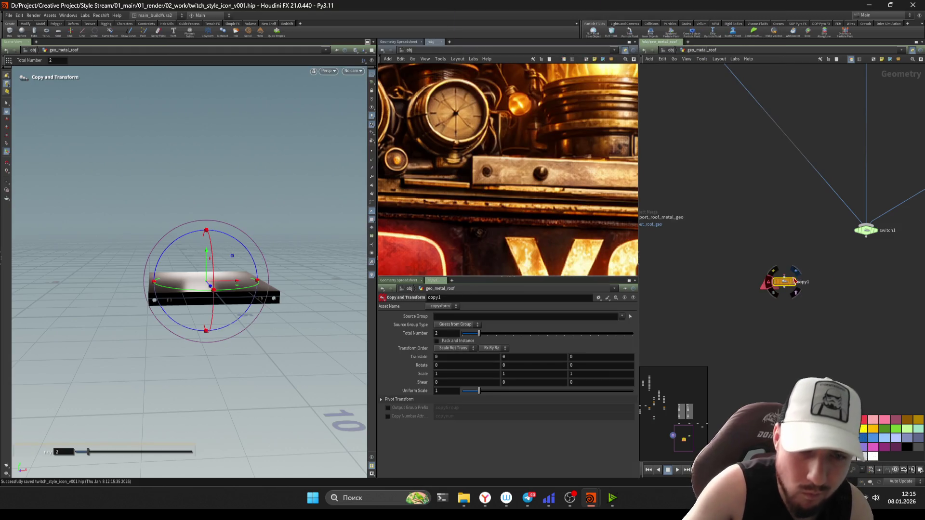
key("Tab")
type("c")
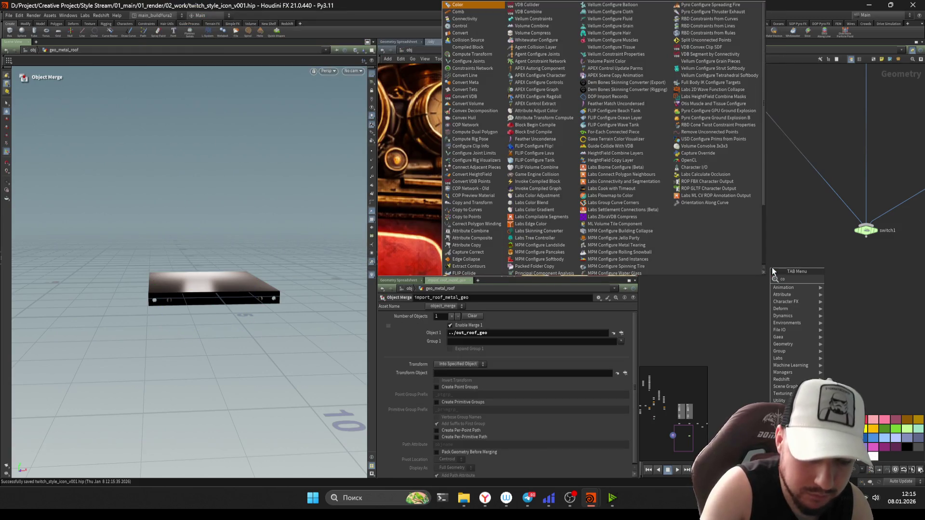
type("opt")
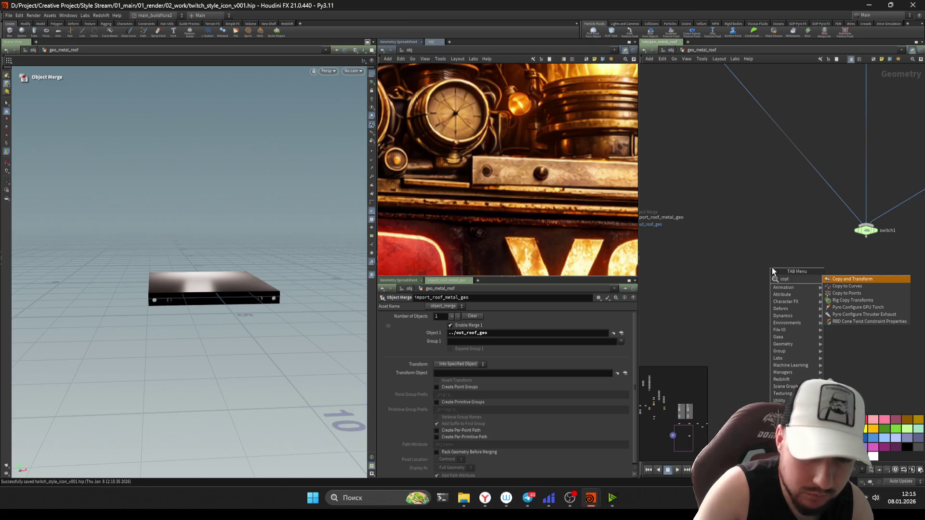
key("Down")
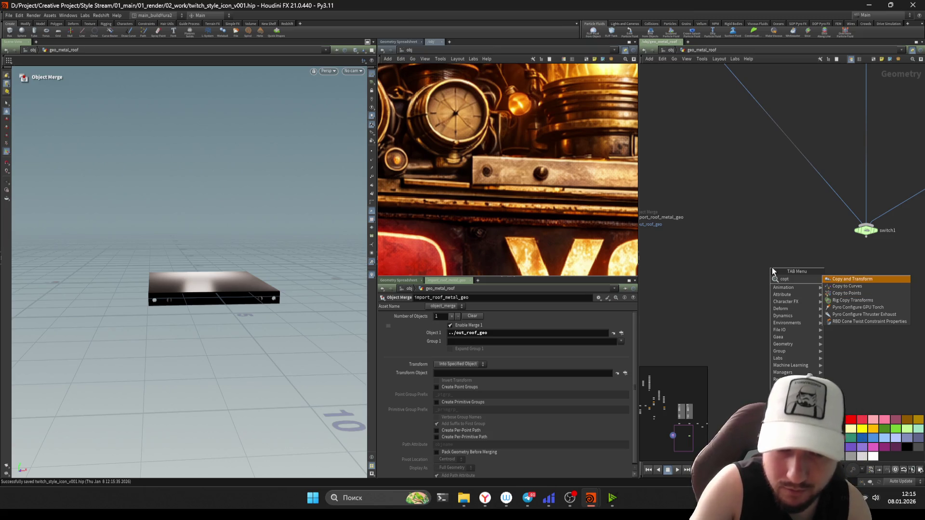
key("BackSpace")
key("BackSpace")
key("BackSpace")
type("opytopoints")
key("Return")
left_click(772, 268)
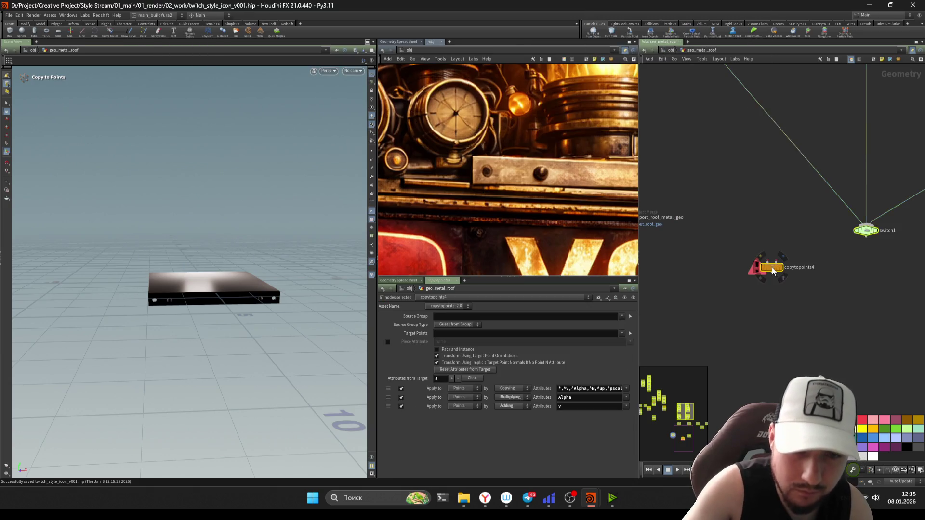
key("ctrl+s")
scroll(812, 354, "up", 3)
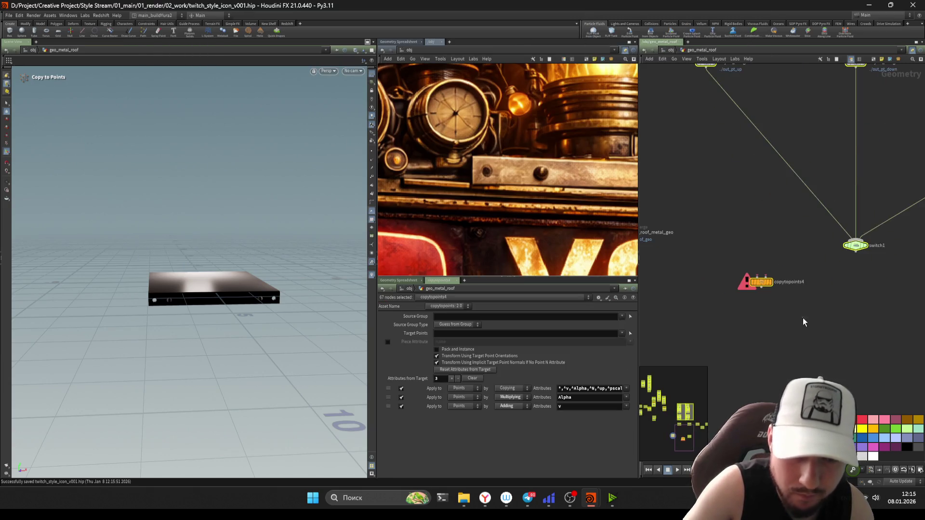
Step: Wire import_roof_metal_geo into copytopoints4 and set switch1 to input 2, the second slab
left_click(765, 279)
left_click(651, 264)
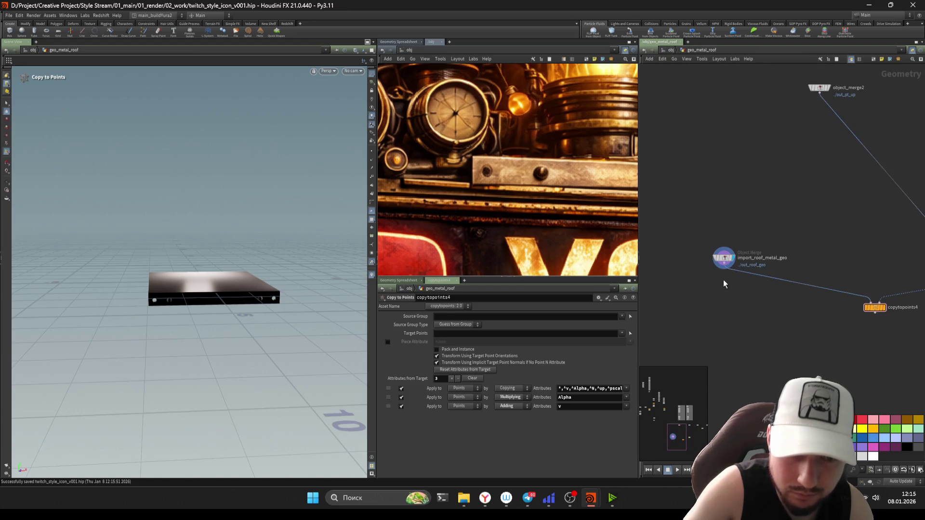
scroll(797, 302, "down", 2)
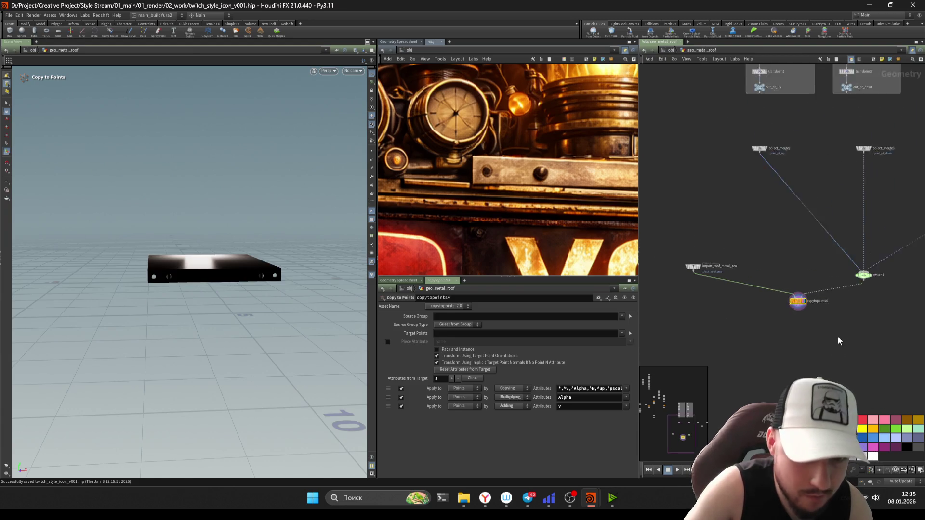
scroll(797, 310, "down", 2)
left_click(797, 325)
left_click_drag(461, 317, 495, 322)
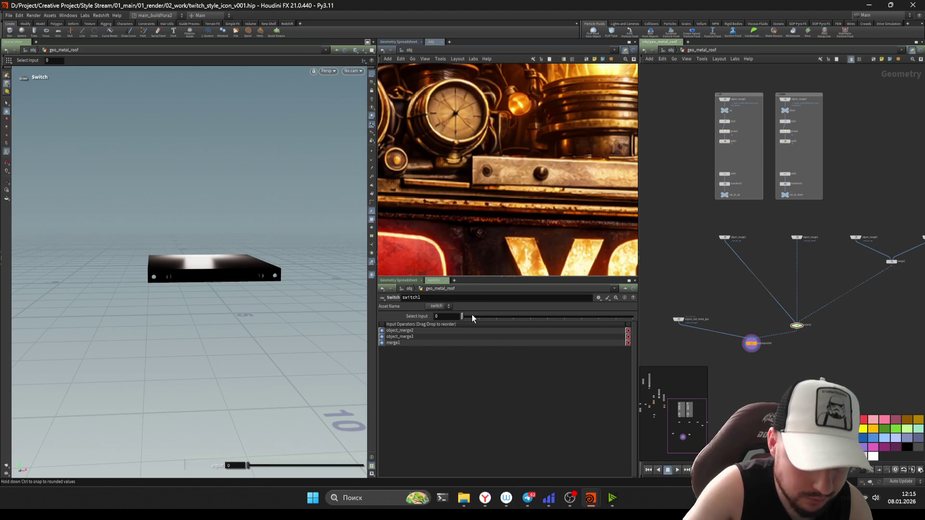
Step: Save the scene and orbit in close to inspect the bent, bolt-holed roof slab
key("ctrl+s")
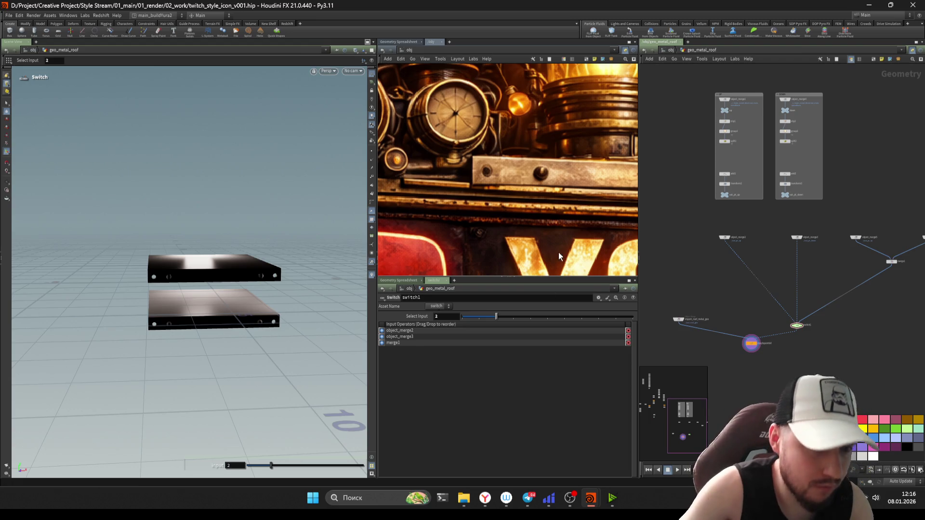
left_click(367, 49)
key("Escape")
mouse_move(221, 289)
left_mouse_down()
mouse_move(220, 258)
mouse_move(295, 277)
left_mouse_up()
scroll(220, 257, "up", 5)
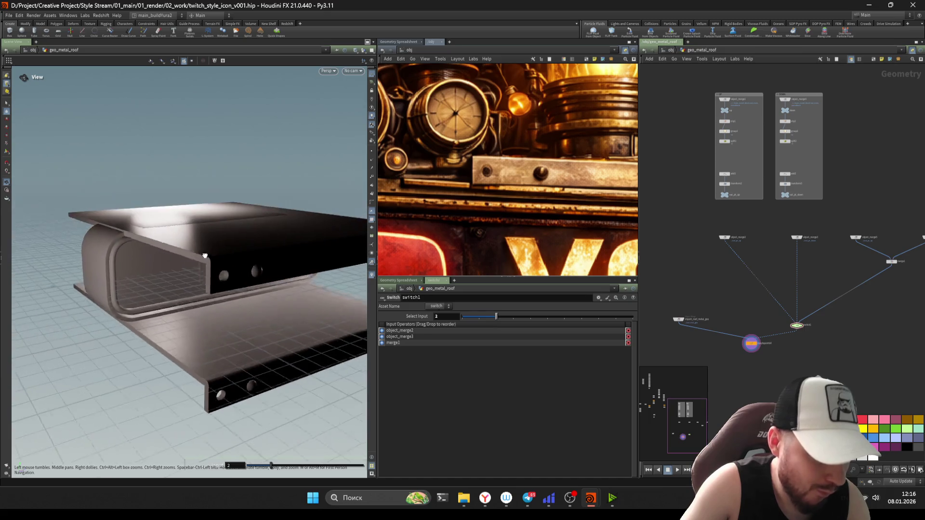
key("Return")
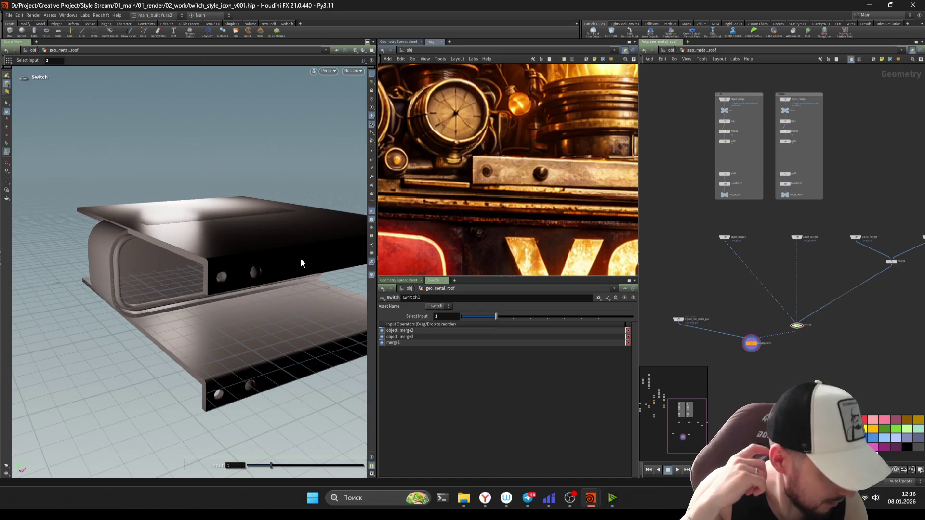
scroll(711, 308, "down", 3)
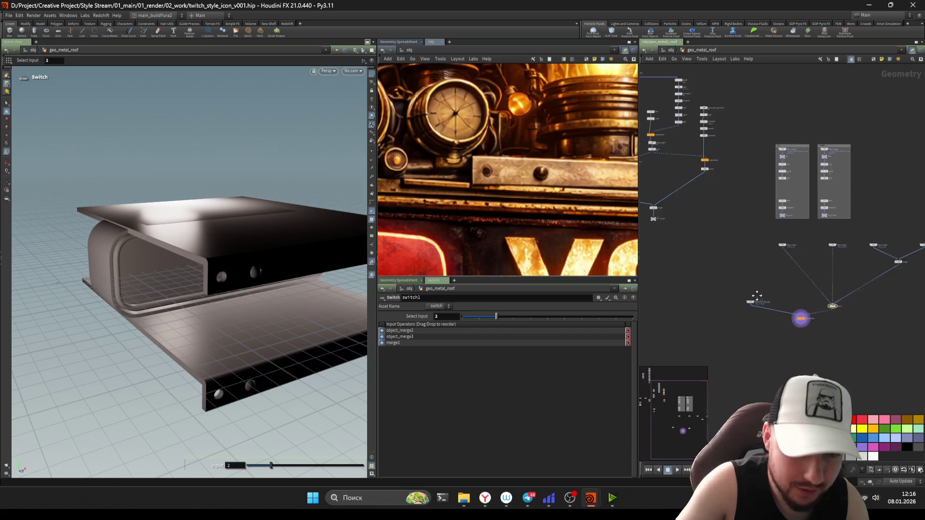
scroll(708, 214, "up", 3)
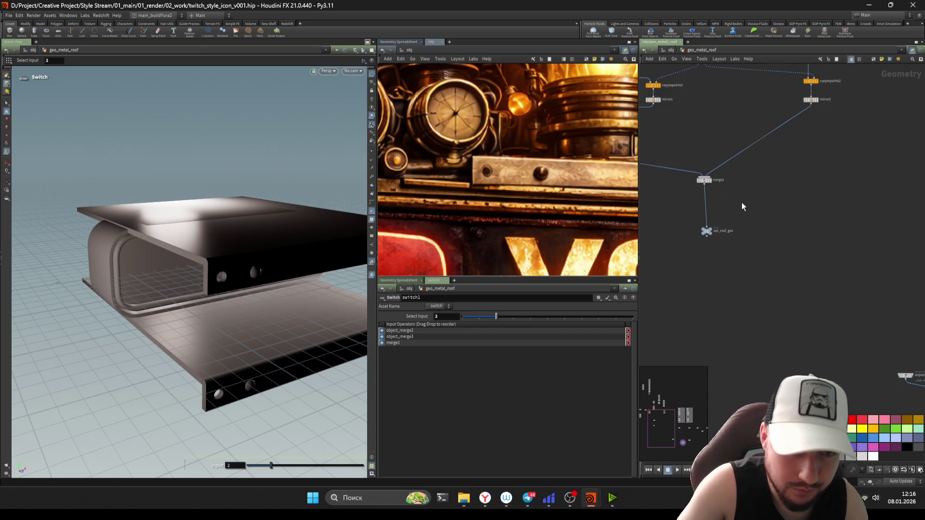
Step: Insert a Match Size SOP on the roof wire with Justify Z set to Max, replacing a mistaken Match Axis
key("Tab")
type("matchaxis")
key("Return")
key("Delete")
key("Tab")
type("matchs")
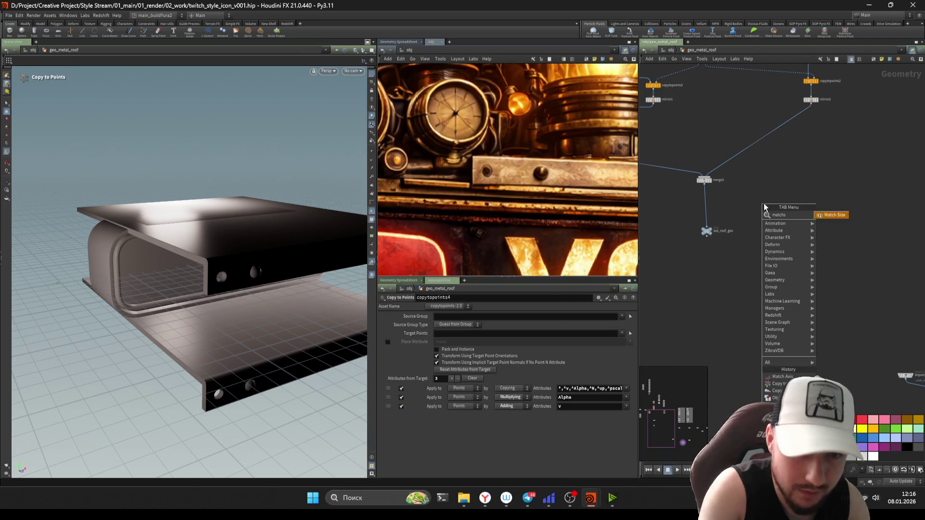
key("Return")
left_click(708, 205)
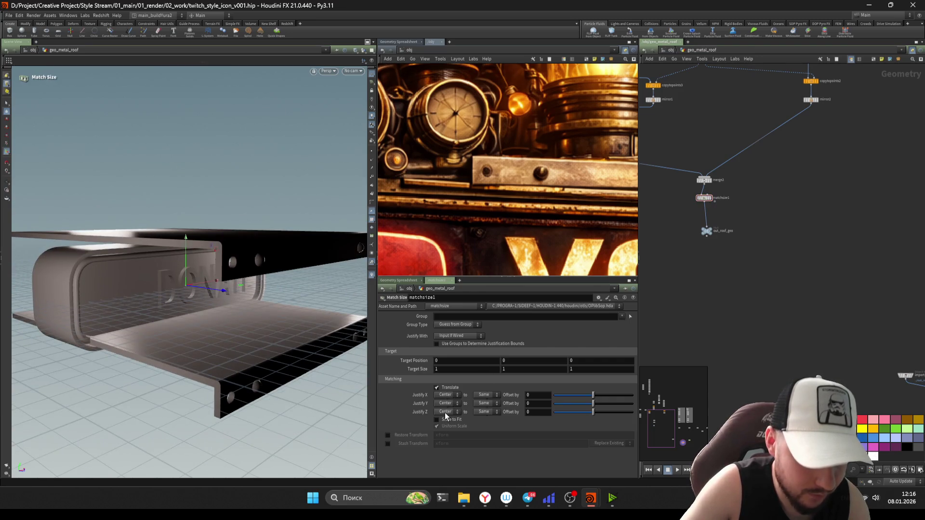
left_click(442, 440)
mouse_move(239, 290)
left_mouse_down()
mouse_move(263, 325)
mouse_move(168, 321)
mouse_move(268, 317)
left_mouse_up()
key("ctrl+s")
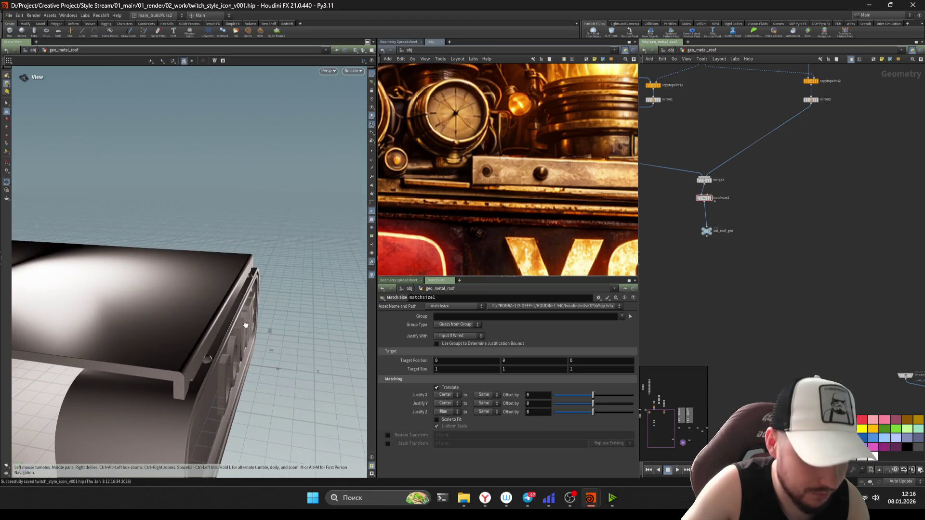
Step: Move matchsize1 into the upper roof branch between merge2 and out_roof_geo and check the fit
key("Return")
scroll(805, 294, "up", 2)
scroll(748, 288, "down", 5)
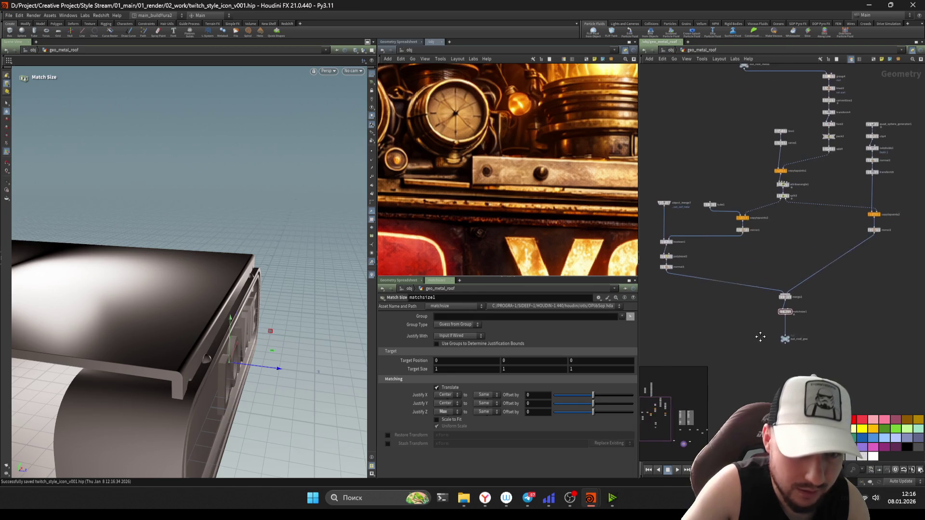
left_click_drag(845, 339, 757, 110)
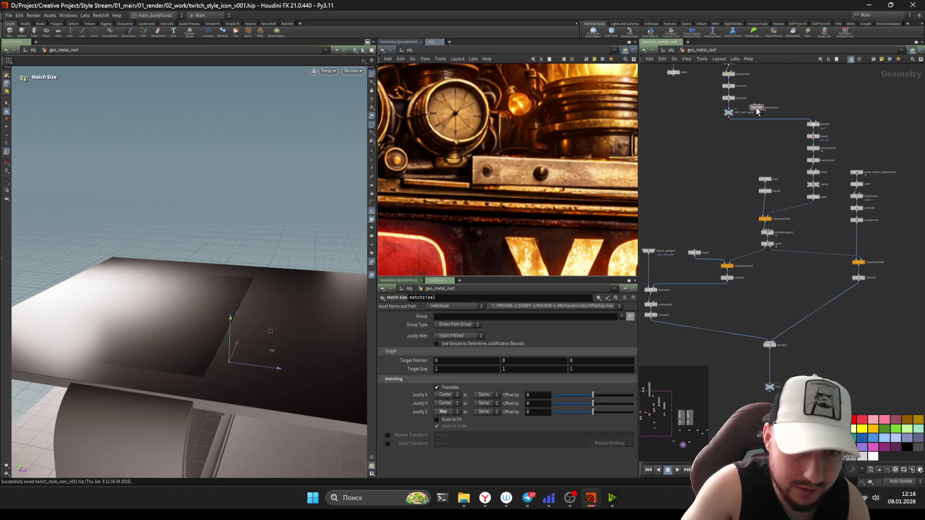
key("Escape")
mouse_move(202, 296)
left_mouse_down()
mouse_move(233, 304)
mouse_move(303, 275)
left_mouse_up()
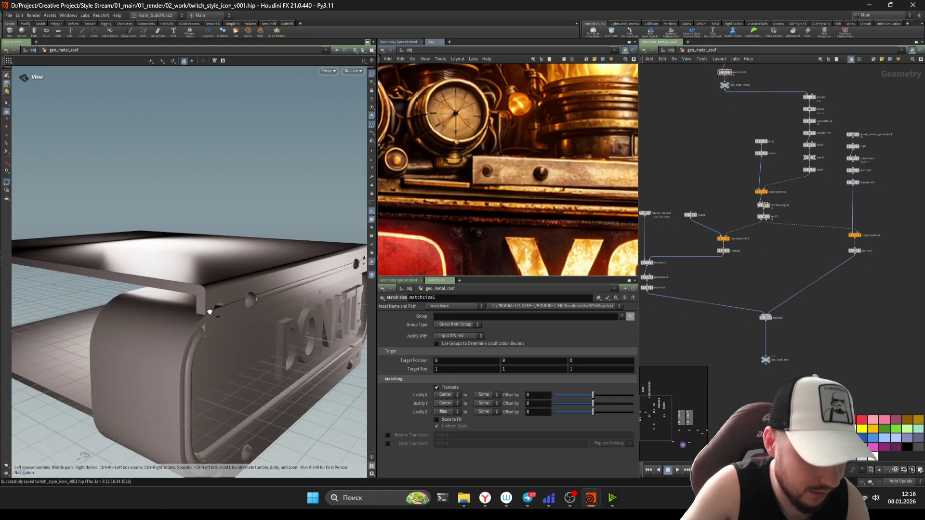
key("Return")
middle_click_drag(736, 289, 713, 201)
scroll(742, 277, "up", 1)
key("Tab")
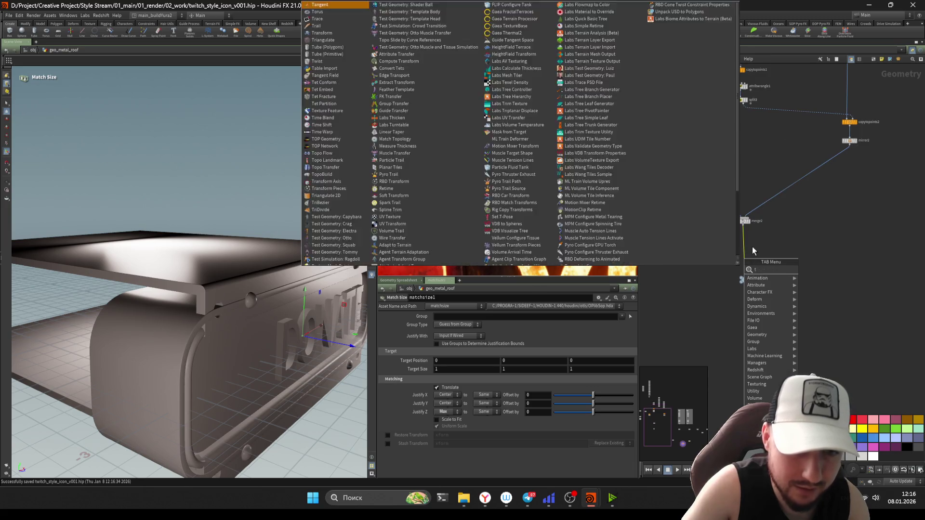
Step: Insert a Transform SOP between merge2 and out_roof_geo and reveal its pivot settings
key("Escape")
key("Tab")
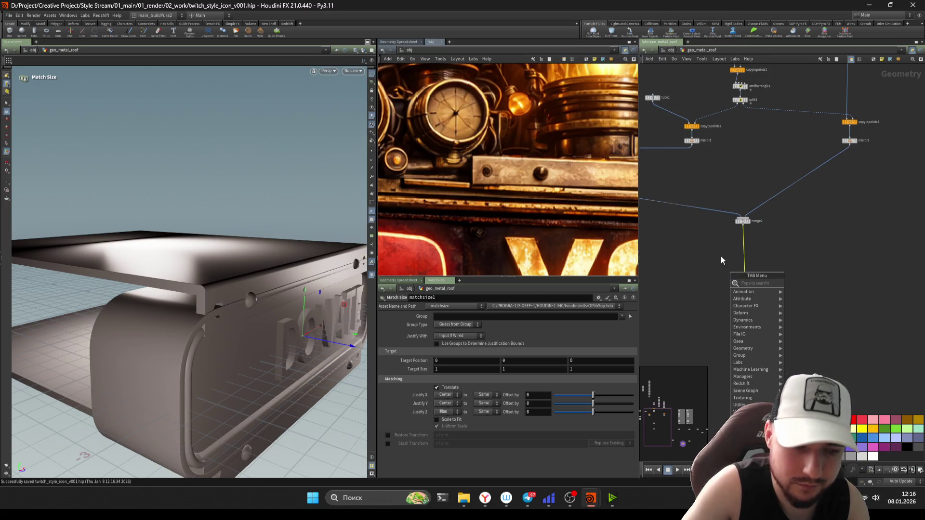
key("Escape")
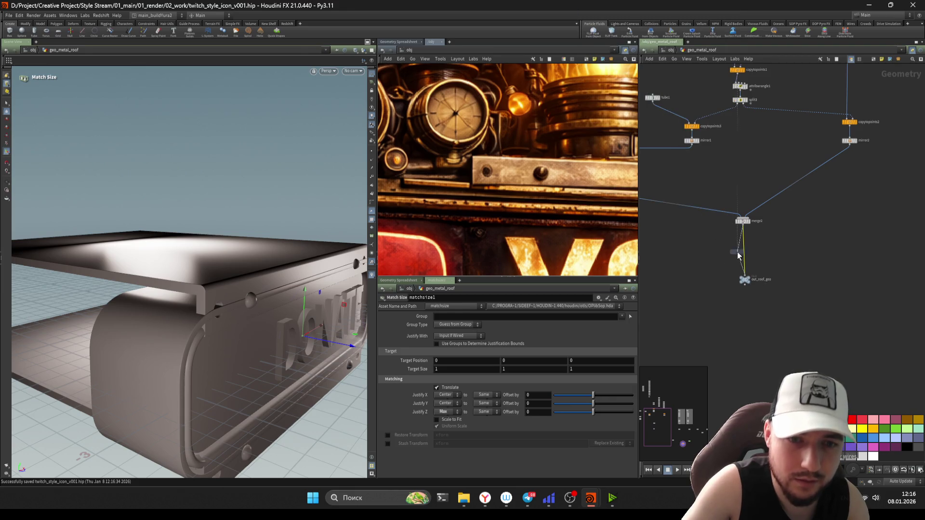
left_click(738, 255)
left_click_drag(479, 375, 472, 378)
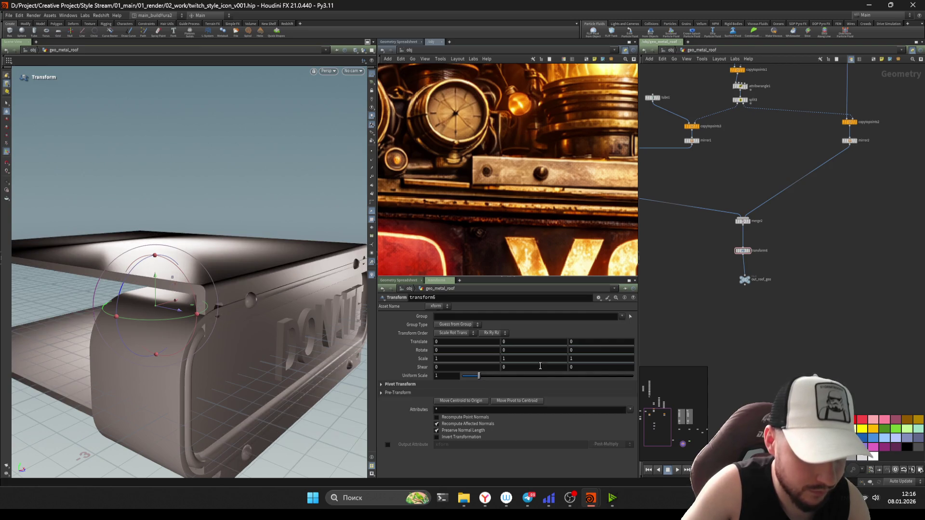
left_click(401, 384)
type("$ZMIN")
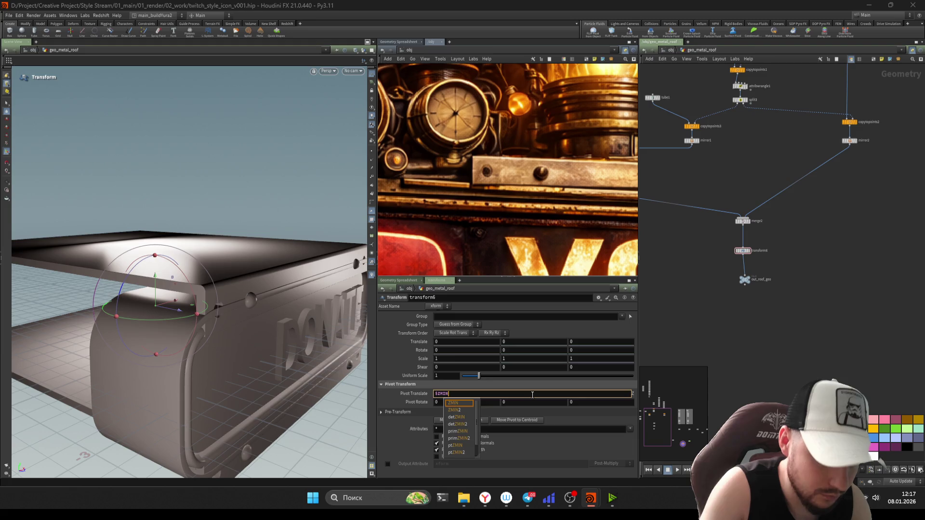
Step: Set Pivot Translate Z to $ZMAX and shrink the roof to about 0.28 uniform scale
key("Return")
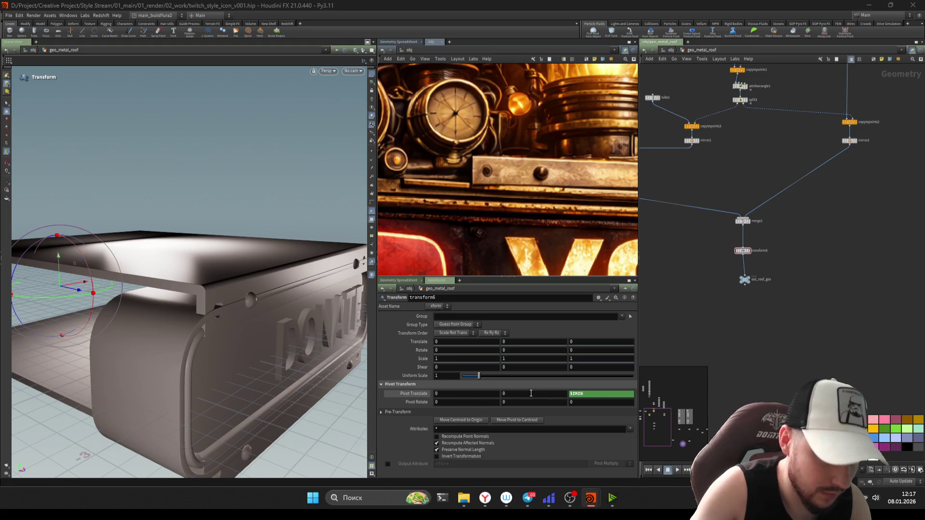
type("$Z")
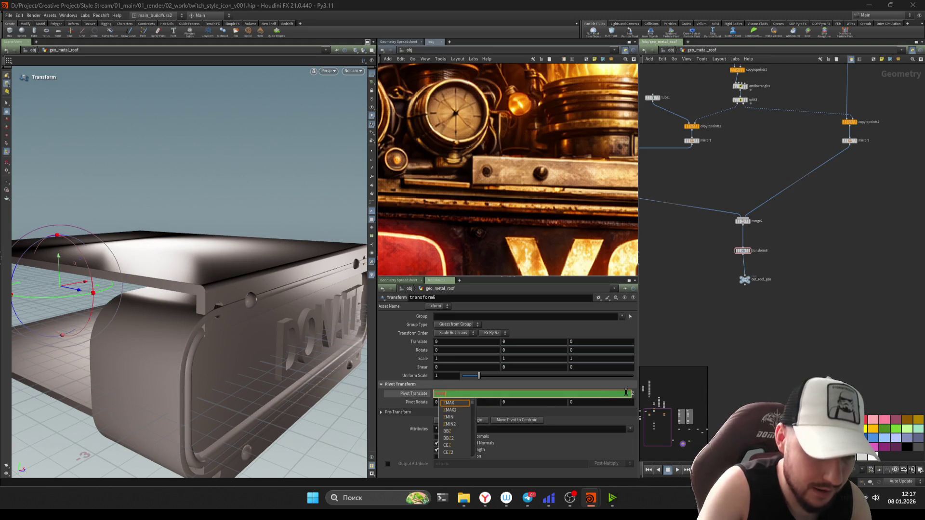
type("MAX")
key("Return")
left_click_drag(478, 376, 467, 378)
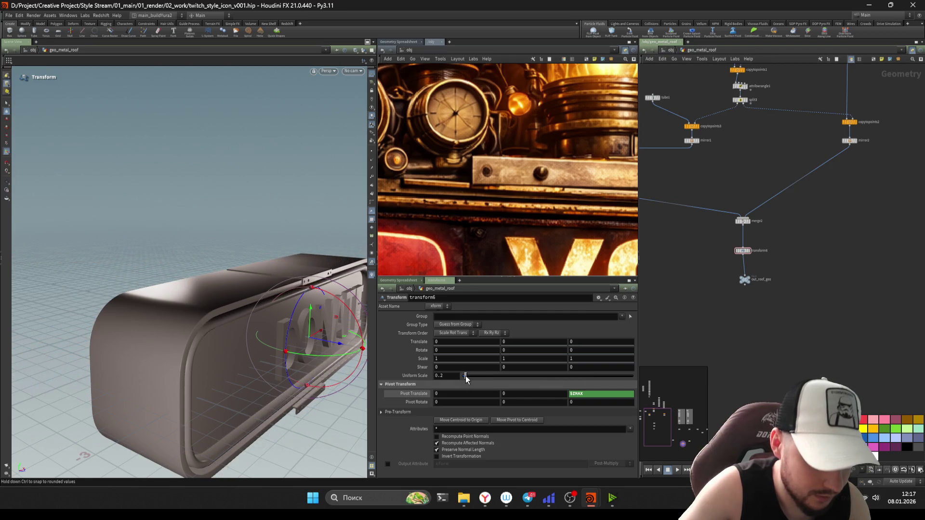
mouse_move(311, 340)
left_mouse_down()
mouse_move(261, 307)
mouse_move(202, 310)
mouse_move(278, 305)
left_mouse_up()
mouse_move(298, 314)
left_mouse_down()
mouse_move(238, 326)
mouse_move(312, 288)
mouse_move(304, 289)
left_mouse_up()
scroll(837, 348, "up", 2)
Step: Display the switch node, select object_merge2 and set Display Options to draw particles as Points
left_click(730, 357)
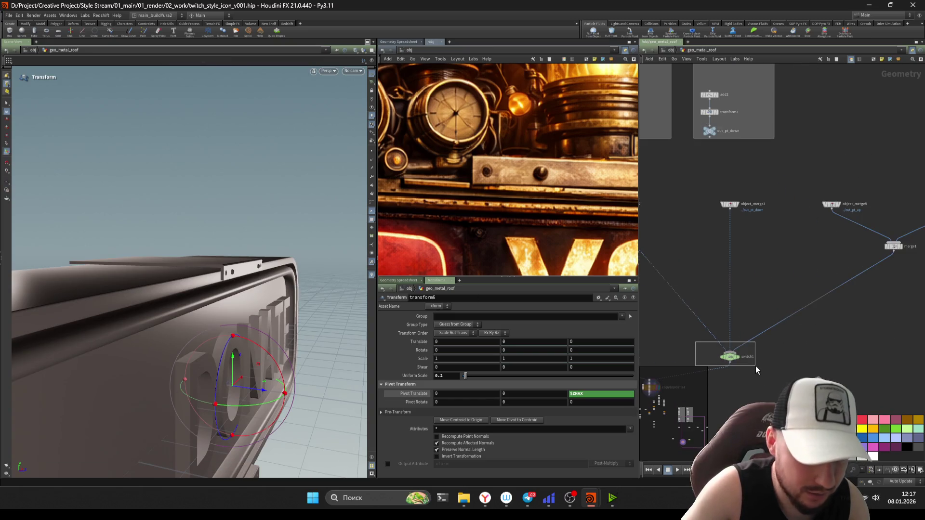
left_click(730, 356)
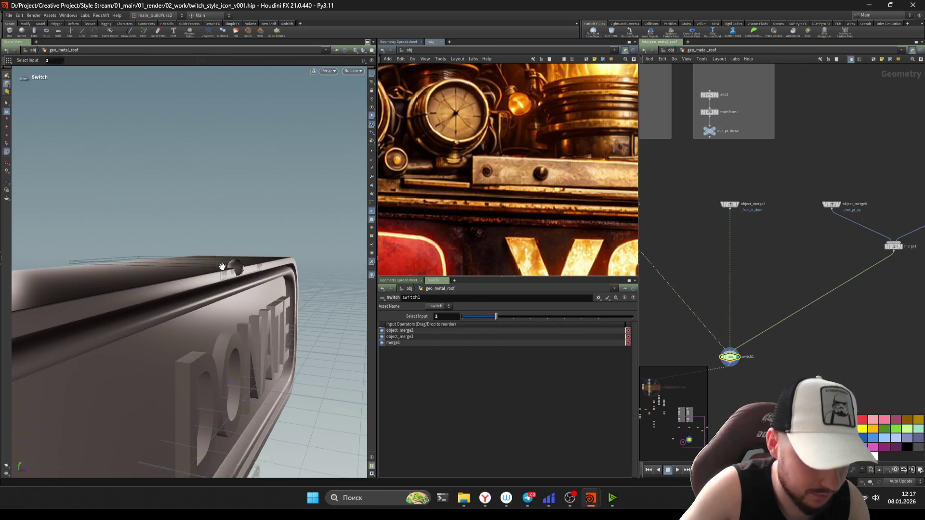
scroll(646, 263, "up", 2)
left_click(690, 249)
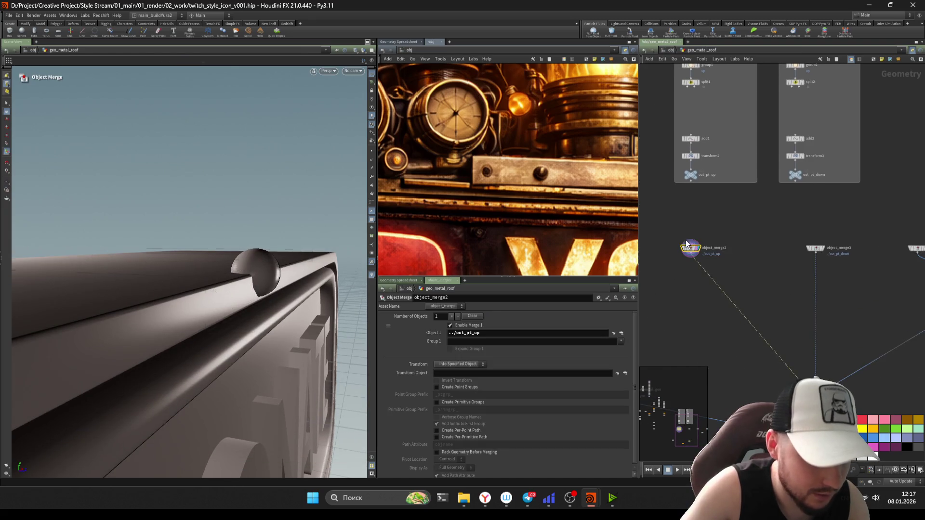
mouse_move(752, 282)
left_mouse_down()
mouse_move(659, 225)
mouse_move(667, 233)
left_mouse_up()
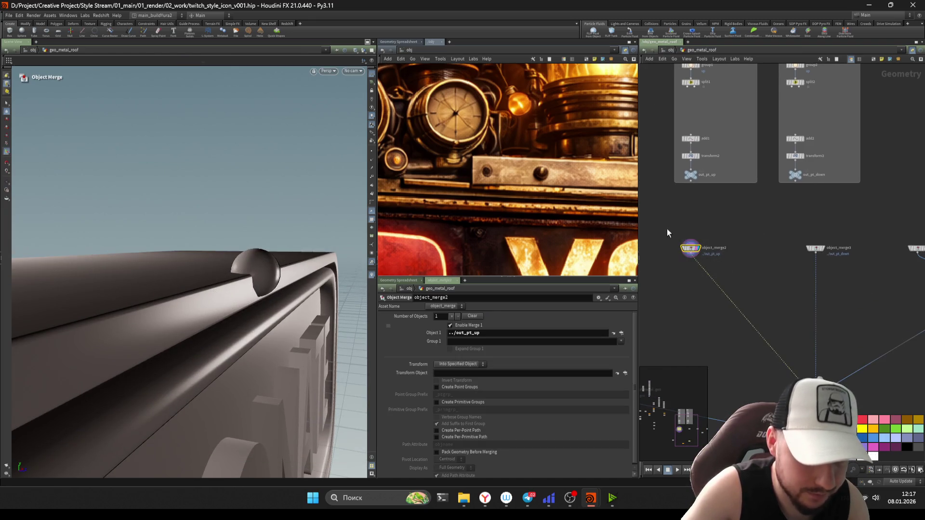
mouse_move(677, 281)
middle_mouse_down()
mouse_move(716, 282)
mouse_move(705, 289)
middle_mouse_up()
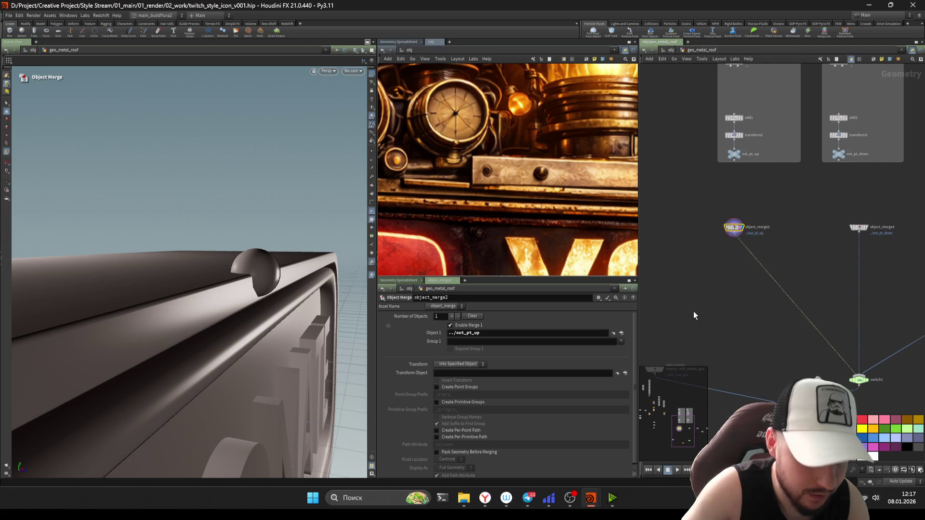
key("d")
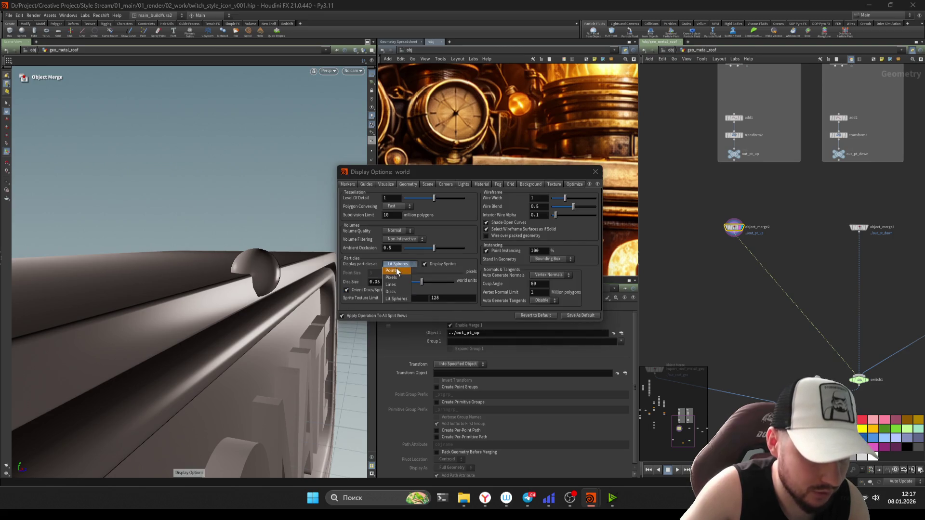
key("Escape")
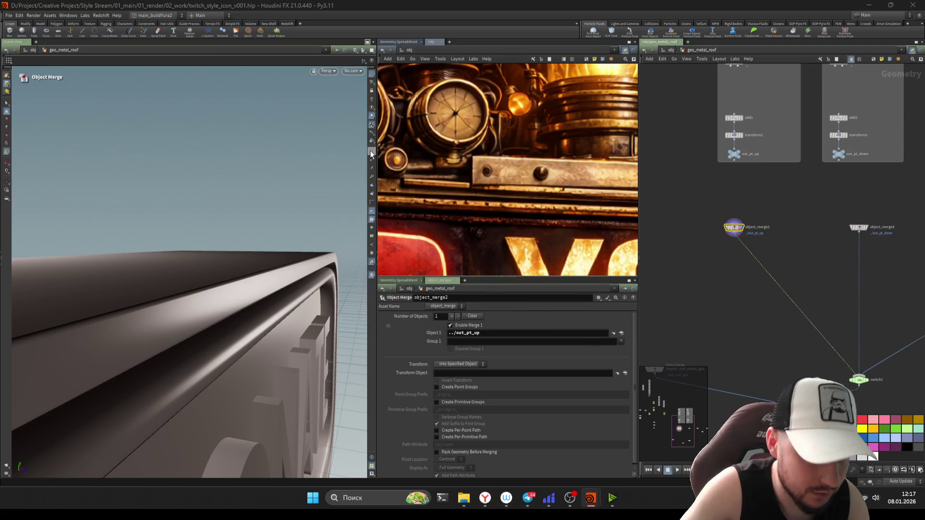
Step: Inspect the scaled roof's holed edge up close and return to copytopoints4 and the merge2–transform6–out_roof_geo chain
key("Escape")
left_click_drag(257, 272, 291, 288)
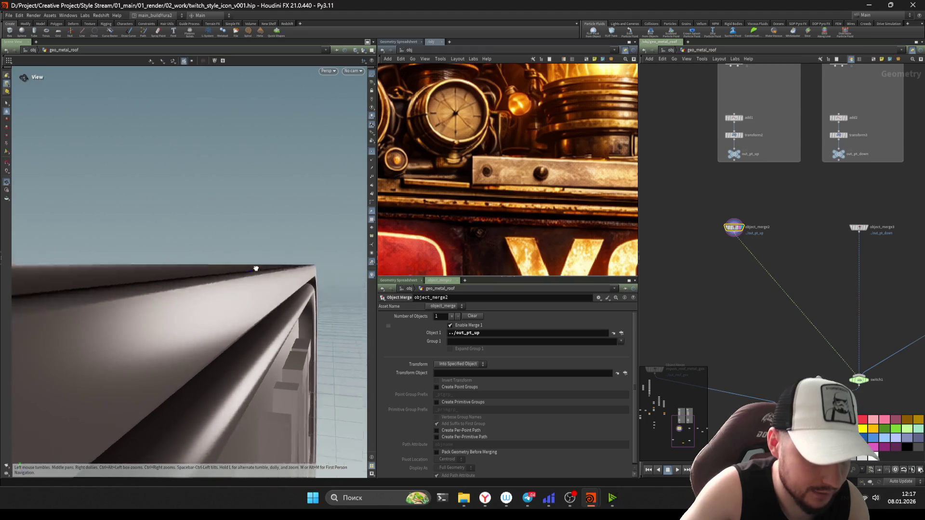
left_click_drag(225, 291, 311, 289)
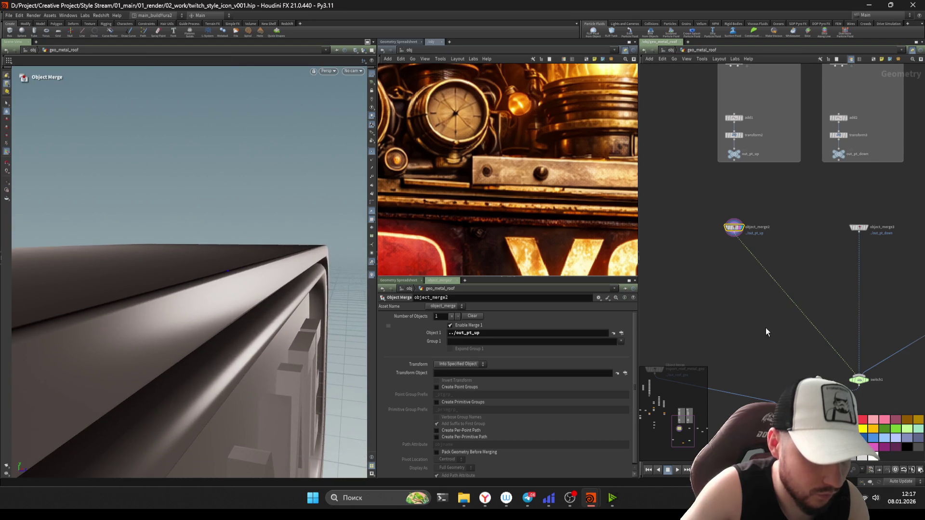
key("h")
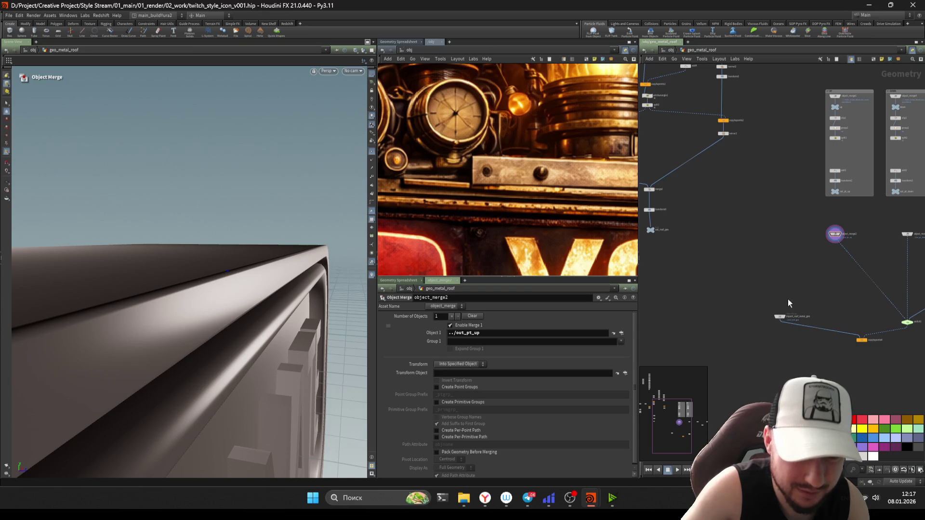
left_click(861, 340)
key("Escape")
mouse_move(277, 250)
left_mouse_down()
mouse_move(153, 301)
mouse_move(242, 310)
left_mouse_up()
scroll(813, 352, "up", 3)
key("Tab")
key("Escape")
key("Escape")
middle_click_drag(706, 68, 809, 278)
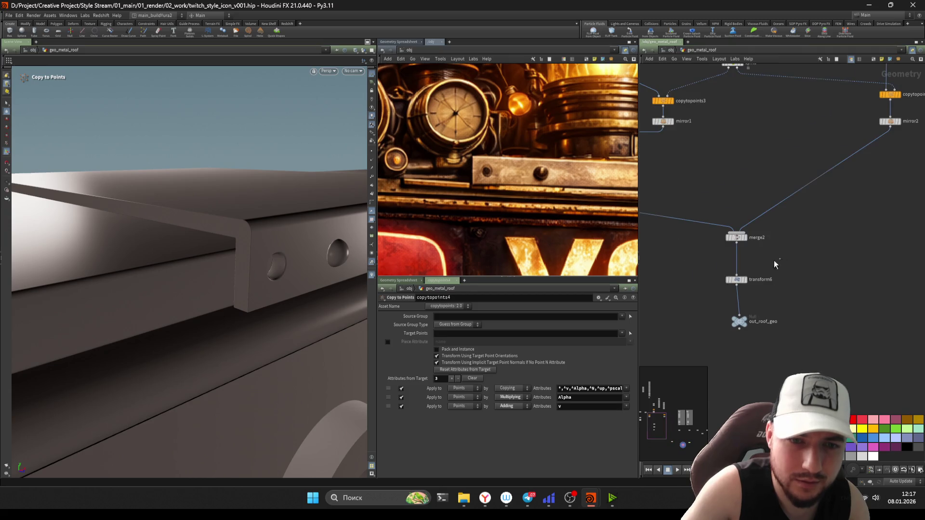
Step: Offset transform6 by -0.023 in Y and -0.04 in Z and save the scene
left_click(736, 279)
mouse_move(578, 358)
middle_mouse_down()
mouse_move(572, 352)
mouse_move(593, 352)
middle_mouse_up()
middle_click_drag(535, 370, 456, 354)
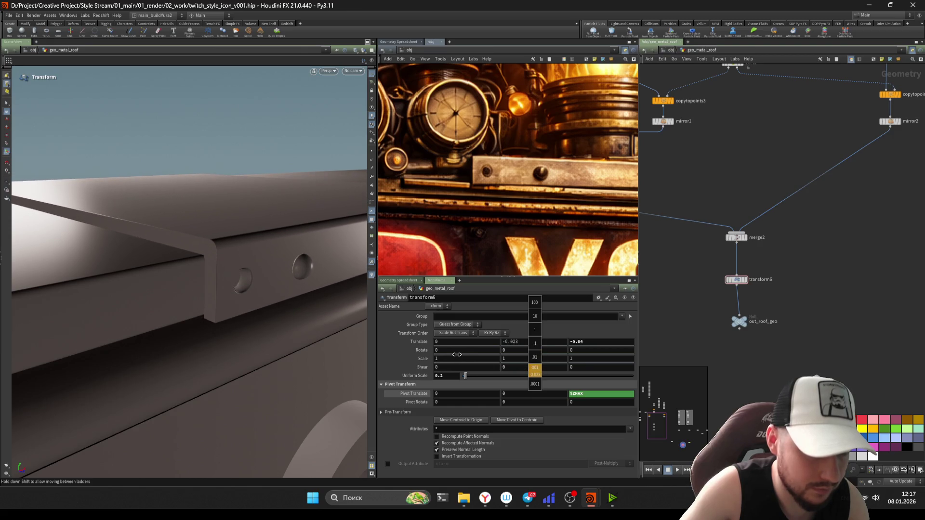
key("Escape")
mouse_move(339, 301)
left_mouse_down()
mouse_move(194, 243)
mouse_move(114, 299)
mouse_move(191, 248)
mouse_move(299, 222)
mouse_move(227, 235)
mouse_move(184, 261)
mouse_move(217, 238)
mouse_move(217, 223)
mouse_move(217, 246)
mouse_move(248, 306)
mouse_move(306, 277)
mouse_move(132, 293)
mouse_move(237, 265)
mouse_move(272, 273)
left_mouse_up()
key("Return")
key("ctrl+s")
key("Escape")
key("Return")
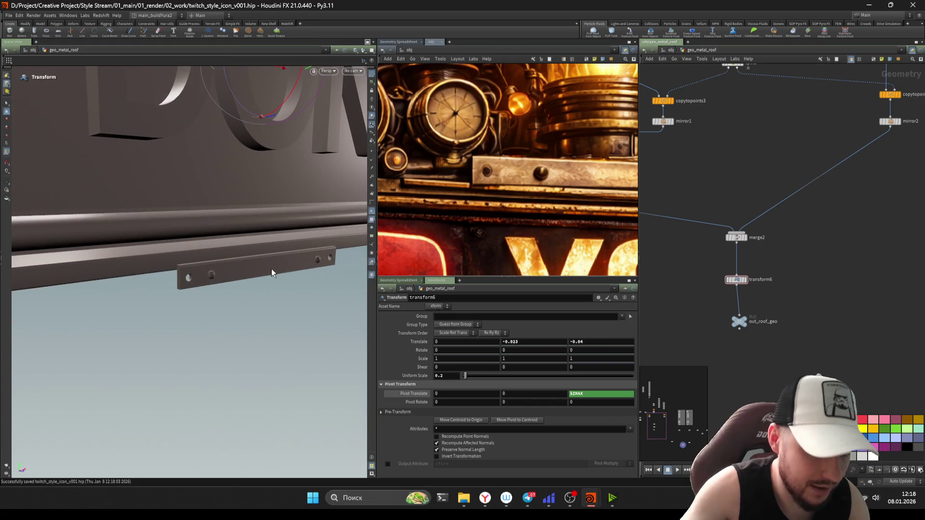
scroll(698, 234, "down", 5)
scroll(847, 293, "up", 3)
scroll(751, 298, "up", 2)
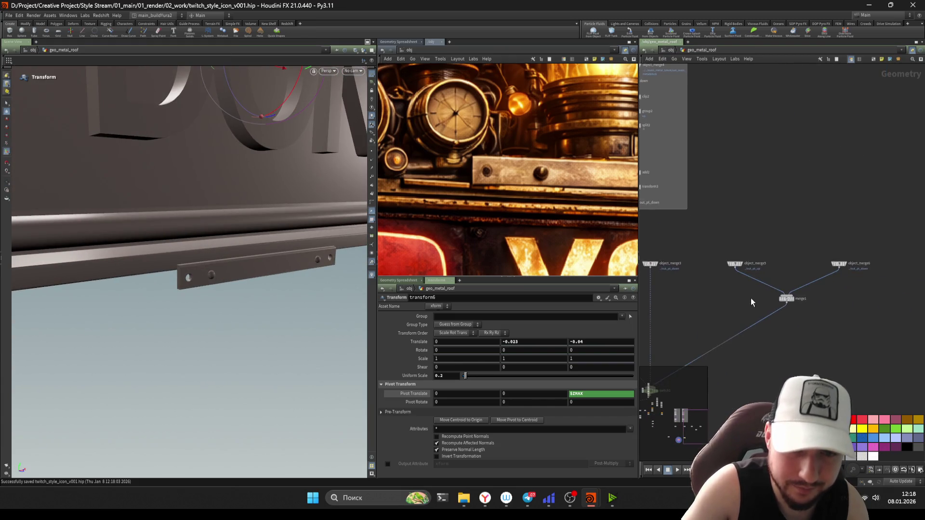
Step: Set switch1 to pass input 1, the out_pt_down object merge branch
middle_click_drag(788, 302, 914, 301)
left_click(752, 255)
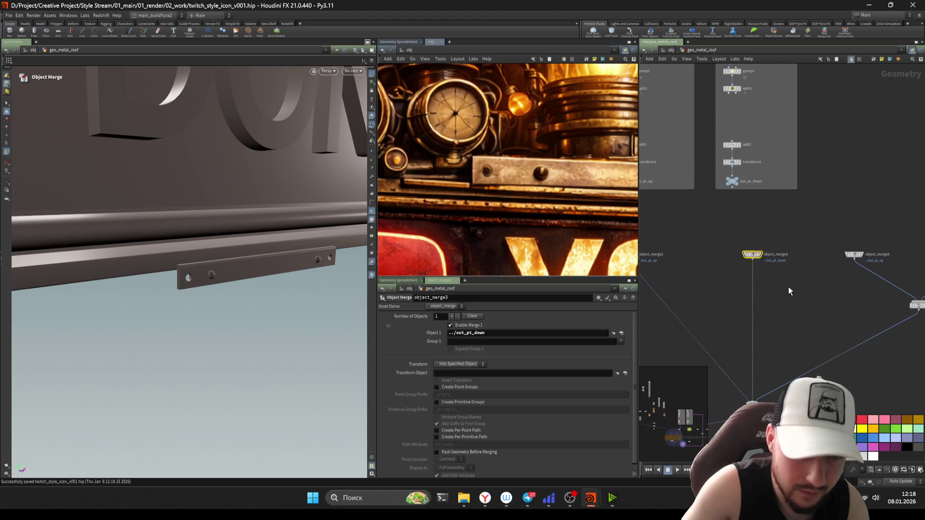
middle_click_drag(811, 304, 876, 251)
left_click(818, 334)
left_click_drag(827, 257, 802, 364)
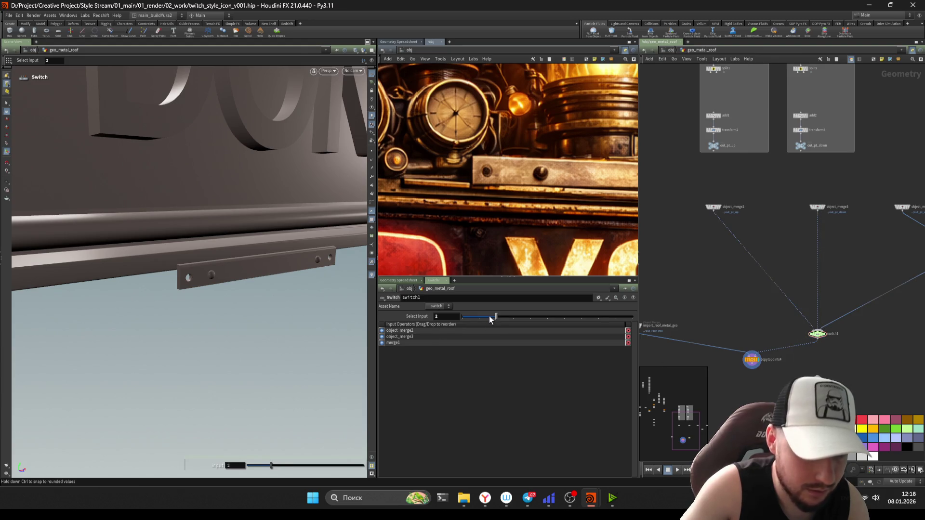
scroll(810, 270, "up", 1)
left_click_drag(846, 214, 794, 171)
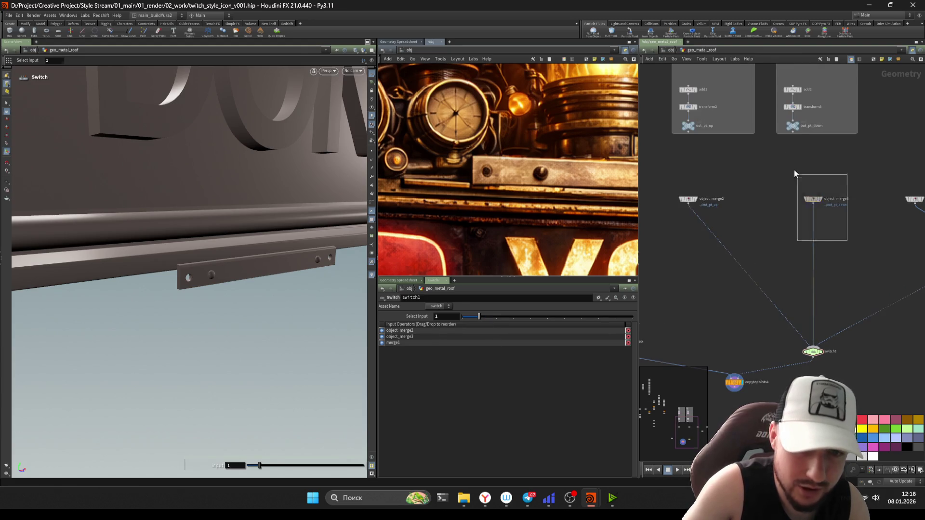
Step: Inspect the plate in the viewport and bring up the node search list for a wrangle
key("Escape")
left_click_drag(268, 286, 303, 271)
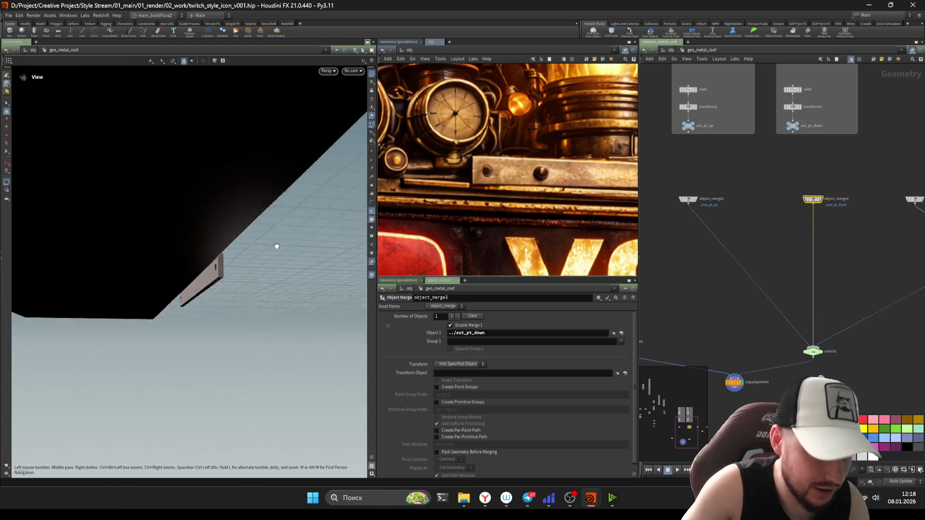
scroll(843, 295, "up", 3)
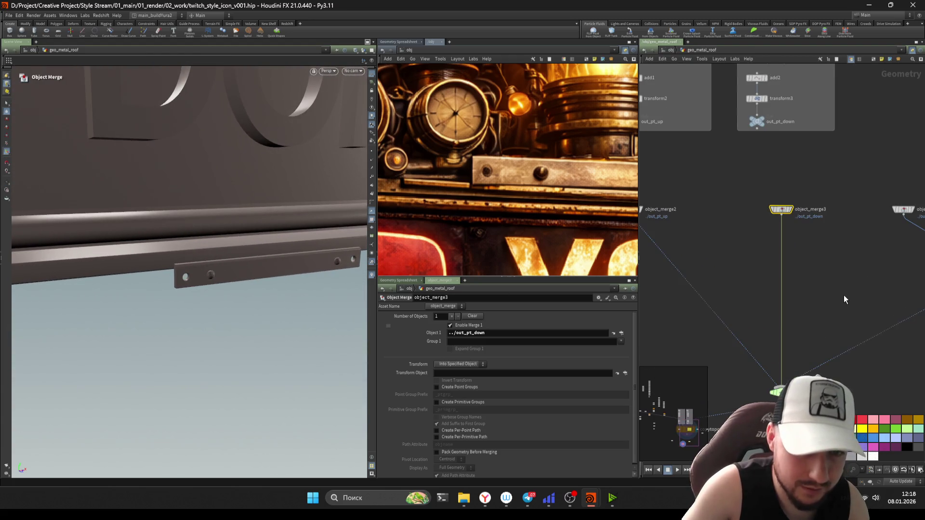
key("Tab")
type("uwrangle")
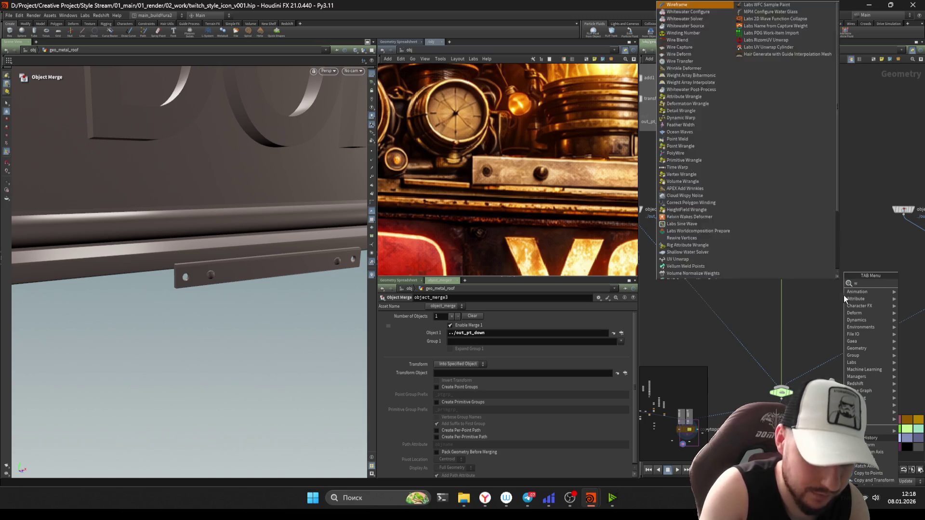
Step: Insert an Attribute Wrangle after out_pt_down with v@up *= -1; v@N *= -1;
key("Return")
left_click(843, 296)
left_click_drag(843, 296, 775, 259)
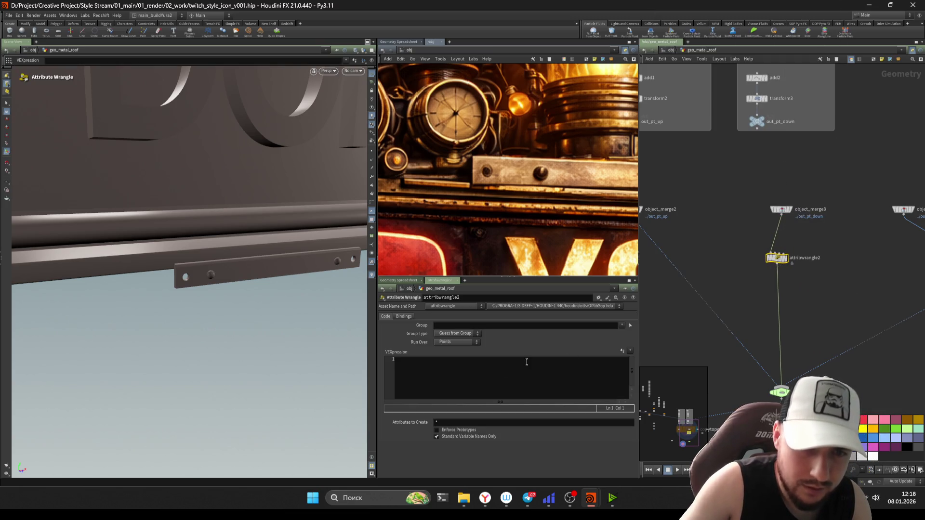
left_click(482, 359)
type("v@N *=-1;")
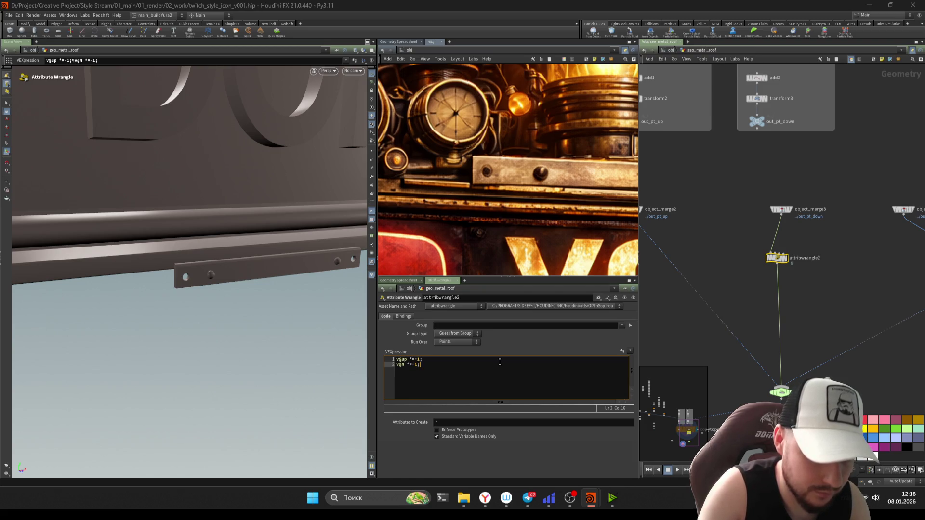
Step: Compare the merge output, the wrangle and the copied plate result to check the flip
left_click(777, 210)
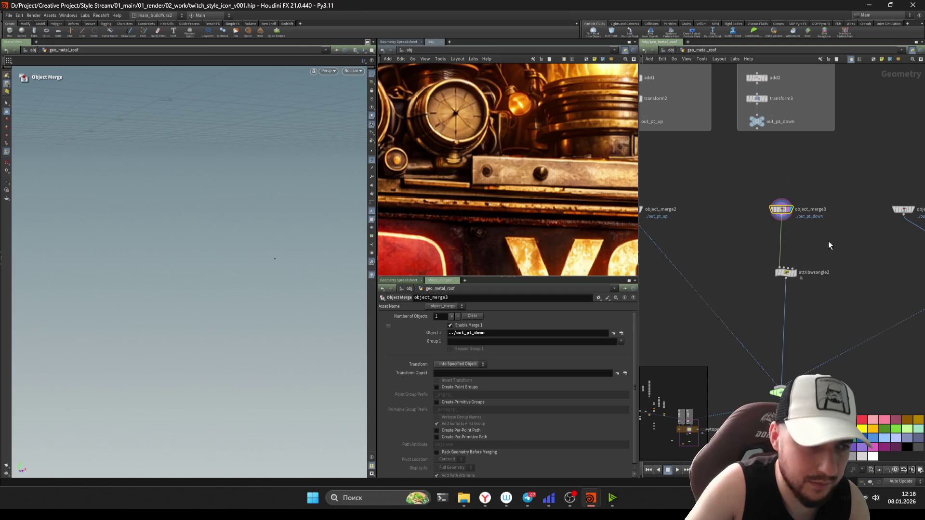
left_click(785, 273)
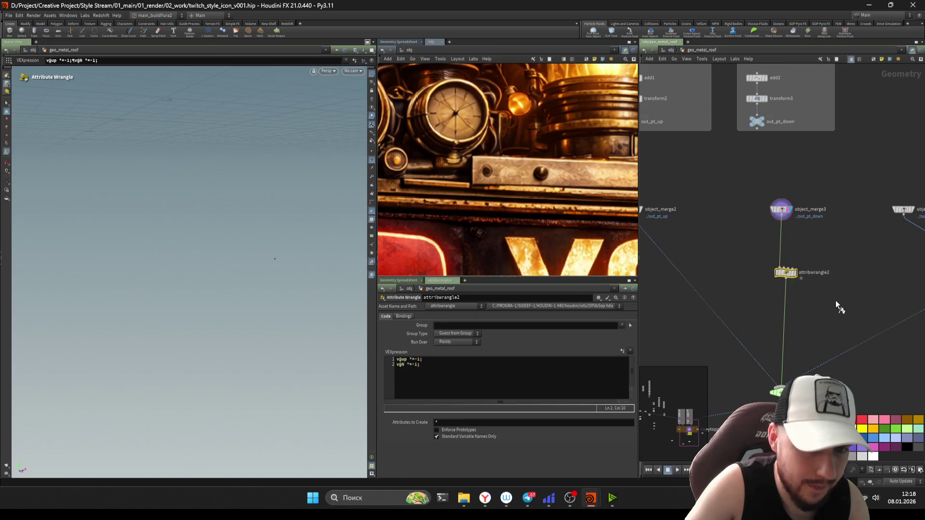
left_click(746, 340)
mouse_move(721, 299)
middle_mouse_down()
mouse_move(756, 283)
mouse_move(693, 361)
middle_mouse_up()
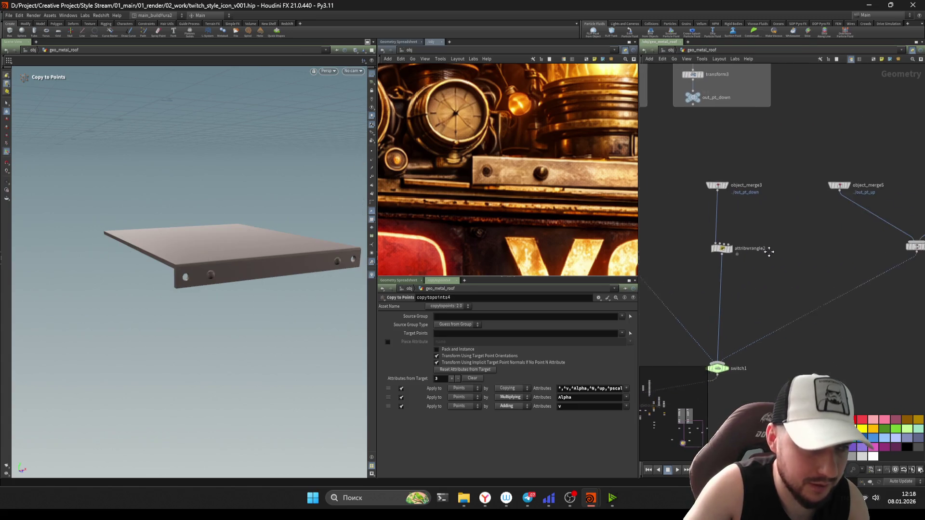
left_click(713, 244)
scroll(621, 336, "up", 1)
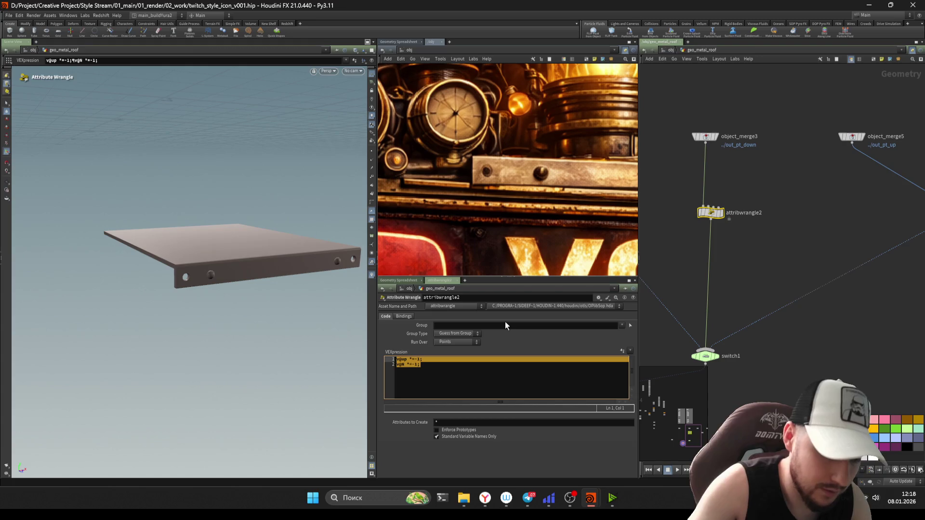
type("@P")
Step: Rewrite the VEX to p@orient = quaternion(chf('angle'), chv('dir')) and create the Angle and Dir spare parameters
key("BackSpace")
key("BackSpace")
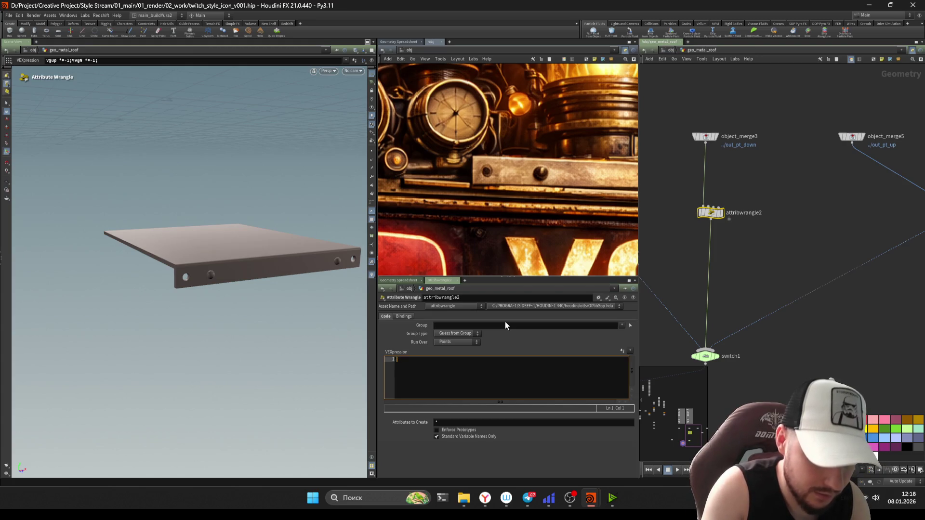
type("fl")
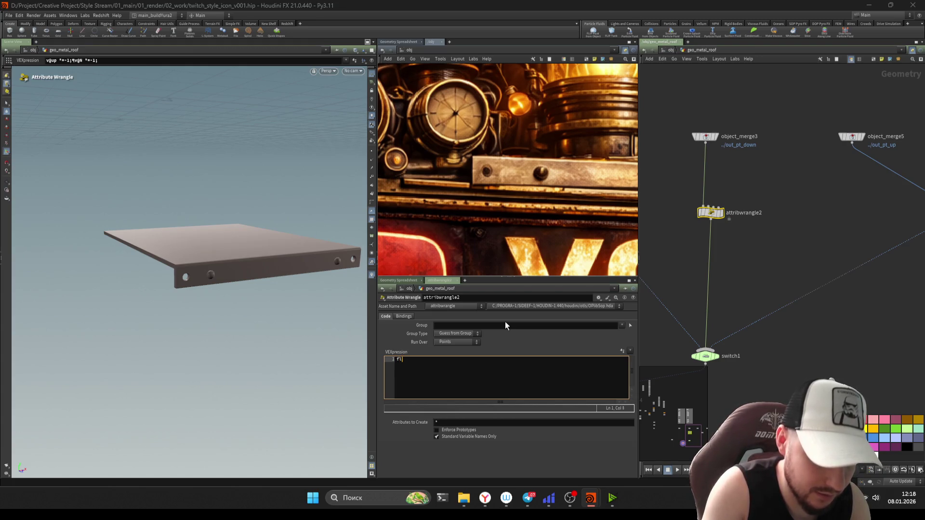
type("oat angle = chf( 'angle' );")
key("Return")
type("vector dir = ")
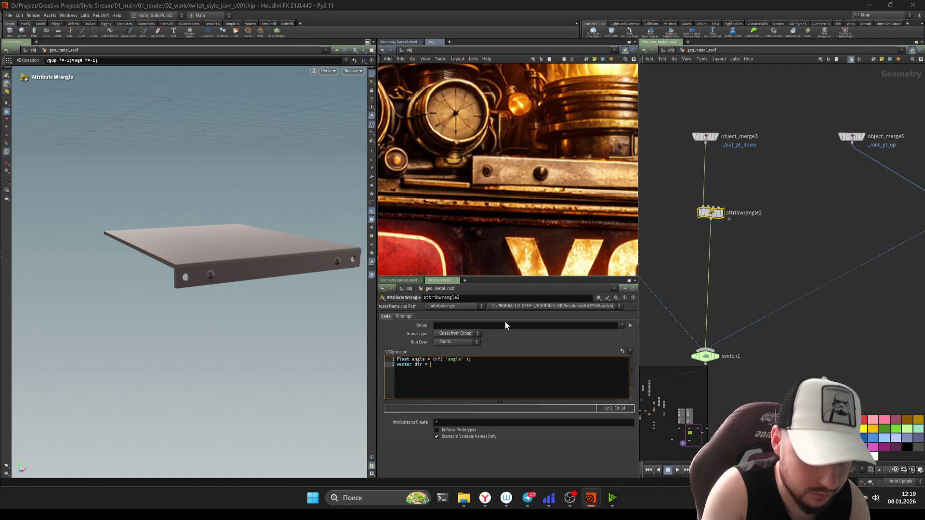
type("chv( 'dir' );")
key("Return")
key("Return")
type("p@orient = ")
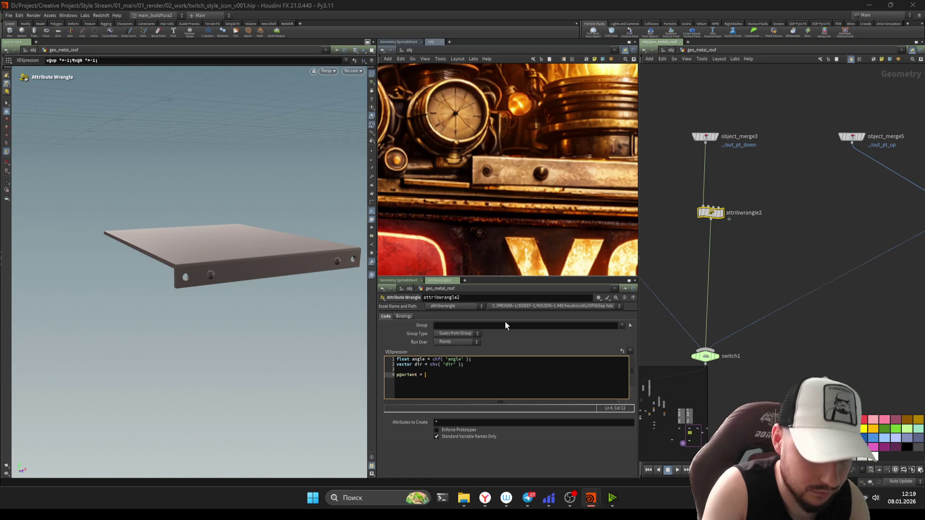
type("q")
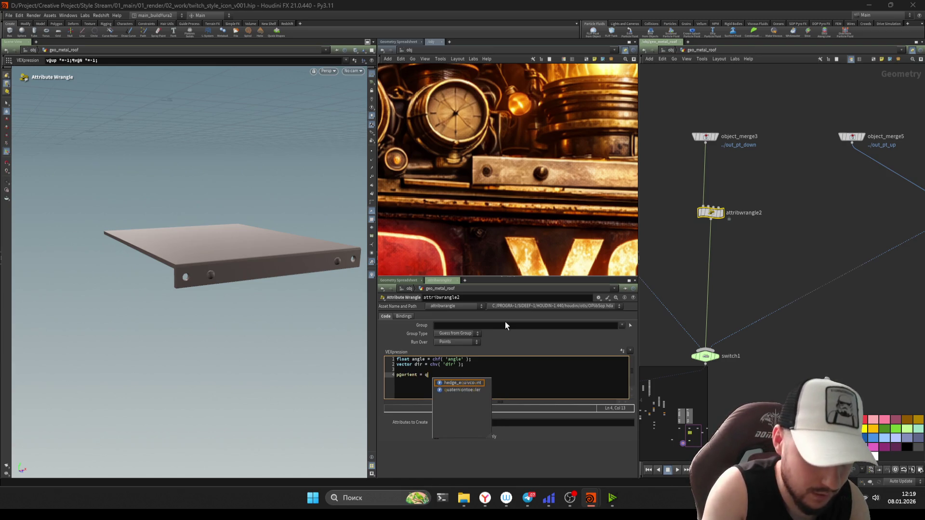
type("uaternion( ")
type("anglem ")
type("dir ")
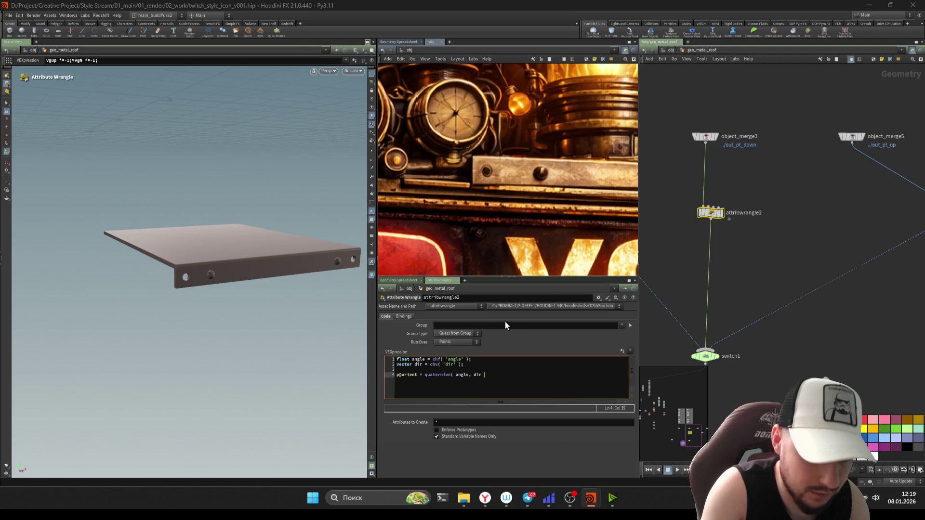
type(");")
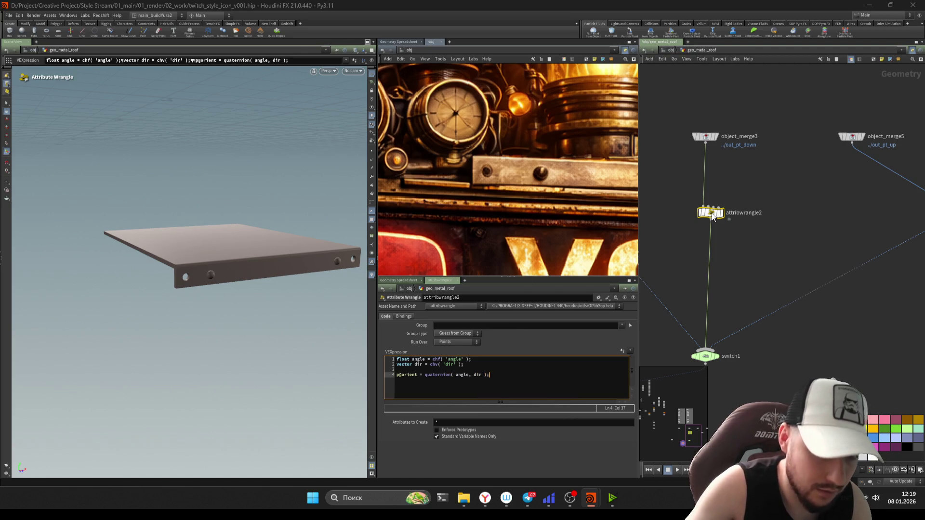
left_click(631, 352)
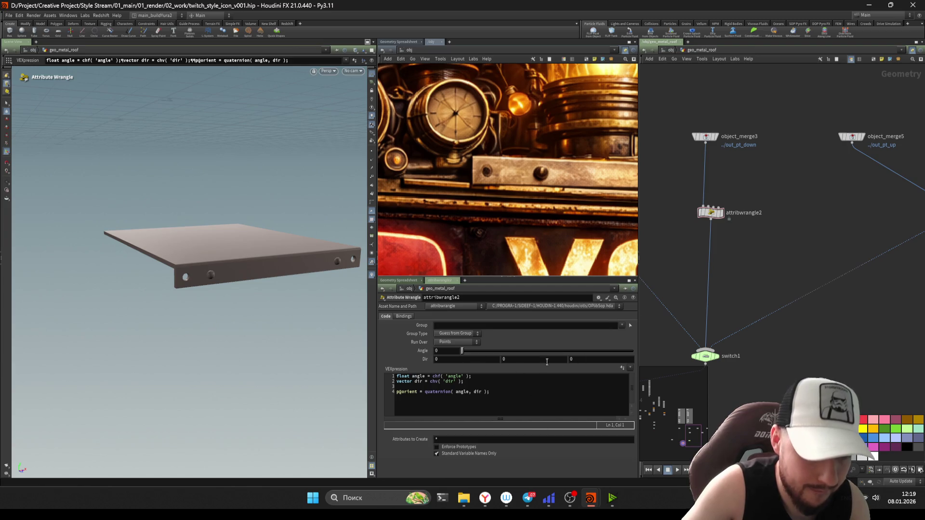
Step: Set Dir to 0,0,1 and dial Angle to about 3.14 so the plate flips about Z
left_click_drag(462, 351, 481, 349)
key("ctrl+z")
left_click(488, 360)
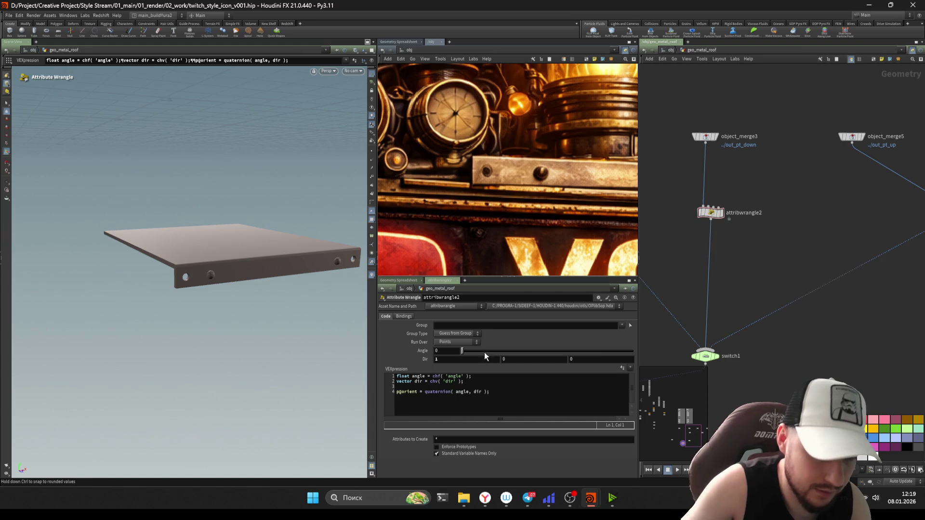
left_click_drag(461, 350, 507, 350)
key("ctrl+z")
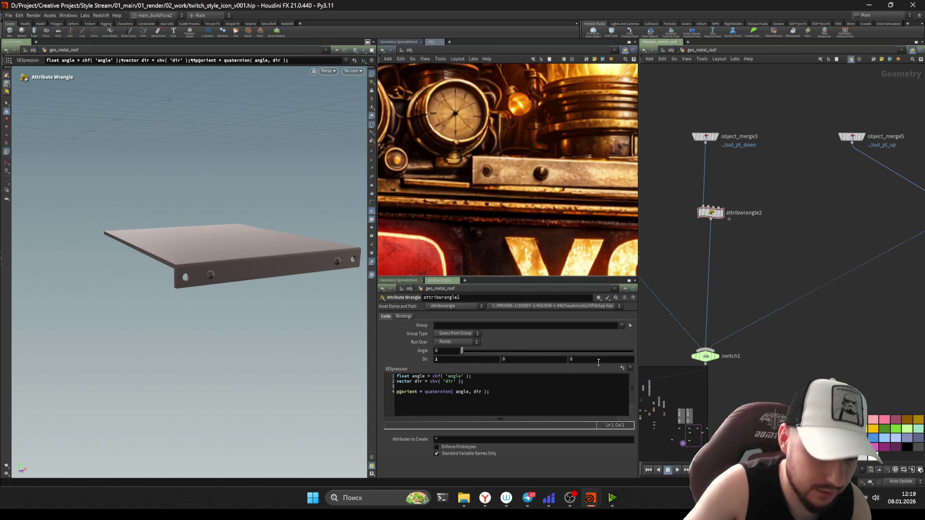
type("1")
type("0")
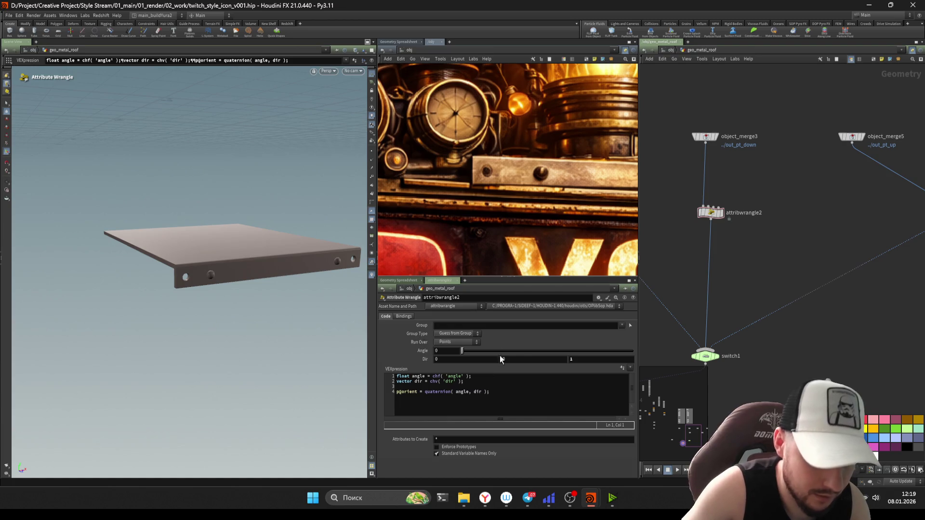
mouse_move(501, 353)
left_mouse_down()
mouse_move(565, 348)
mouse_move(474, 351)
left_mouse_up()
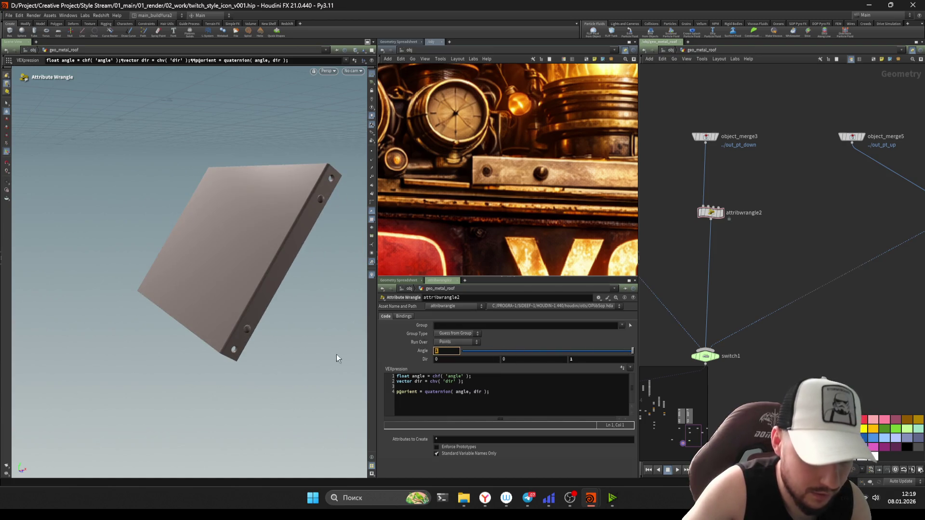
type("2")
key("Return")
mouse_move(449, 338)
middle_mouse_down()
mouse_move(772, 368)
mouse_move(444, 358)
mouse_move(510, 366)
middle_mouse_up()
key("Escape")
left_click_drag(216, 238, 198, 271)
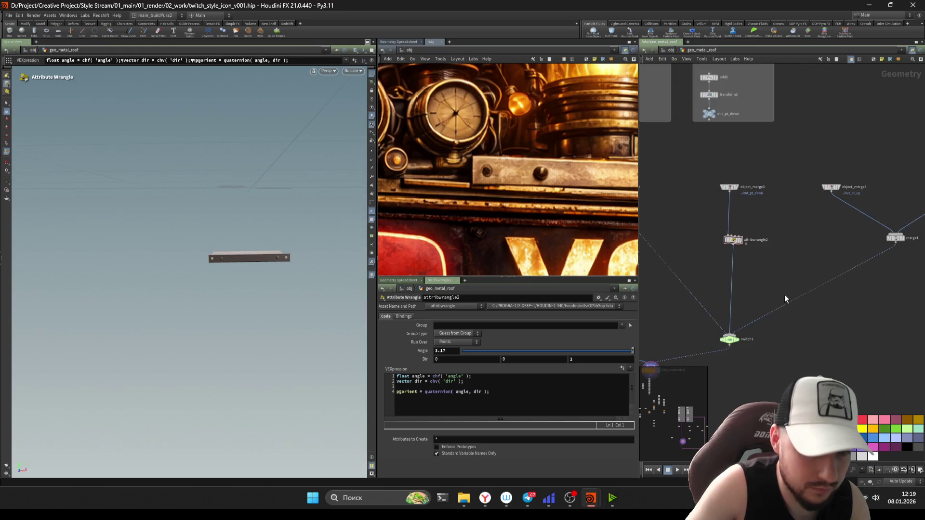
middle_click_drag(751, 269, 784, 294)
middle_click(448, 351)
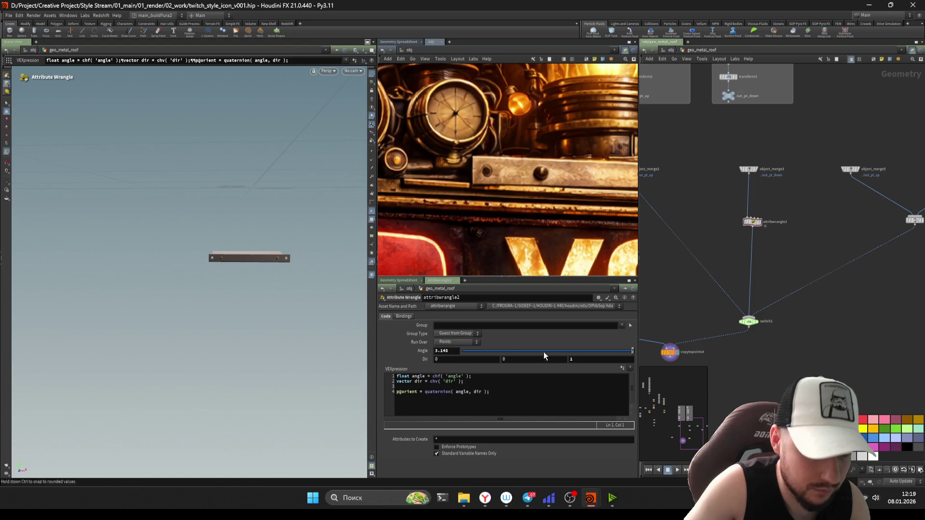
Step: Duplicate the wrangle as attribwrangle3 and wire it into merge1
middle_click_drag(752, 238, 679, 261)
left_click_drag(679, 237, 759, 302, "alt")
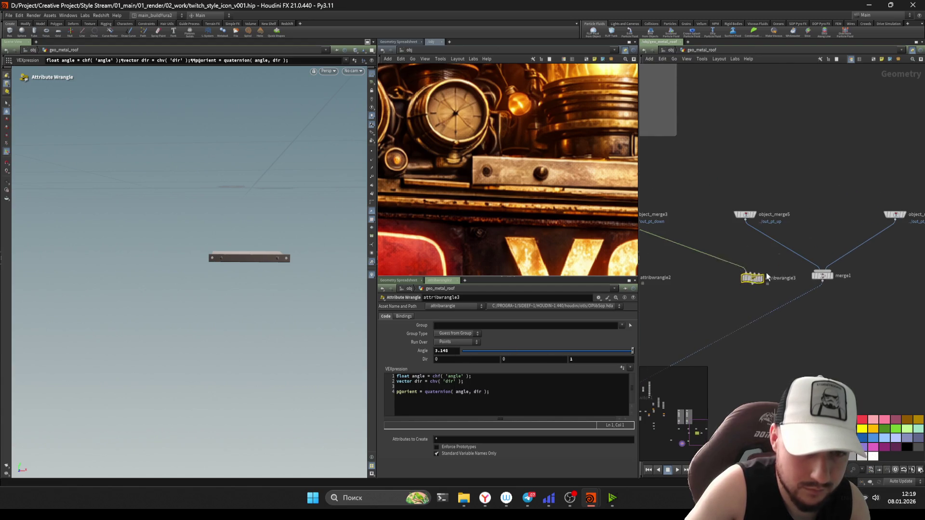
Step: Connect attribwrangle3 under the out_pt_up merge, save, and view the final plates on copytopoints4
left_click_drag(760, 271, 906, 233)
mouse_move(847, 227)
middle_mouse_down()
mouse_move(756, 247)
mouse_move(855, 212)
middle_mouse_up()
key("ctrl+s")
middle_click_drag(765, 279, 798, 277)
left_click(793, 265)
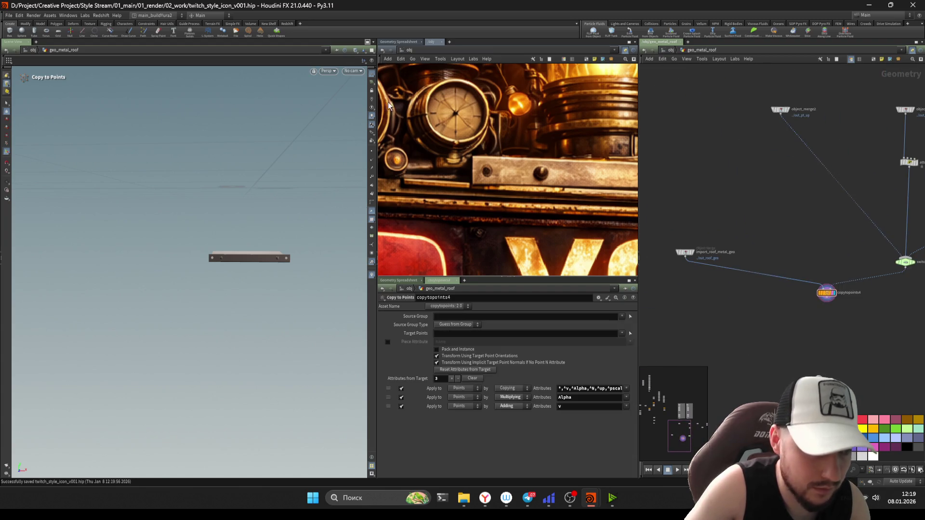
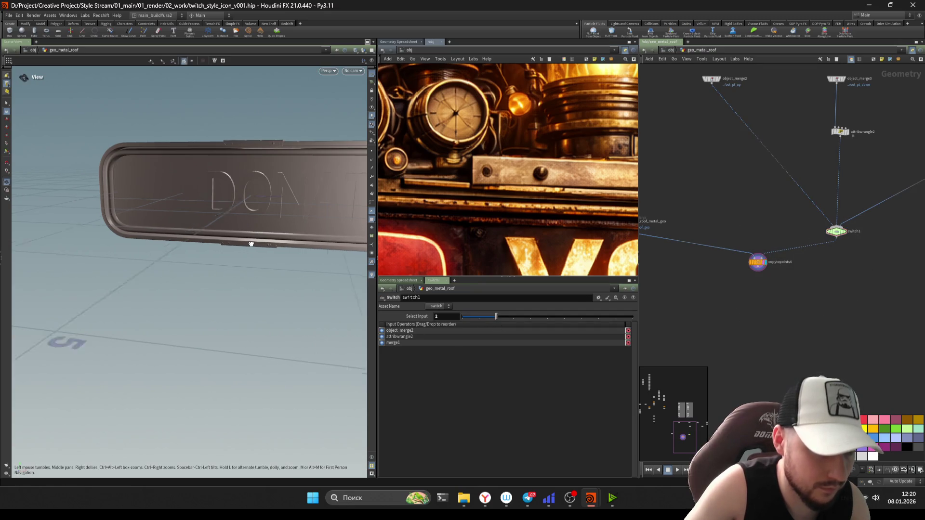
Step: Save the scene and orbit in on the roof's rivets with mirror1 selected
left_click_drag(248, 244, 275, 236)
key("ctrl+s")
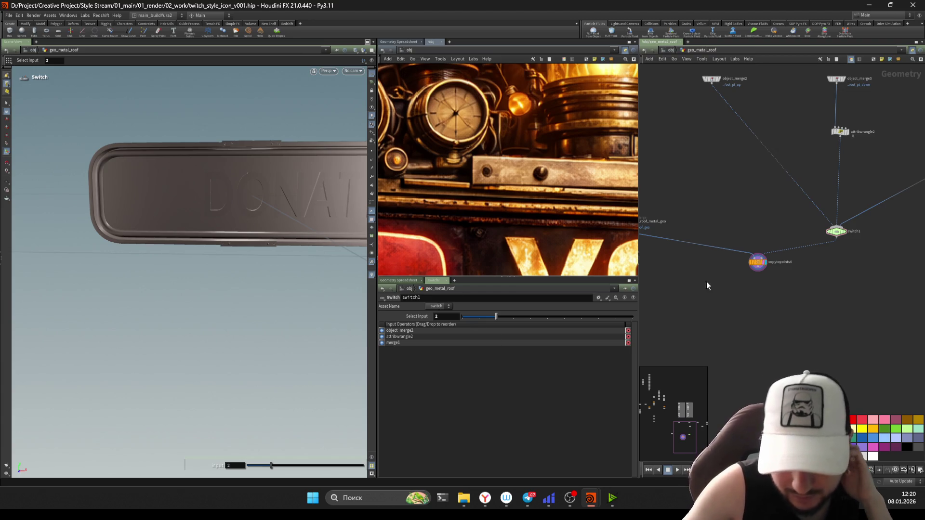
mouse_move(194, 151)
left_mouse_down()
mouse_move(354, 132)
mouse_move(89, 249)
left_mouse_up()
key("ctrl+s")
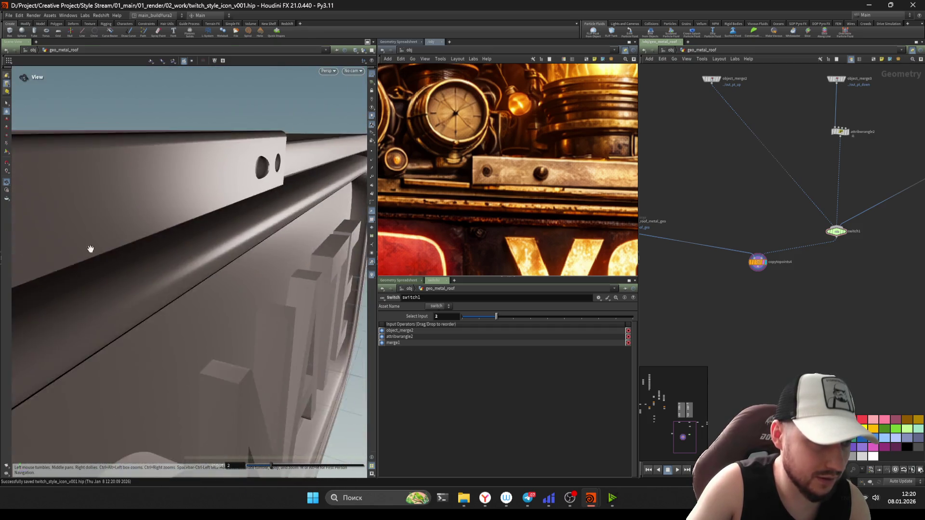
scroll(794, 261, "down", 5)
scroll(794, 261, "up", 3)
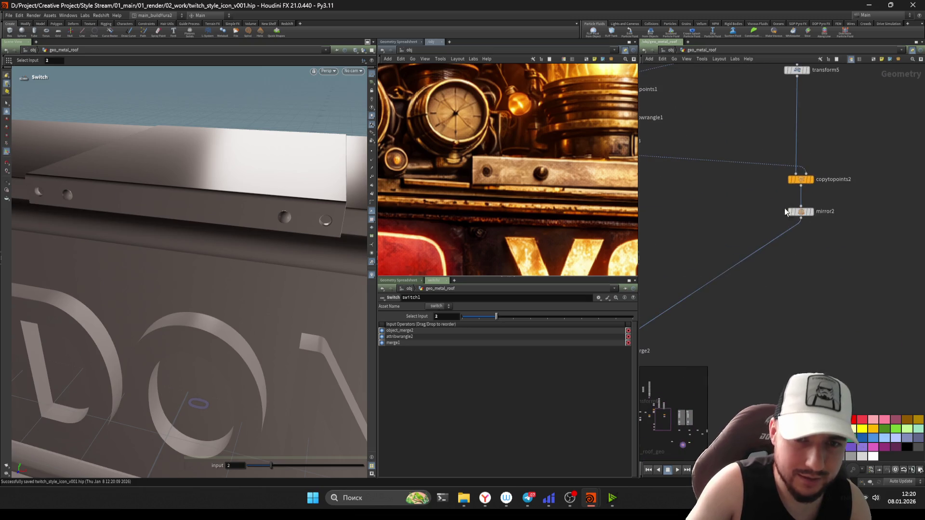
left_click(793, 216)
scroll(729, 220, "up", 2)
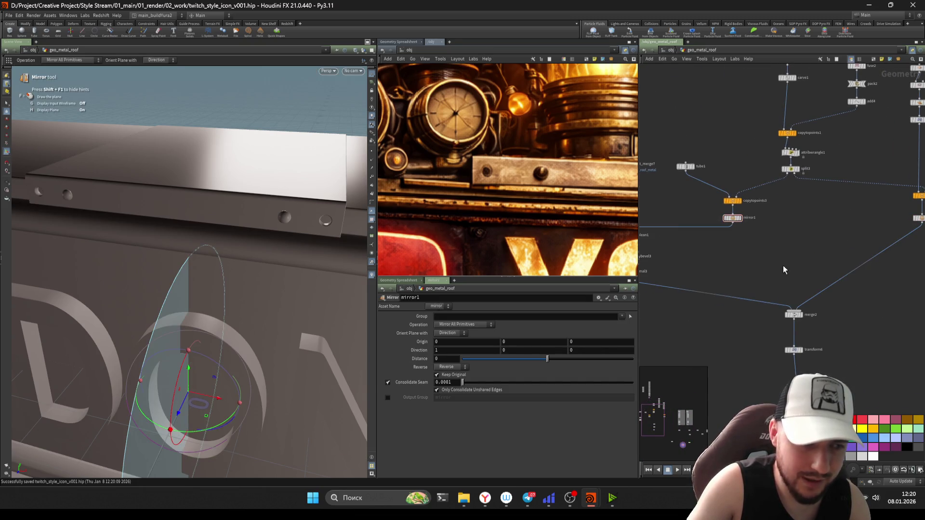
scroll(768, 243, "down", 1)
scroll(716, 241, "down", 1)
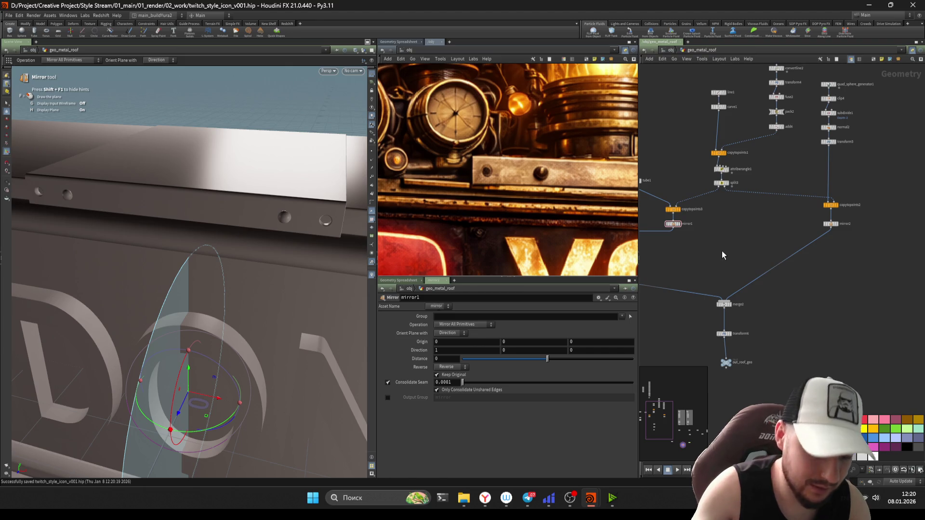
key("Escape")
mouse_move(232, 185)
left_mouse_down()
mouse_move(208, 198)
mouse_move(225, 191)
left_mouse_up()
key("Return")
scroll(705, 240, "up", 1)
Step: Toggle mirror1's Keep Original off and on to compare, leaving the original kept, and save
left_click(455, 376)
left_click(455, 376)
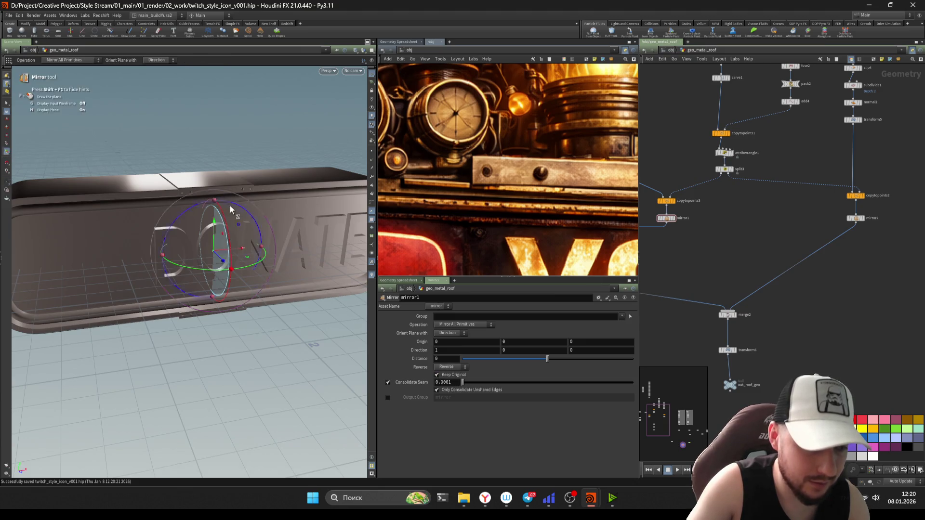
scroll(235, 213, "up", 5)
left_click(446, 376)
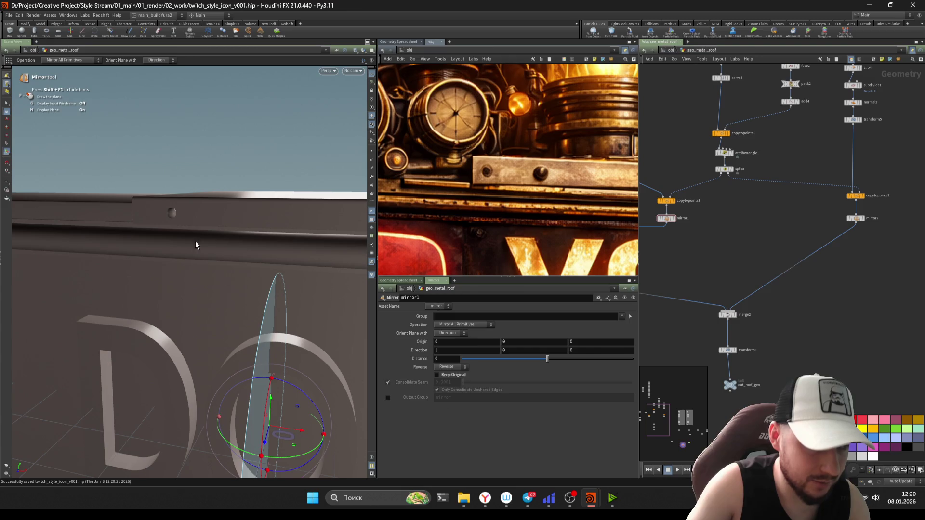
left_click_drag(196, 244, 200, 245, "alt")
key("ctrl+s")
key("ctrl+z")
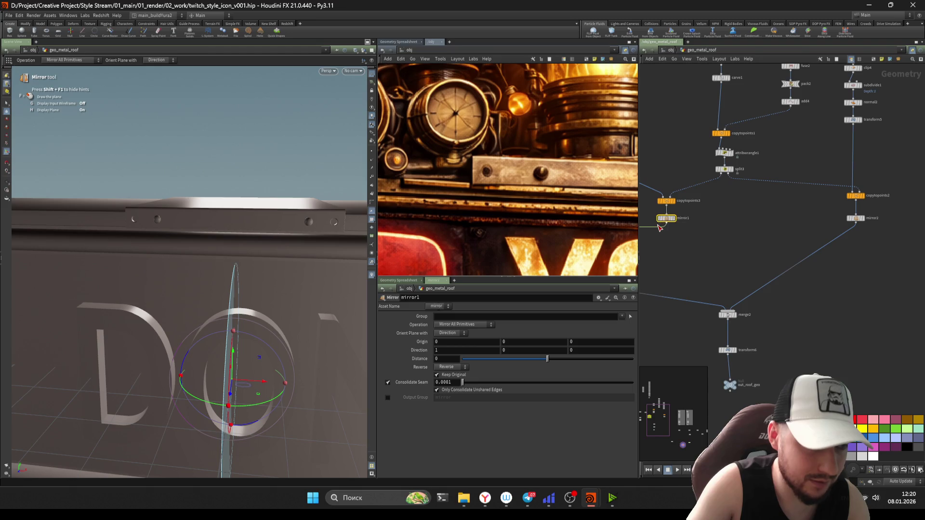
middle_click_drag(694, 247, 705, 260)
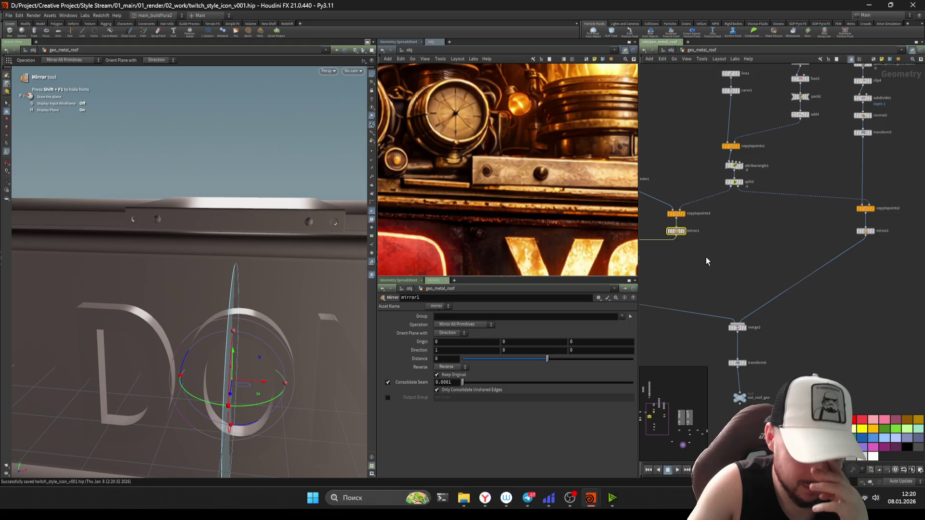
middle_click_drag(706, 257, 713, 255)
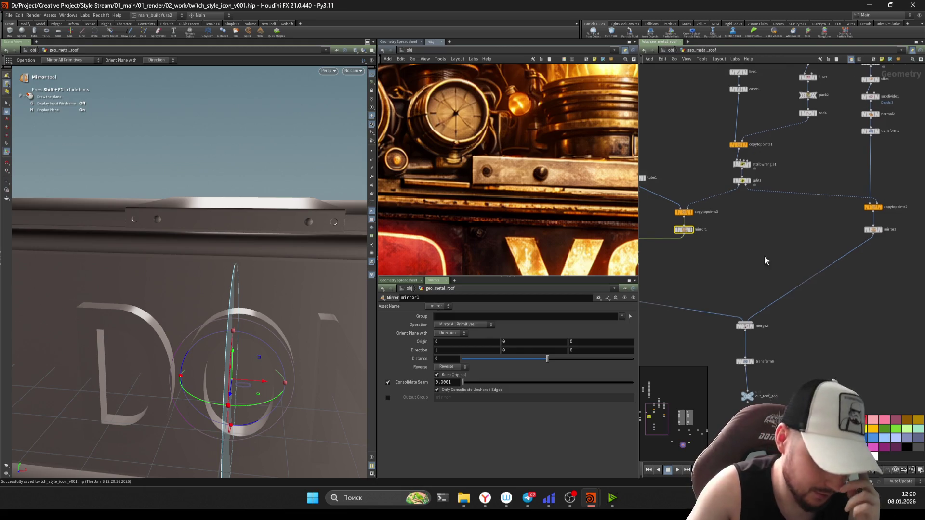
scroll(765, 256, "down", 5)
Step: Inspect the plate from further back with copytopoints4 selected and save the scene again
key("Escape")
mouse_move(181, 239)
left_mouse_down()
mouse_move(152, 236)
mouse_move(246, 195)
mouse_move(223, 215)
left_mouse_up()
key("Return")
scroll(155, 262, "up", 5)
scroll(789, 332, "up", 4)
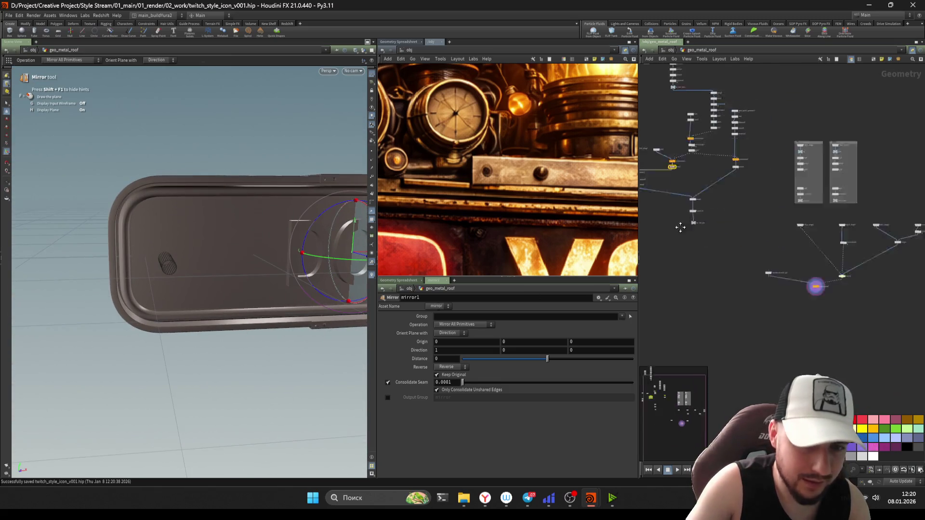
key("Escape")
left_click(772, 260)
left_click_drag(232, 238, 252, 220)
key("Return")
key("ctrl+s")
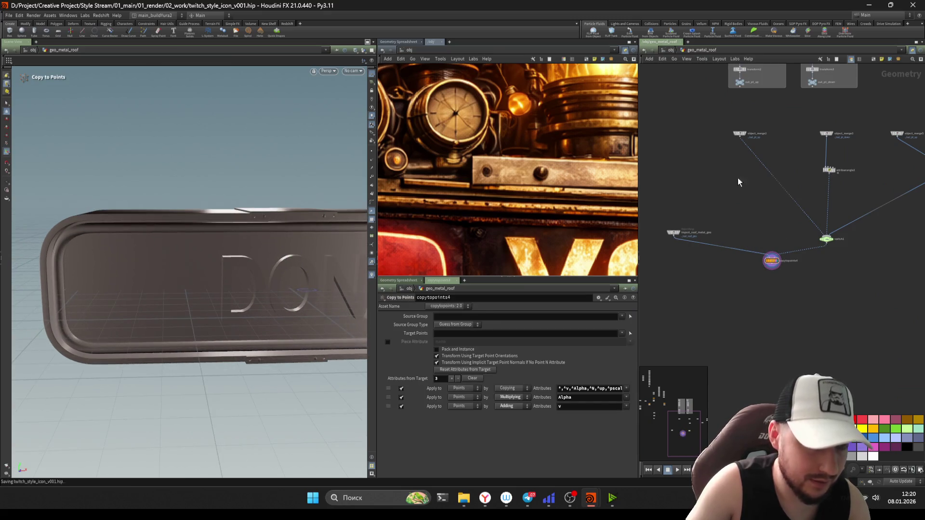
Step: Go up to /obj and orbit around the plate with geo_metal_roof in the more_details box
left_click(671, 50)
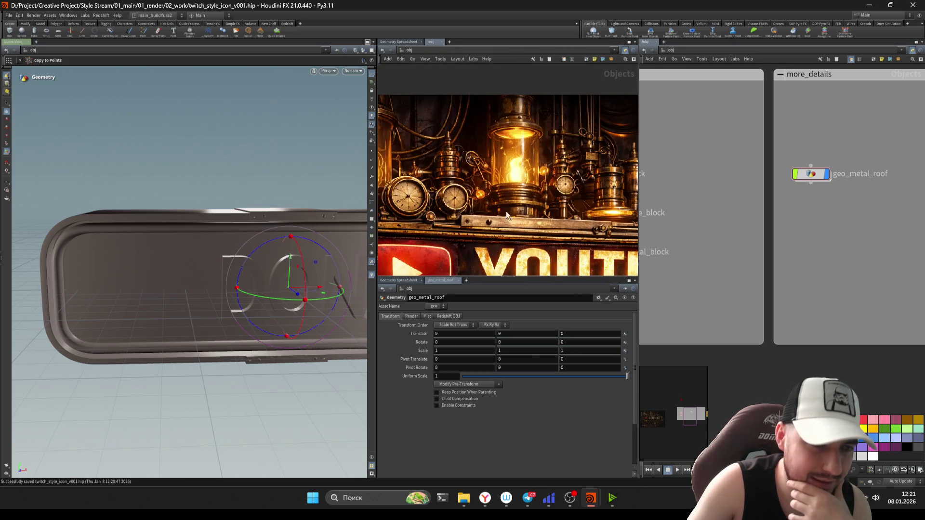
key("Escape")
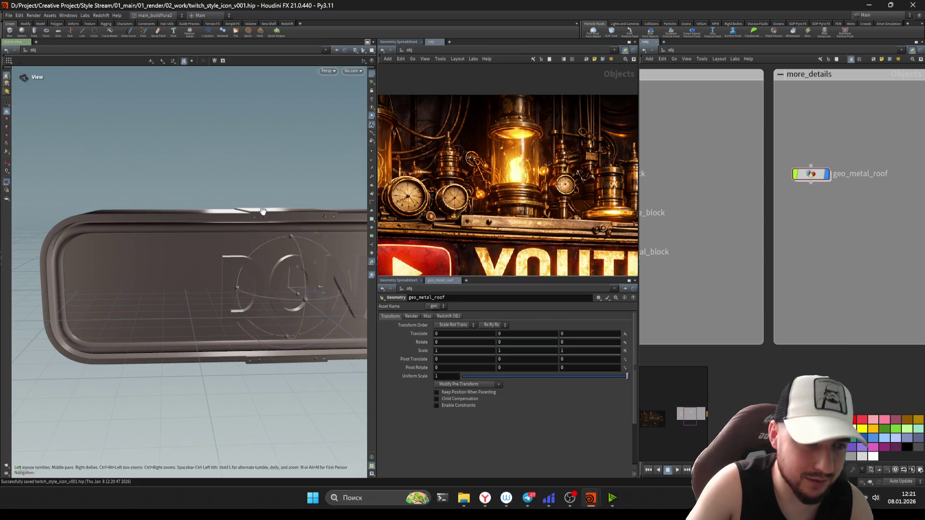
left_click_drag(246, 217, 307, 218)
key("Return")
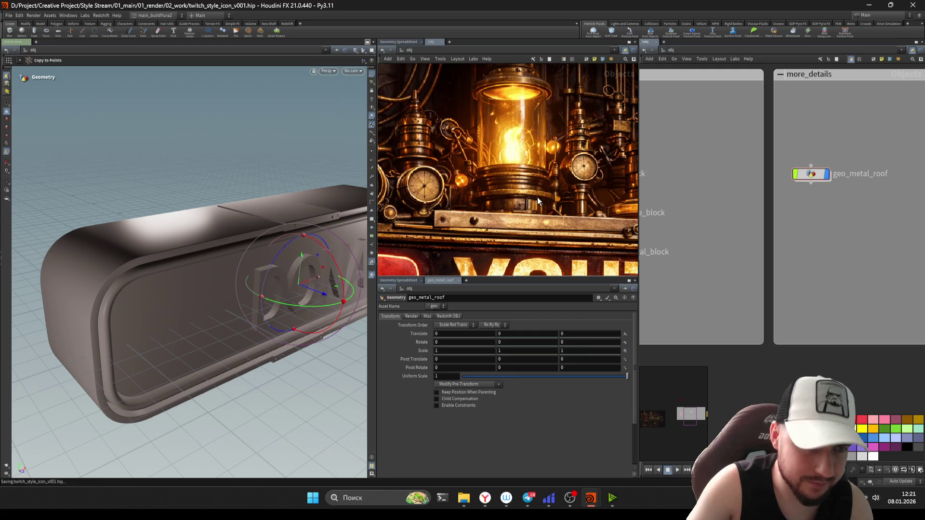
scroll(832, 246, "down", 2)
scroll(826, 249, "down", 1)
Step: Create a Geometry object beside geo_metal_roof and rename it geo_capsul
key("Tab")
type("geo")
key("Return")
left_click(814, 256)
left_click_drag(813, 256, 790, 246)
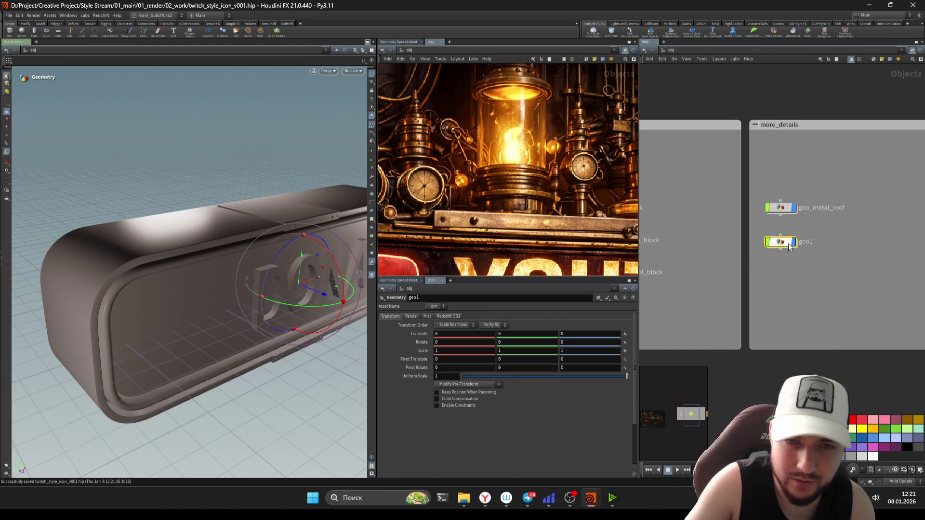
type("geo_capsul")
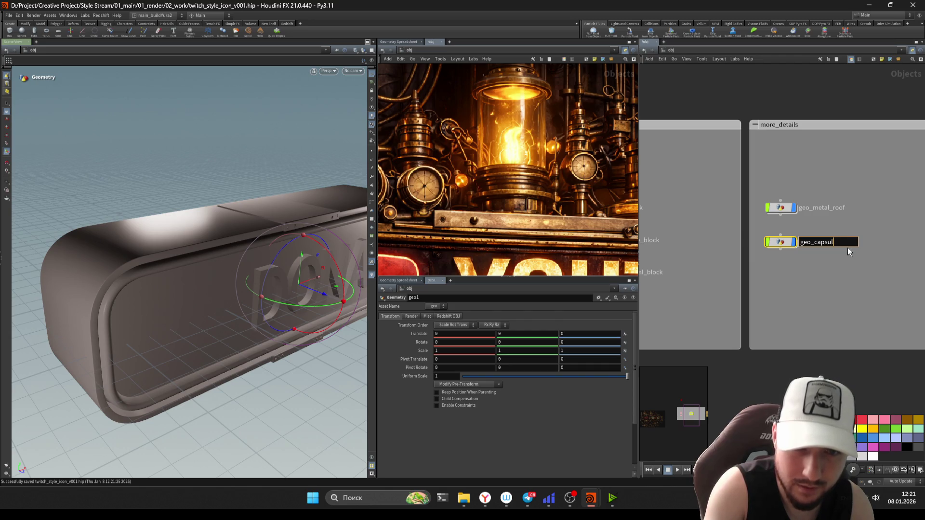
key("Return")
scroll(828, 250, "up", 1)
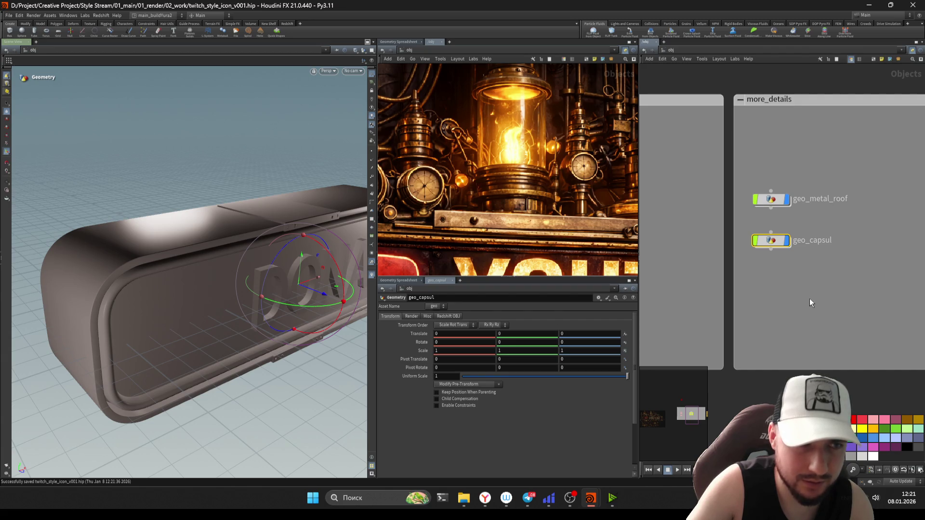
scroll(526, 233, "down", 2)
Step: Nudge the reference image and dive inside geo_capsul to start adding nodes
middle_click_drag(530, 205, 536, 219)
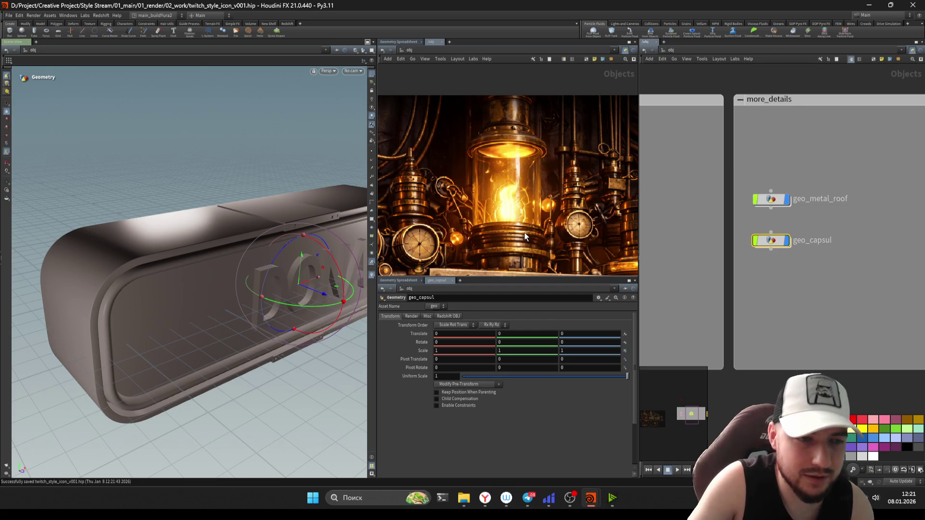
scroll(524, 236, "up", 2)
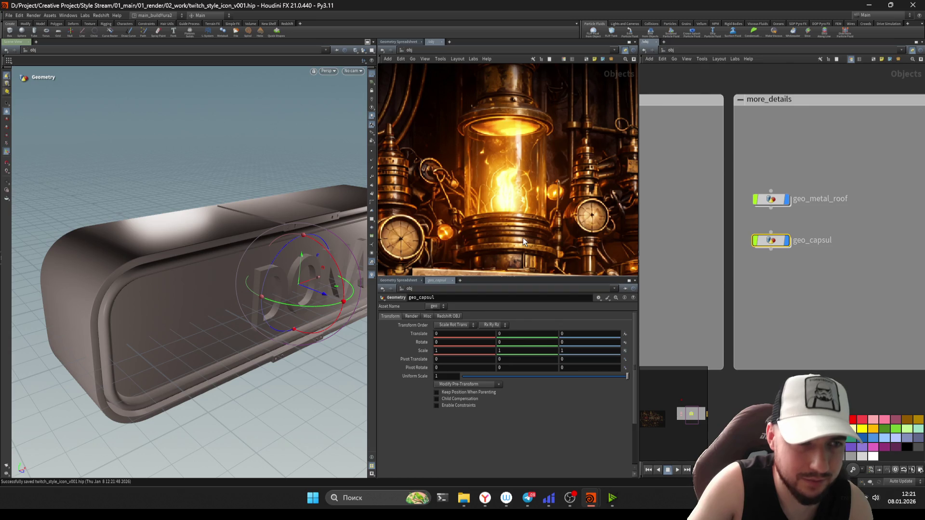
double_click(712, 248)
key("Tab")
type("tube")
Step: Add a tube with end caps, hide other objects, and inspect it, keeping height 1
key("Return")
left_click(795, 262)
left_click(364, 51)
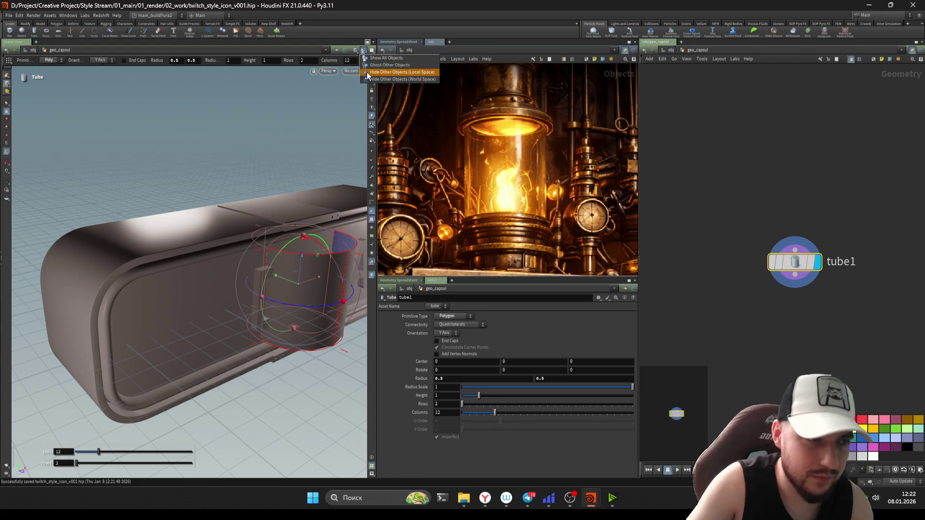
left_click(369, 72)
left_click(452, 346)
key("Escape")
mouse_move(253, 313)
left_mouse_down()
mouse_move(300, 200)
mouse_move(331, 269)
mouse_move(248, 306)
mouse_move(174, 294)
left_mouse_up()
key("Return")
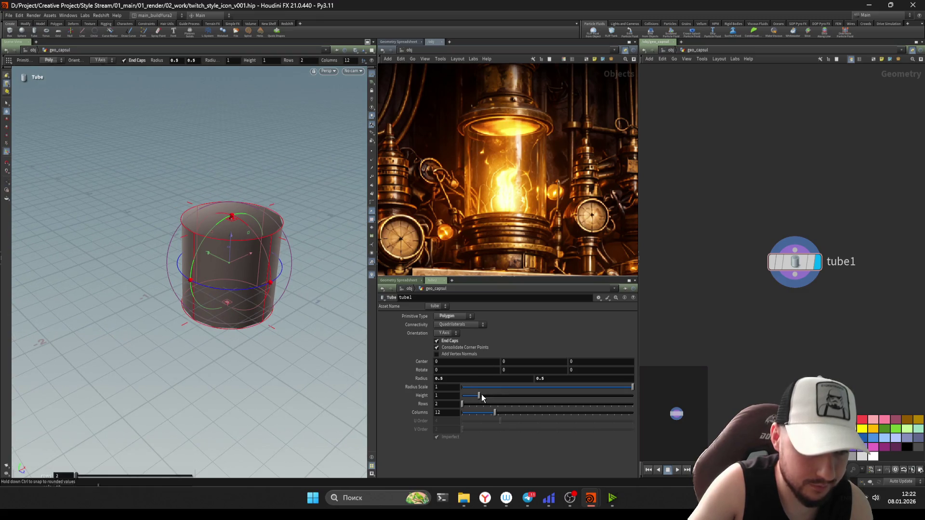
mouse_move(480, 398)
left_mouse_down()
mouse_move(508, 395)
mouse_move(479, 396)
left_mouse_up()
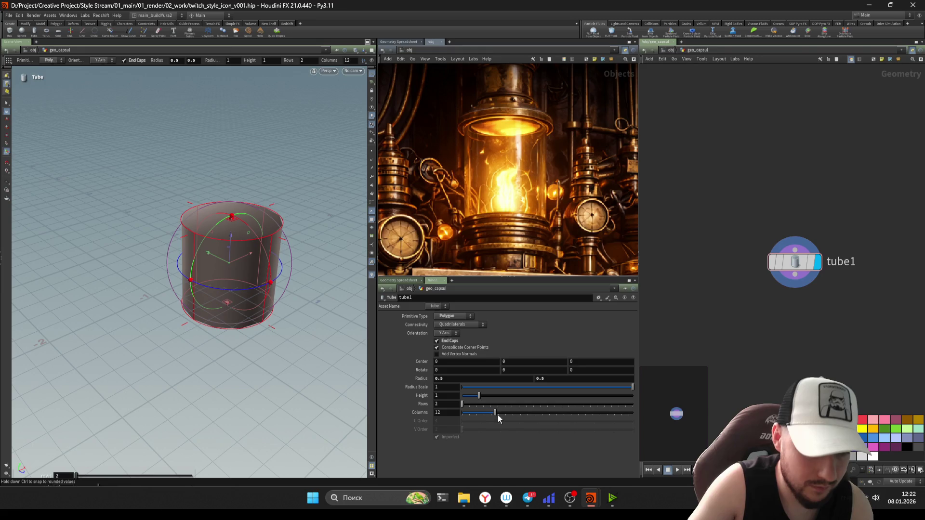
Step: Raise the tube's columns to 30, save, then start and cancel a connection from tube1
key("ctrl+s")
middle_click_drag(807, 323, 789, 334)
left_click_drag(790, 293, 790, 279)
middle_click_drag(834, 352, 826, 324)
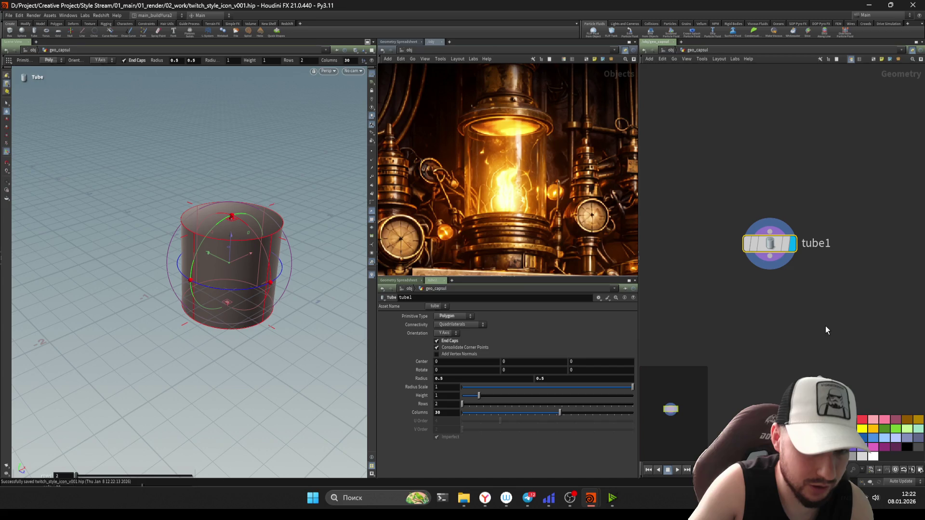
key("Tab")
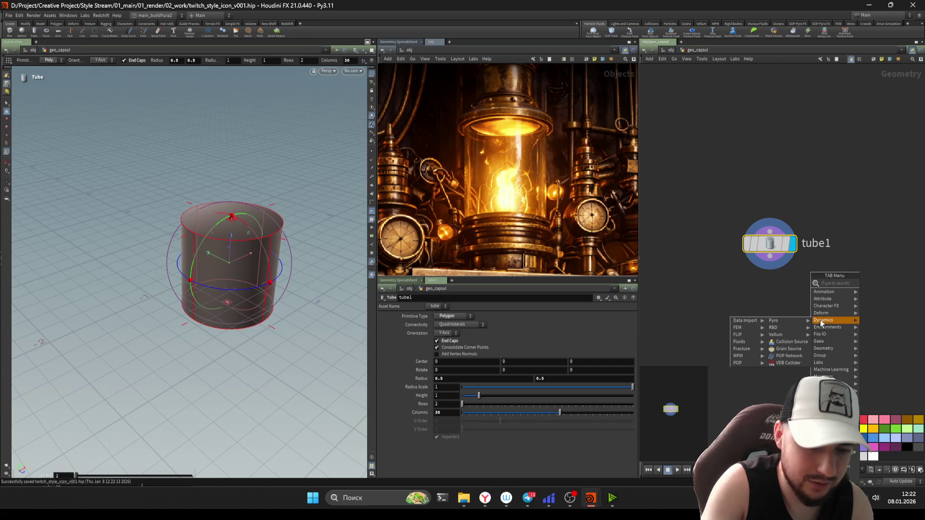
key("Escape")
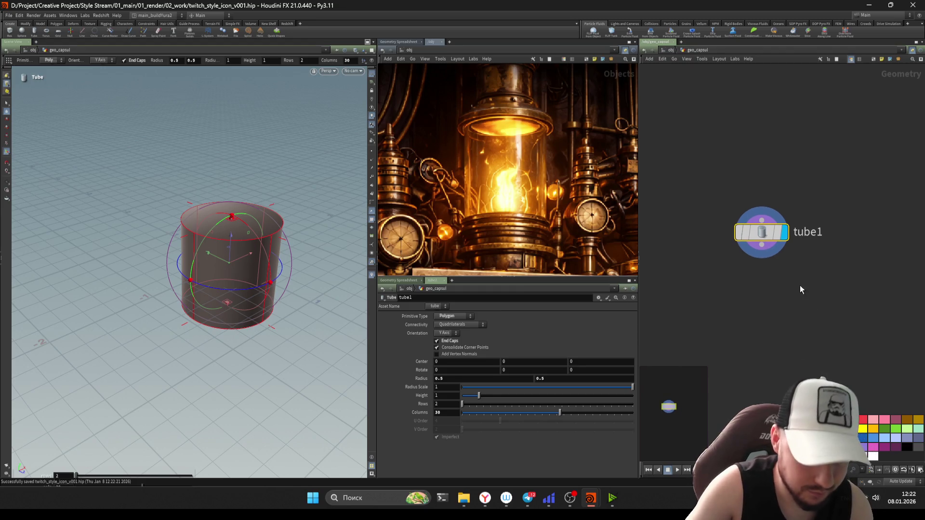
scroll(800, 286, "down", 2)
left_click(751, 230)
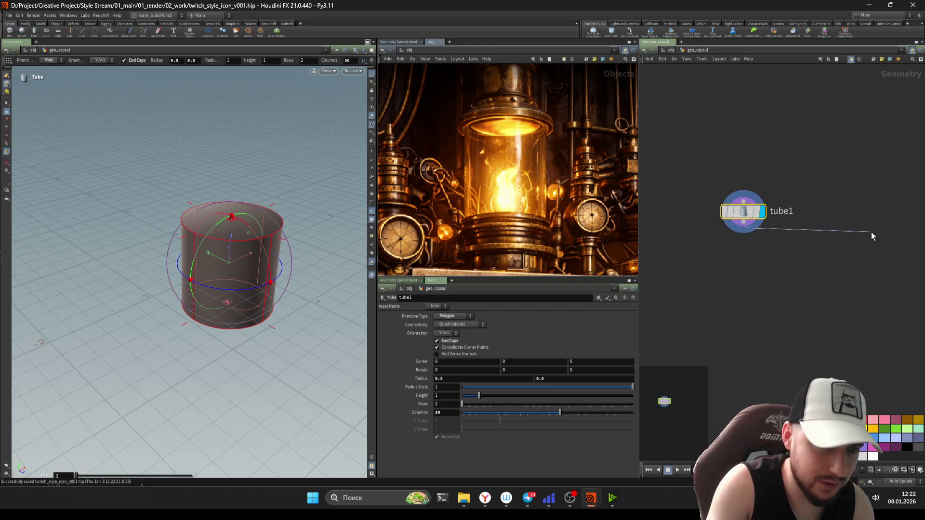
key("Tab")
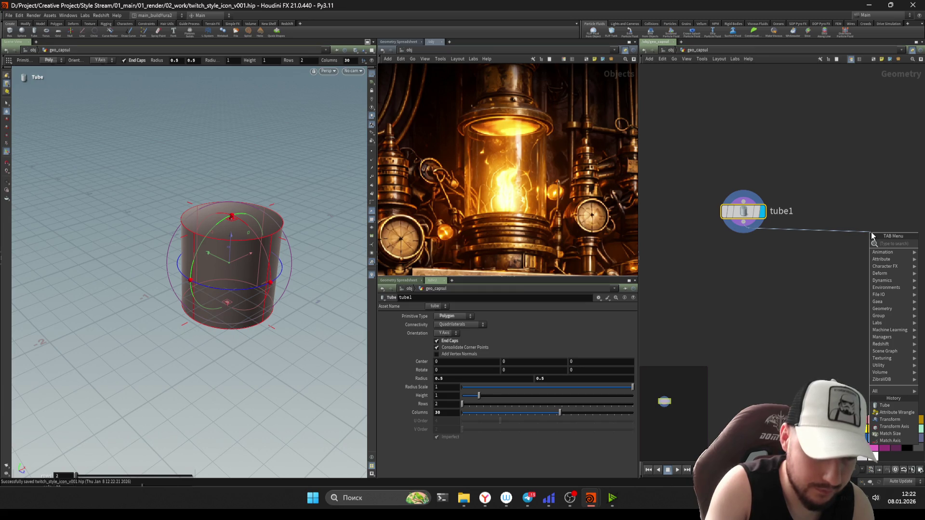
key("Escape")
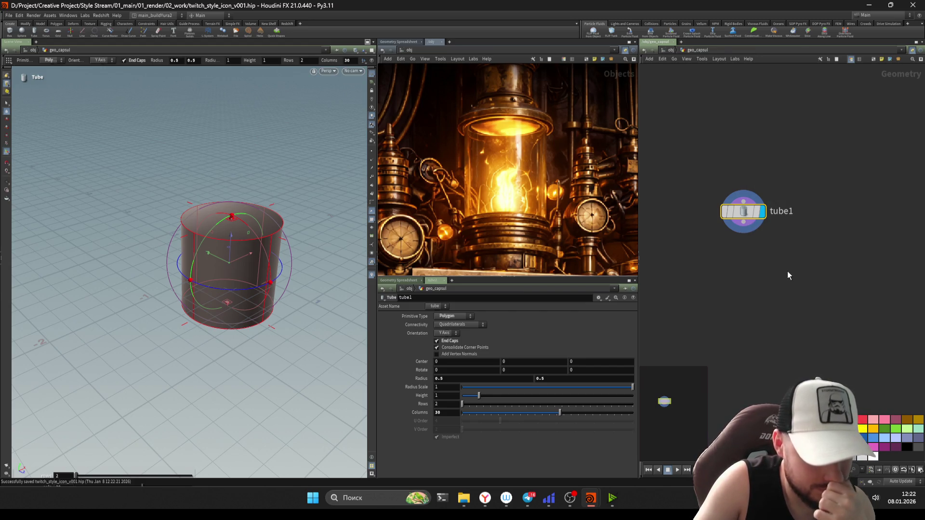
Step: Add a circle beside tube1 oriented flat on the ZX plane
key("Tab")
type("circ")
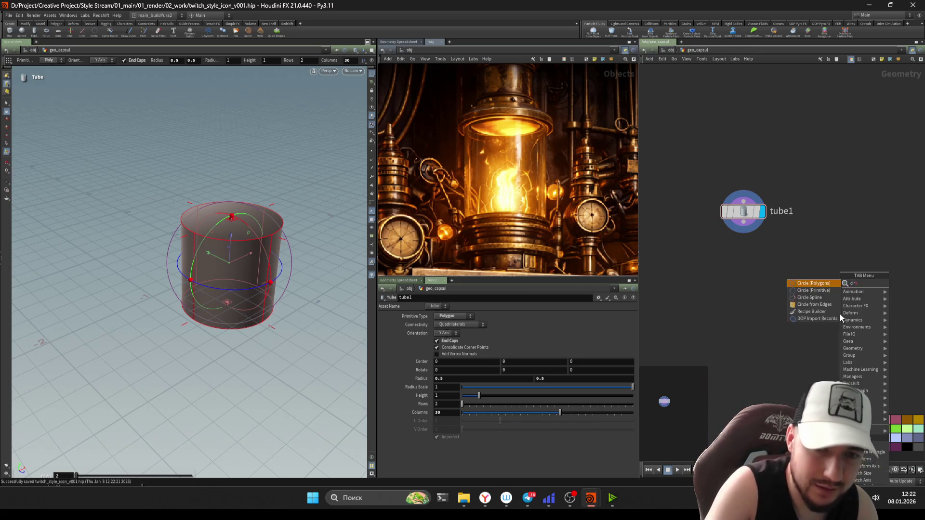
key("Return")
left_click(826, 239)
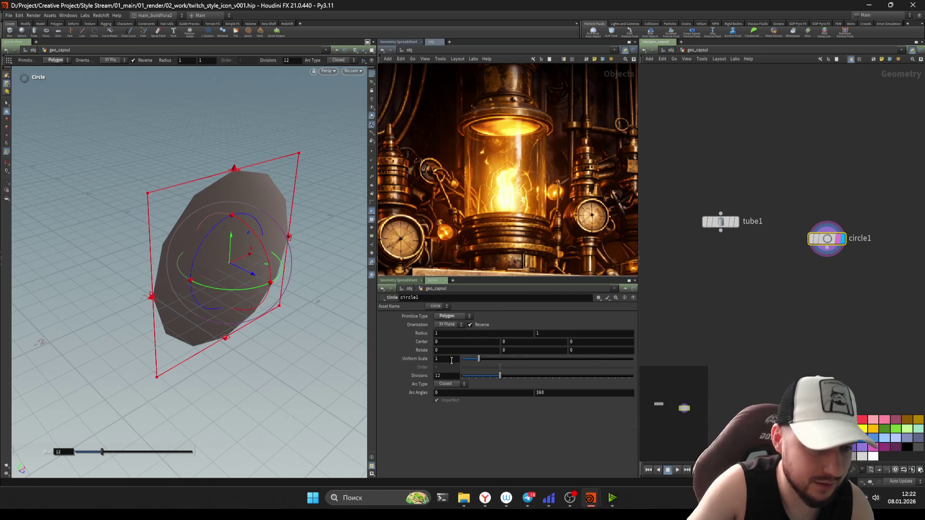
left_click(451, 323)
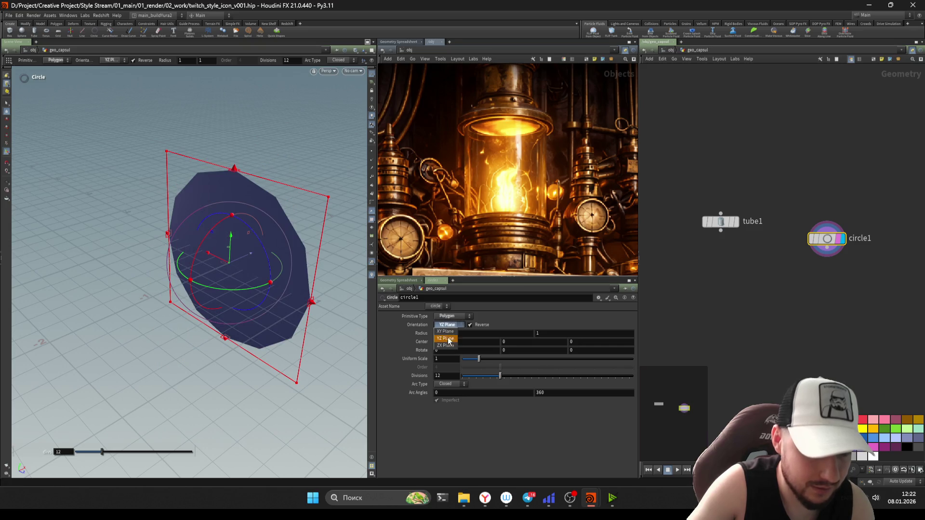
left_click(452, 337)
Step: Append a PolyExtrude under circle1 and display its result
key("Tab")
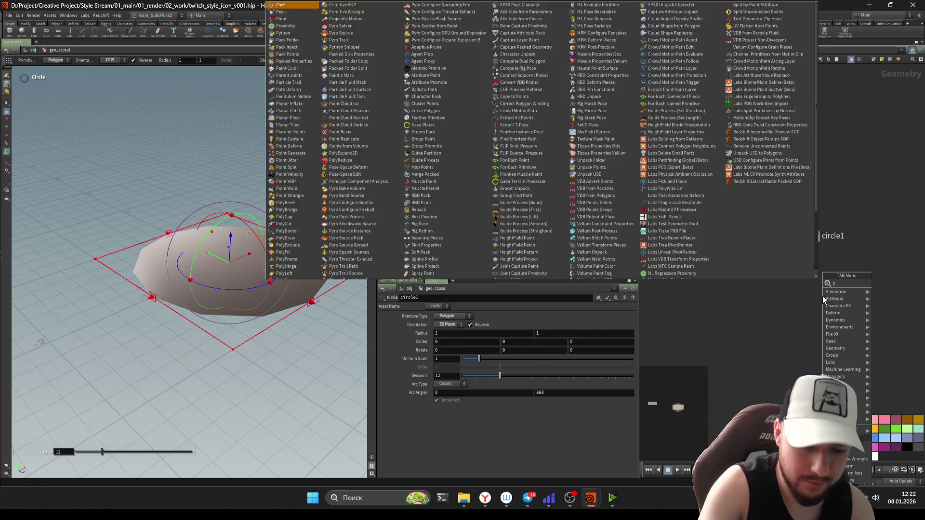
type("pol")
key("Down")
key("Down")
key("Up")
key("Down")
key("Down")
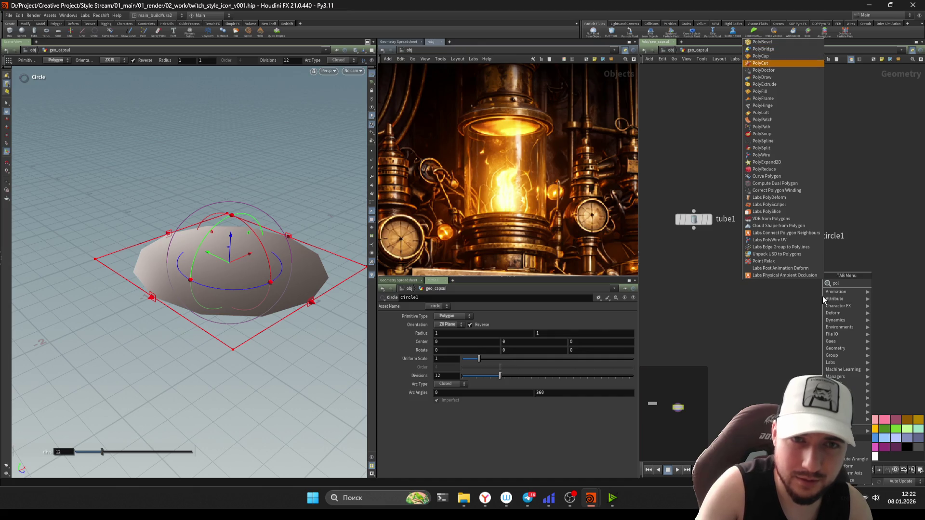
key("Down")
key("Down")
key("Down")
key("Return")
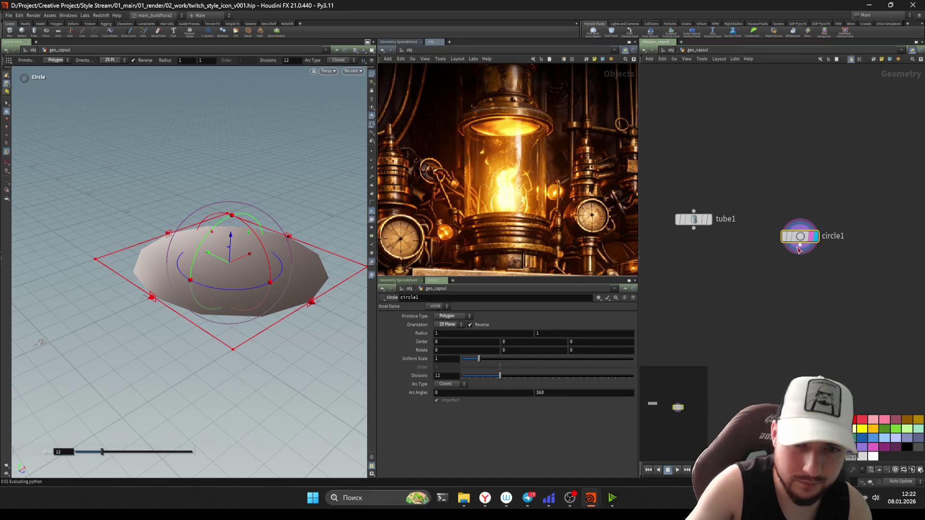
left_click(810, 282)
left_click_drag(810, 282, 809, 293)
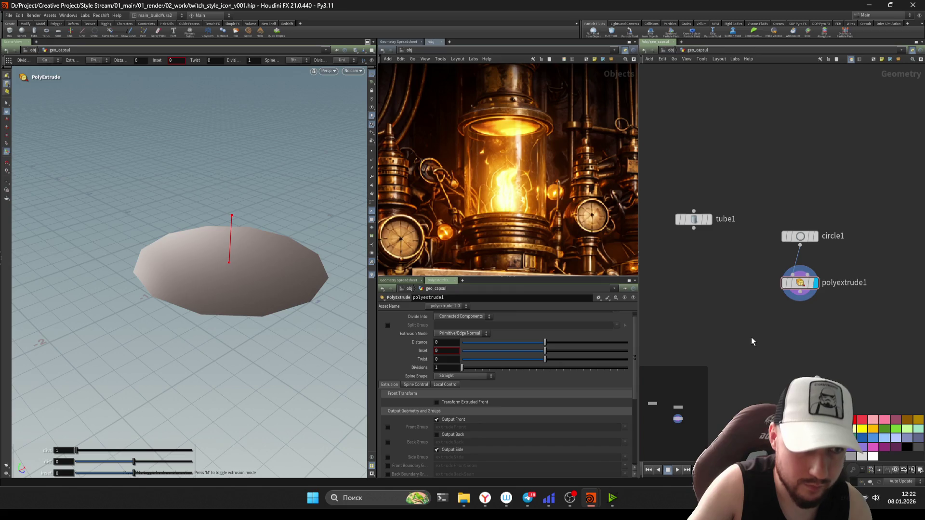
Step: Extrude the circle 2.1 units with Output Side off and Output Back on, then add a Match Size node
left_click_drag(548, 345, 627, 345)
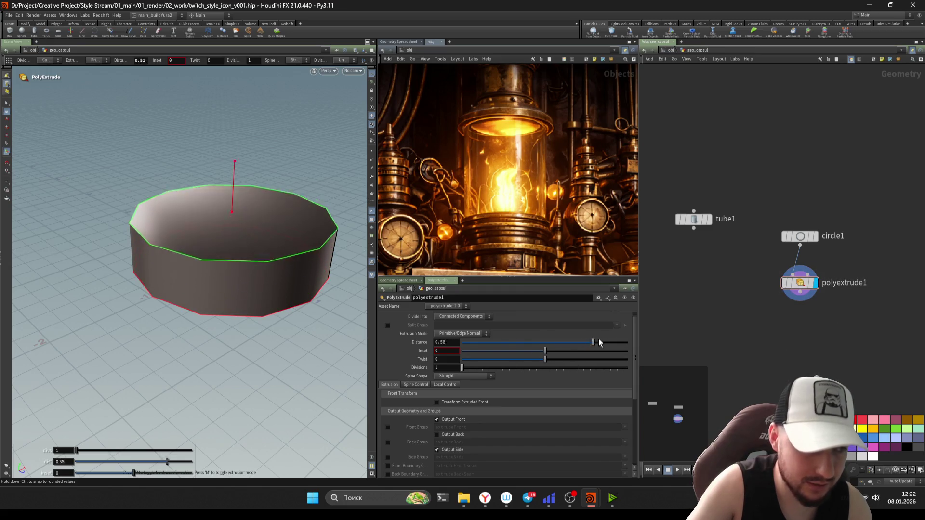
scroll(426, 412, "down", 1)
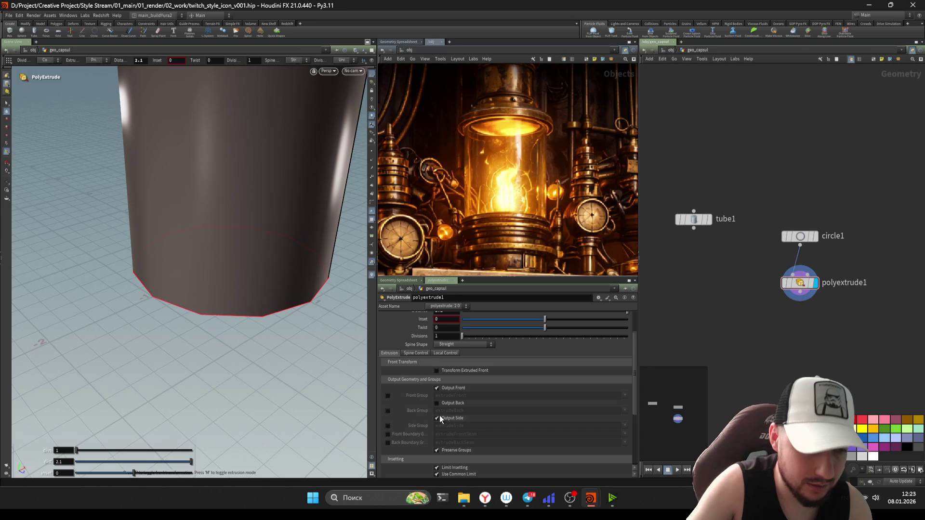
left_click(435, 418)
scroll(174, 307, "down", 3)
key("Return")
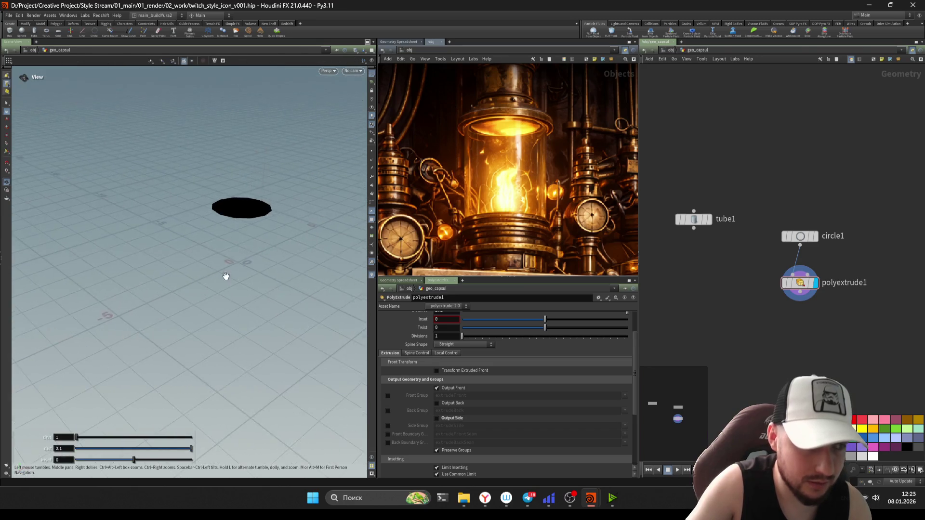
left_click(447, 404)
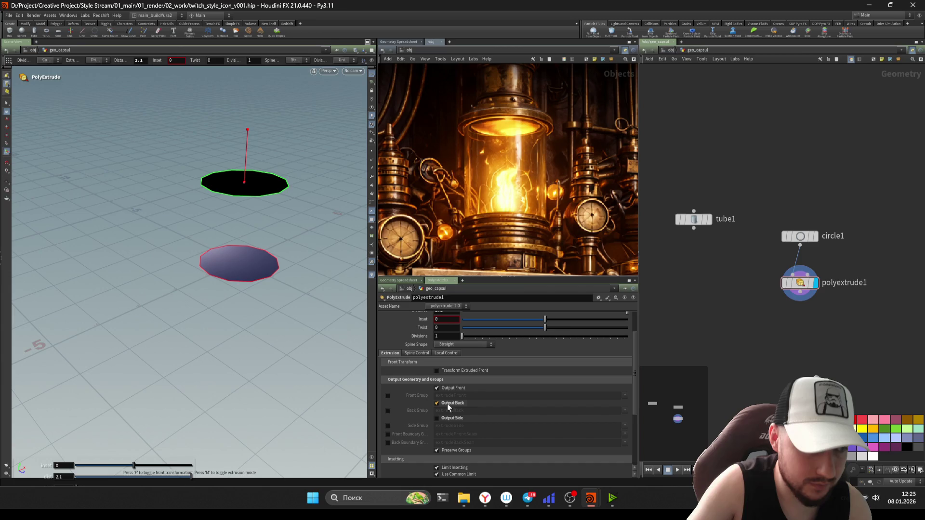
key("Escape")
mouse_move(274, 260)
left_mouse_down()
mouse_move(264, 241)
mouse_move(261, 287)
left_mouse_up()
key("Return")
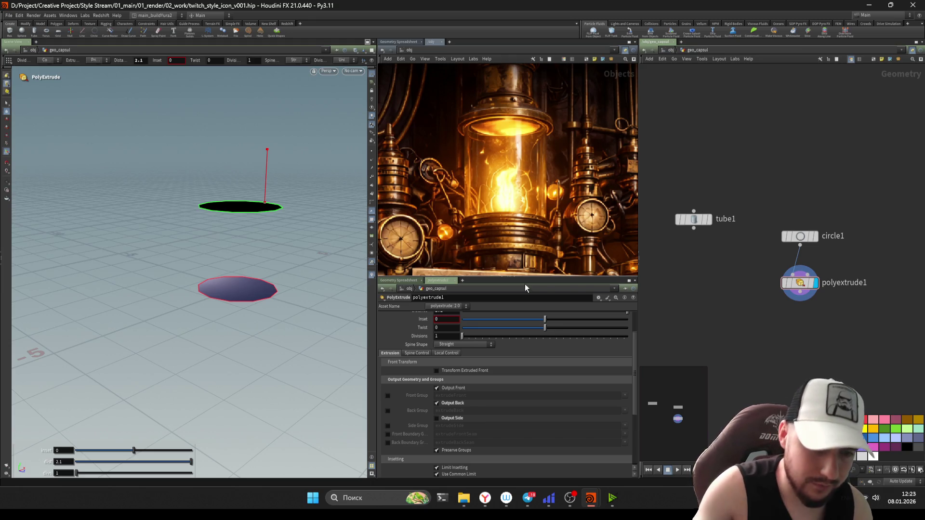
key("Tab")
type("mat")
key("Down")
key("Return")
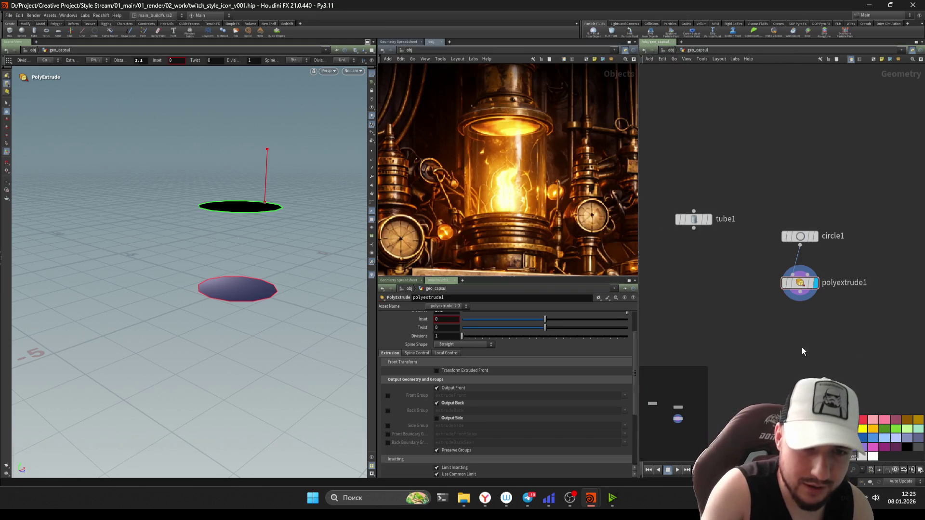